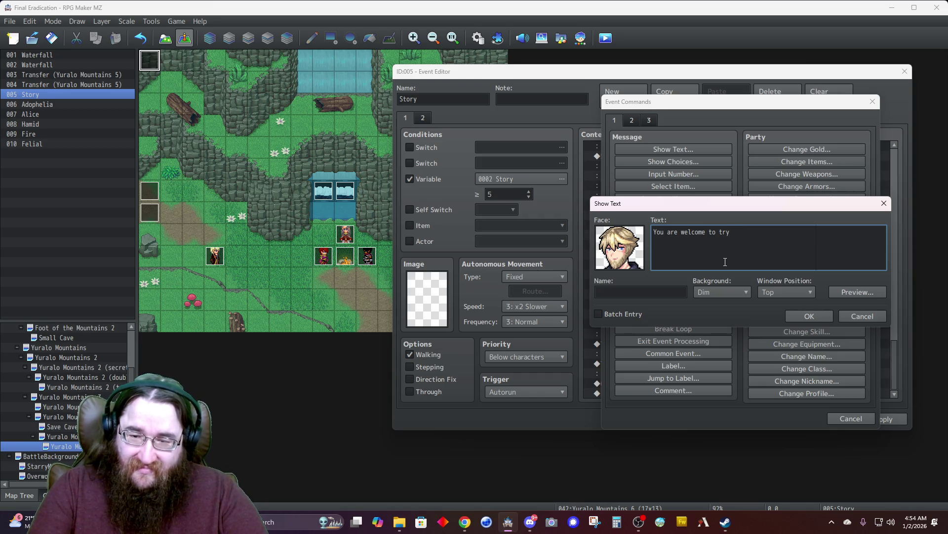
# - Name the speaker Felial and add her line 'You are welcome to try.' to the event
pyautogui.press('Tab')
pyautogui.write('Felial')
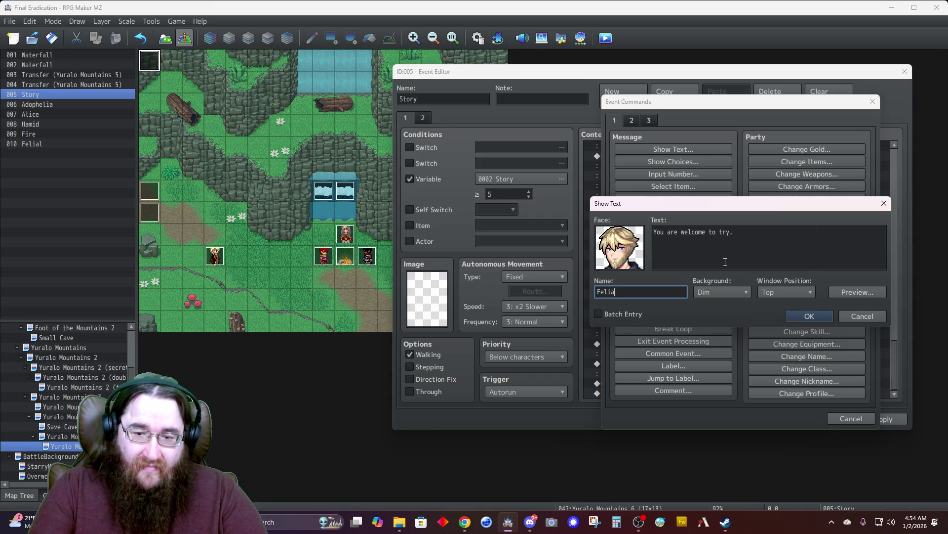
pyautogui.click(796, 314)
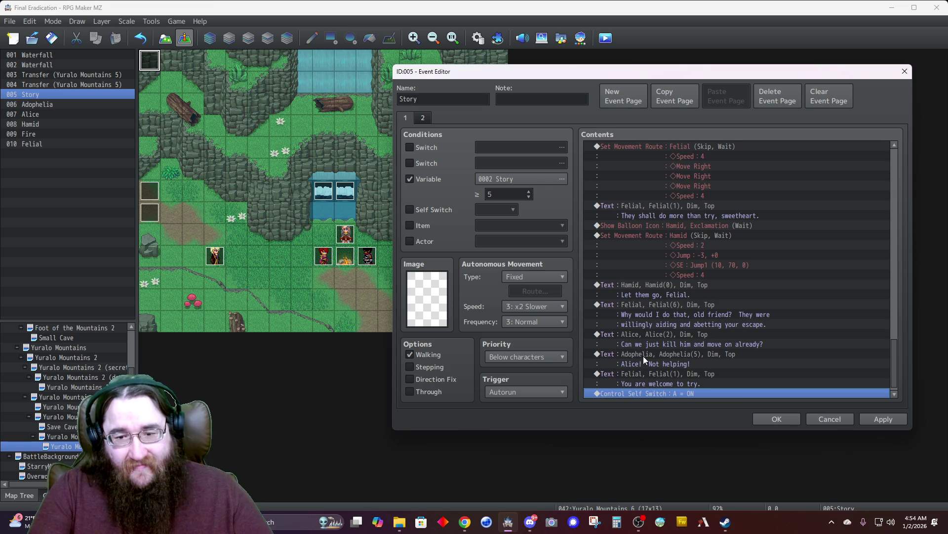
# - Start a new Show Text message at the empty row and open its face picker
pyautogui.scroll(-1, 634, 395)
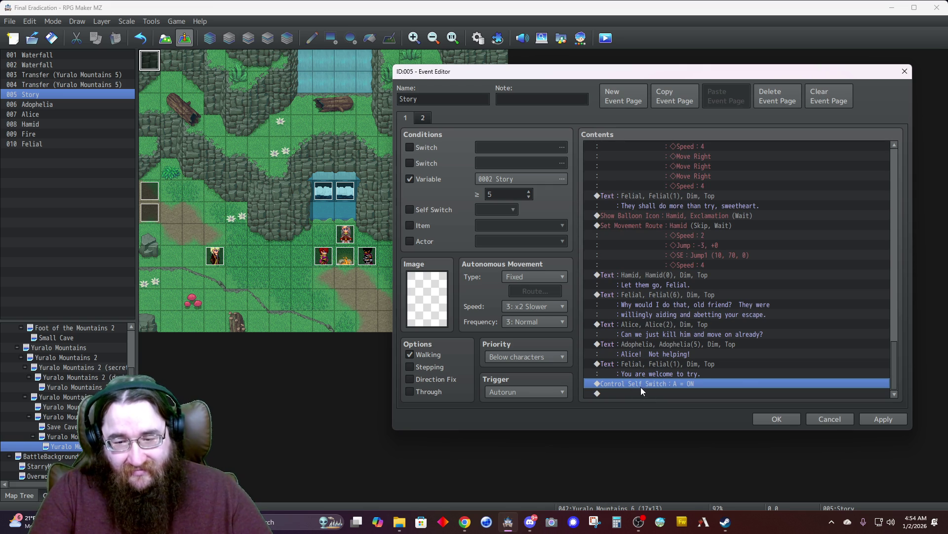
pyautogui.doubleClick(640, 391)
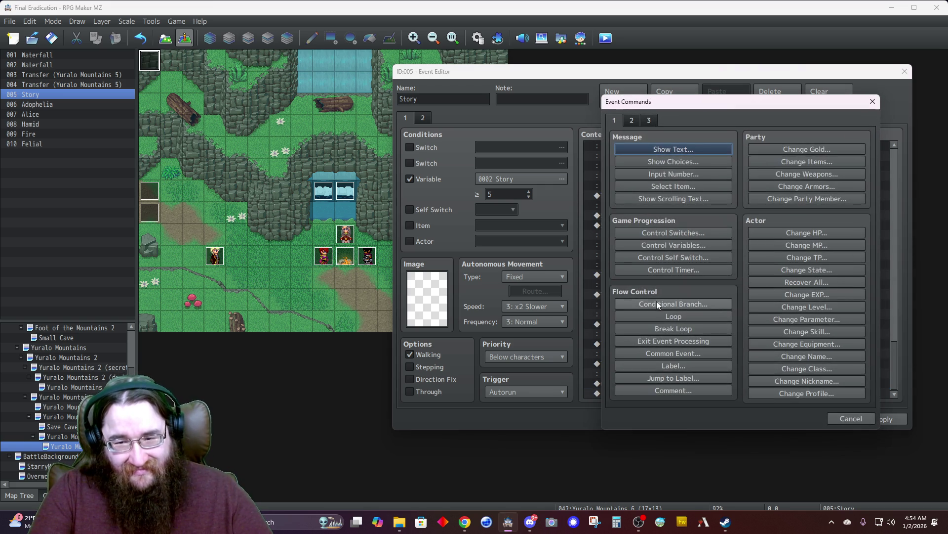
pyautogui.click(671, 148)
pyautogui.doubleClick(618, 232)
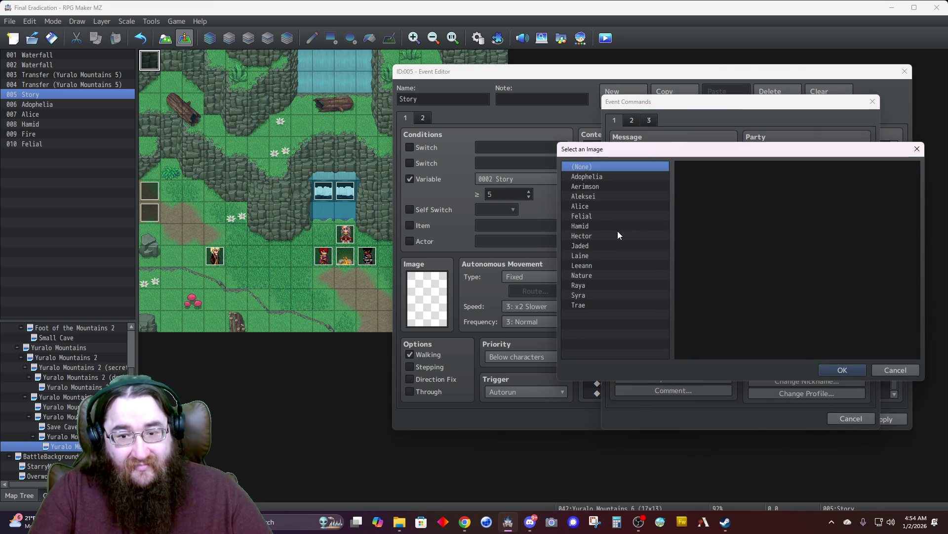
# - Browse Hamid's face set and assign one of his portraits to the new message
pyautogui.click(592, 227)
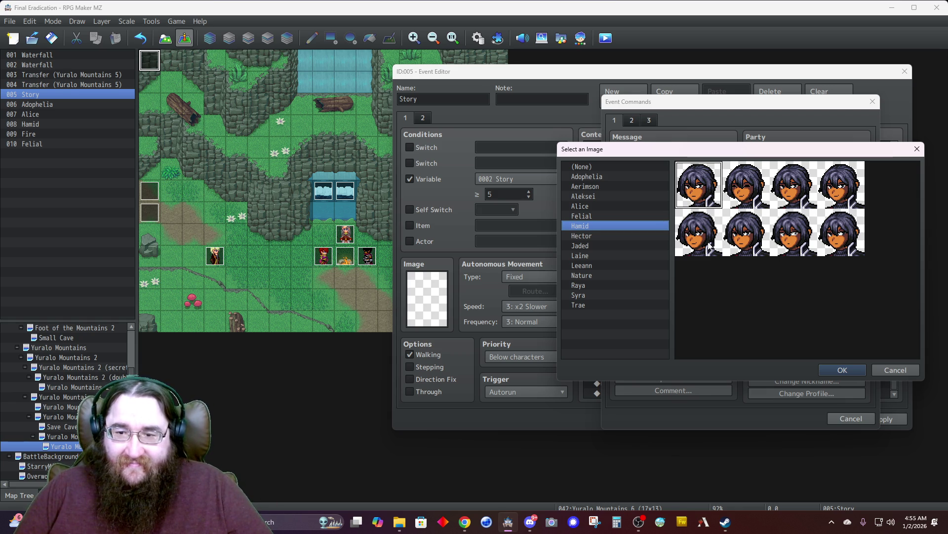
pyautogui.doubleClick(736, 244)
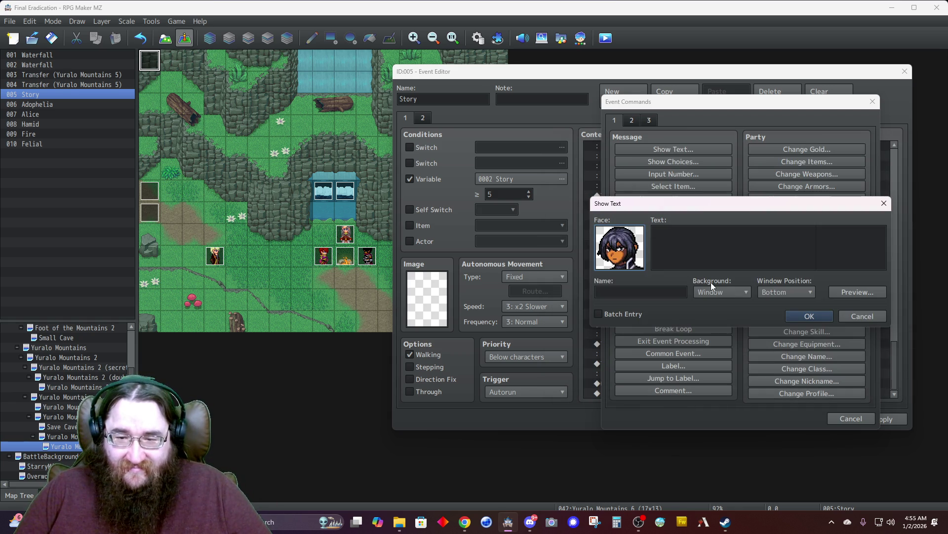
# - Set the message background to Dim and the window position to Top
pyautogui.click(725, 291)
pyautogui.click(771, 291)
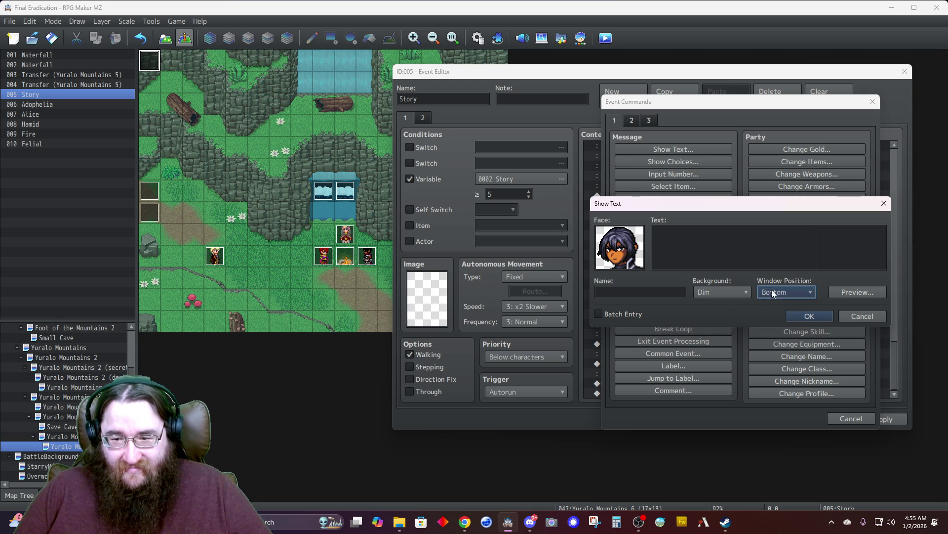
pyautogui.click(771, 303)
pyautogui.click(722, 250)
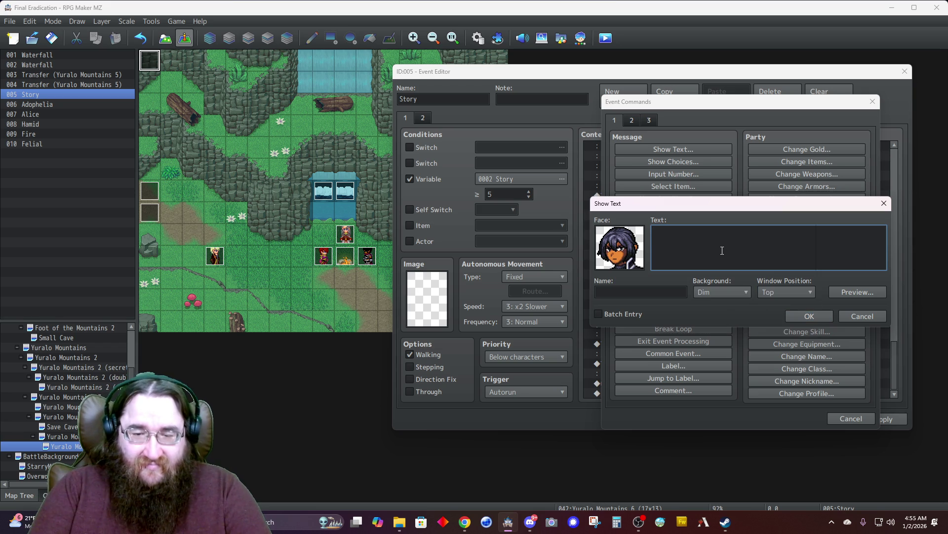
# - Write the line 'I will not try.' with speaker name Hamid
pyautogui.write('<')
pyautogui.press('BackSpace')
pyautogui.press('BackSpace')
pyautogui.press('BackSpace')
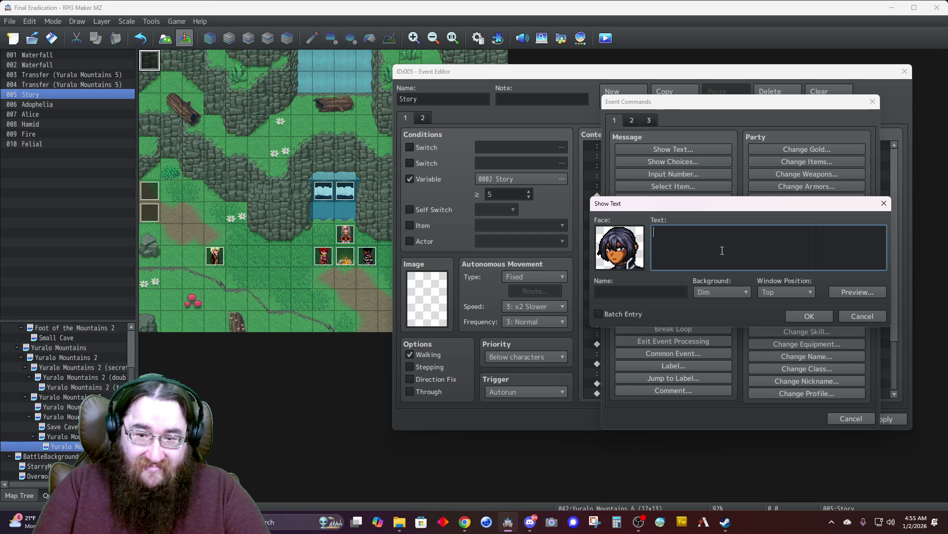
pyautogui.write('et me handle thi')
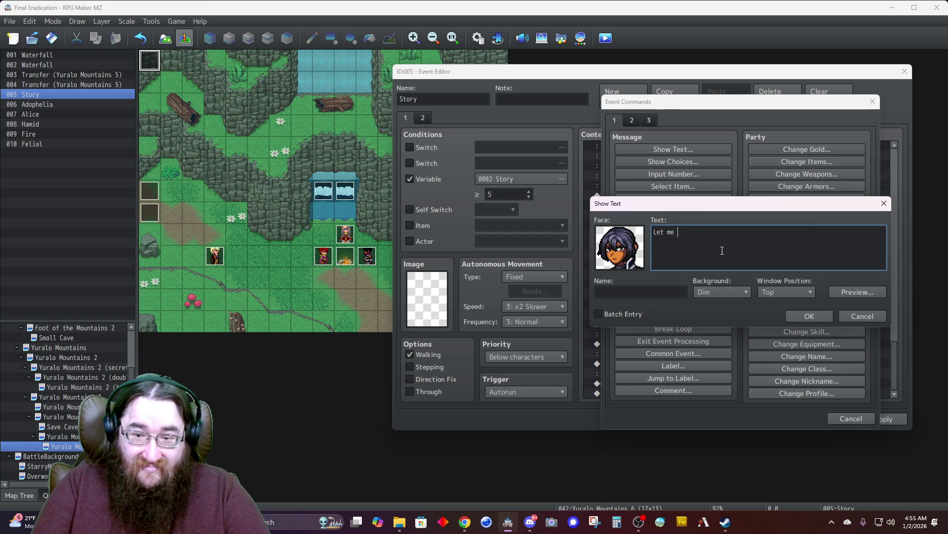
pyautogui.press('BackSpace')
pyautogui.press('BackSpace')
pyautogui.press('BackSpace')
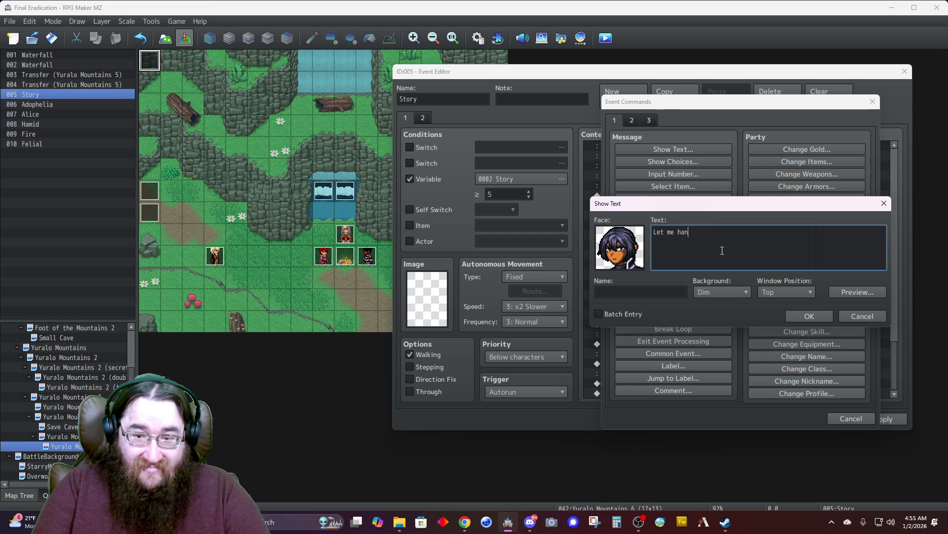
pyautogui.write('Felial,')
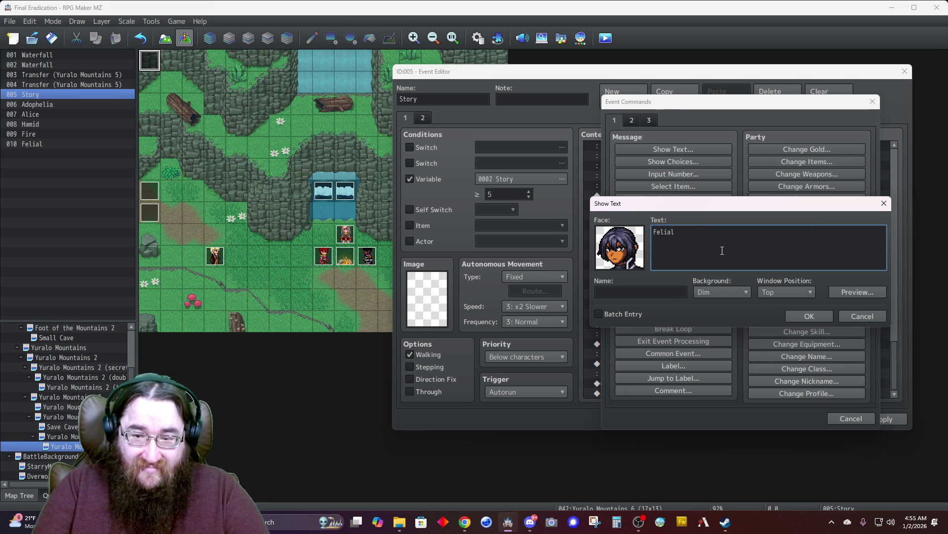
pyautogui.press('BackSpace')
pyautogui.press('BackSpace')
pyautogui.press('BackSpace')
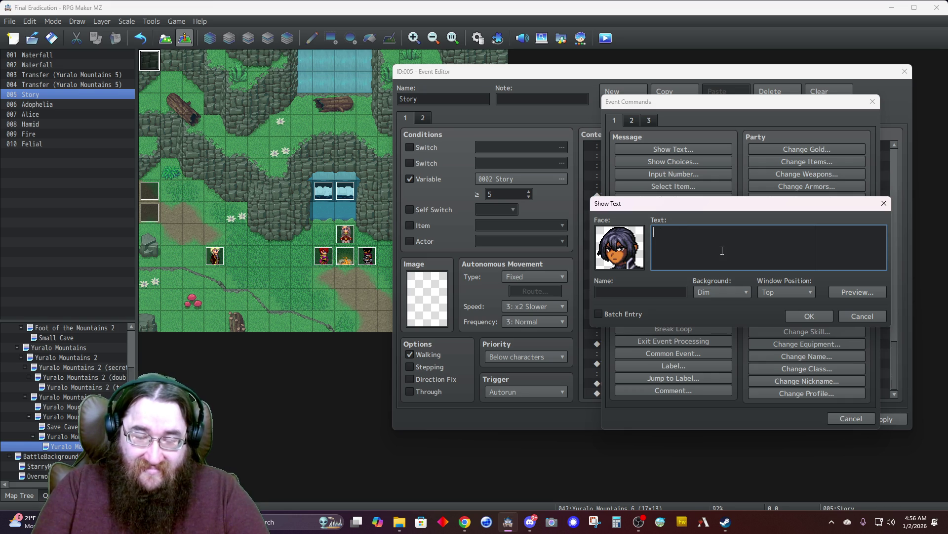
pyautogui.write('I will')
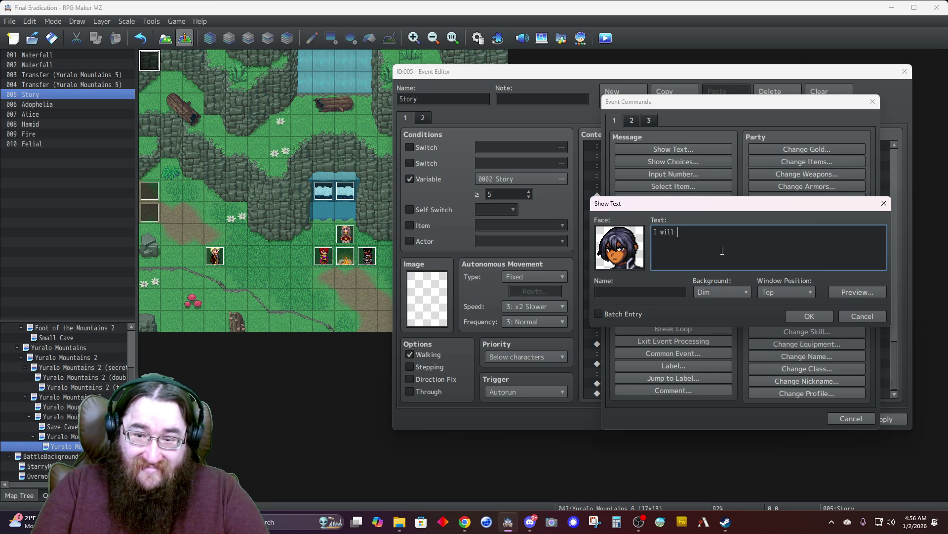
pyautogui.press('BackSpace')
pyautogui.press('BackSpace')
pyautogui.press('BackSpace')
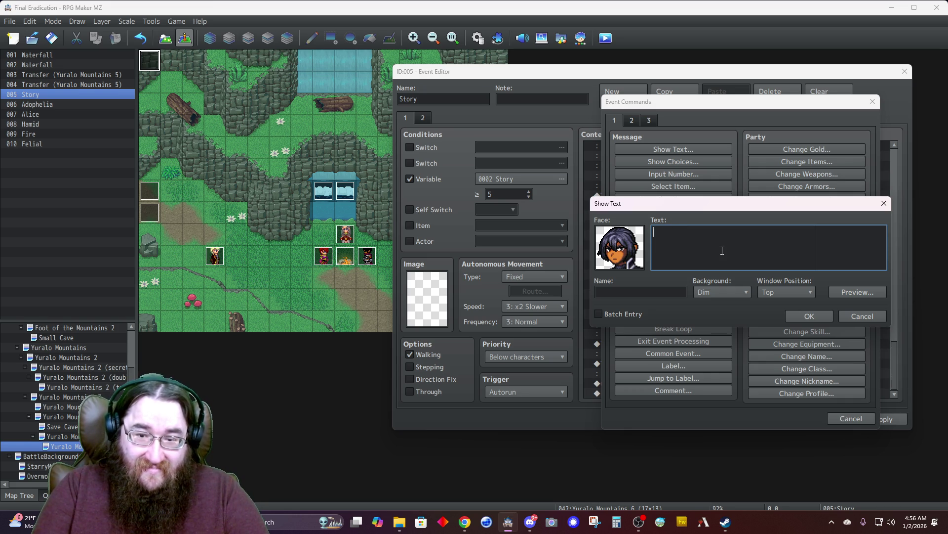
pyautogui.write('I will not try.')
pyautogui.press('Tab')
pyautogui.write('Hamid')
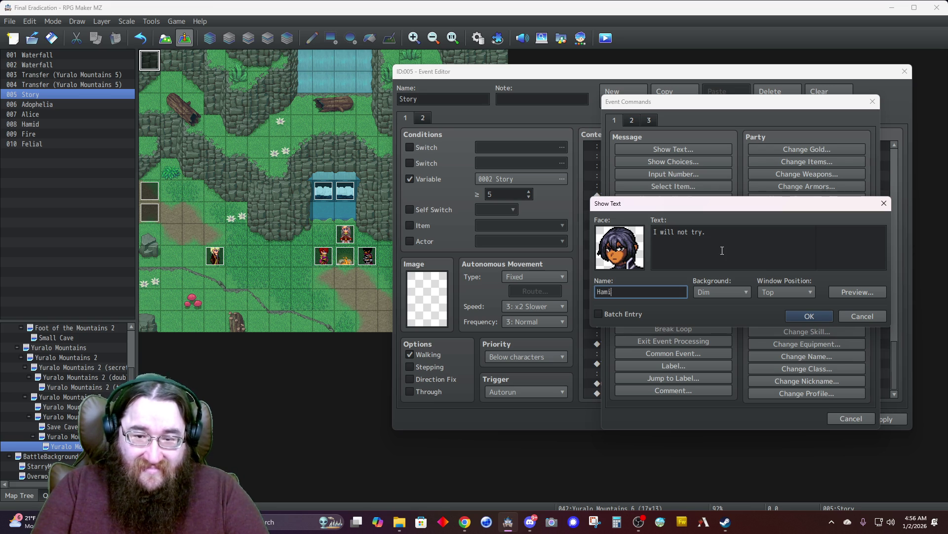
# - Reword the line to '*I* will not try.' and add the message to the event
pyautogui.click(721, 233)
pyautogui.press('BackSpace')
pyautogui.press('BackSpace')
pyautogui.press('BackSpace')
pyautogui.press('BackSpace')
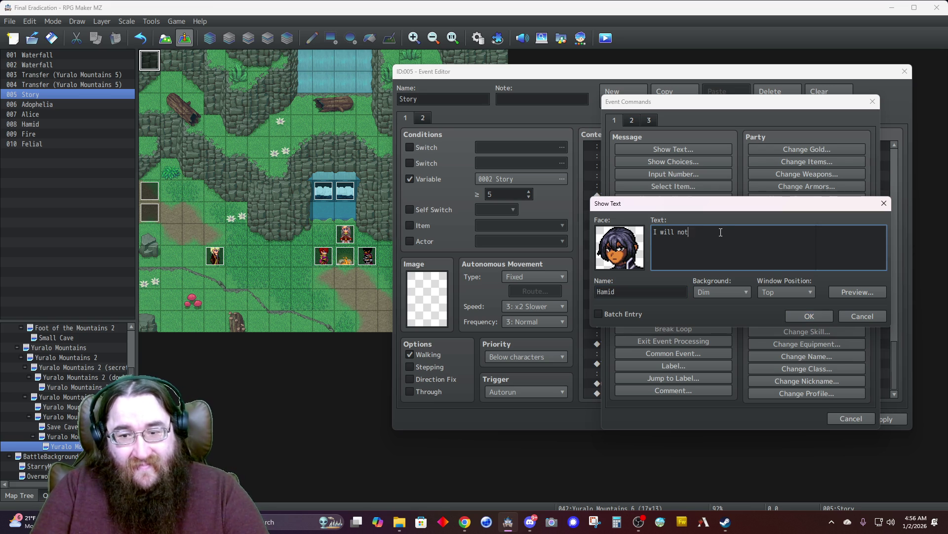
pyautogui.write('*I*')
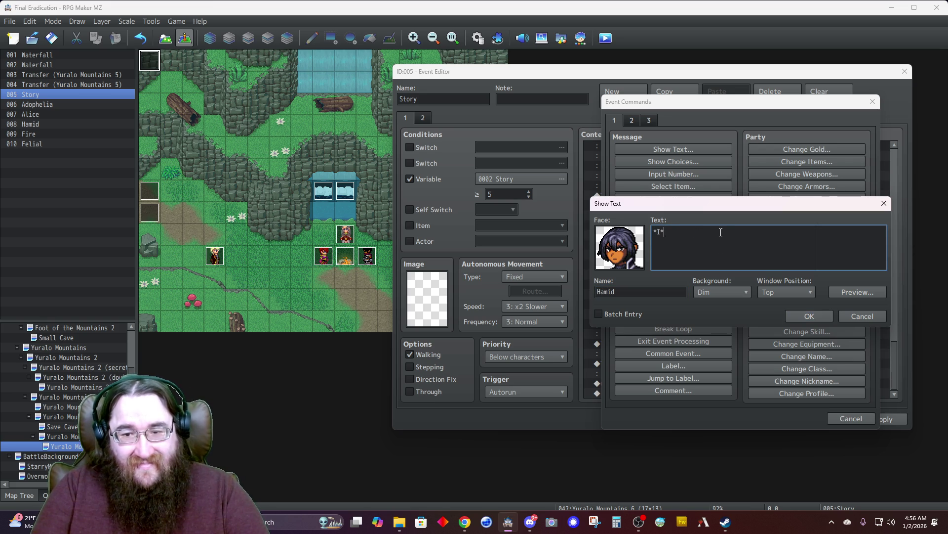
pyautogui.write(' will not try')
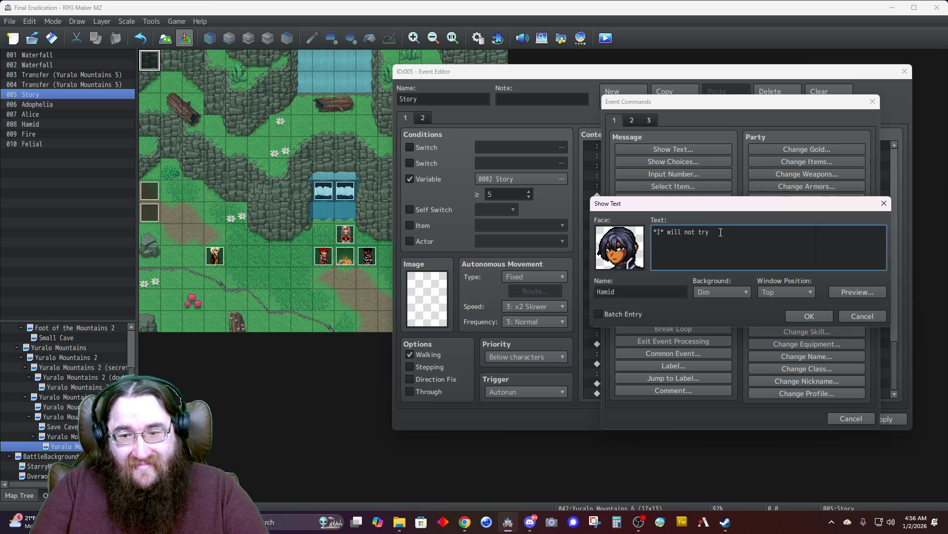
pyautogui.press('BackSpace')
pyautogui.press('BackSpace')
pyautogui.press('BackSpace')
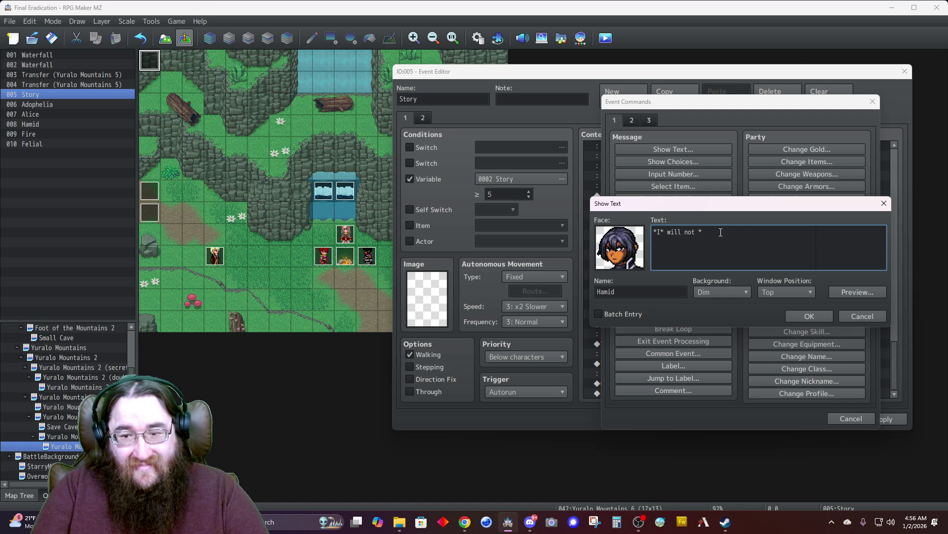
pyautogui.write('t')
pyautogui.press('BackSpace')
pyautogui.press('BackSpace')
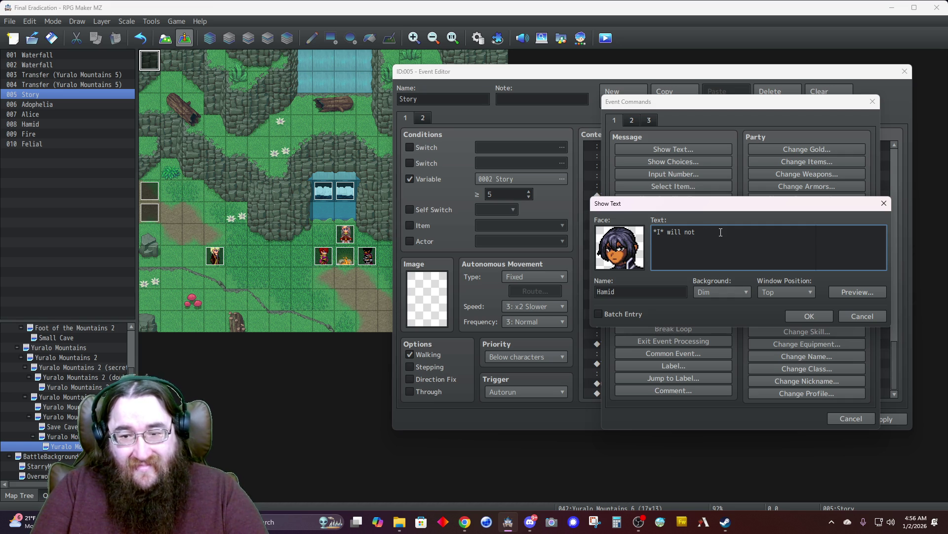
pyautogui.write('try.')
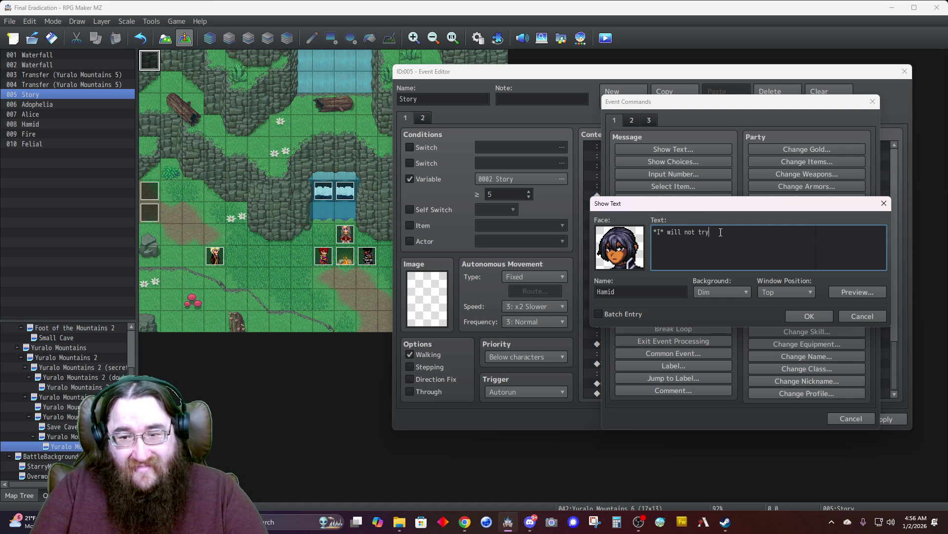
pyautogui.click(794, 319)
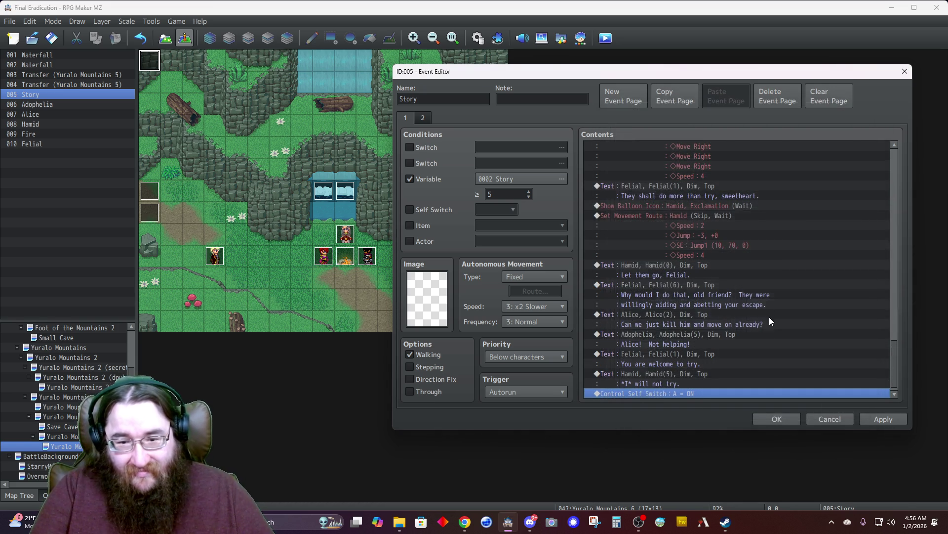
# - Insert a new Show Text message using a Felial face portrait
pyautogui.press('Insert')
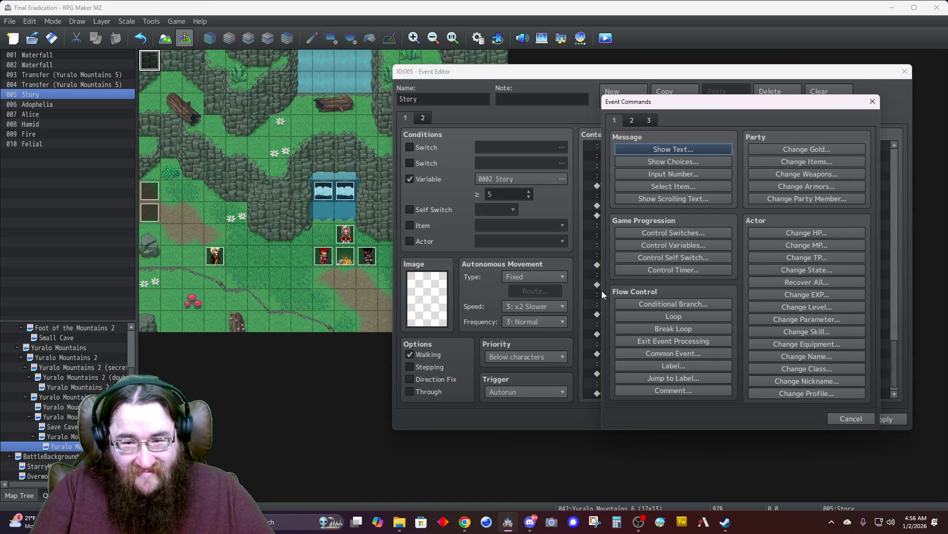
pyautogui.click(665, 150)
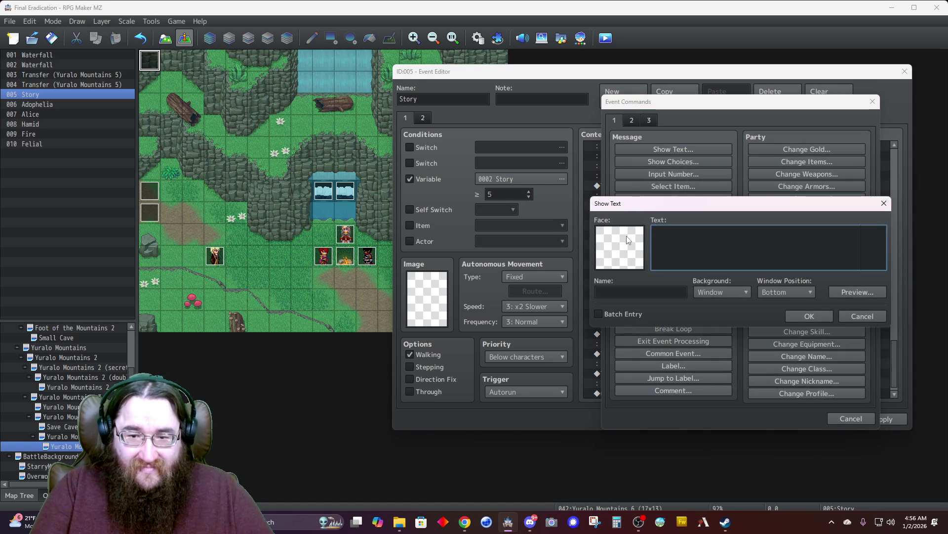
pyautogui.doubleClick(623, 238)
pyautogui.click(587, 216)
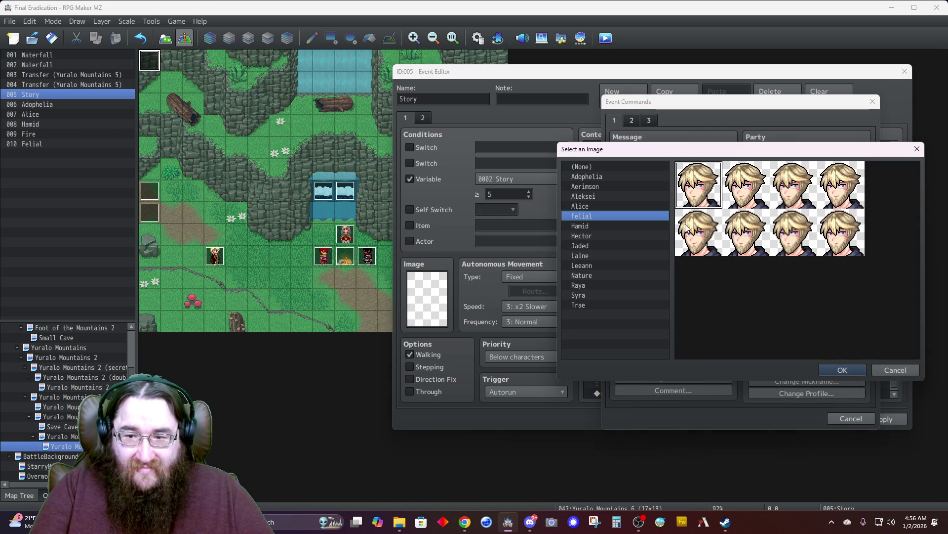
pyautogui.doubleClick(746, 190)
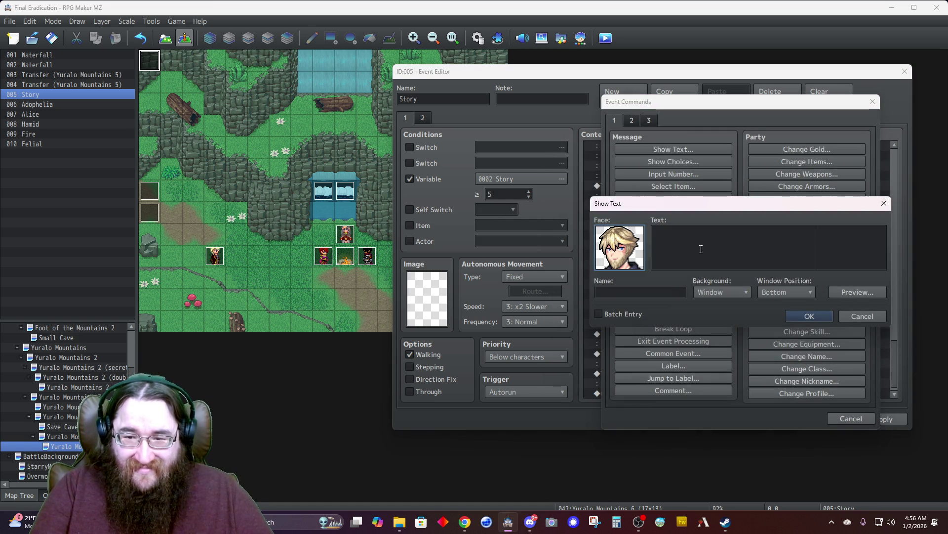
# - Write 'Are we not friends, Hamid? … girls now know too much. They need "dealt with".'
pyautogui.write('Are we not friends,')
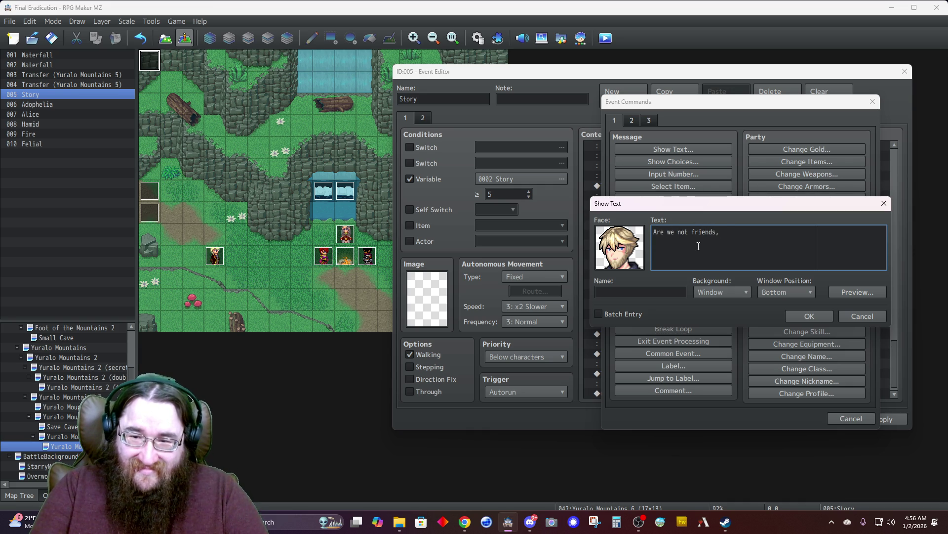
pyautogui.write(' Hamid?  You')
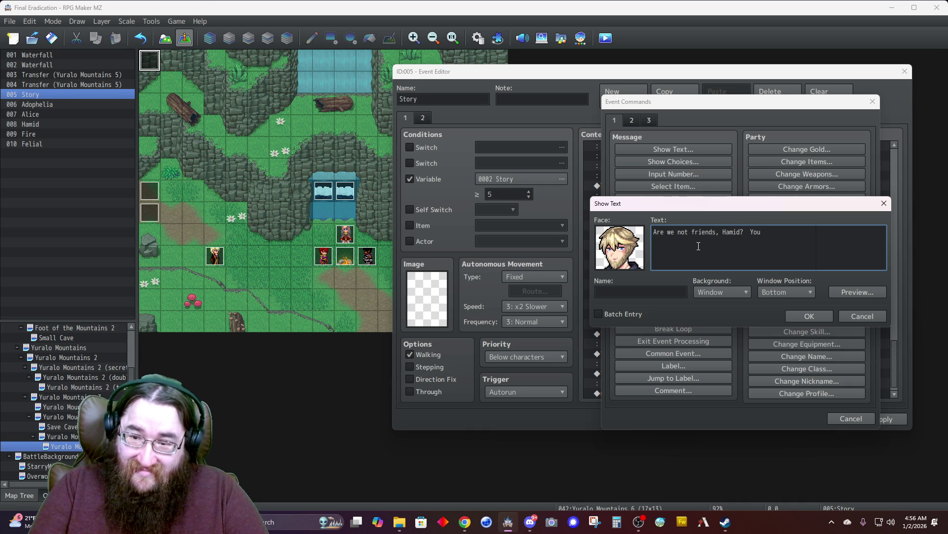
pyautogui.write(' underst')
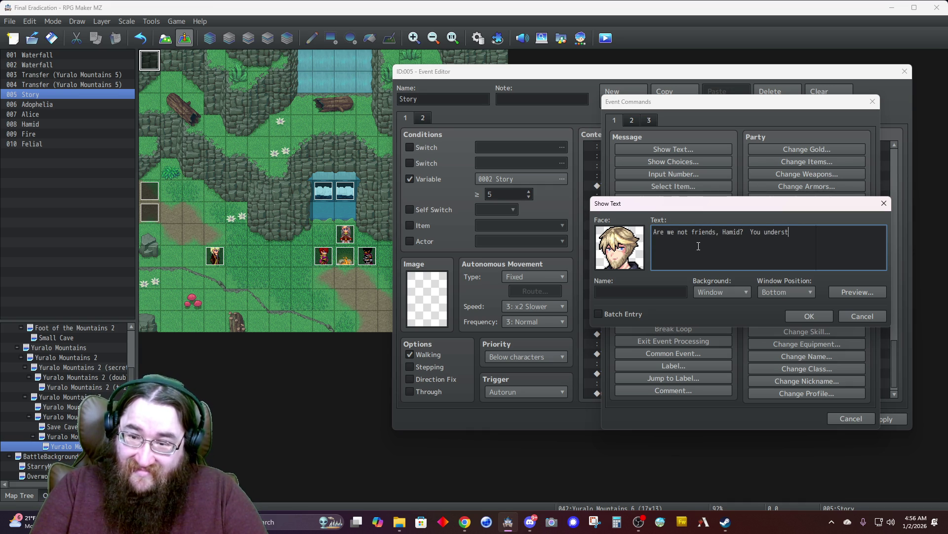
pyautogui.write('ood why')
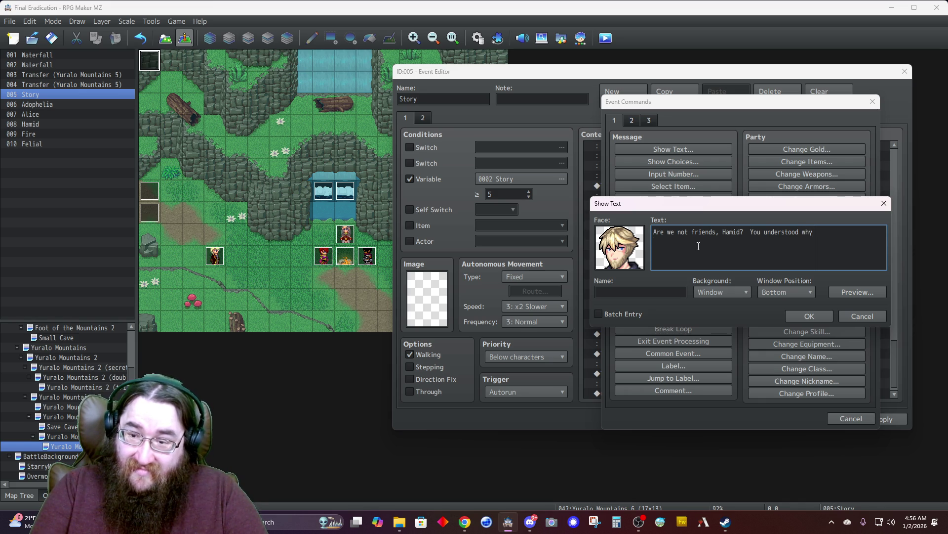
pyautogui.write('you w')
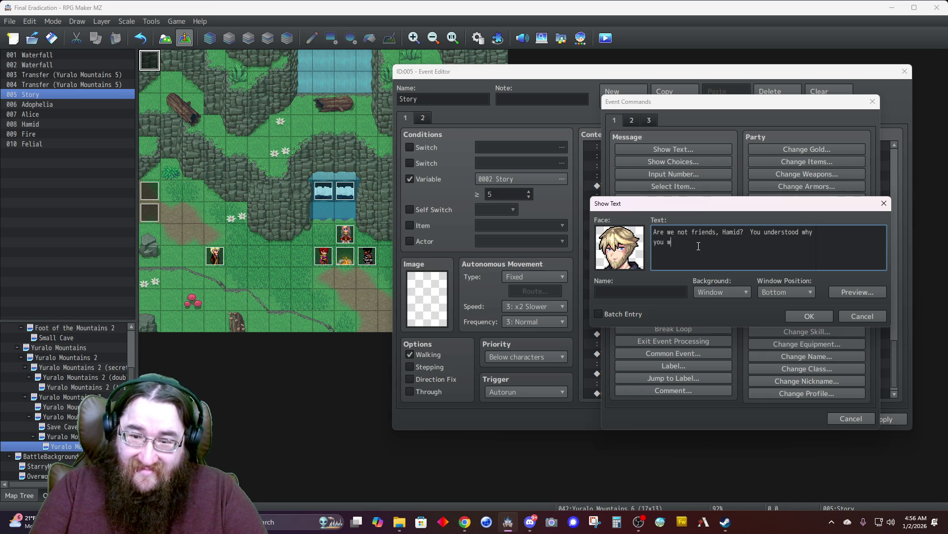
pyautogui.write('ere being sealed away.')
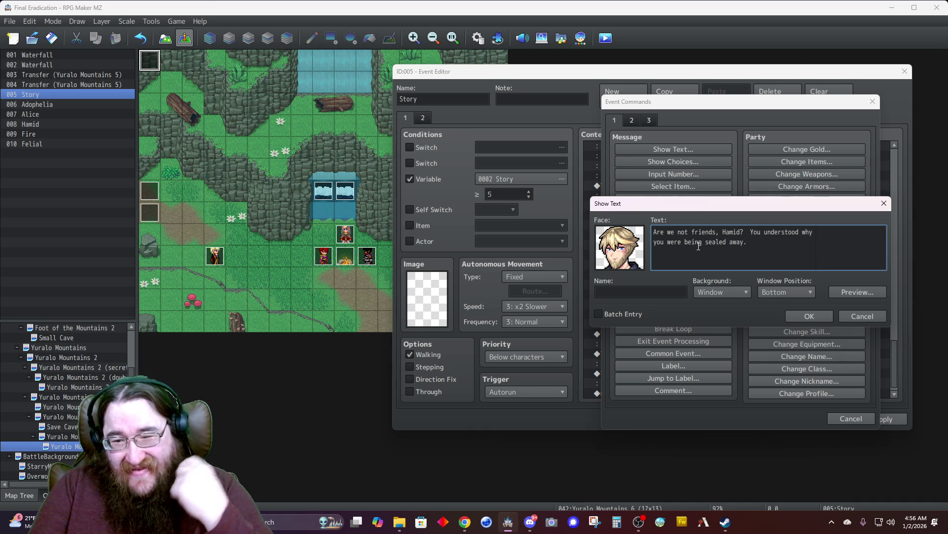
pyautogui.press('BackSpace')
pyautogui.write('and these')
pyautogui.press('BackSpace')
pyautogui.press('BackSpace')
pyautogui.press('BackSpace')
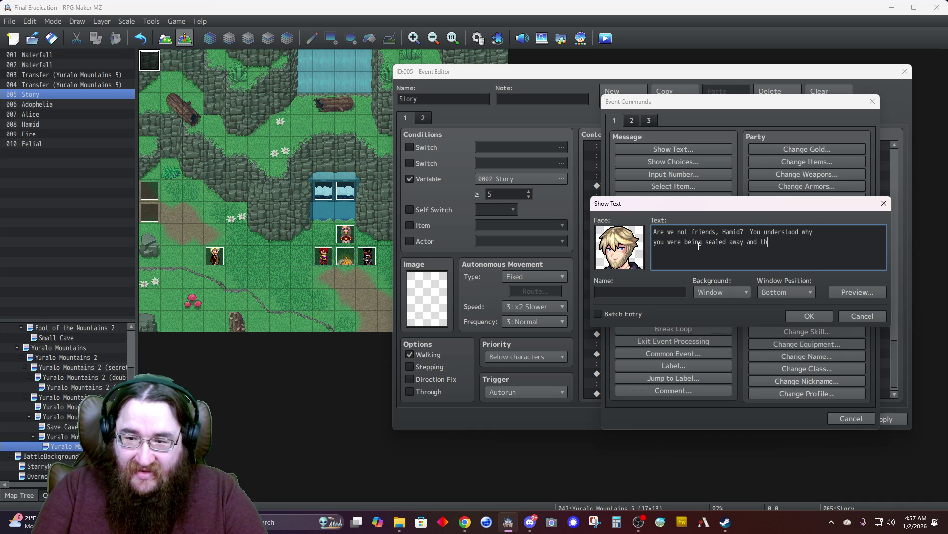
pyautogui.write('you know these')
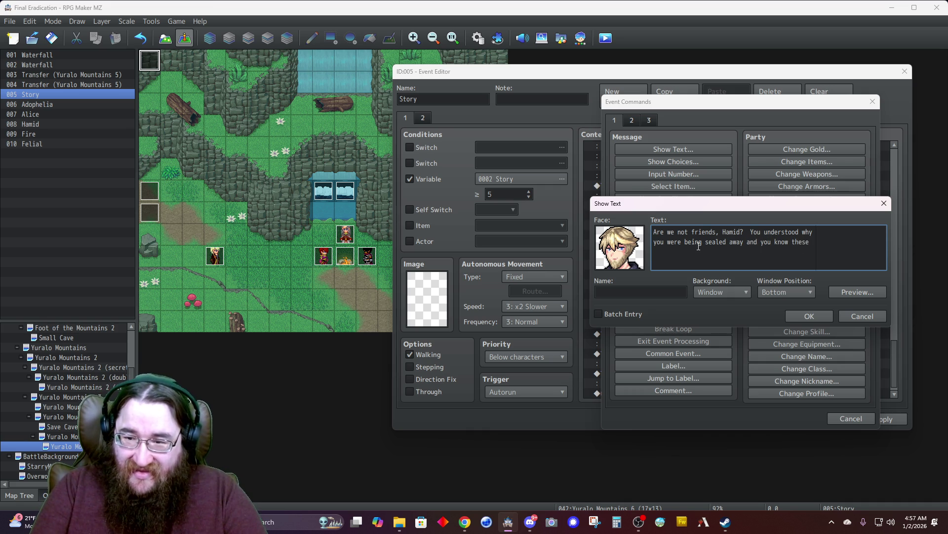
pyautogui.press('Return')
pyautogui.write('girls now k')
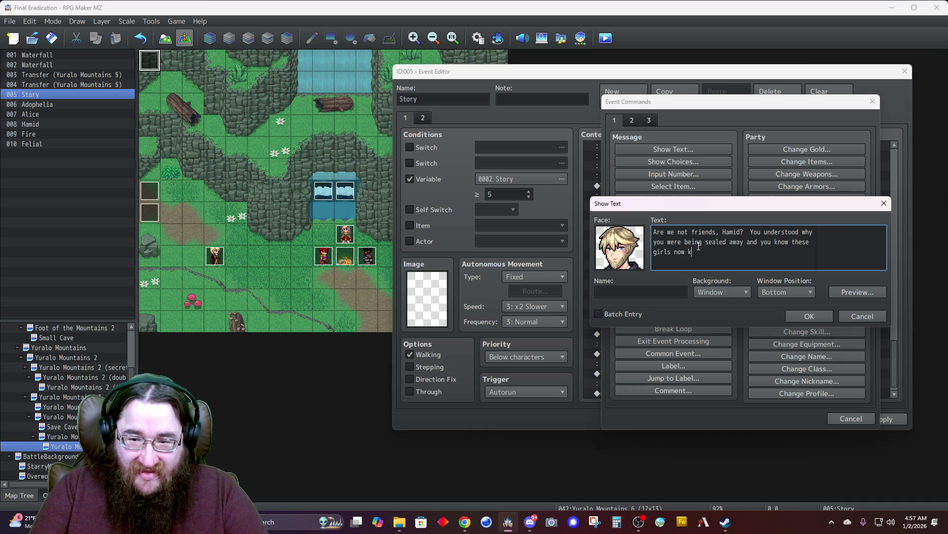
pyautogui.write('now too much')
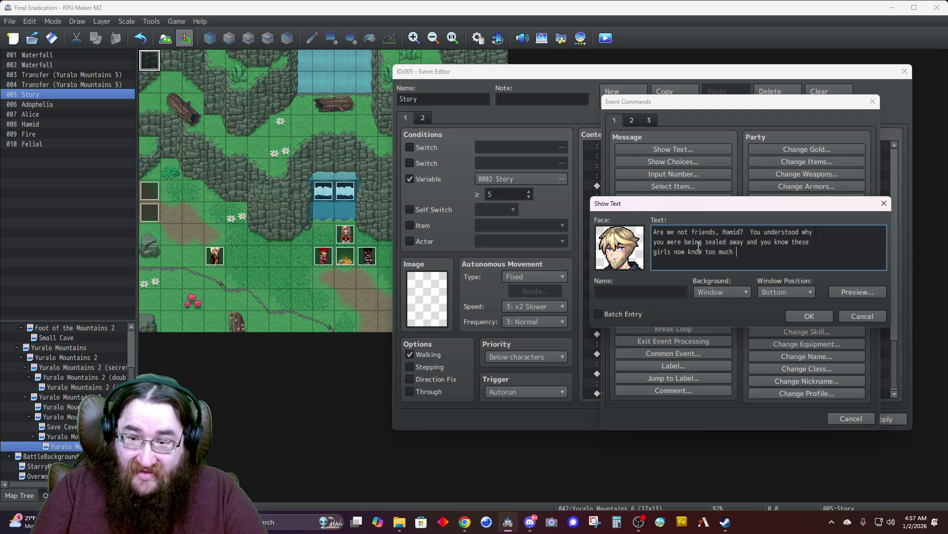
pyautogui.write('.  They need')
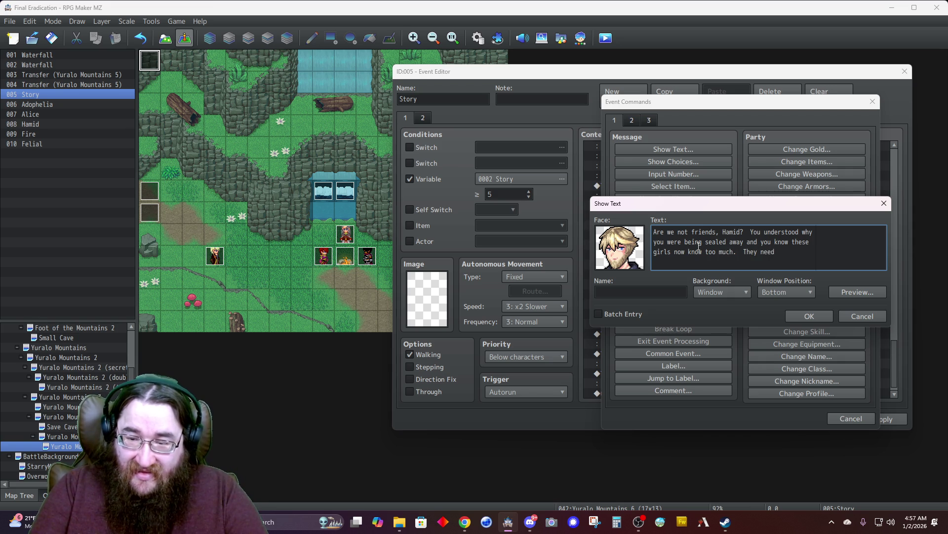
pyautogui.write(' you')
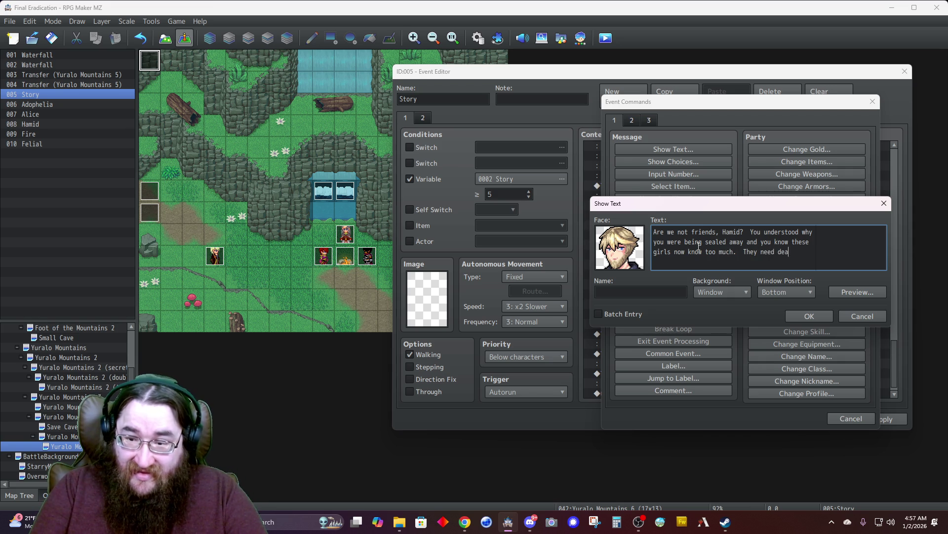
pyautogui.press('BackSpace')
pyautogui.press('BackSpace')
pyautogui.press('BackSpace')
pyautogui.write('ders')
pyautogui.write('t')
pyautogui.press('Return')
pyautogui.write('with".')
# - Name the speaker Felial, set Dim background and Top position, and add the message
pyautogui.press('Tab')
pyautogui.write('Felial')
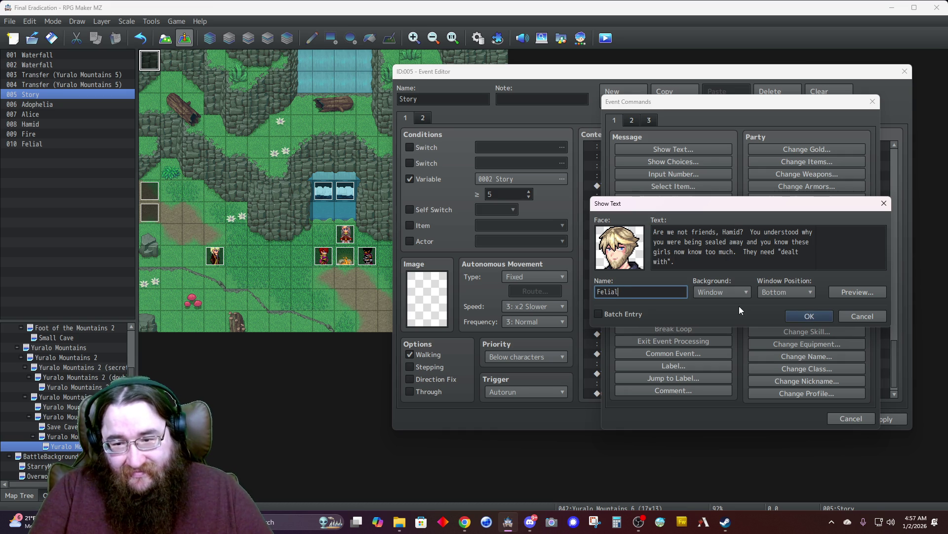
pyautogui.click(722, 294)
pyautogui.click(769, 295)
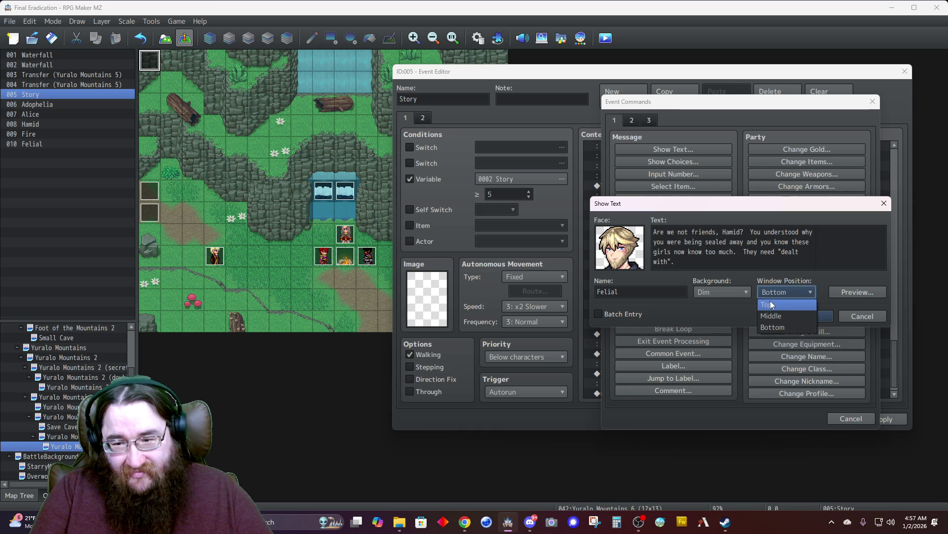
pyautogui.click(773, 308)
pyautogui.click(790, 316)
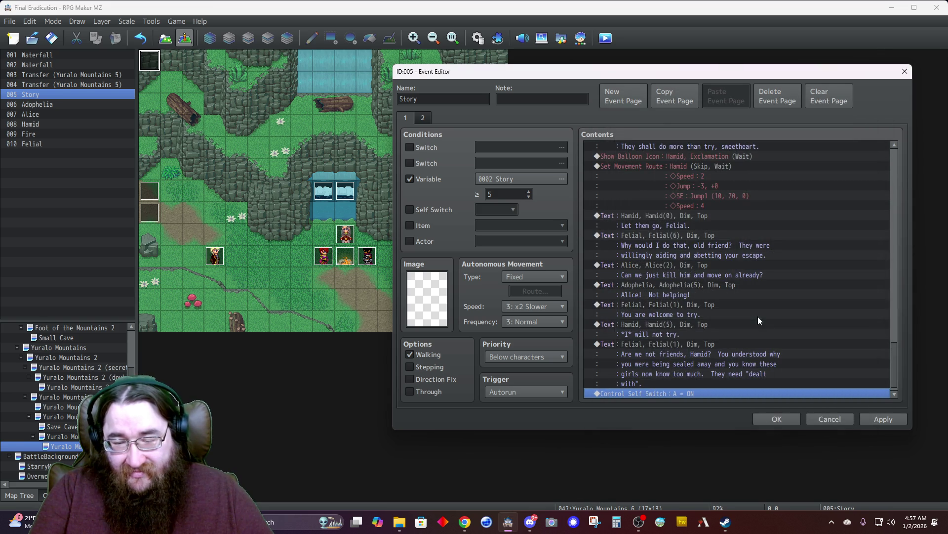
# - Insert a new Show Text message using Adophelia's face portrait
pyautogui.press('Insert')
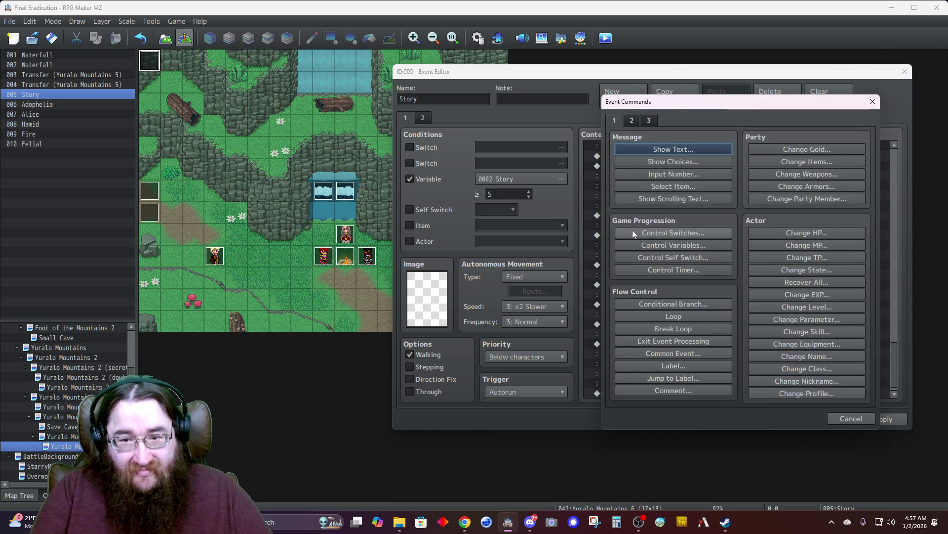
pyautogui.click(650, 150)
pyautogui.doubleClick(638, 250)
pyautogui.click(595, 177)
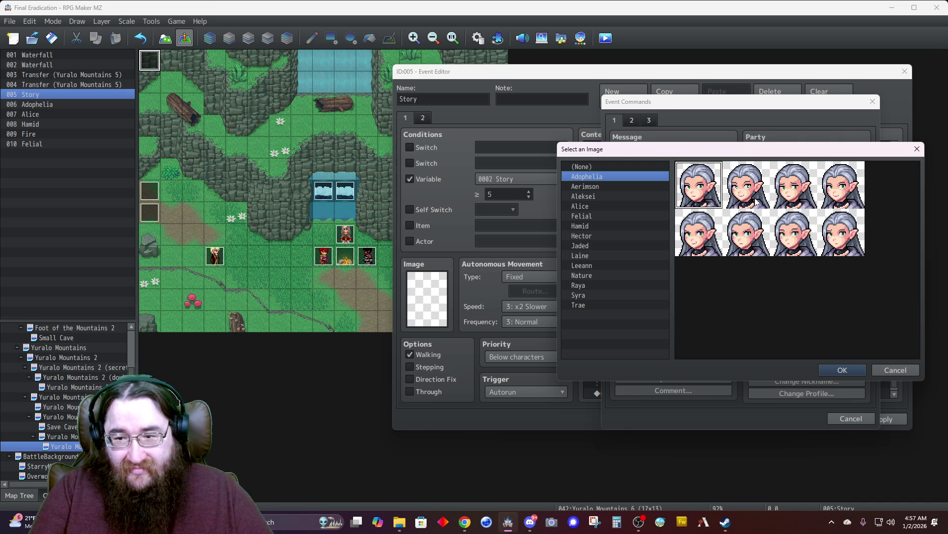
pyautogui.doubleClick(698, 199)
# - Add 'Alice, let's go.' as Adophelia with Dim background at Top, then close the event editor
pyautogui.write("Alice, let's go.")
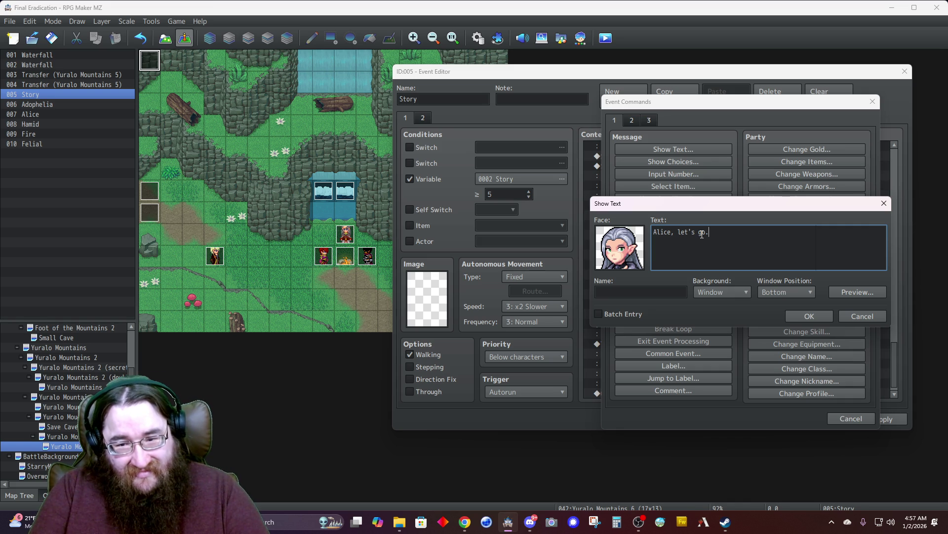
pyautogui.press('Tab')
pyautogui.write('Adophelia')
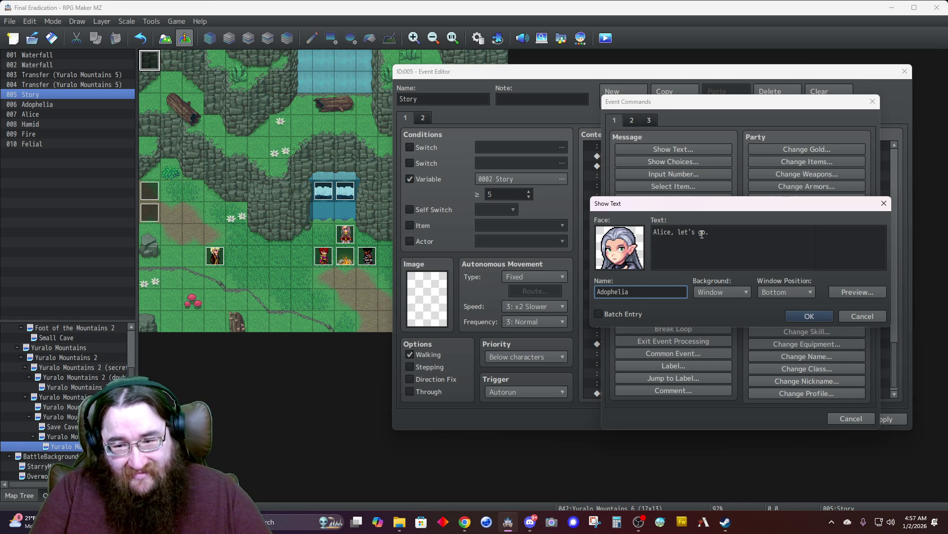
pyautogui.click(722, 292)
pyautogui.click(713, 316)
pyautogui.click(767, 296)
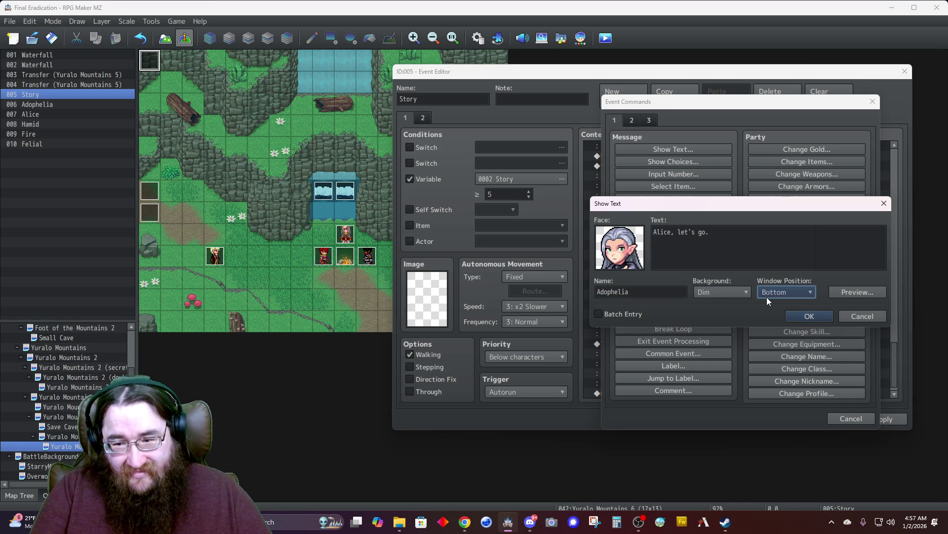
pyautogui.click(765, 304)
pyautogui.click(810, 317)
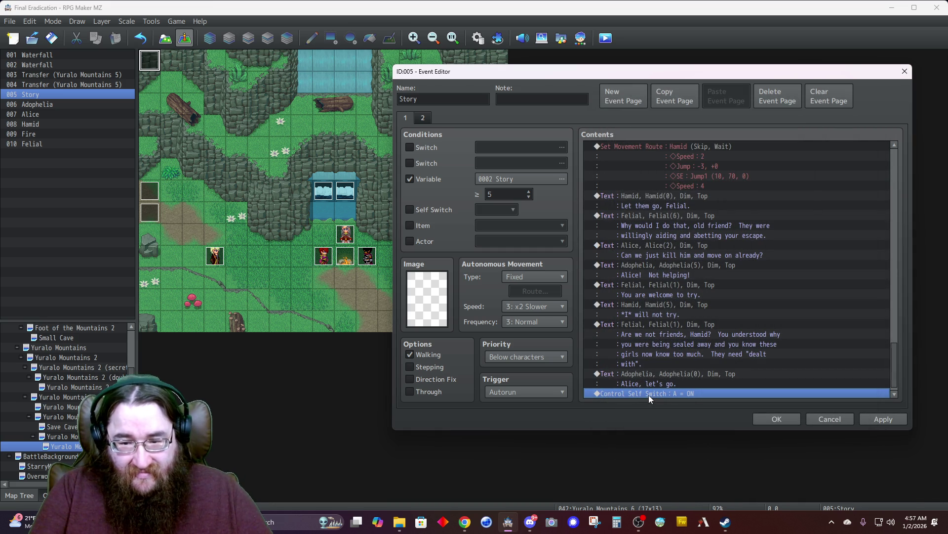
pyautogui.click(776, 419)
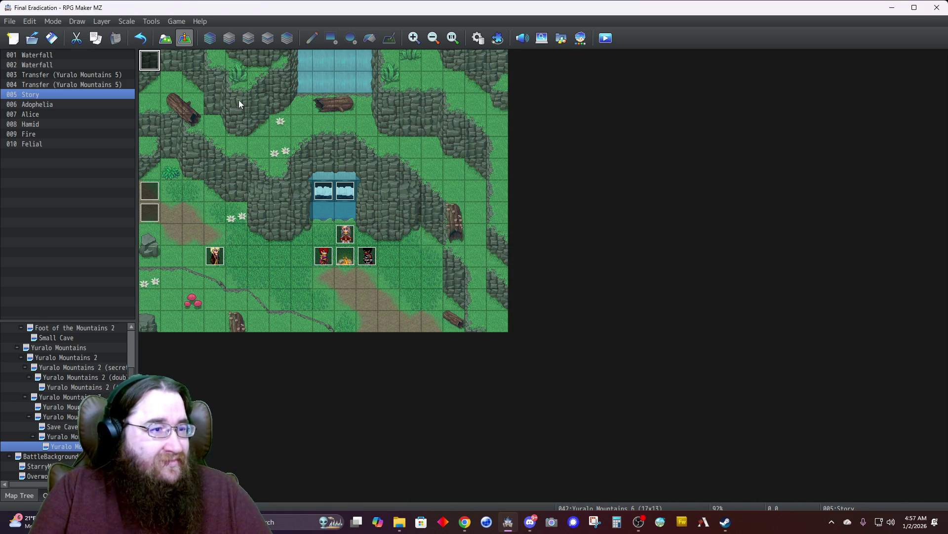
pyautogui.click(51, 40)
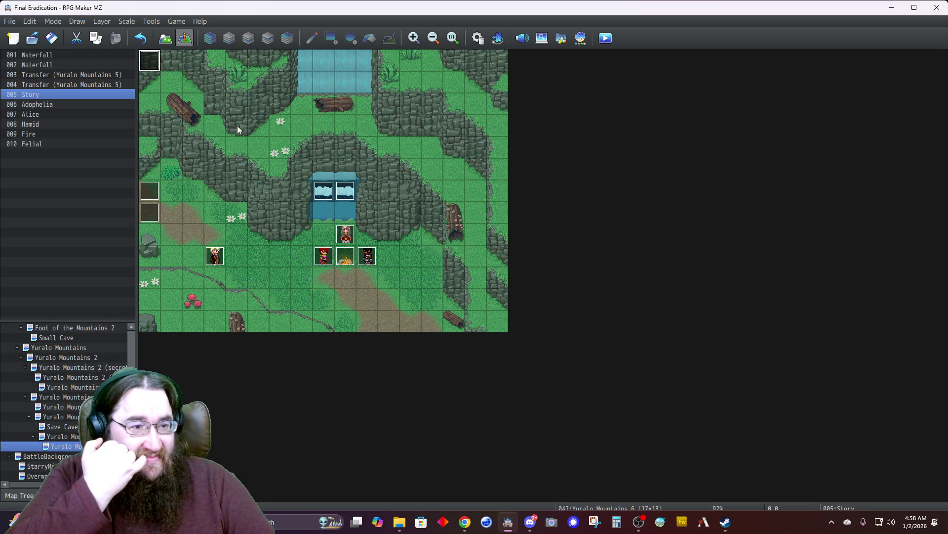
# - Insert a movement route for Adophelia above the self switch, skipping blocked moves and not waiting
pyautogui.doubleClick(150, 60)
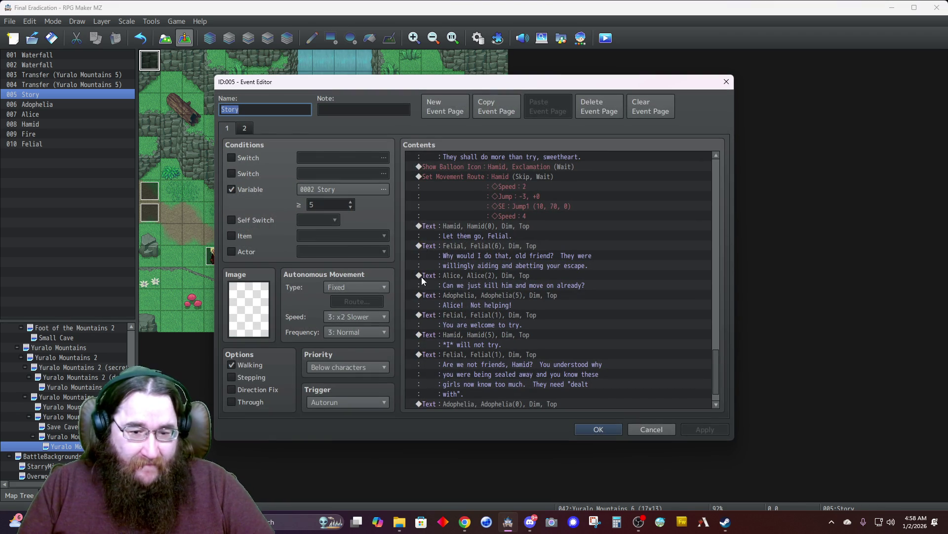
pyautogui.scroll(-2, 490, 382)
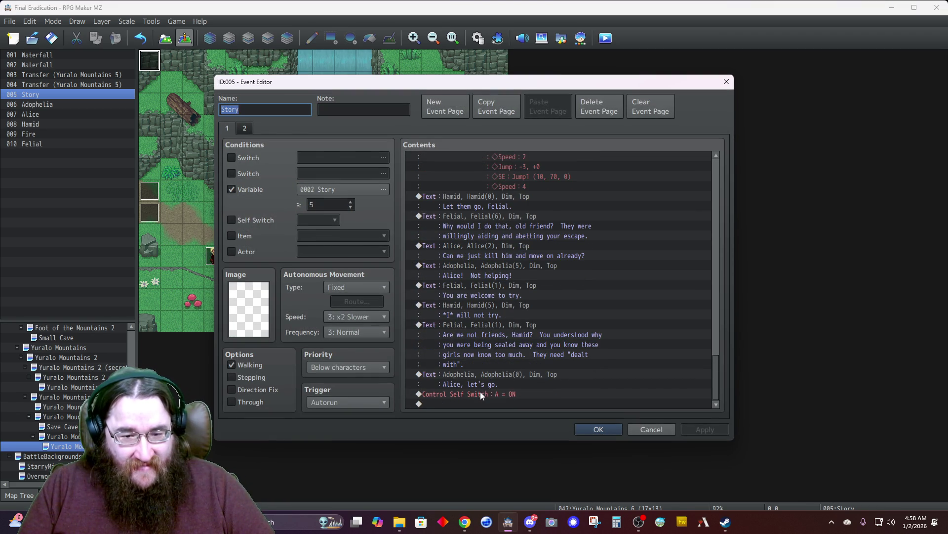
pyautogui.click(479, 392)
pyautogui.press('Insert')
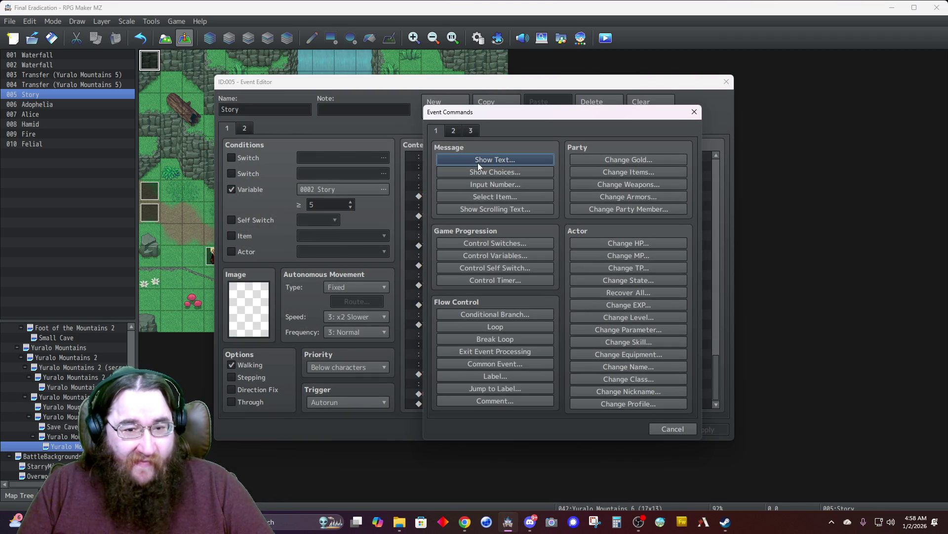
pyautogui.click(461, 126)
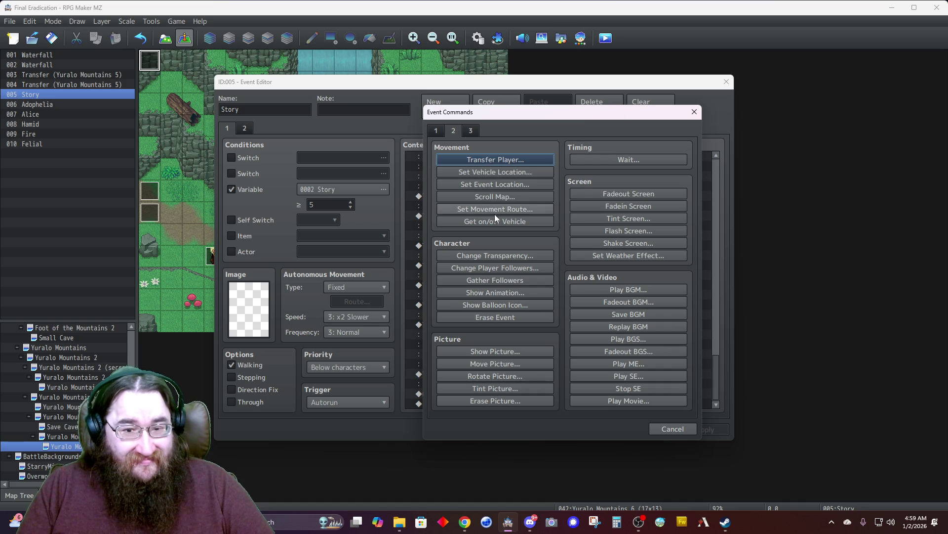
pyautogui.click(494, 210)
pyautogui.click(383, 170)
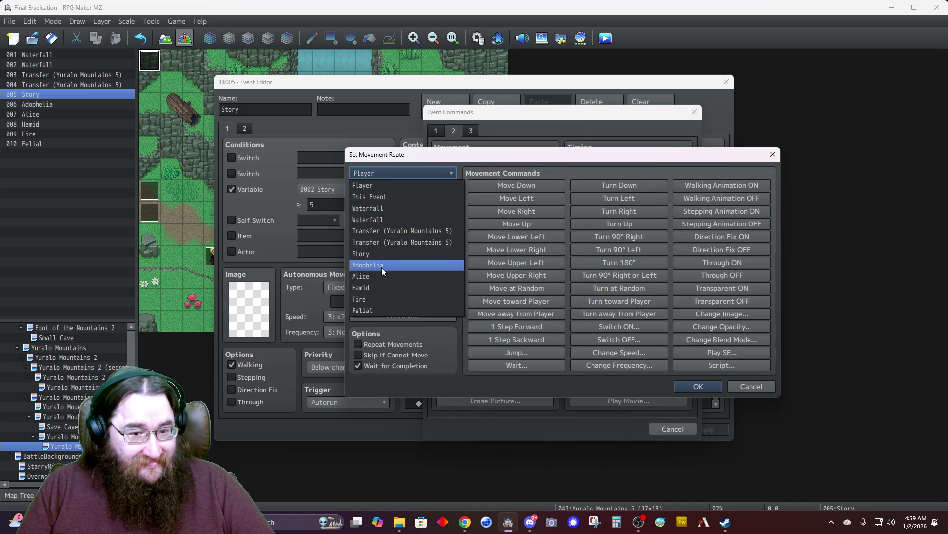
pyautogui.click(381, 268)
pyautogui.click(366, 355)
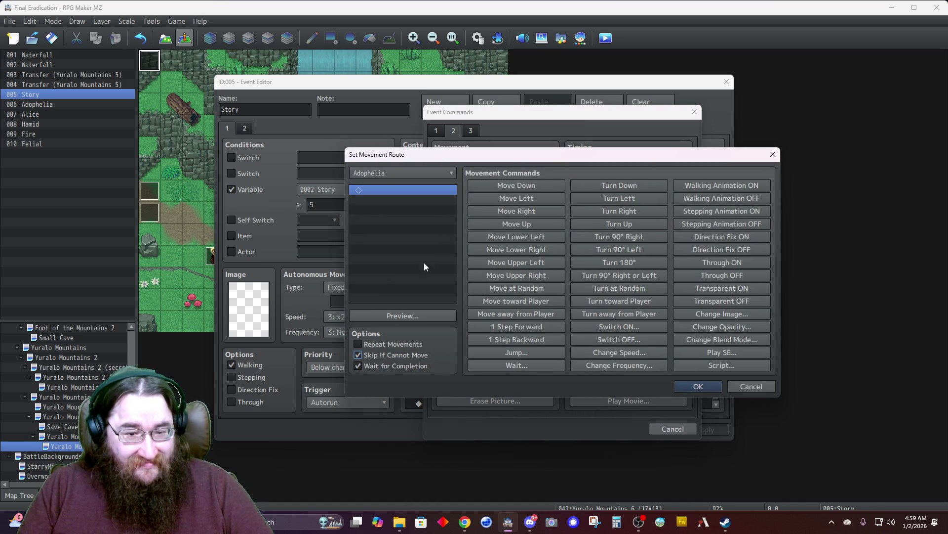
pyautogui.click(388, 366)
# - Add a Jump of +1, +1 to Adophelia's route and preview it
pyautogui.click(500, 349)
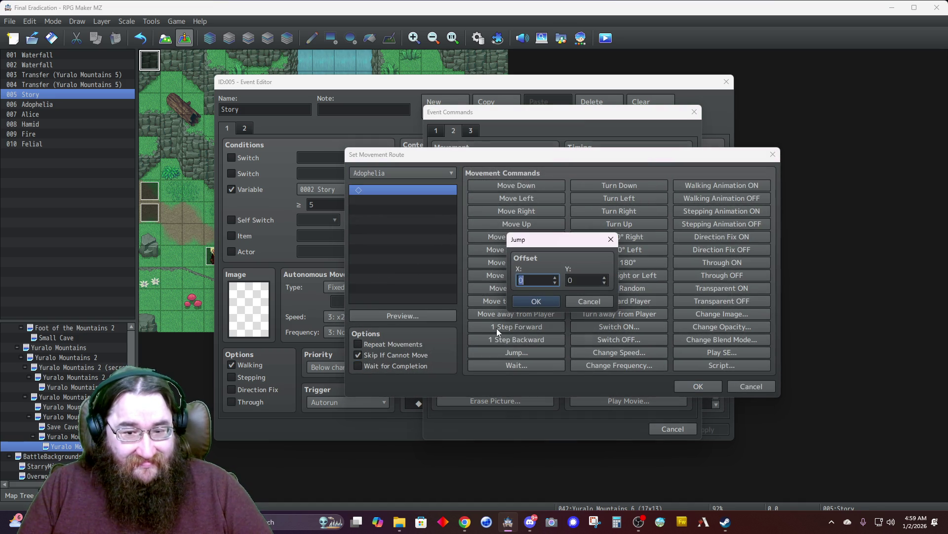
pyautogui.click(606, 277)
pyautogui.click(554, 279)
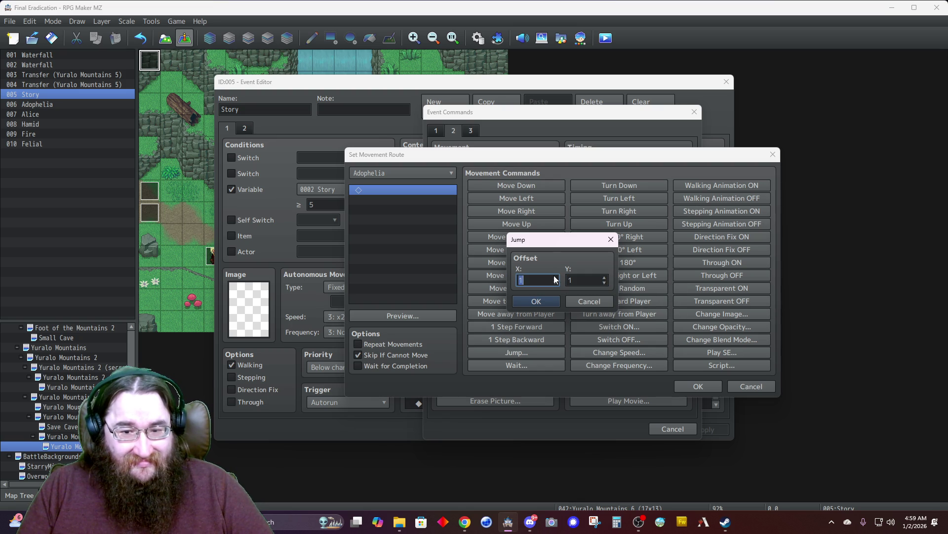
pyautogui.click(538, 301)
pyautogui.click(424, 317)
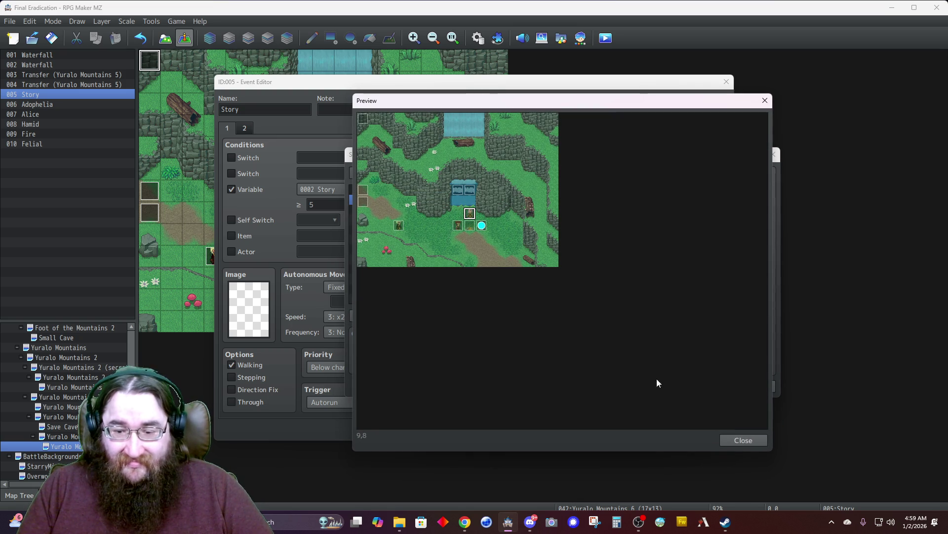
pyautogui.click(744, 439)
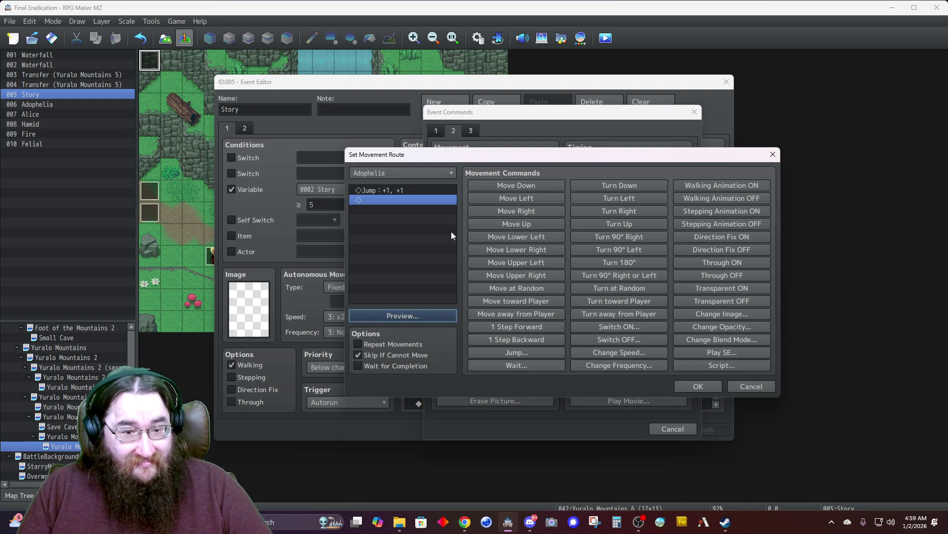
# - Insert a Change Speed 4 before the jump and confirm the route
pyautogui.click(385, 190)
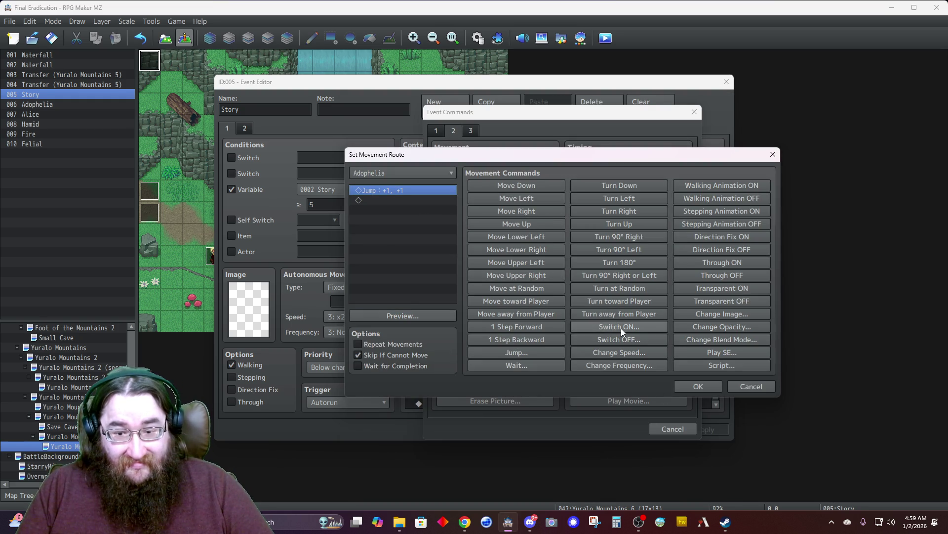
pyautogui.click(625, 354)
pyautogui.click(539, 295)
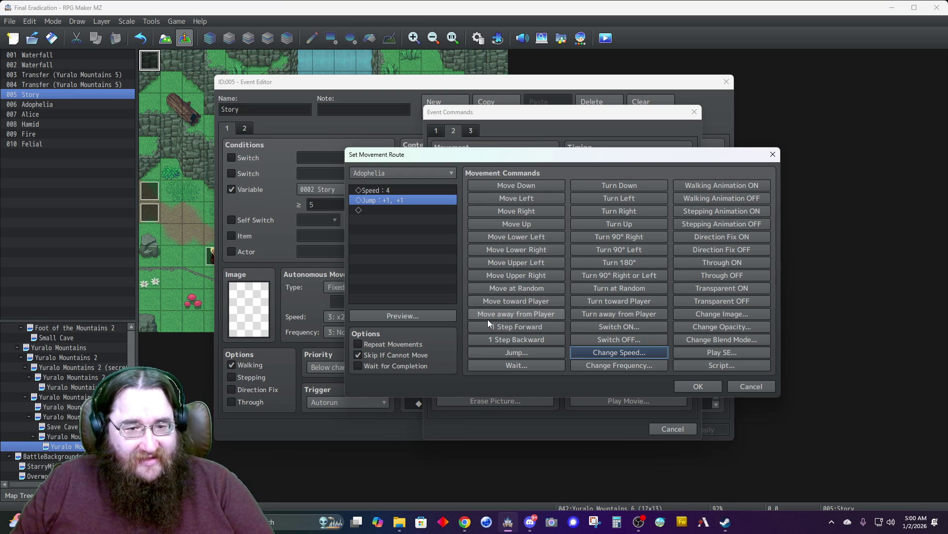
pyautogui.click(390, 210)
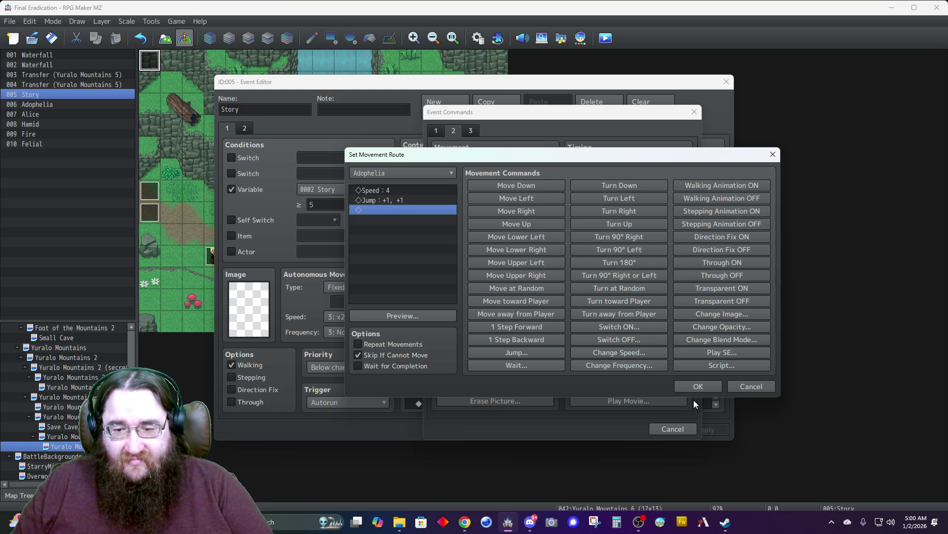
pyautogui.click(704, 383)
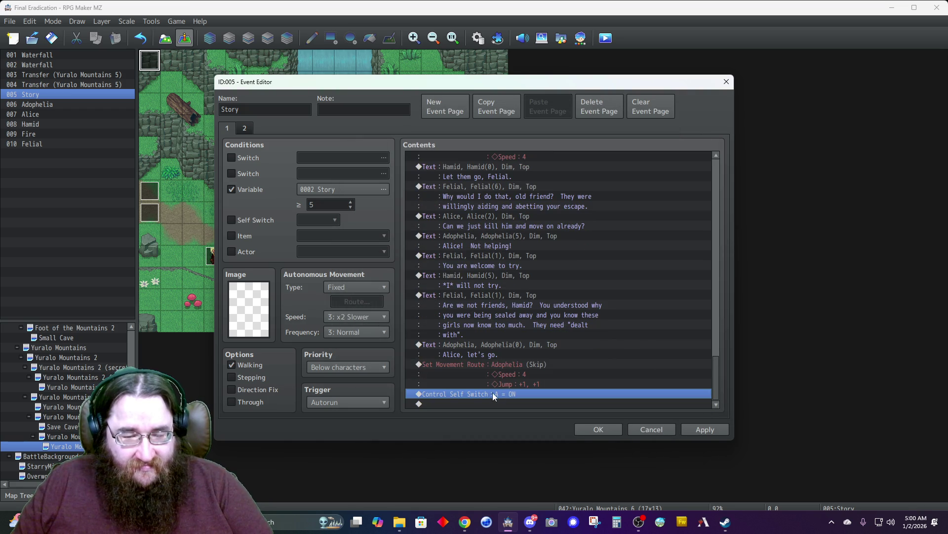
# - Add a movement route making Alice turn right, with Skip If Cannot Move checked
pyautogui.press('Insert')
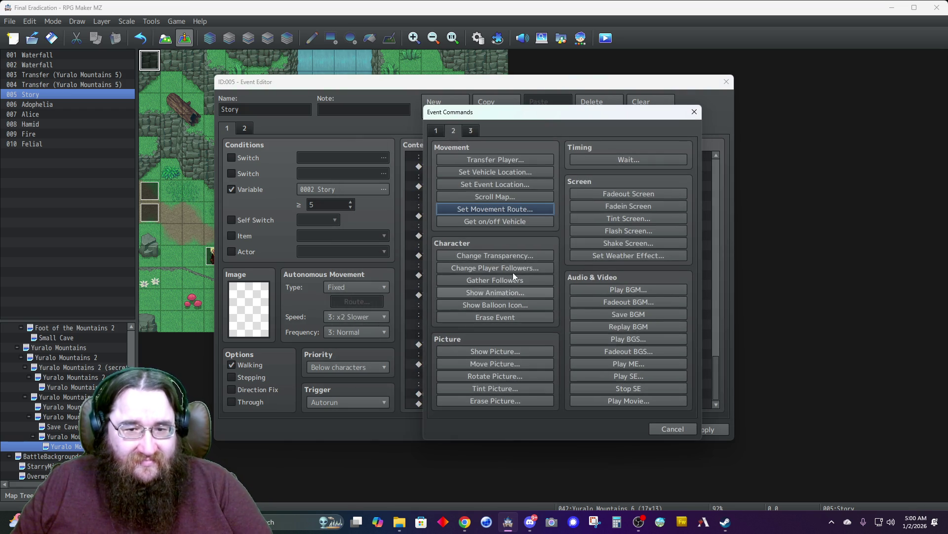
pyautogui.click(494, 209)
pyautogui.click(407, 174)
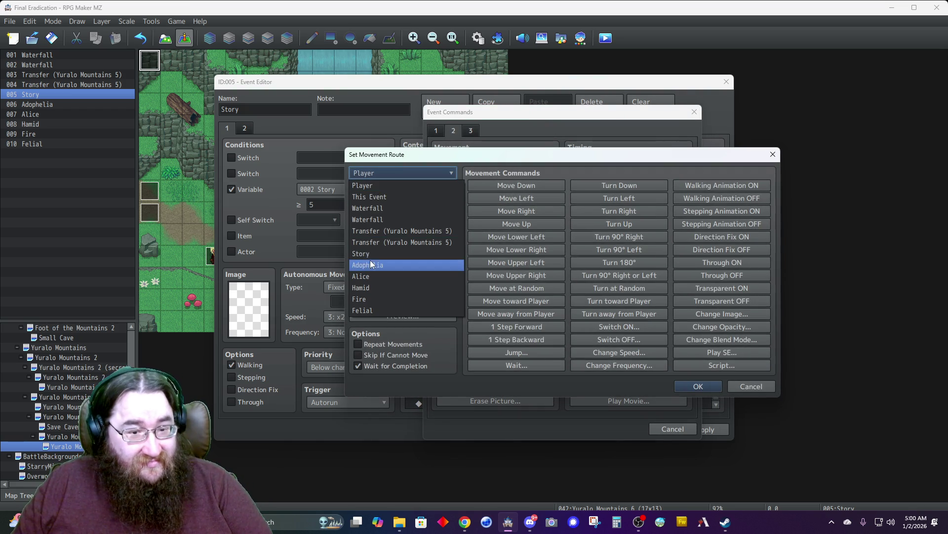
pyautogui.click(366, 277)
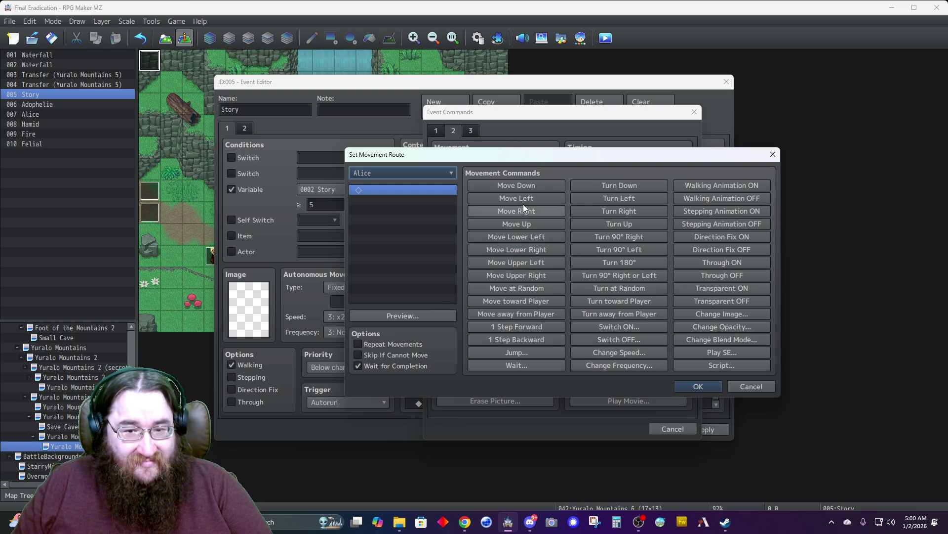
pyautogui.click(623, 211)
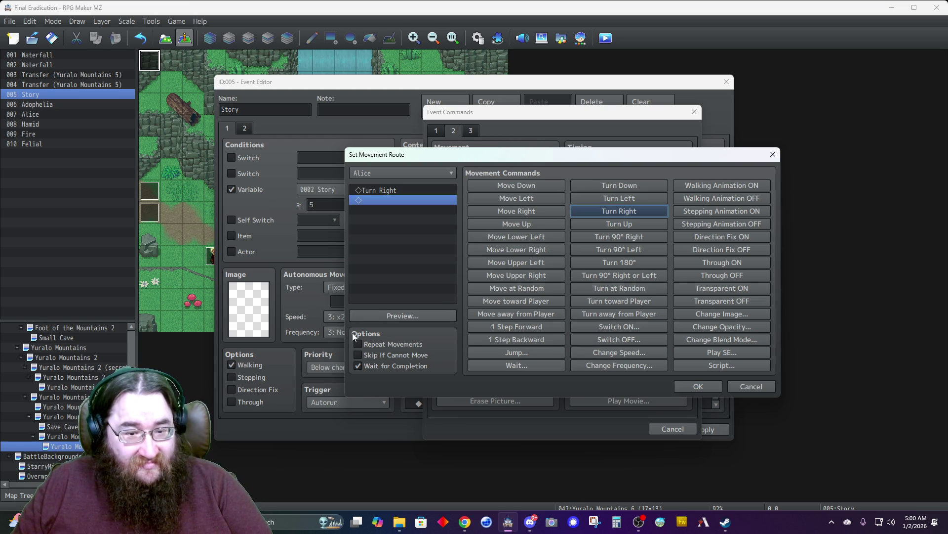
pyautogui.click(377, 356)
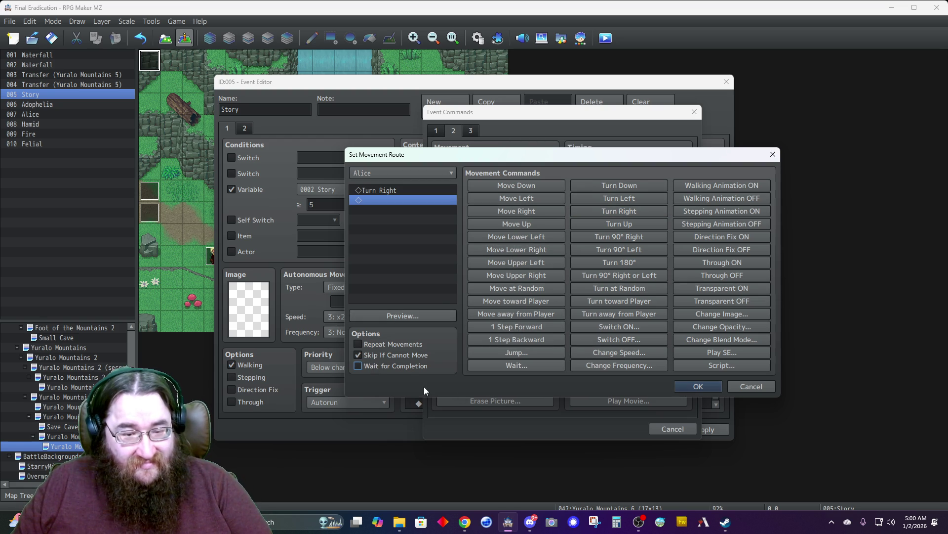
pyautogui.click(700, 386)
pyautogui.scroll(-1, 488, 370)
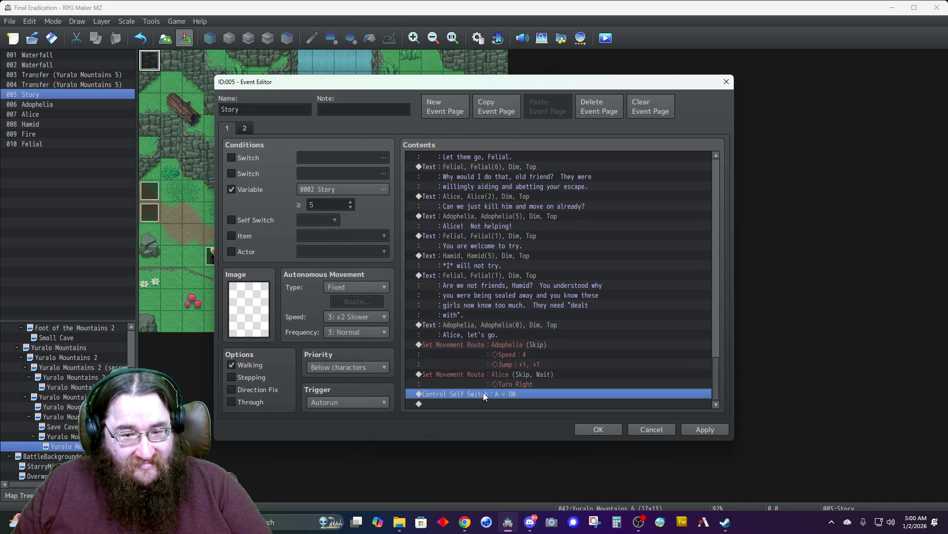
pyautogui.doubleClick(483, 392)
# - Start a new Show Text message with Alice's face portrait
pyautogui.click(437, 131)
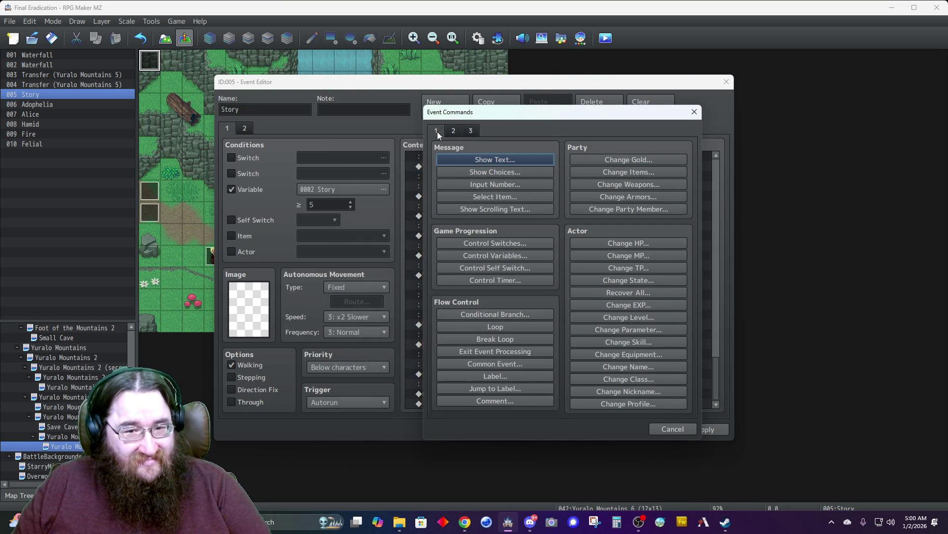
pyautogui.click(476, 159)
pyautogui.doubleClick(455, 242)
pyautogui.click(457, 217)
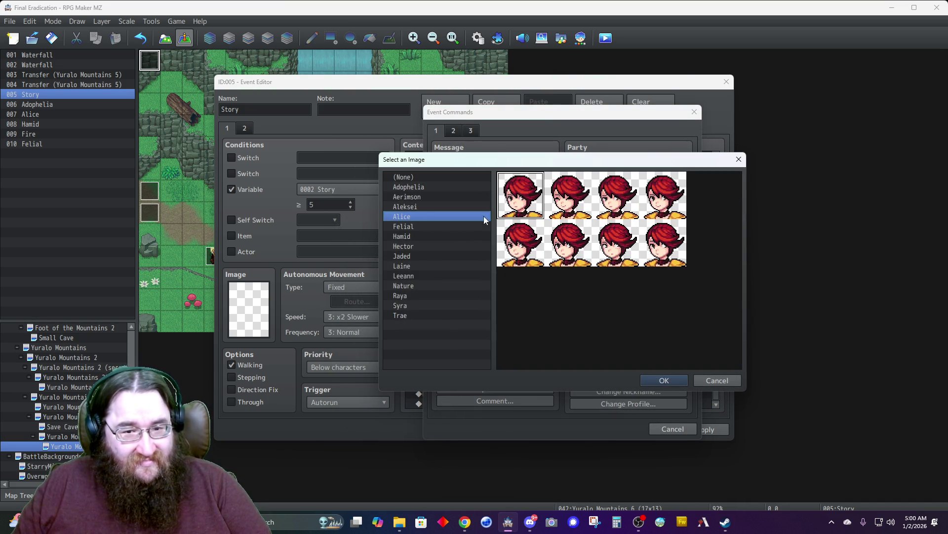
pyautogui.doubleClick(567, 249)
pyautogui.write('Ady!  We f')
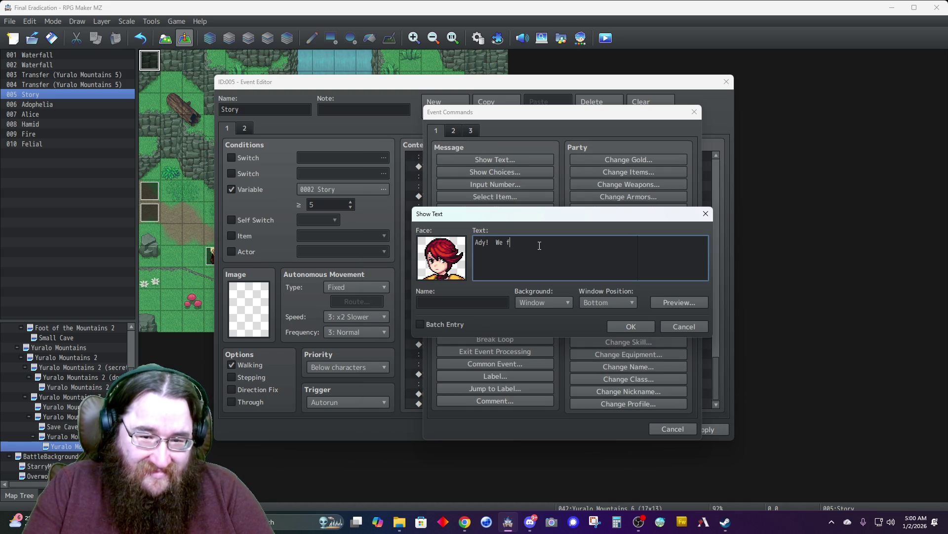
# - Enter 'Ady! We cannot just leave Hami!' as Alice, Dim background, Top position
pyautogui.press('BackSpace')
pyautogui.write('cannot just ')
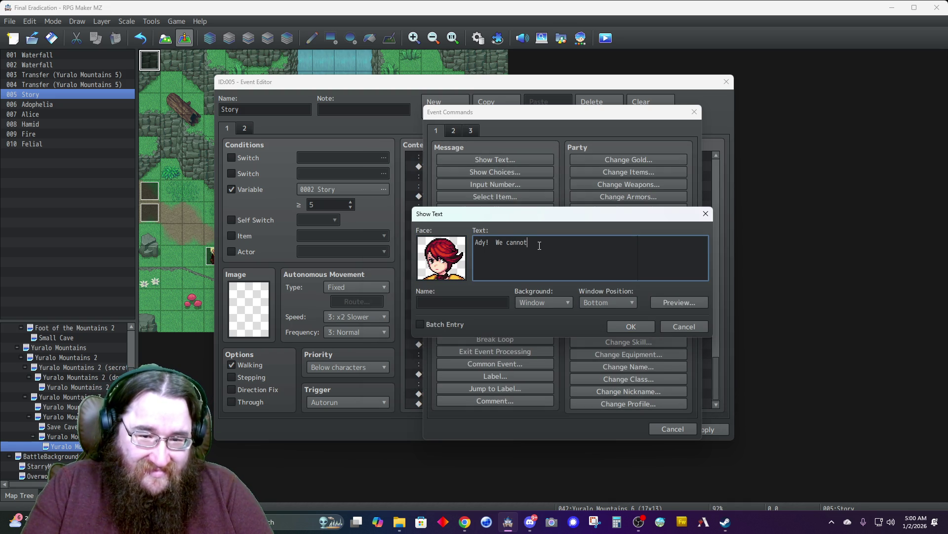
pyautogui.write('leave Hami')
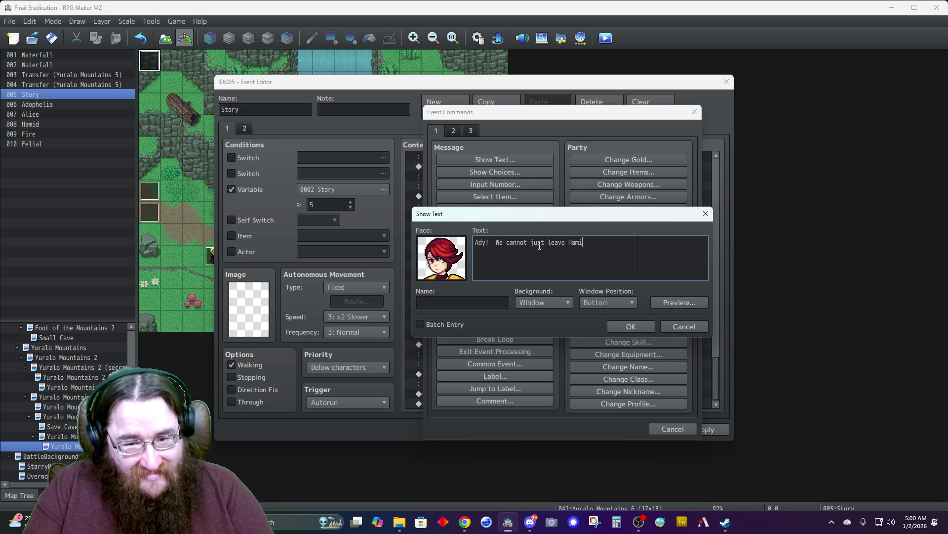
pyautogui.write('!')
pyautogui.press('Tab')
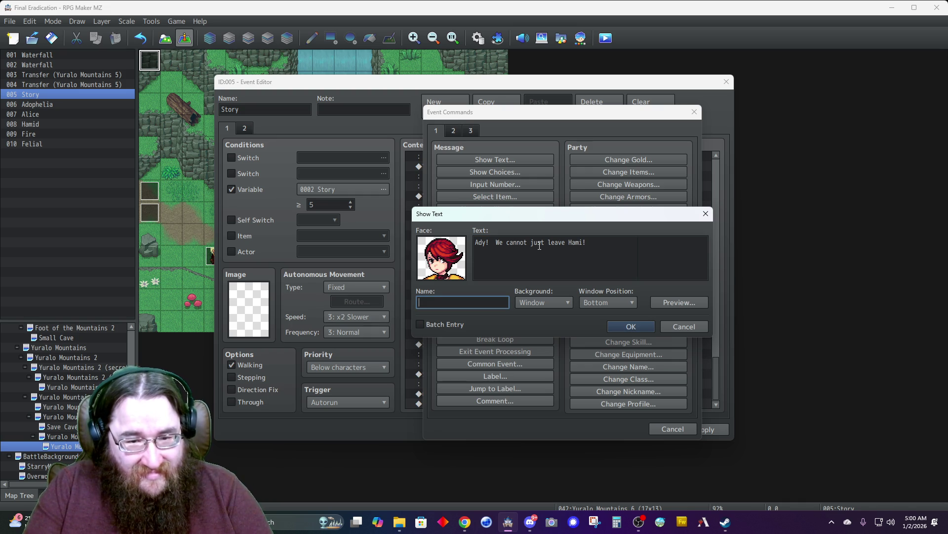
pyautogui.write('Alice')
pyautogui.click(543, 302)
pyautogui.click(540, 326)
pyautogui.click(599, 305)
pyautogui.click(604, 316)
pyautogui.click(612, 326)
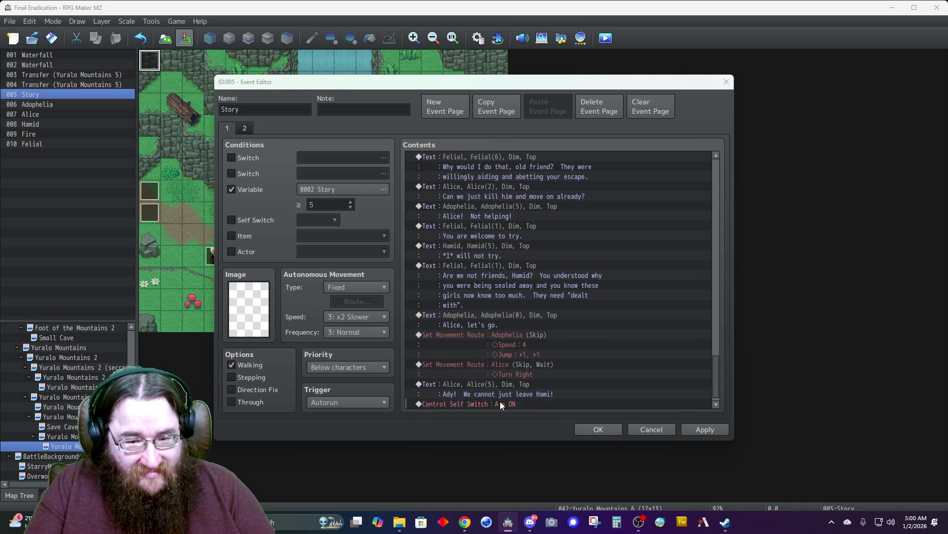
pyautogui.doubleClick(500, 401)
# - Start a new Show Text message with Hamid's bottom-right face portrait
pyautogui.click(474, 159)
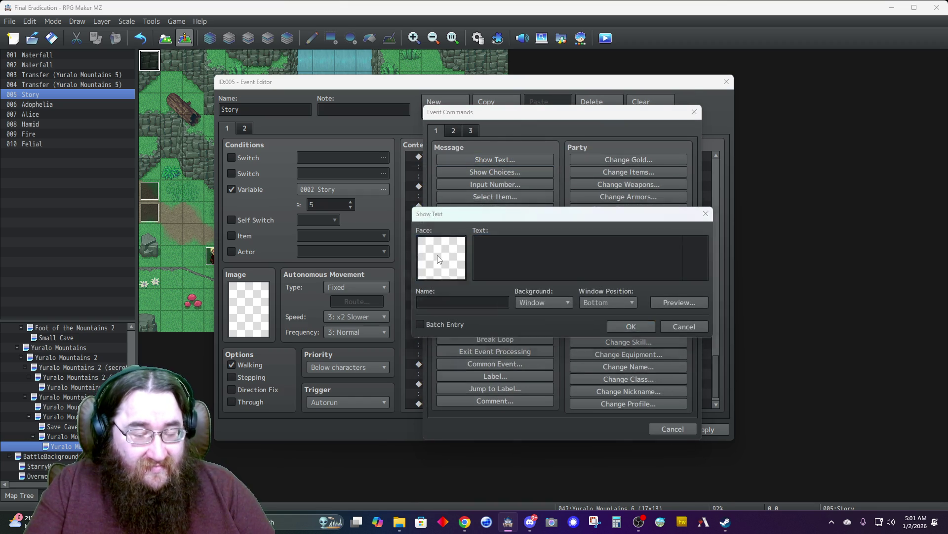
pyautogui.doubleClick(440, 229)
pyautogui.click(421, 217)
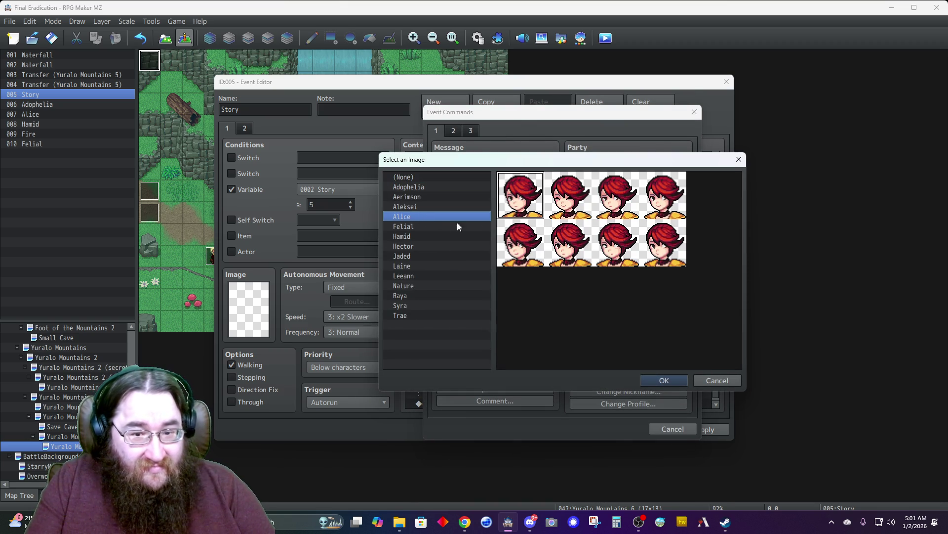
pyautogui.click(402, 236)
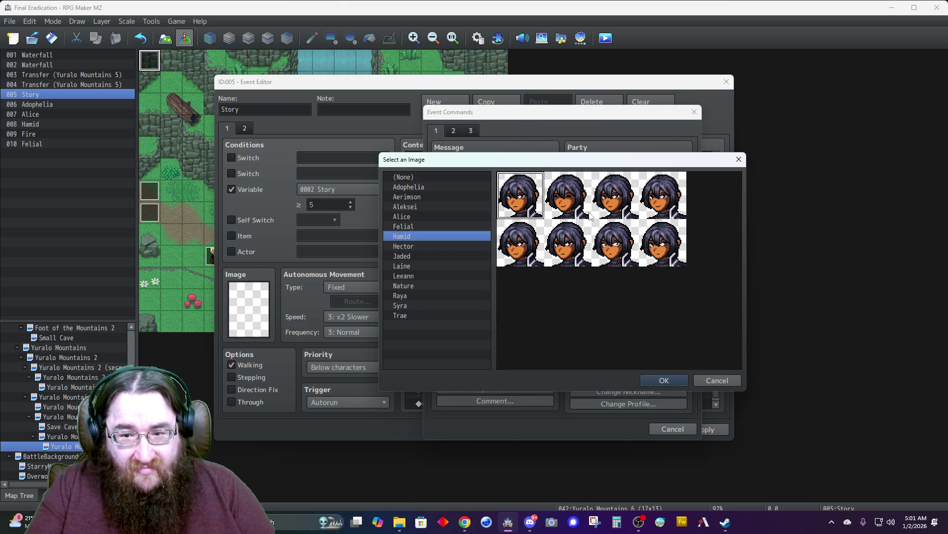
pyautogui.doubleClick(662, 257)
# - Enter 'You two should go, I will catch up.' as Hamid, Dim background, Top position
pyautogui.write('You two should go, I will catch up.')
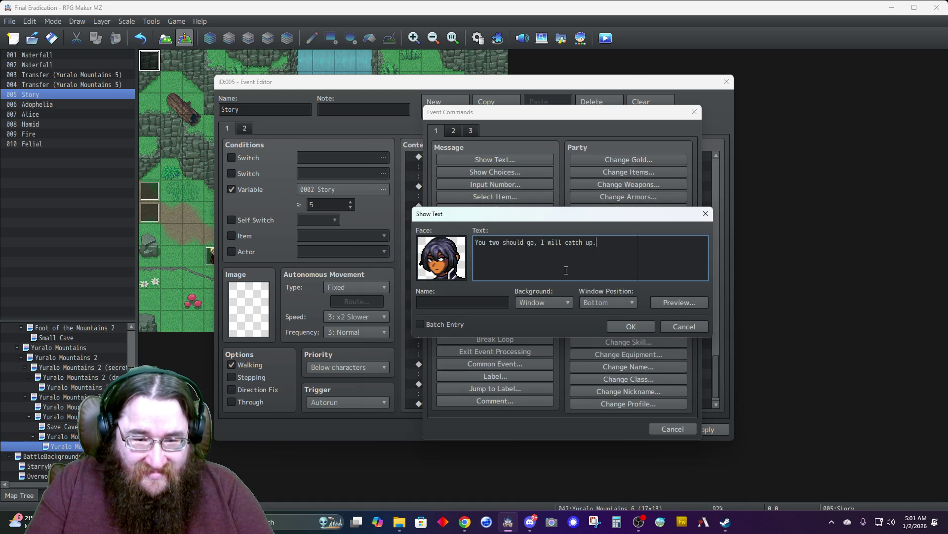
pyautogui.press('Tab')
pyautogui.write('Hamid')
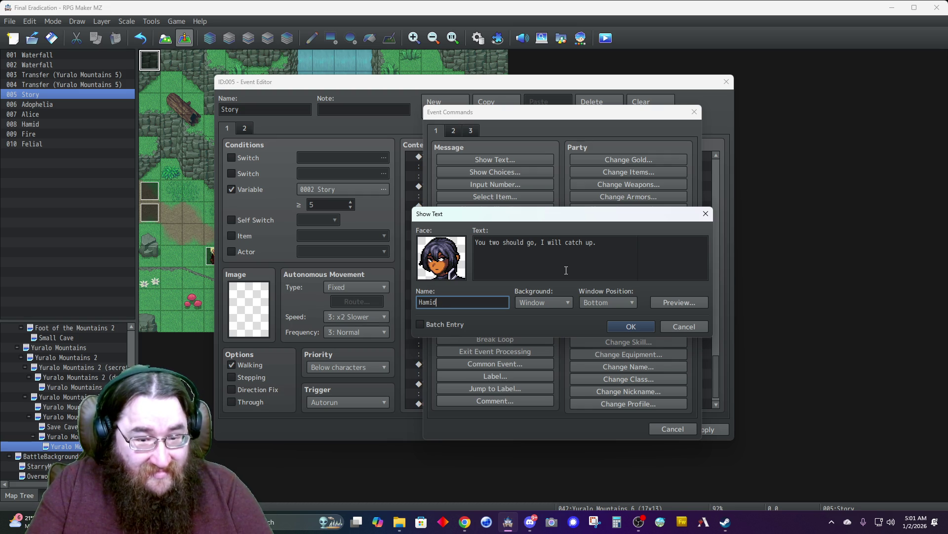
pyautogui.click(539, 304)
pyautogui.click(541, 322)
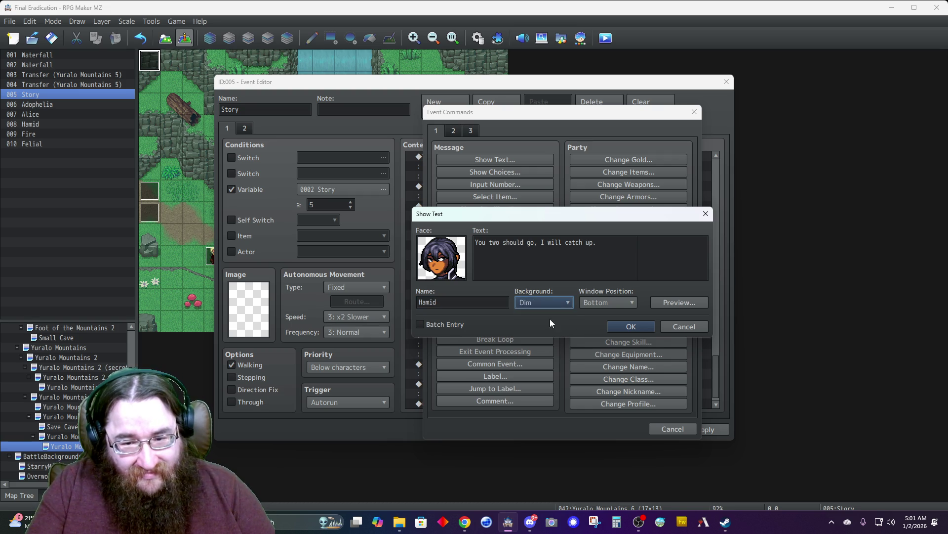
pyautogui.click(595, 303)
pyautogui.click(592, 314)
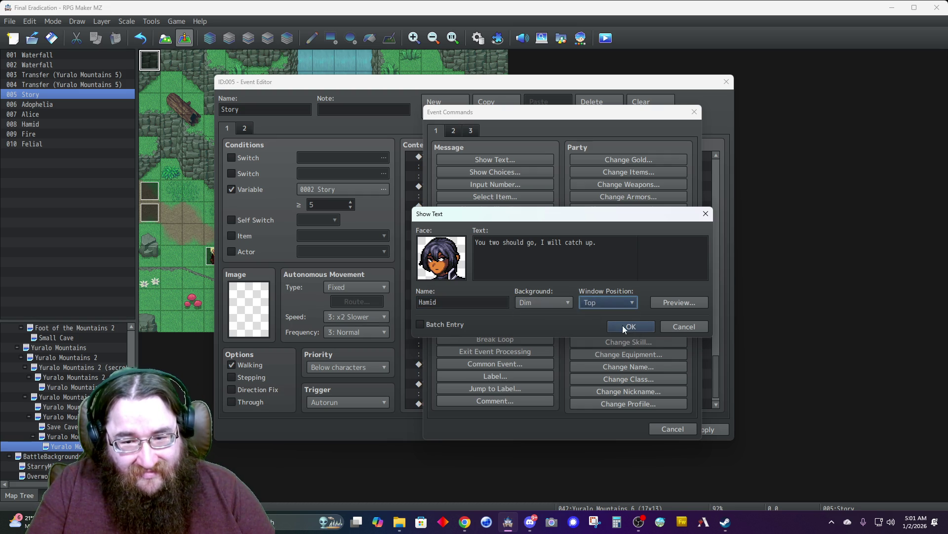
pyautogui.click(618, 325)
pyautogui.scroll(-1, 497, 350)
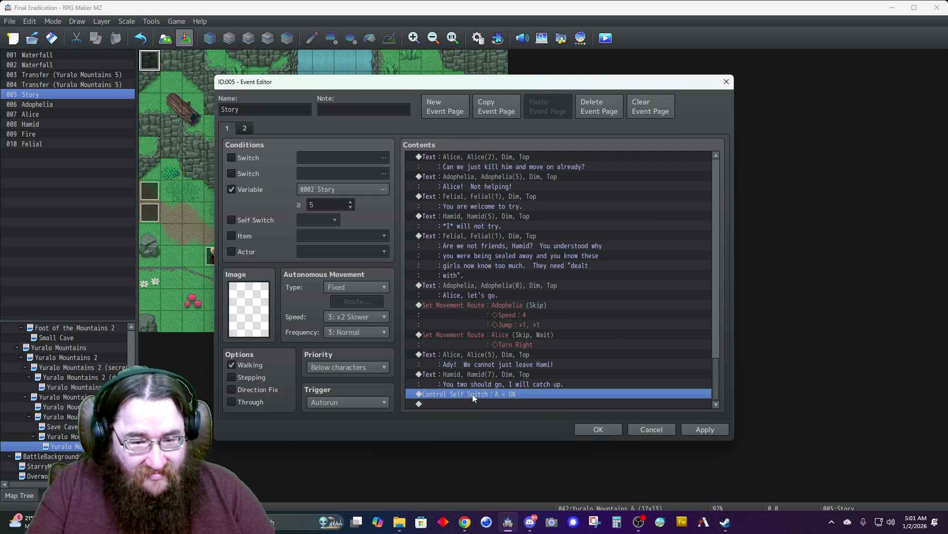
# - Add a movement route that turns Alice left, with Skip If Cannot Move enabled
pyautogui.press('Insert')
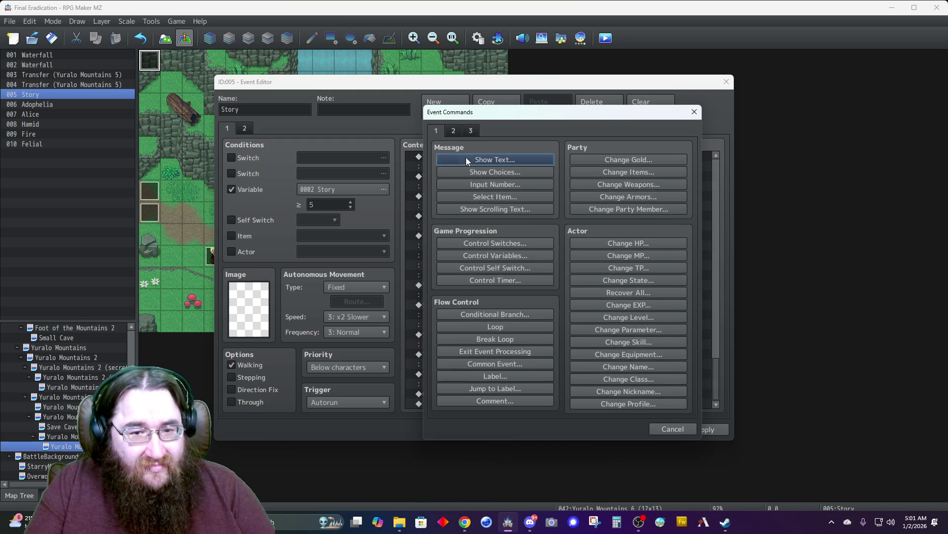
pyautogui.click(453, 131)
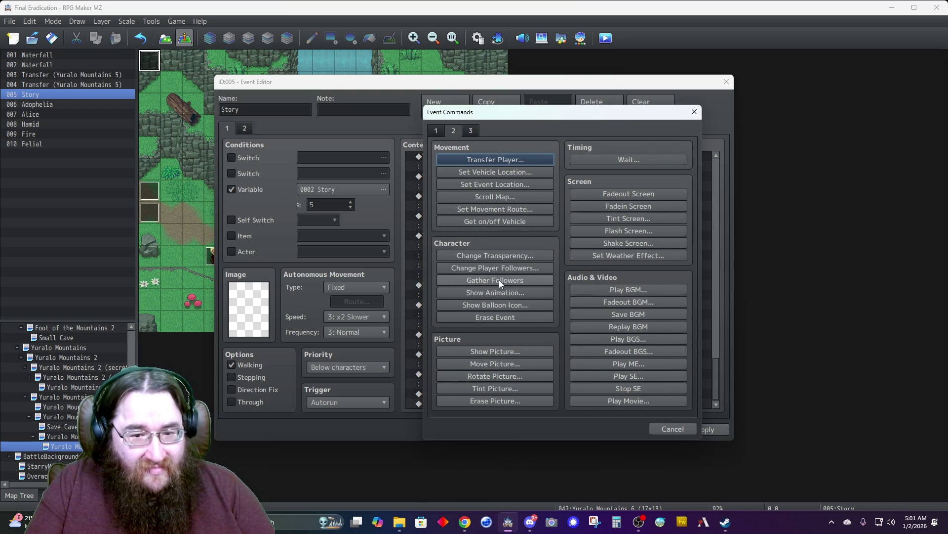
pyautogui.click(501, 209)
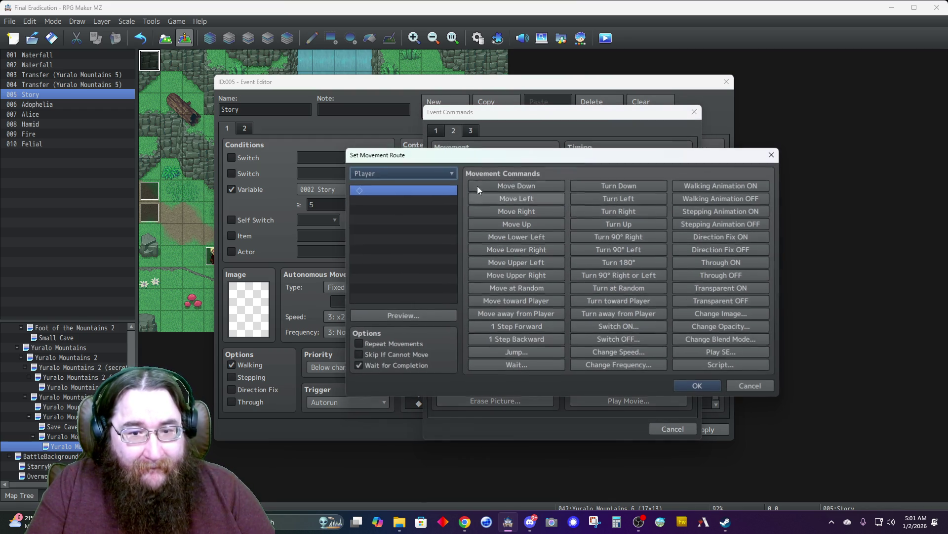
pyautogui.click(417, 176)
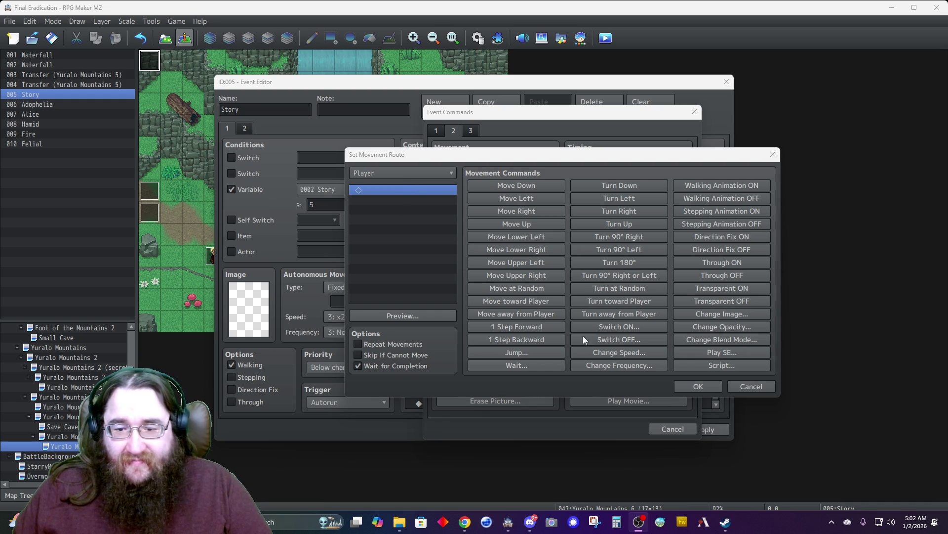
pyautogui.click(391, 172)
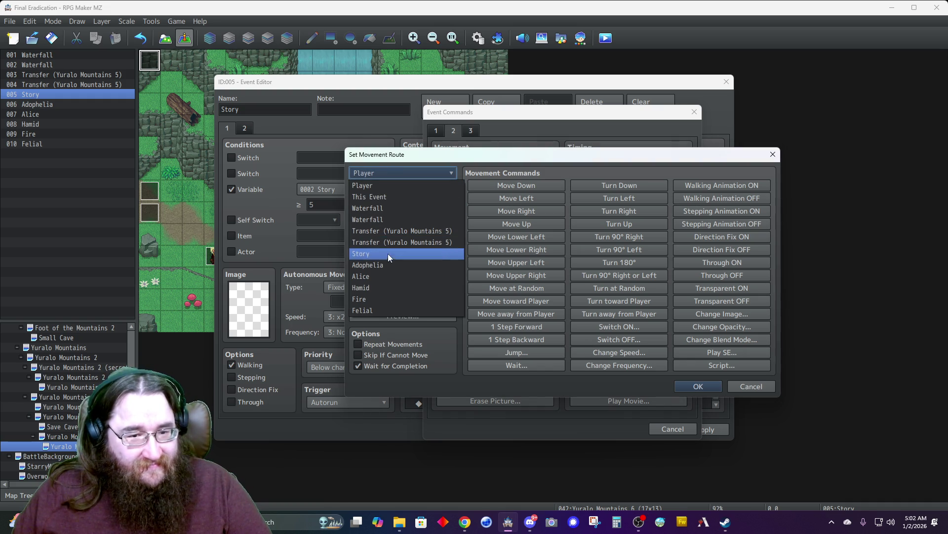
pyautogui.click(375, 276)
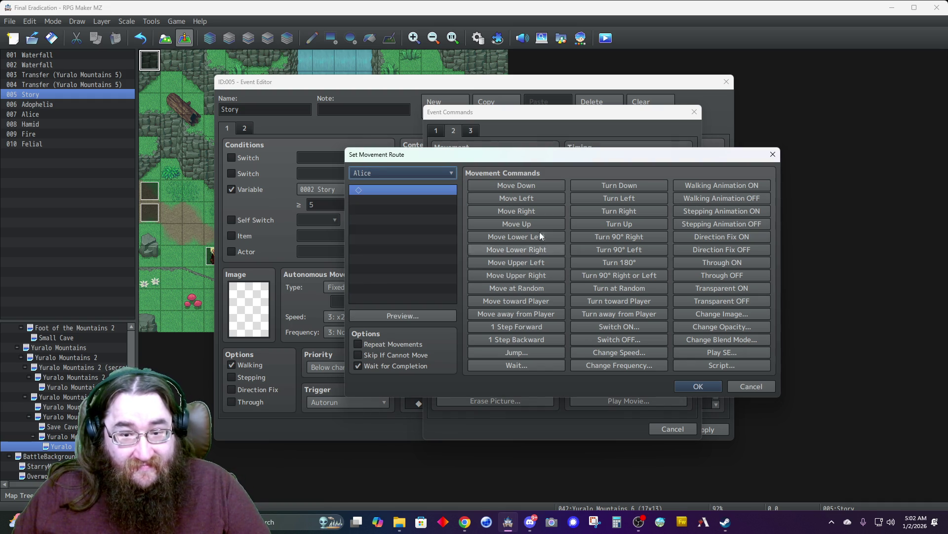
pyautogui.click(619, 198)
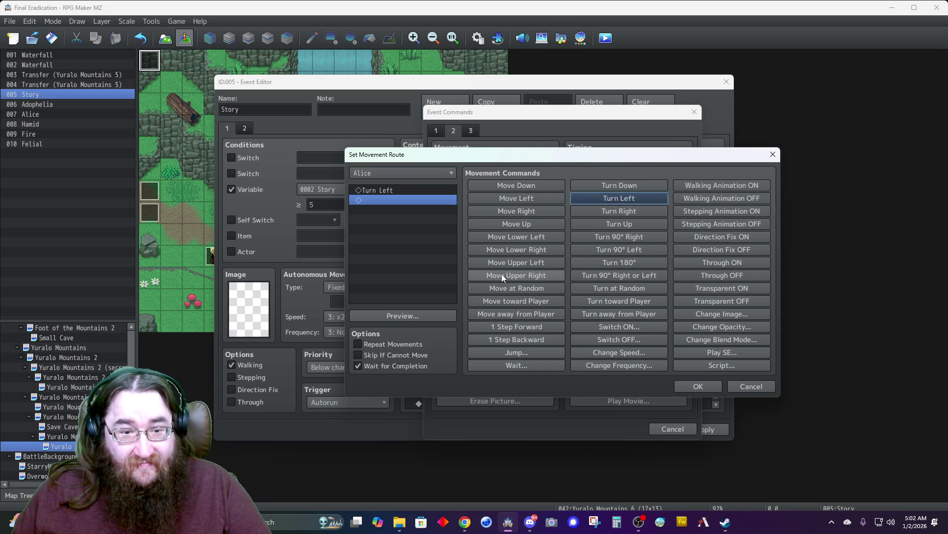
pyautogui.click(378, 356)
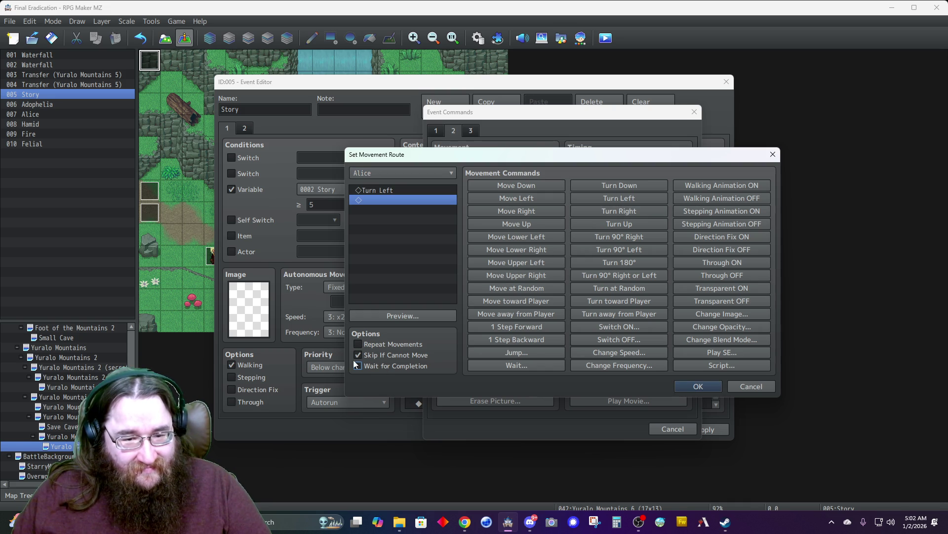
pyautogui.click(698, 386)
# - Paste the copied command below the route and start a new Show Text message
pyautogui.hotkey('ctrl', 'v')
pyautogui.press('Down')
pyautogui.press('Return')
pyautogui.click(509, 160)
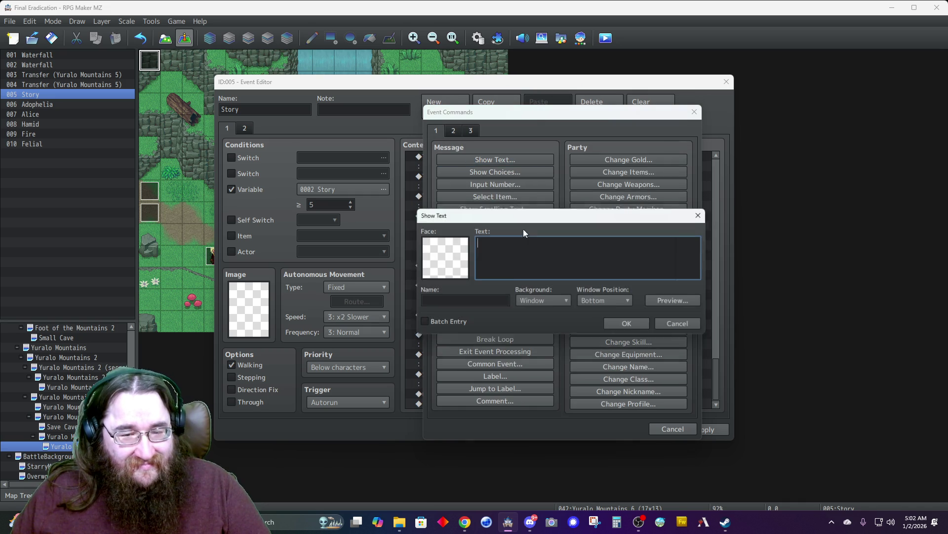
# - Write the line 'Not a chance!' with an Alice face picture
pyautogui.doubleClick(455, 265)
pyautogui.click(416, 215)
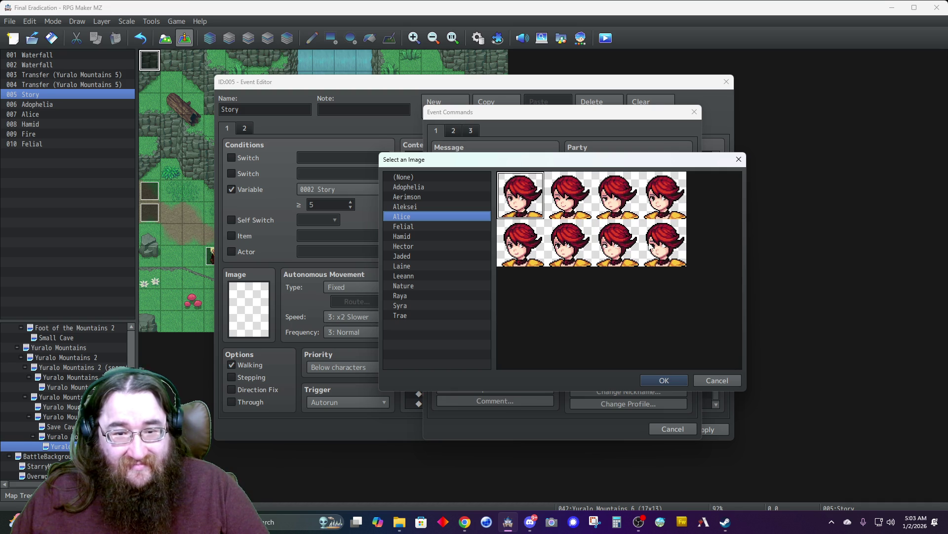
pyautogui.doubleClick(658, 243)
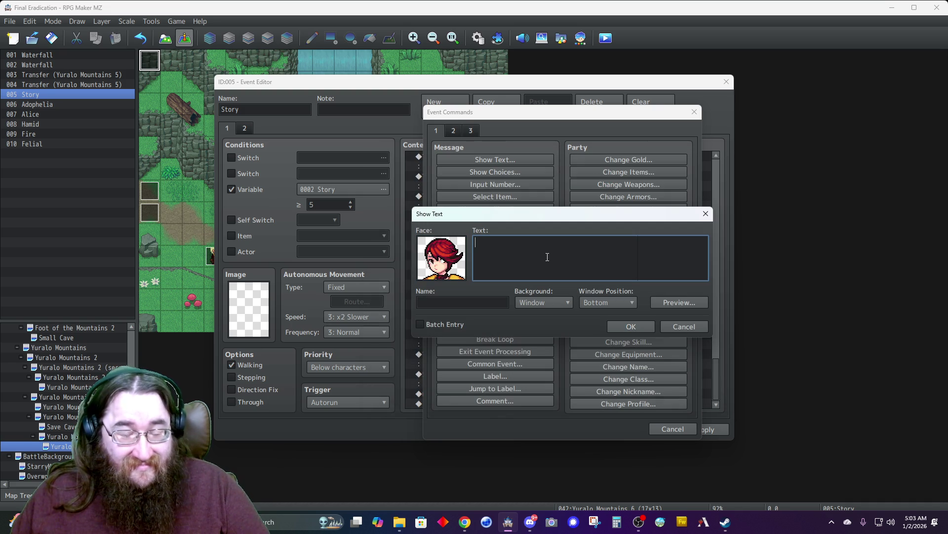
pyautogui.write('Nt')
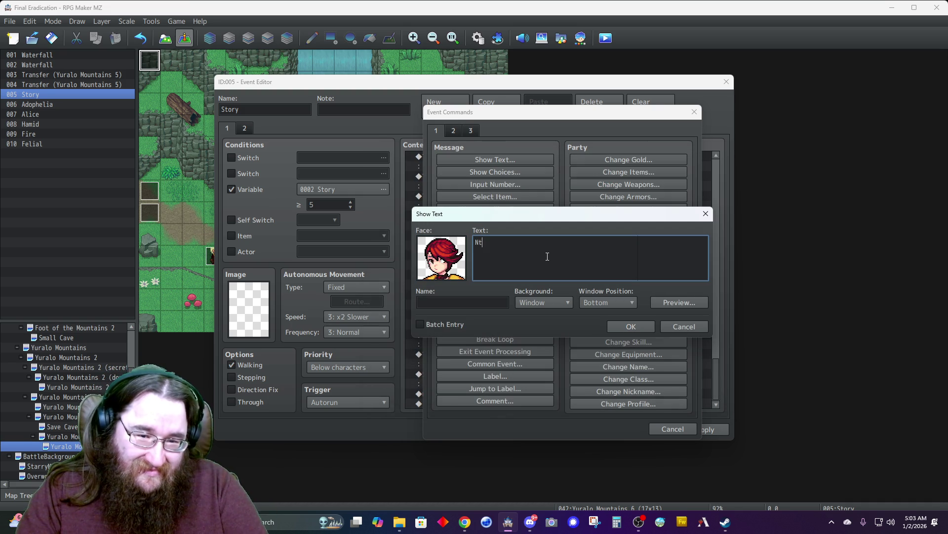
pyautogui.write('ot')
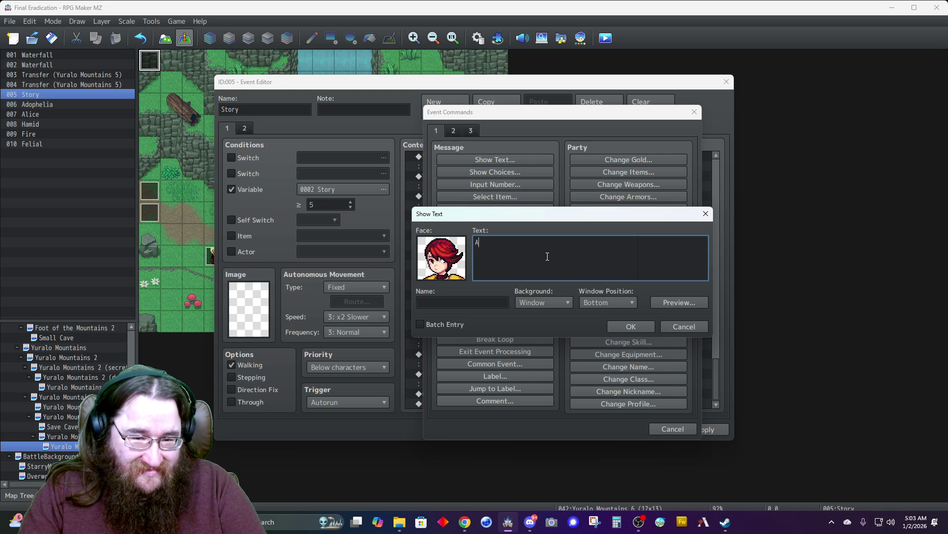
pyautogui.write(' you sure?')
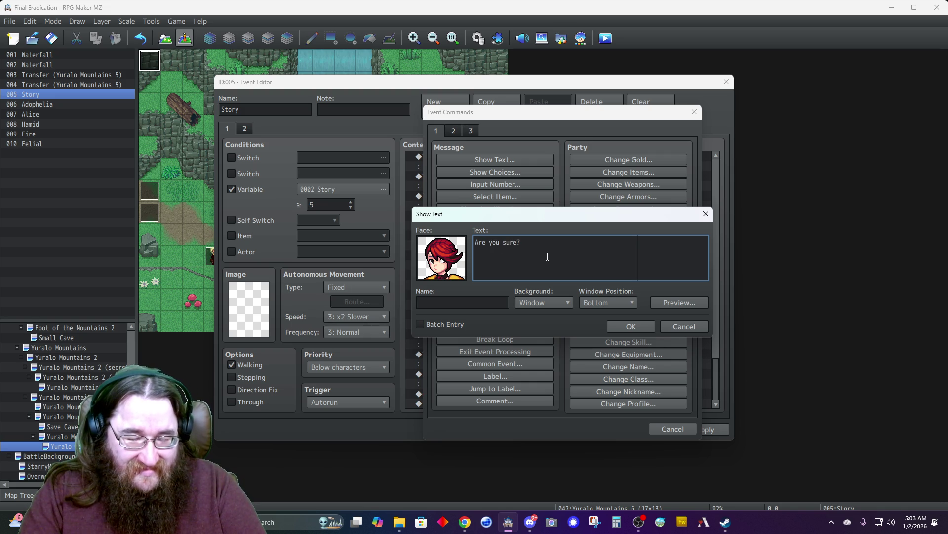
pyautogui.press('BackSpace')
pyautogui.press('BackSpace')
pyautogui.press('BackSpace')
pyautogui.write('a chance!')
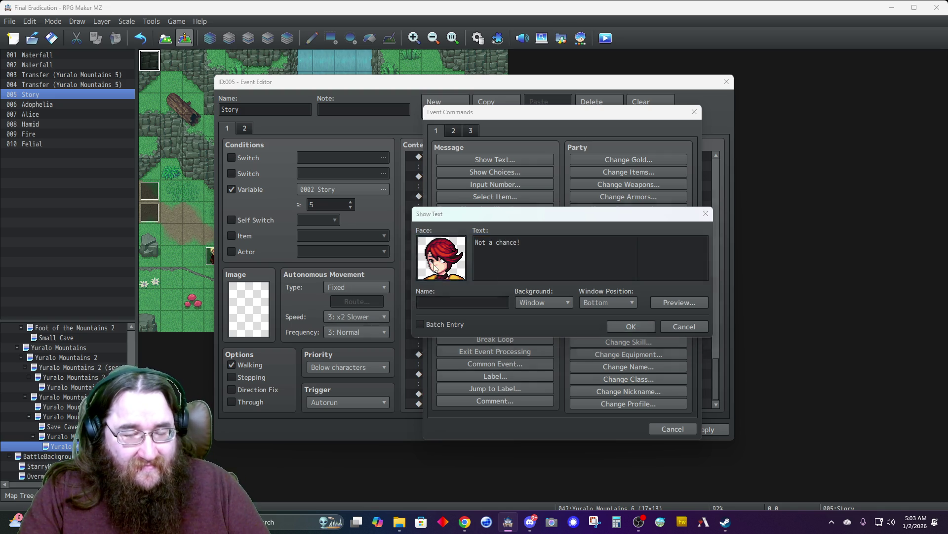
pyautogui.doubleClick(437, 268)
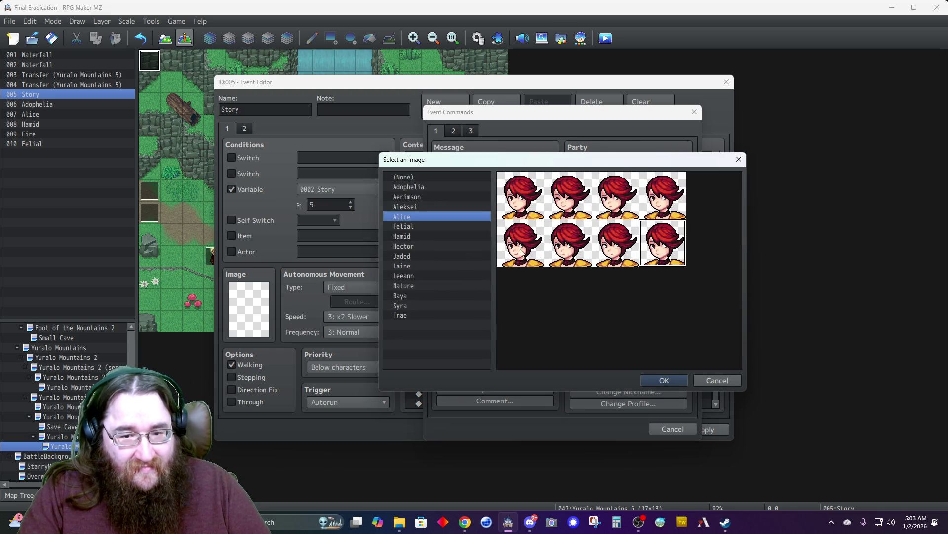
pyautogui.doubleClick(569, 256)
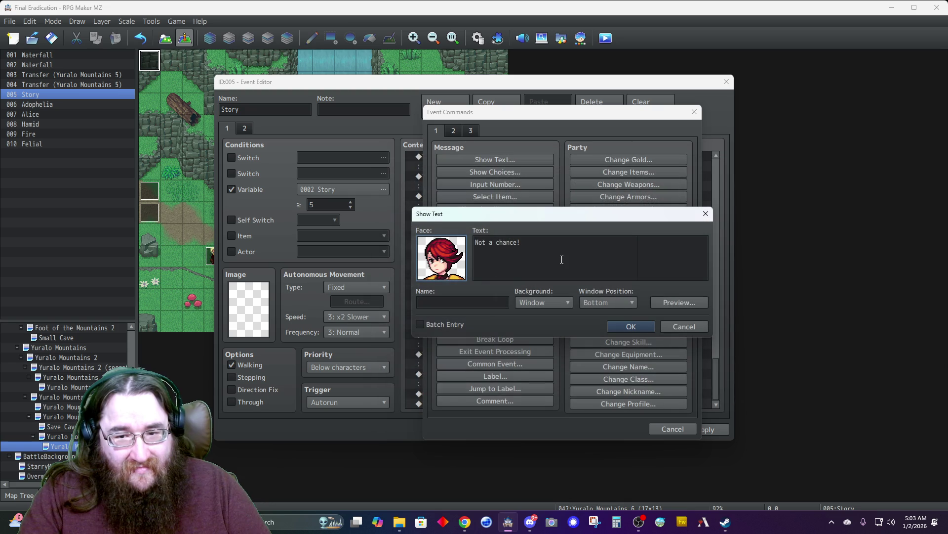
# - Name the speaker Alice, give the message a dim background at the top, and confirm
pyautogui.click(464, 305)
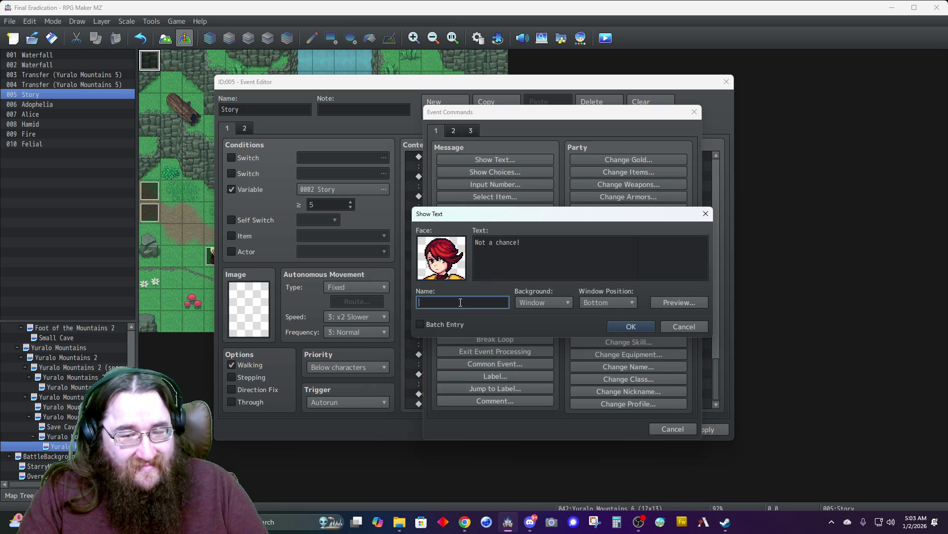
pyautogui.write('Alice')
pyautogui.click(535, 301)
pyautogui.click(539, 324)
pyautogui.click(598, 303)
pyautogui.click(589, 315)
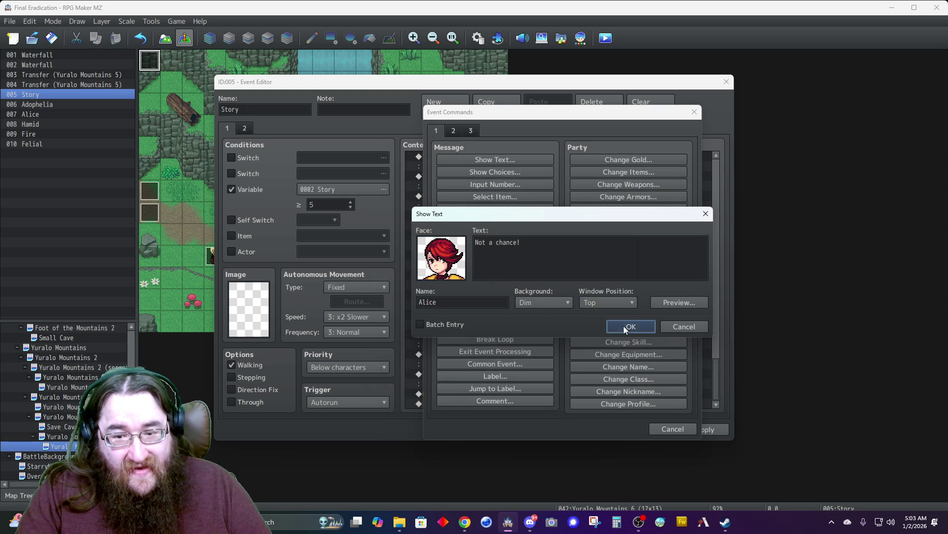
pyautogui.click(623, 326)
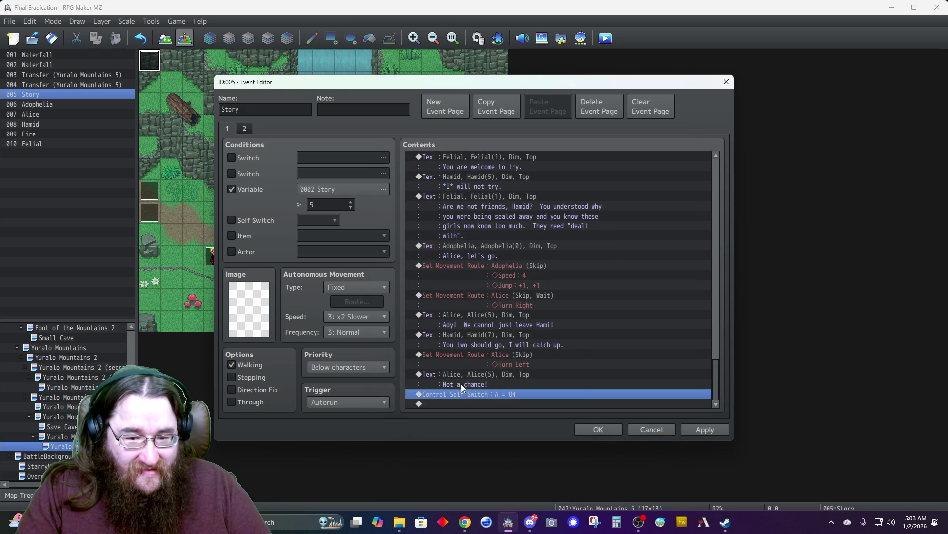
pyautogui.doubleClick(461, 403)
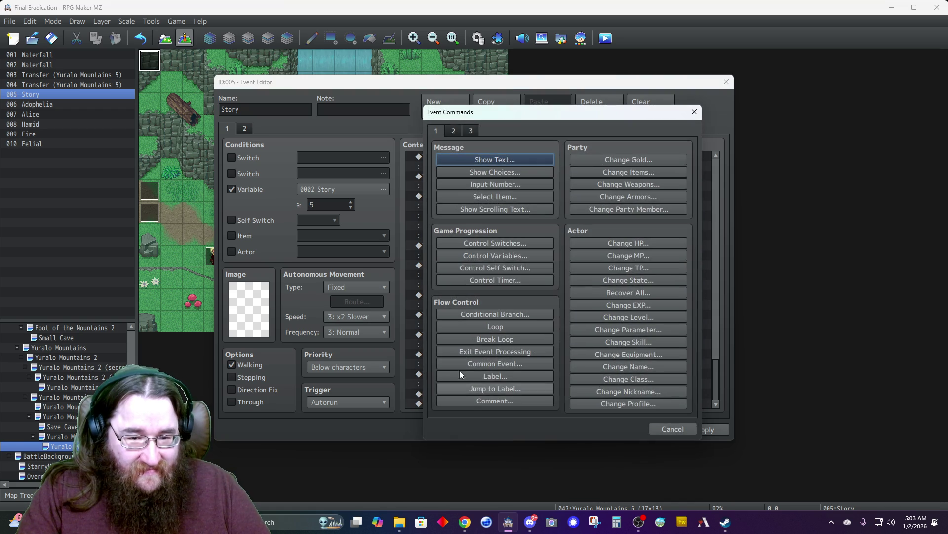
# - Add Adophelia's dim, top-positioned line 'I'm sorry, Ali...' with her third face and name
pyautogui.click(467, 161)
pyautogui.doubleClick(443, 259)
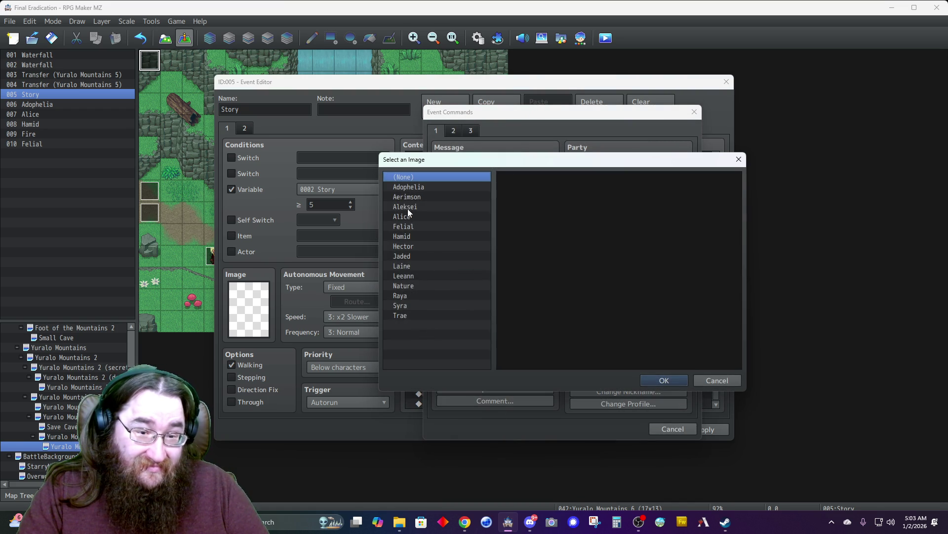
pyautogui.click(409, 188)
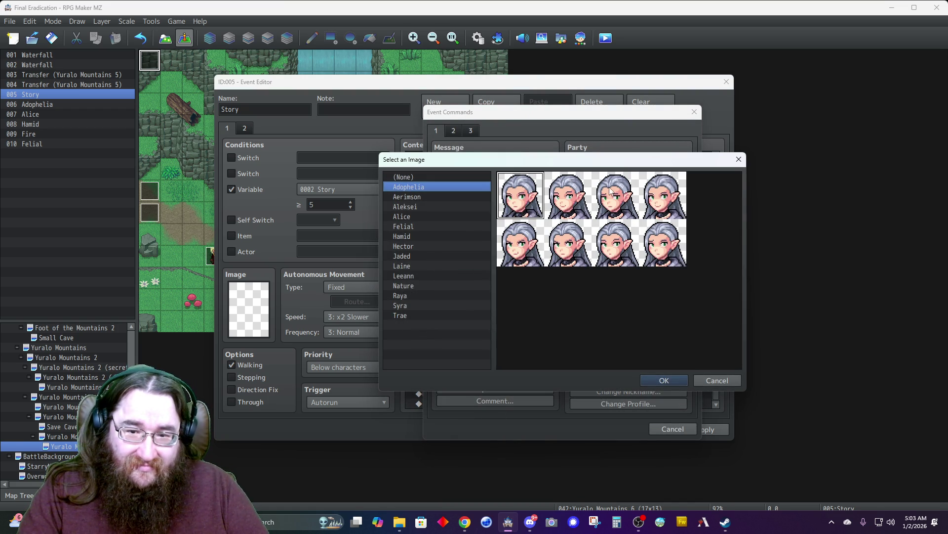
pyautogui.doubleClick(615, 208)
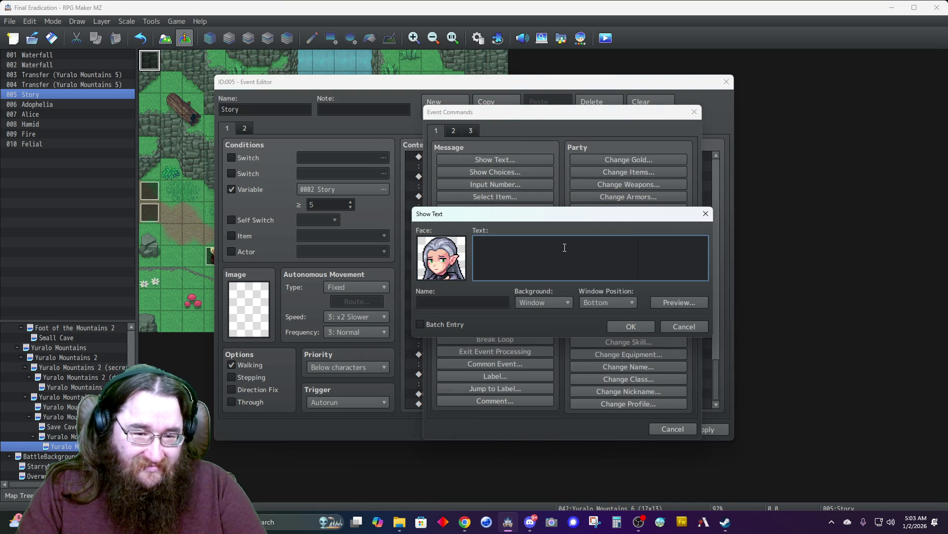
pyautogui.write("I'm sory, Ali...")
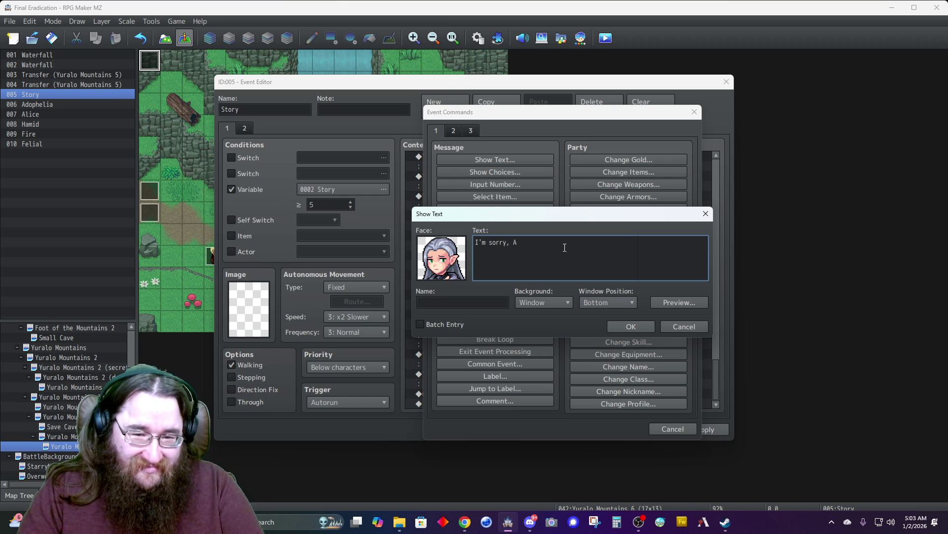
pyautogui.press('Tab')
pyautogui.write('Adophelia')
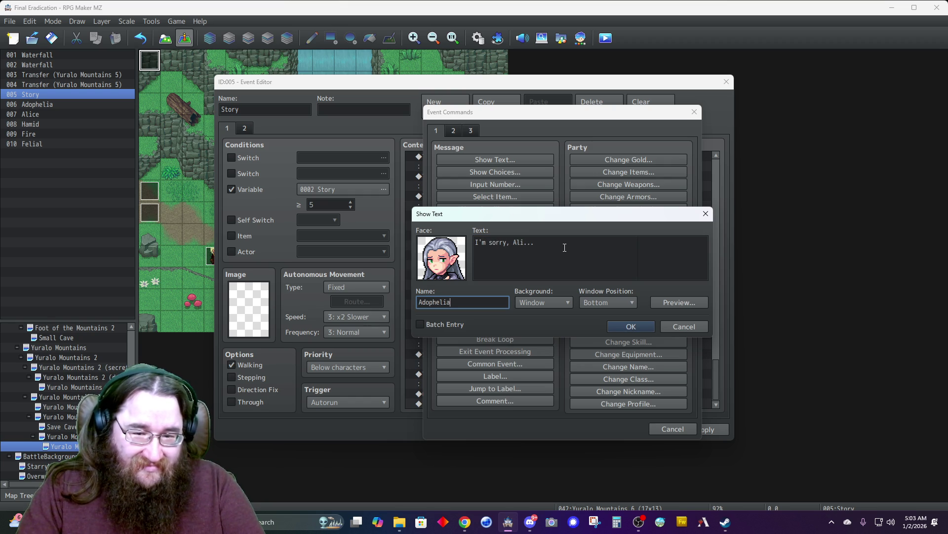
pyautogui.click(547, 301)
pyautogui.click(539, 324)
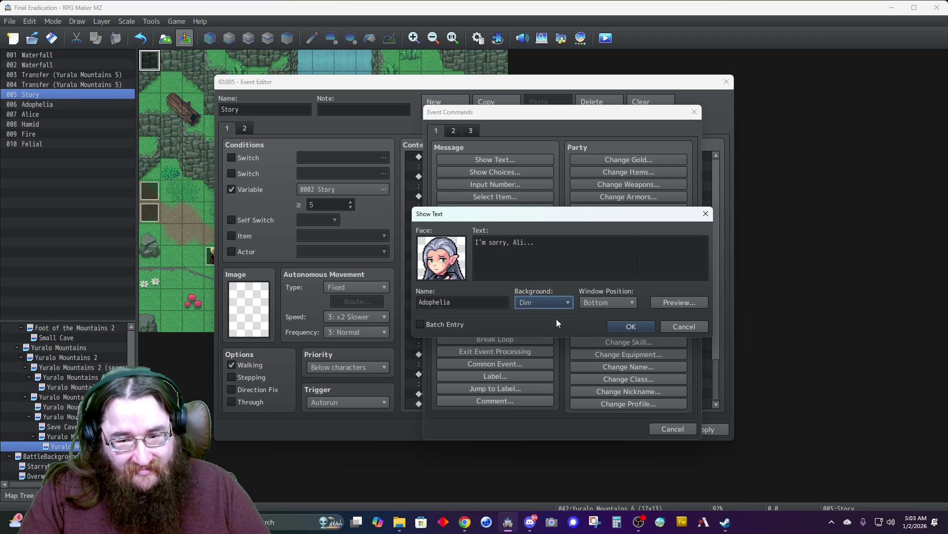
pyautogui.click(594, 301)
pyautogui.click(586, 315)
pyautogui.click(612, 329)
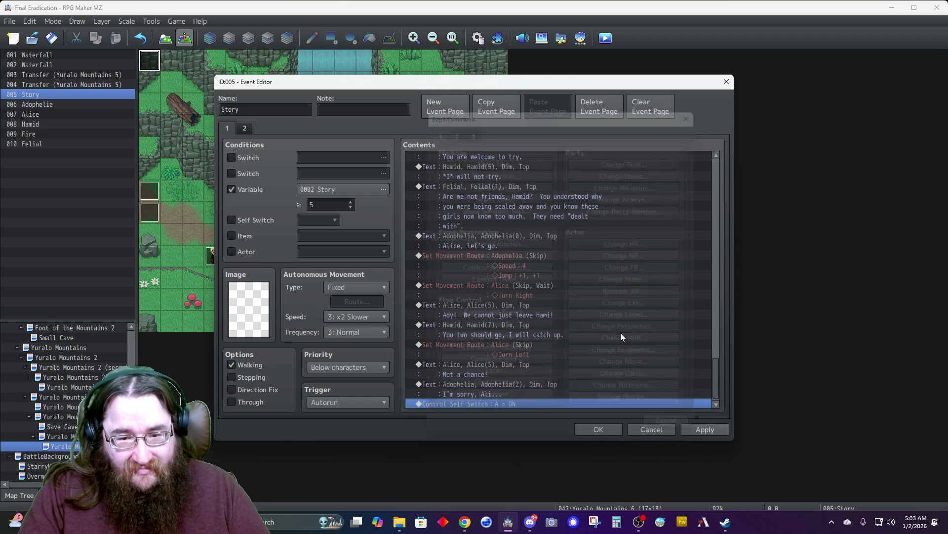
# - Add a route turning Alice right, skipping if blocked, then paste the self switch A ON command
pyautogui.doubleClick(492, 394)
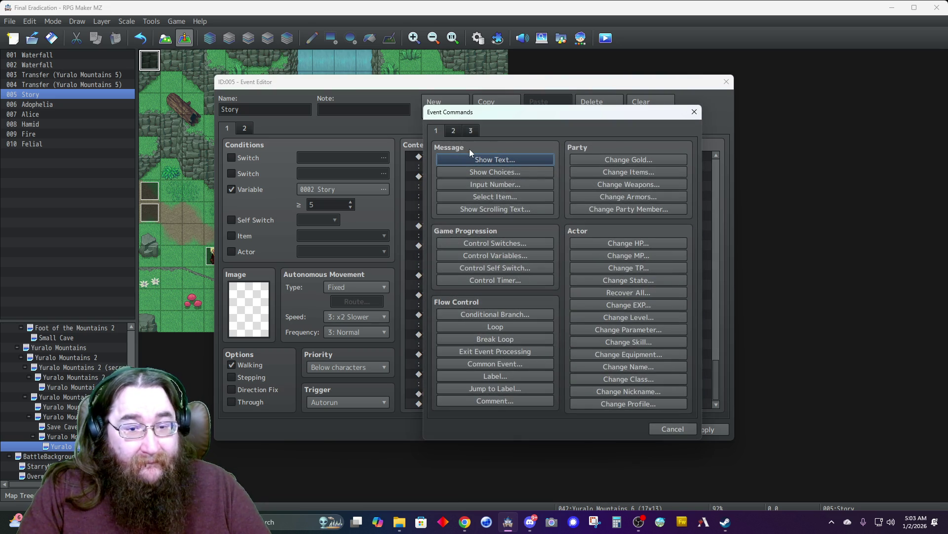
pyautogui.click(453, 131)
pyautogui.click(487, 209)
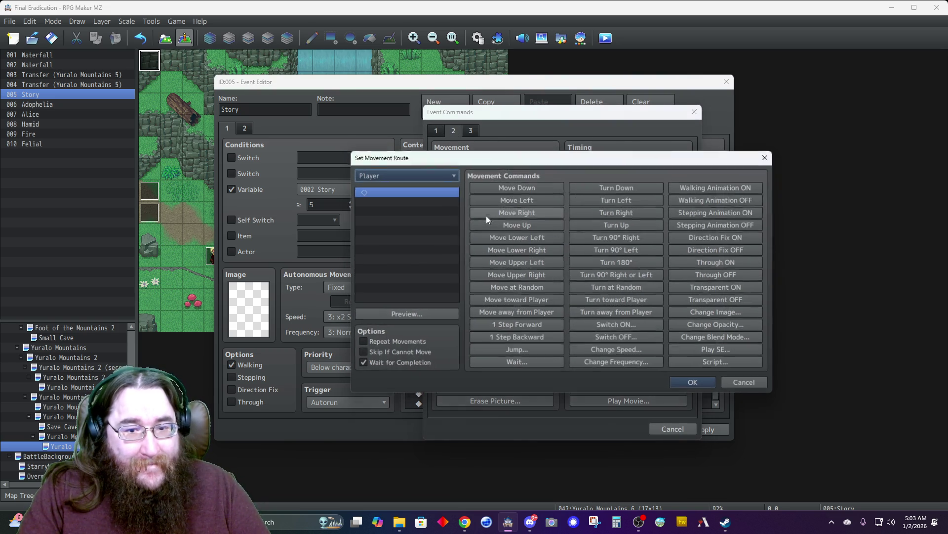
pyautogui.click(409, 172)
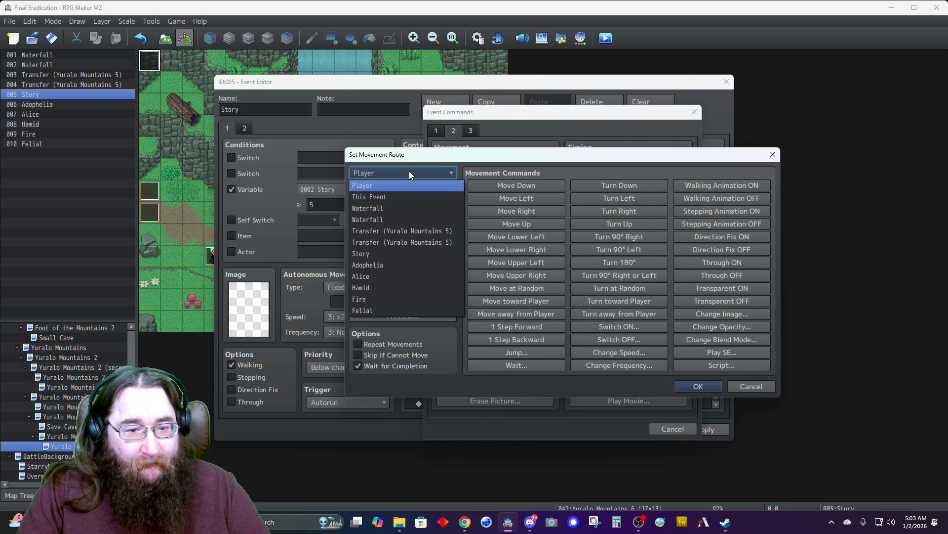
pyautogui.click(370, 279)
pyautogui.click(361, 355)
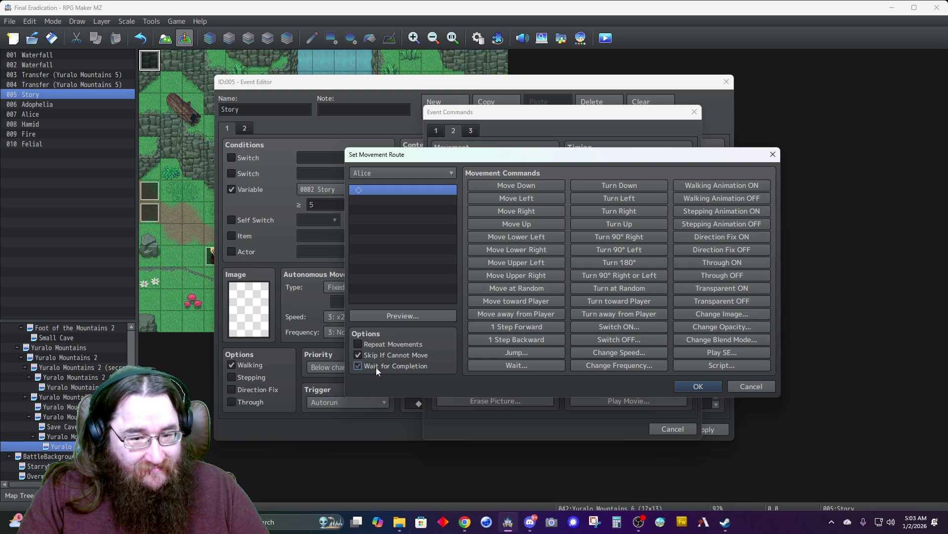
pyautogui.click(606, 211)
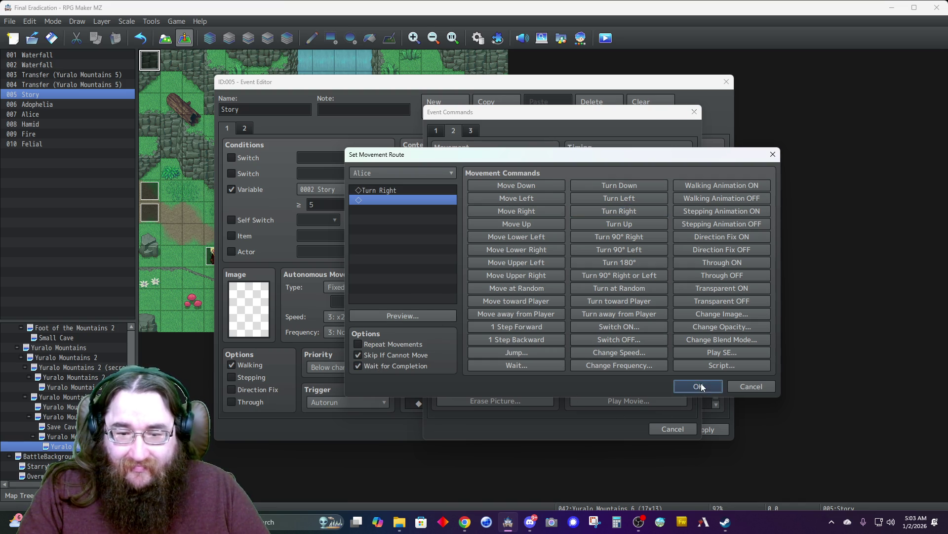
pyautogui.click(698, 385)
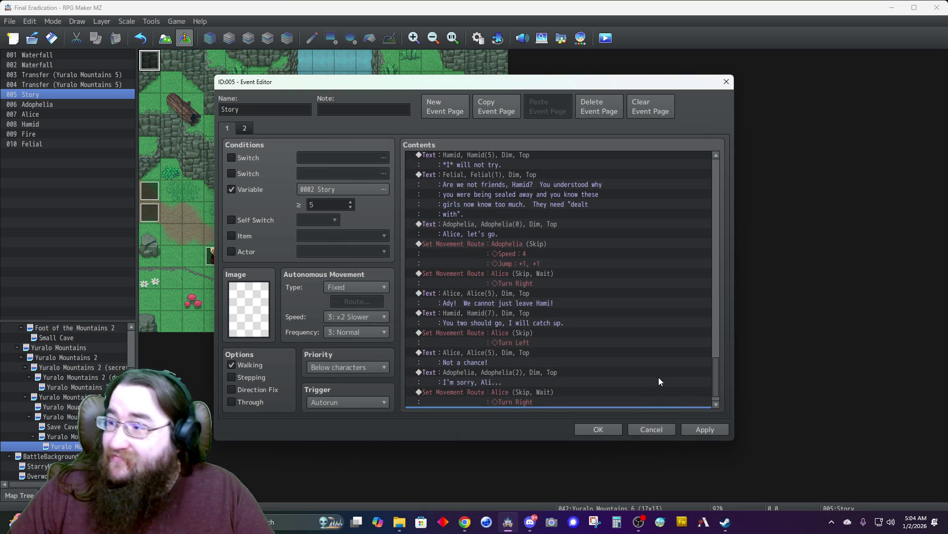
pyautogui.hotkey('ctrl', 'v')
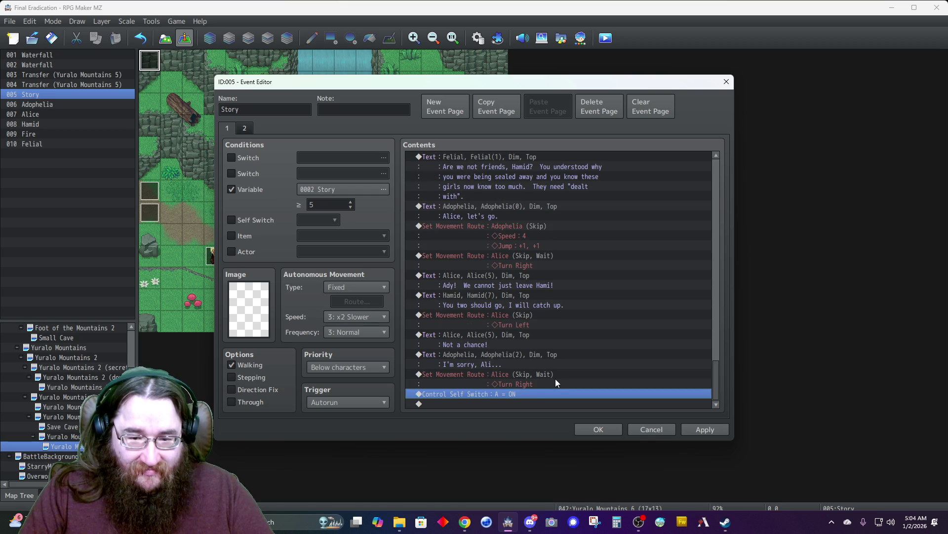
# - Start a movement route for Adophelia with a speed change set to x2 Slower, and preview it
pyautogui.doubleClick(523, 404)
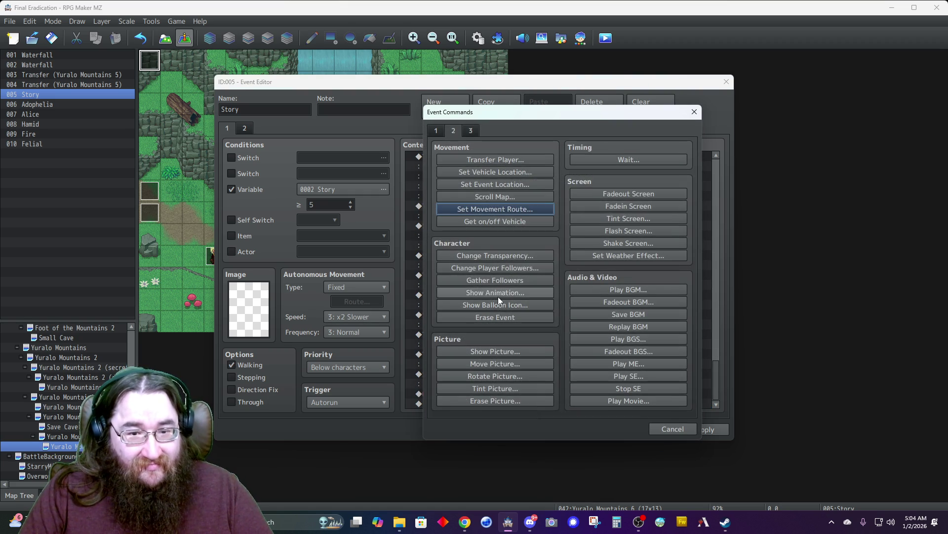
pyautogui.click(478, 209)
pyautogui.click(413, 173)
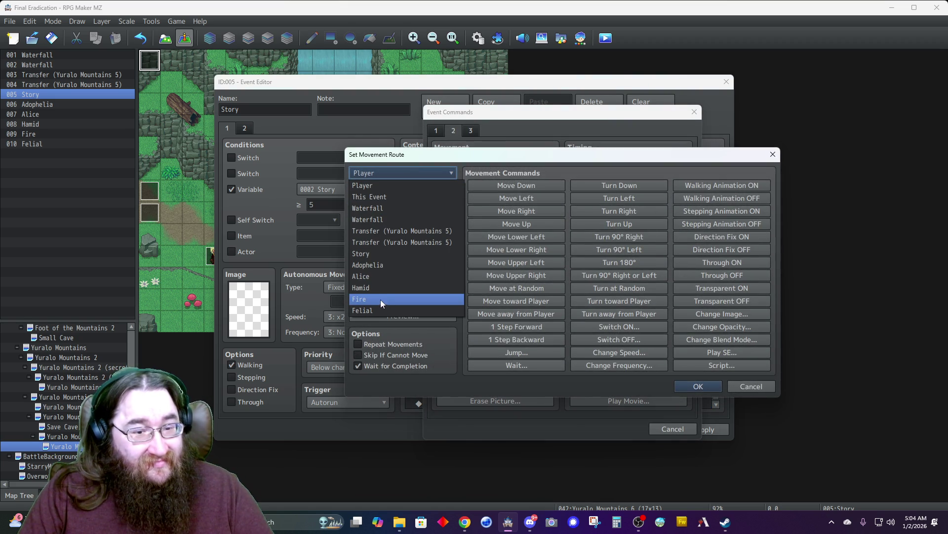
pyautogui.click(367, 265)
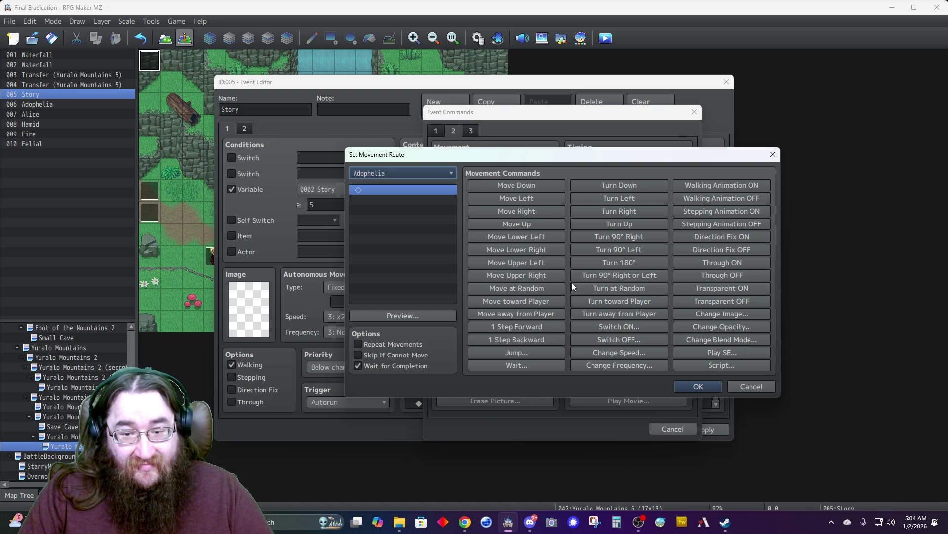
pyautogui.click(615, 353)
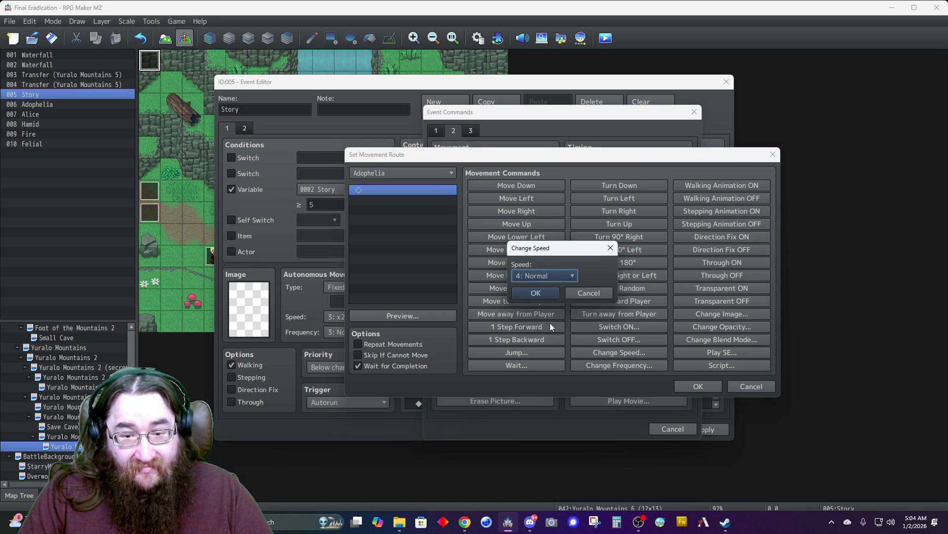
pyautogui.click(541, 295)
pyautogui.click(408, 188)
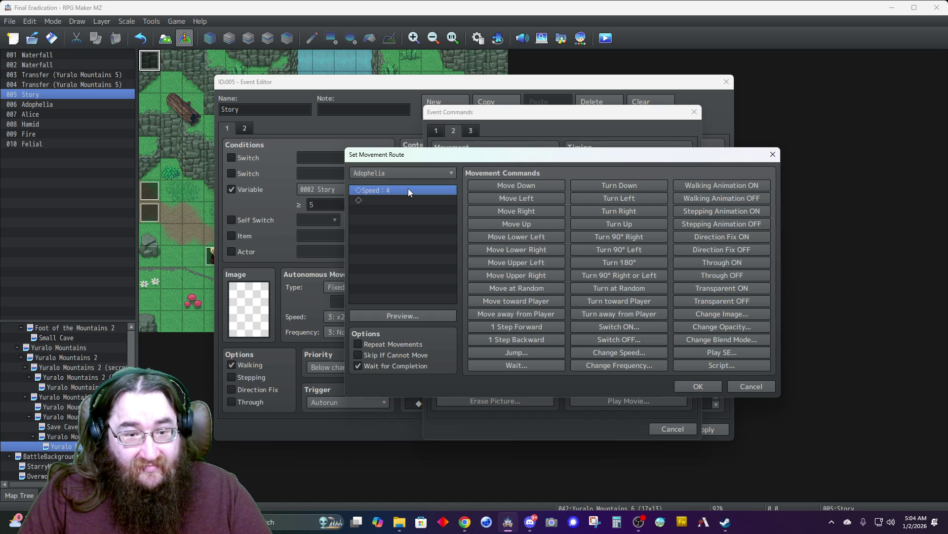
pyautogui.rightClick(408, 189)
pyautogui.click(421, 195)
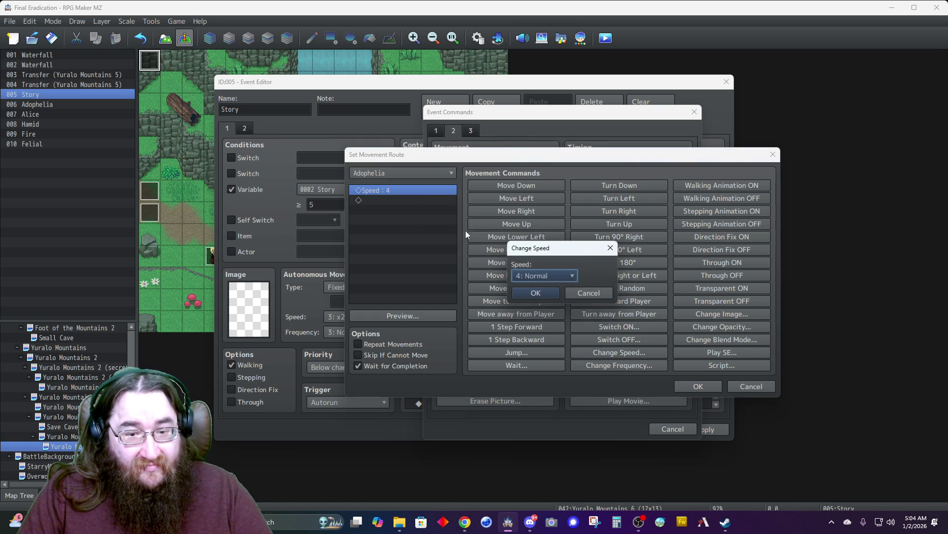
pyautogui.click(544, 280)
pyautogui.click(541, 311)
pyautogui.click(529, 292)
pyautogui.click(417, 316)
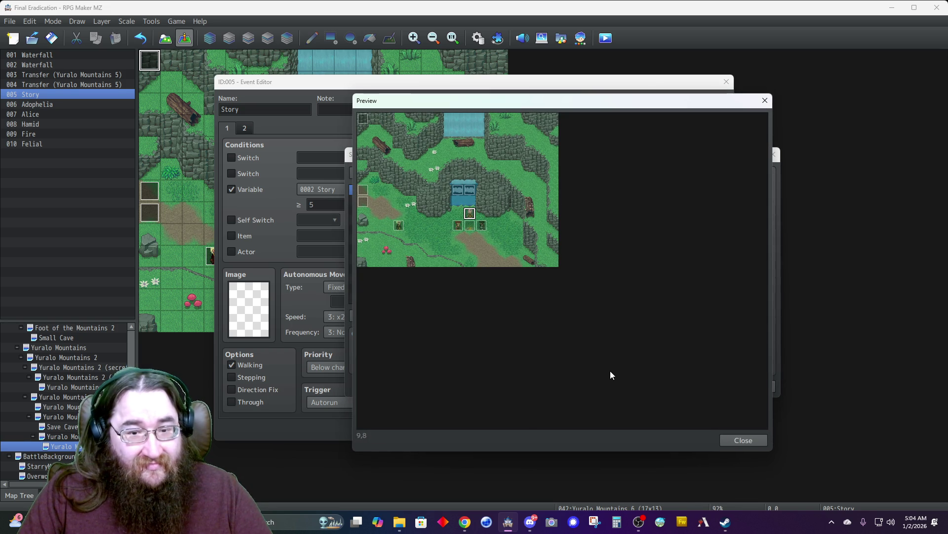
pyautogui.click(731, 441)
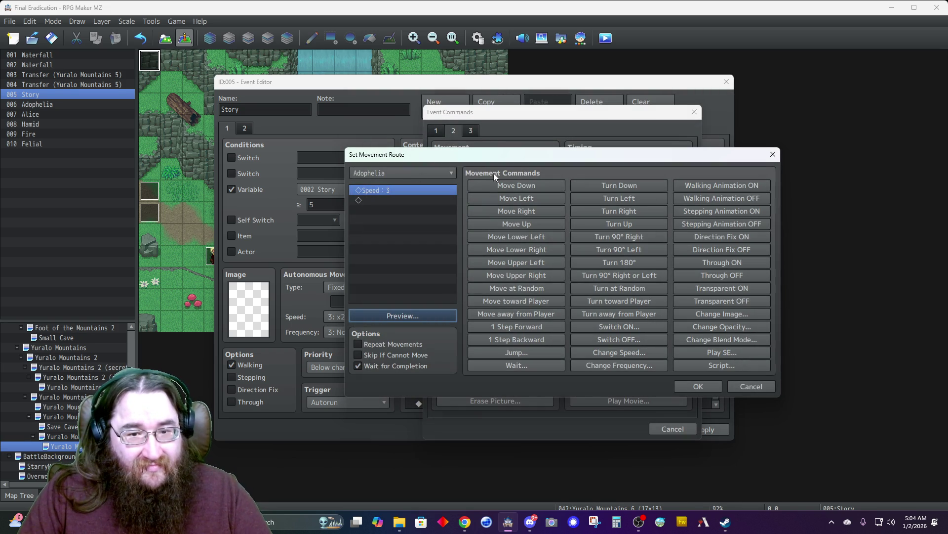
# - Add two Move Down steps, replace the speed with x4 Slower at the start, and preview
pyautogui.click(509, 184)
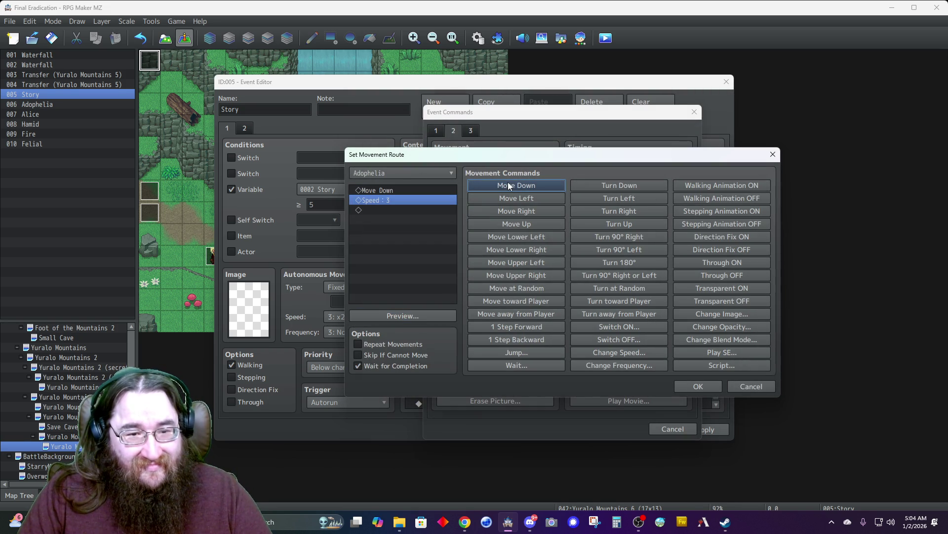
pyautogui.click(509, 186)
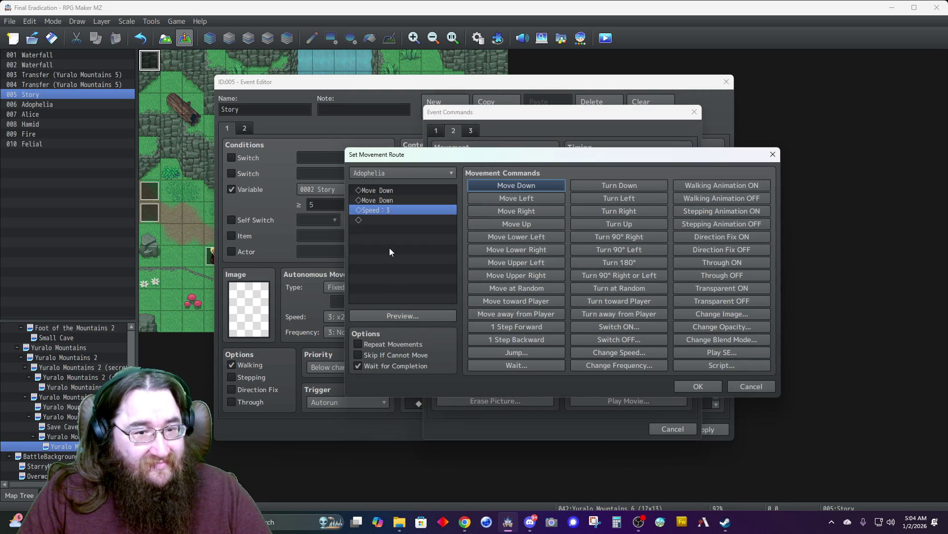
pyautogui.click(376, 190)
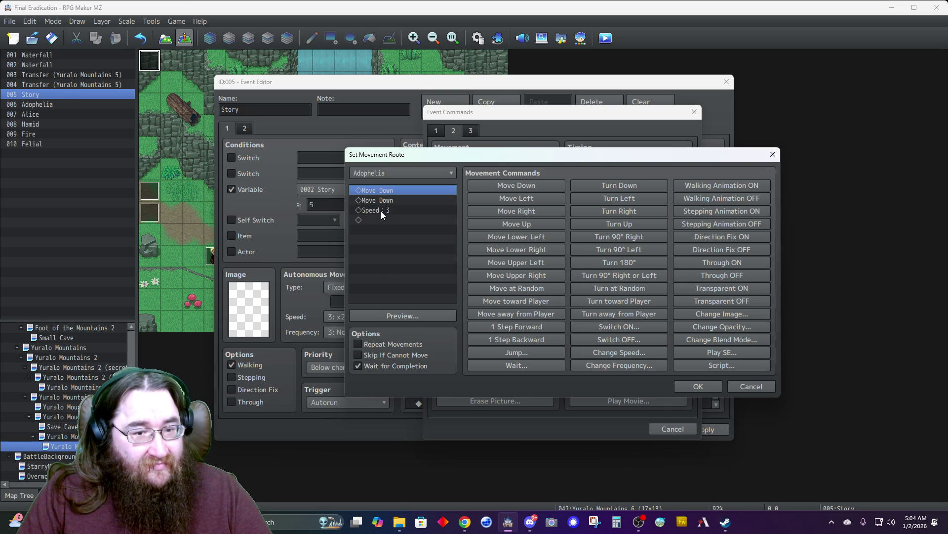
pyautogui.click(380, 212)
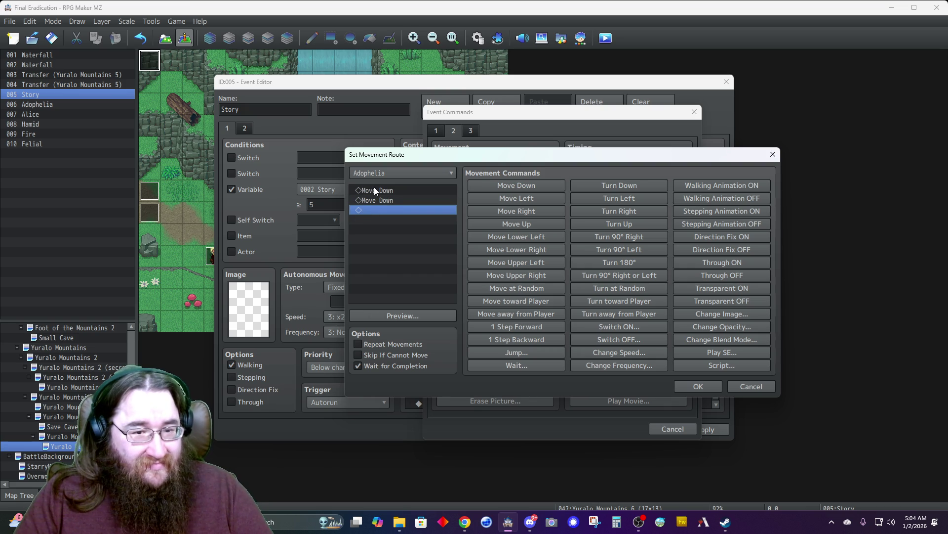
pyautogui.press('Delete')
pyautogui.click(375, 190)
pyautogui.click(587, 351)
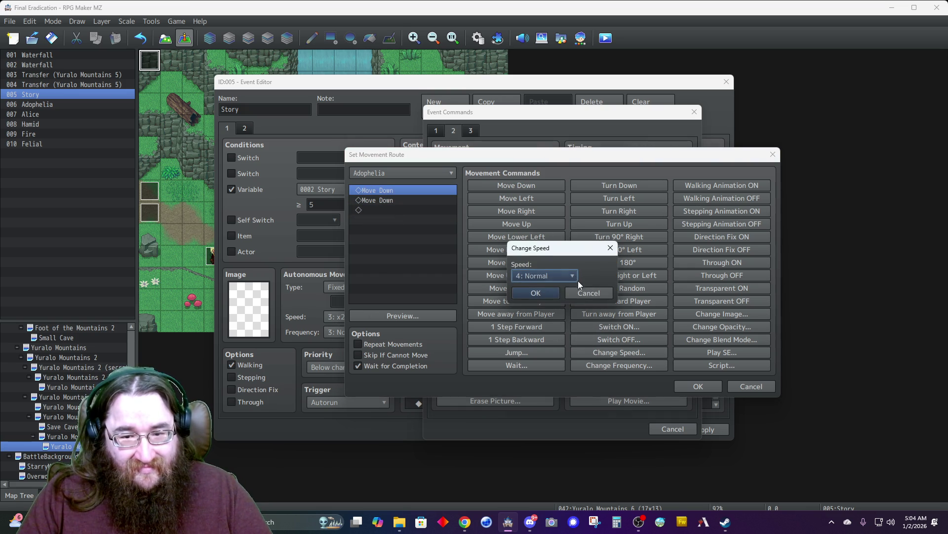
pyautogui.click(565, 276)
pyautogui.click(533, 296)
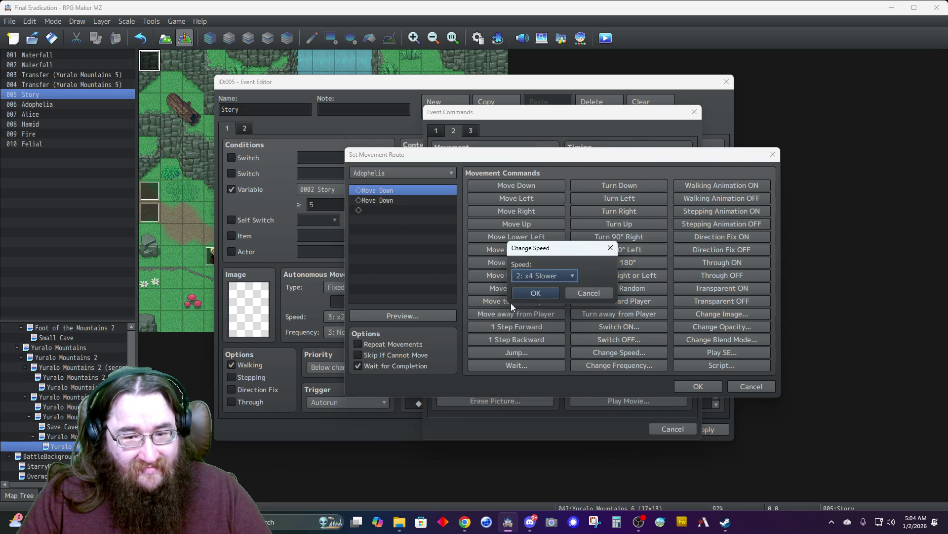
pyautogui.click(527, 293)
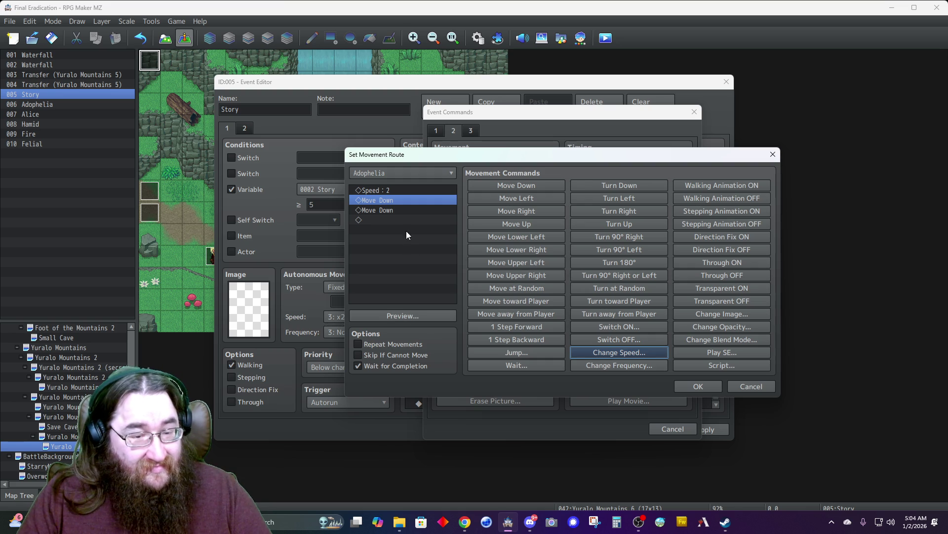
pyautogui.click(403, 315)
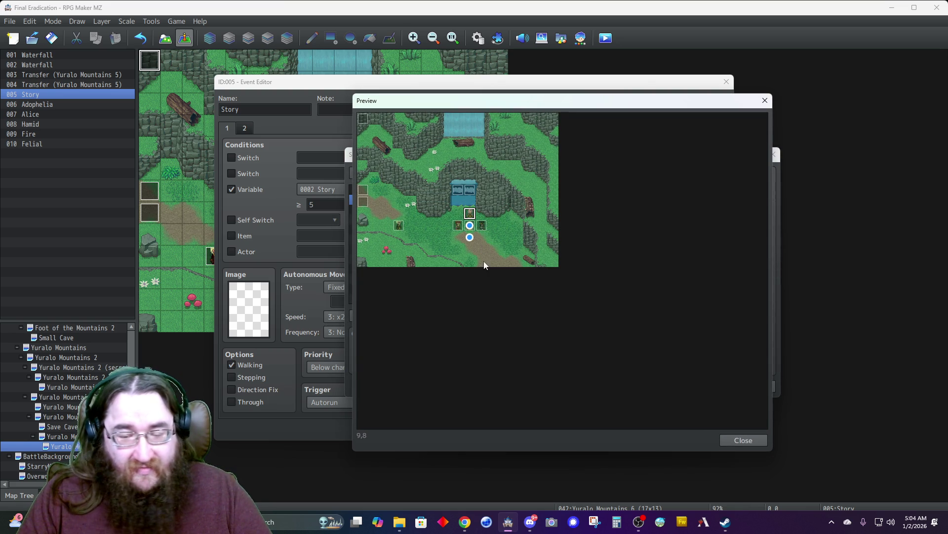
pyautogui.click(733, 441)
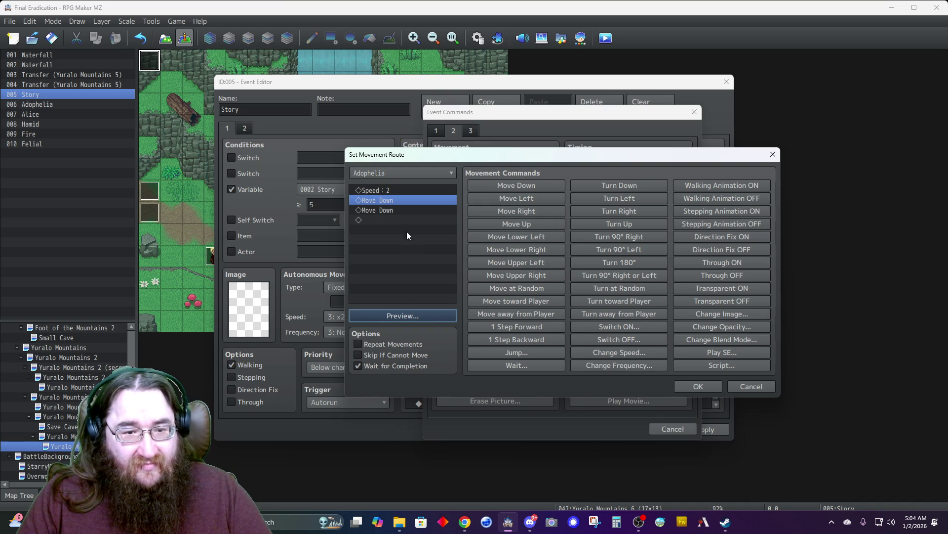
# - Add a 60-frame wait at the end of Adophelia's route
pyautogui.click(396, 219)
pyautogui.click(534, 366)
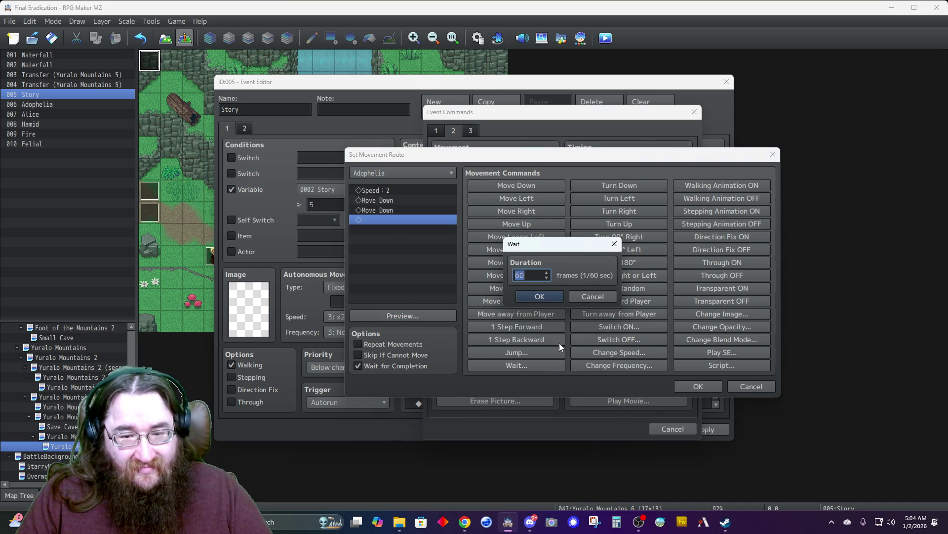
pyautogui.click(540, 296)
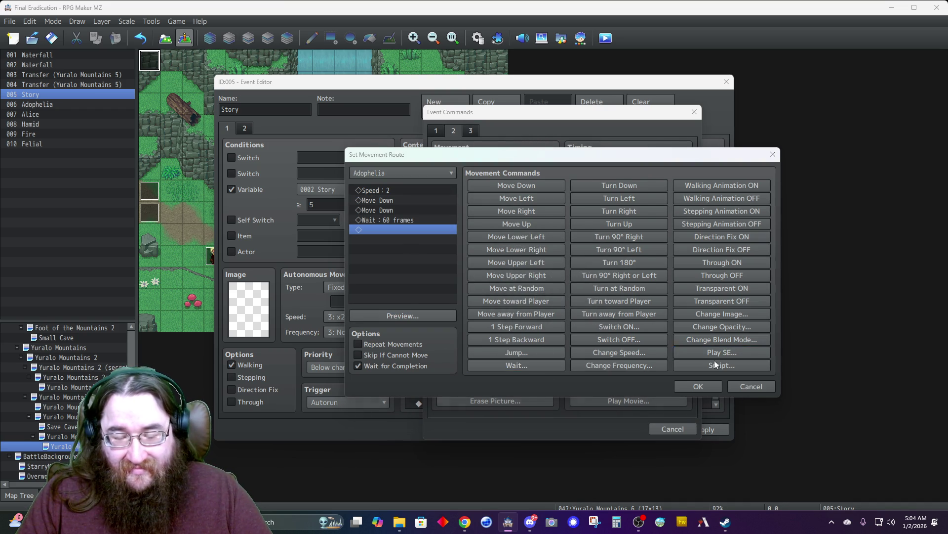
# - Add the Crossbow sound effect at 10% volume and 70% pitch
pyautogui.click(720, 352)
pyautogui.click(527, 314)
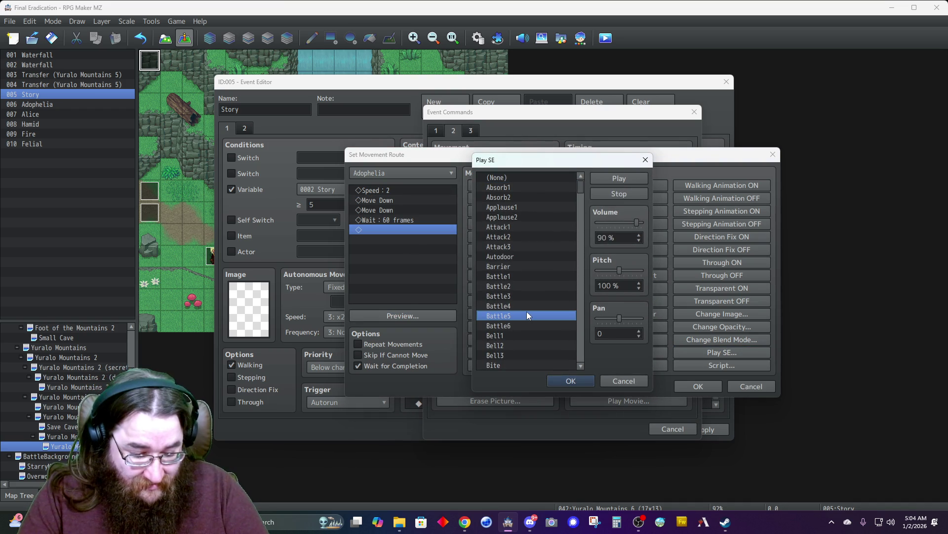
pyautogui.press('c')
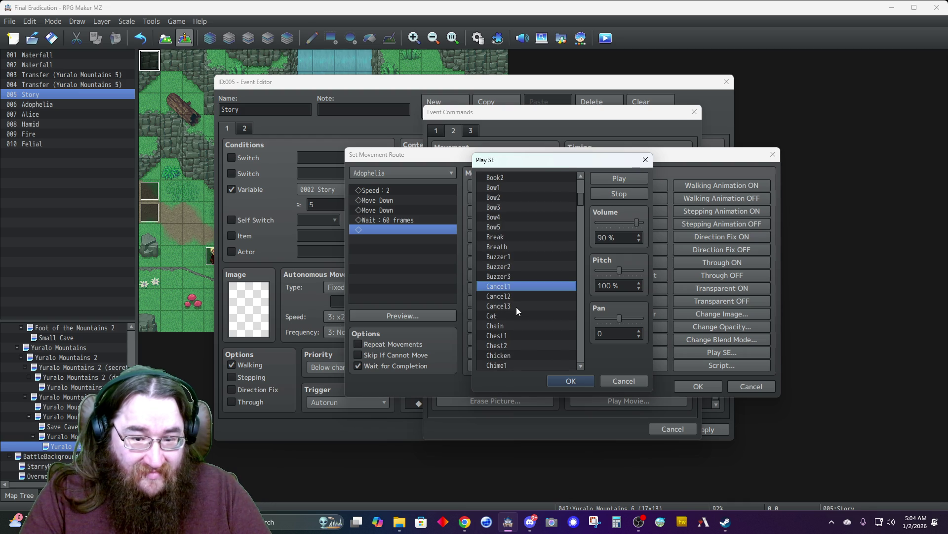
pyautogui.scroll(-4, 517, 308)
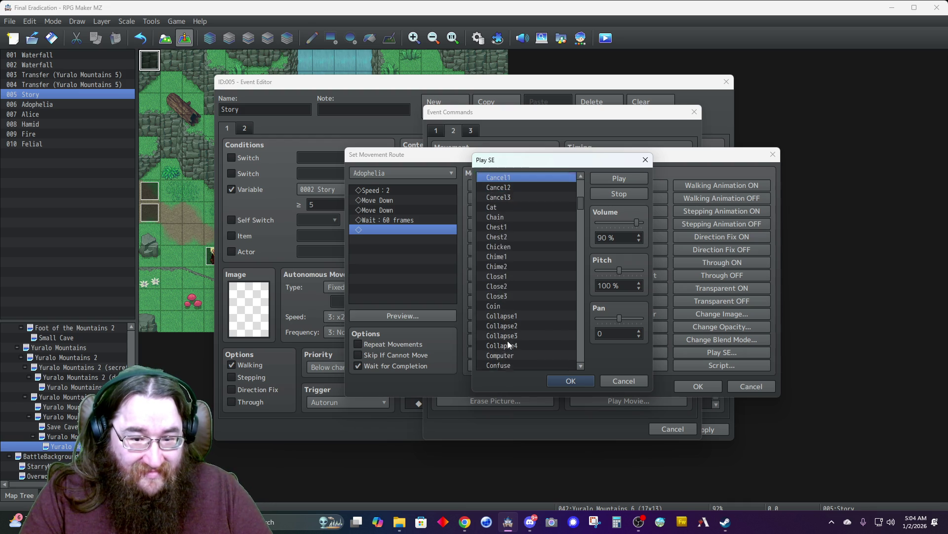
pyautogui.scroll(-1, 508, 342)
pyautogui.click(498, 338)
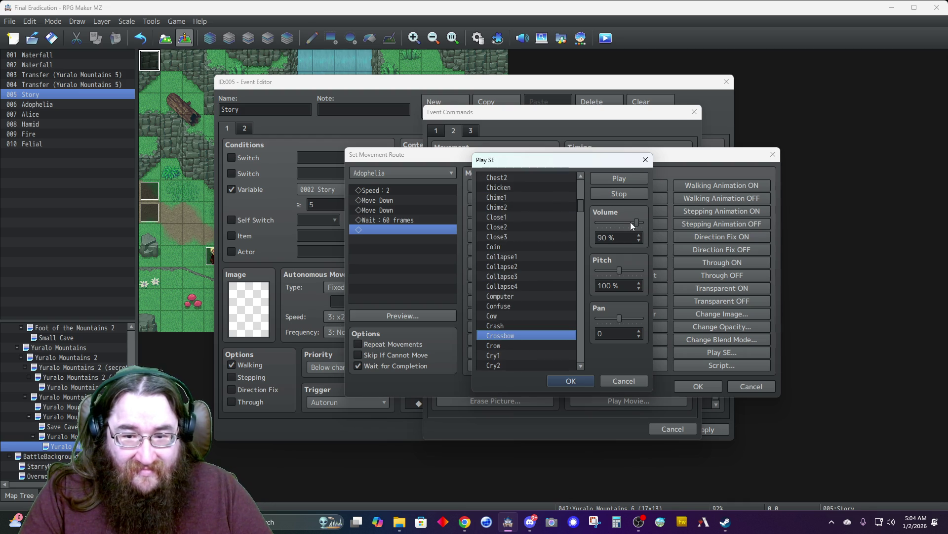
pyautogui.moveTo(635, 223); pyautogui.dragTo(609, 225)
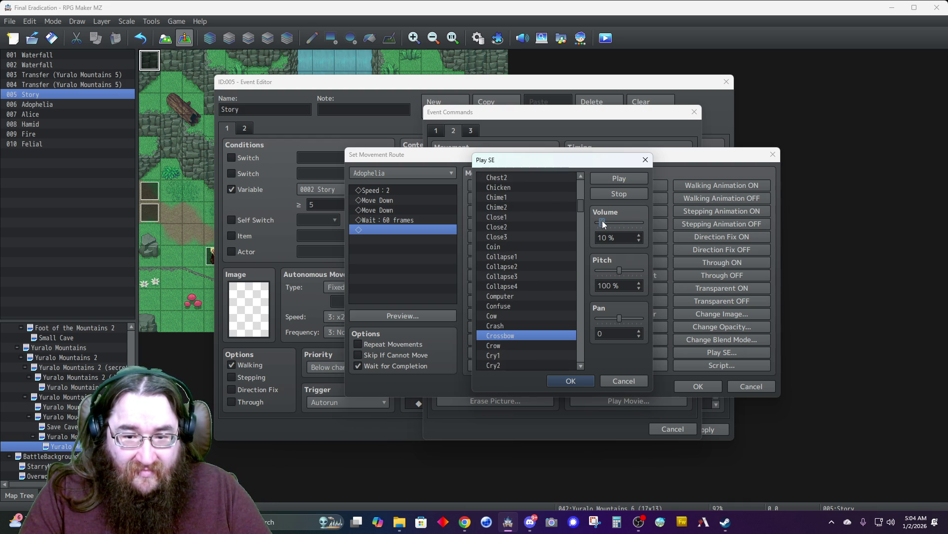
pyautogui.moveTo(618, 273); pyautogui.dragTo(609, 268)
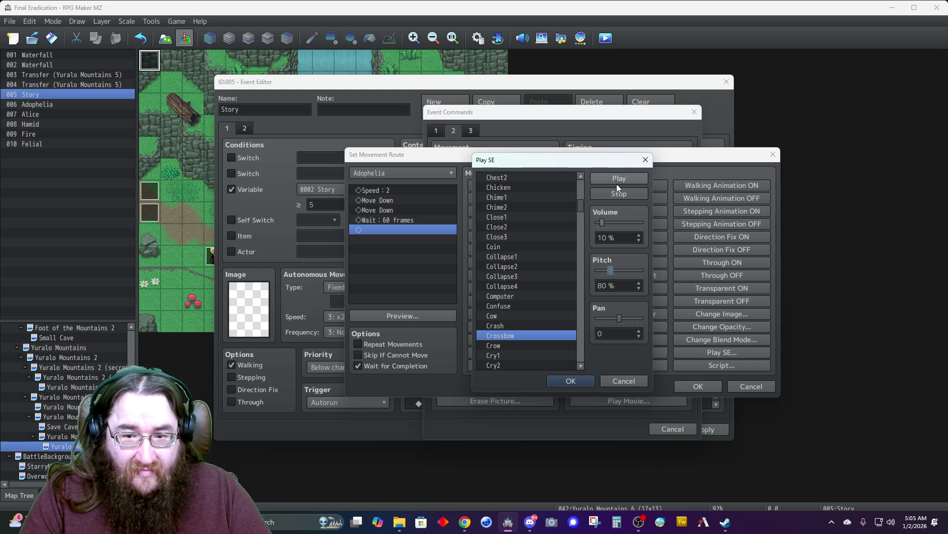
pyautogui.click(612, 178)
pyautogui.click(611, 271)
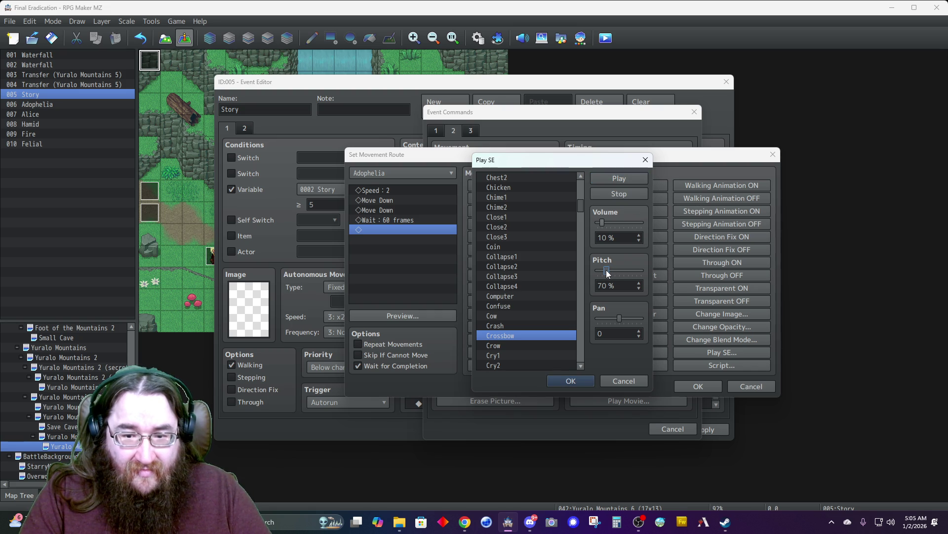
pyautogui.moveTo(592, 271); pyautogui.dragTo(629, 268)
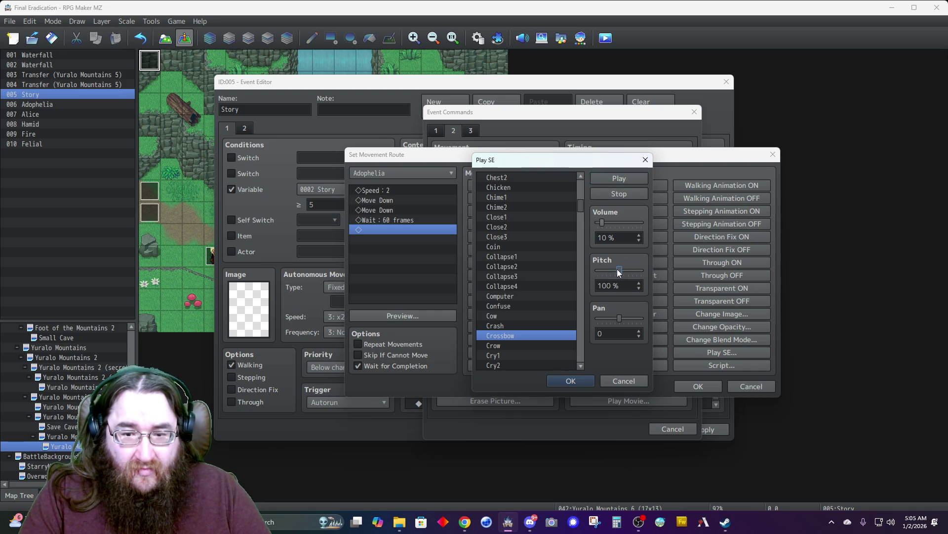
pyautogui.moveTo(613, 268); pyautogui.dragTo(611, 267)
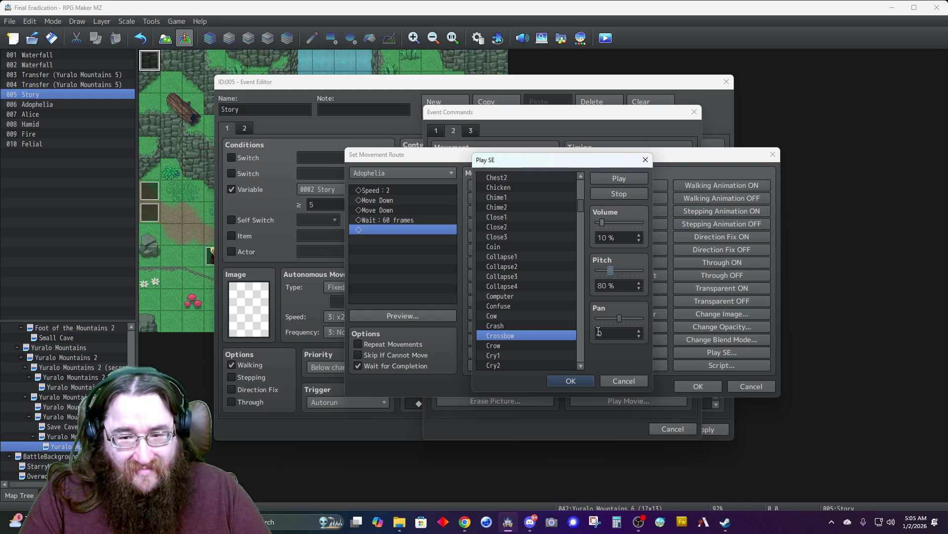
pyautogui.press('Left')
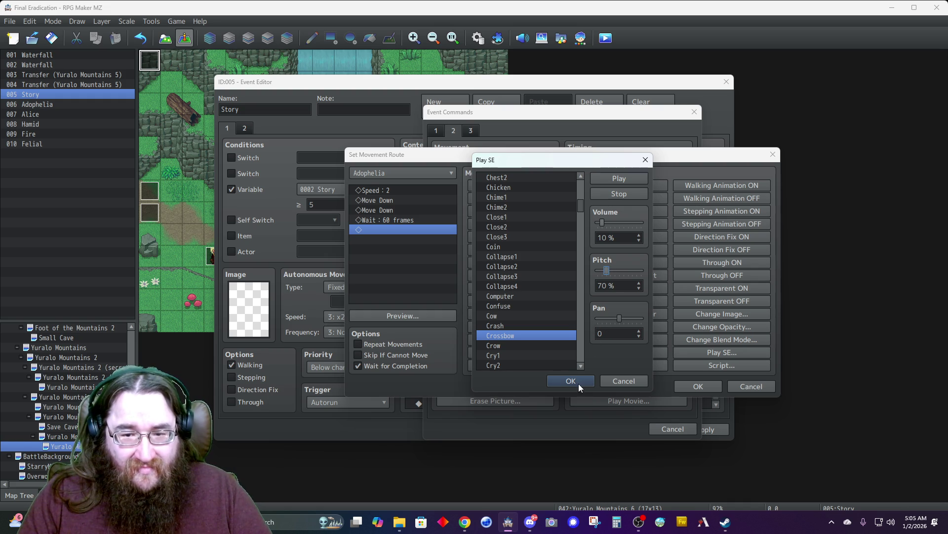
pyautogui.click(578, 383)
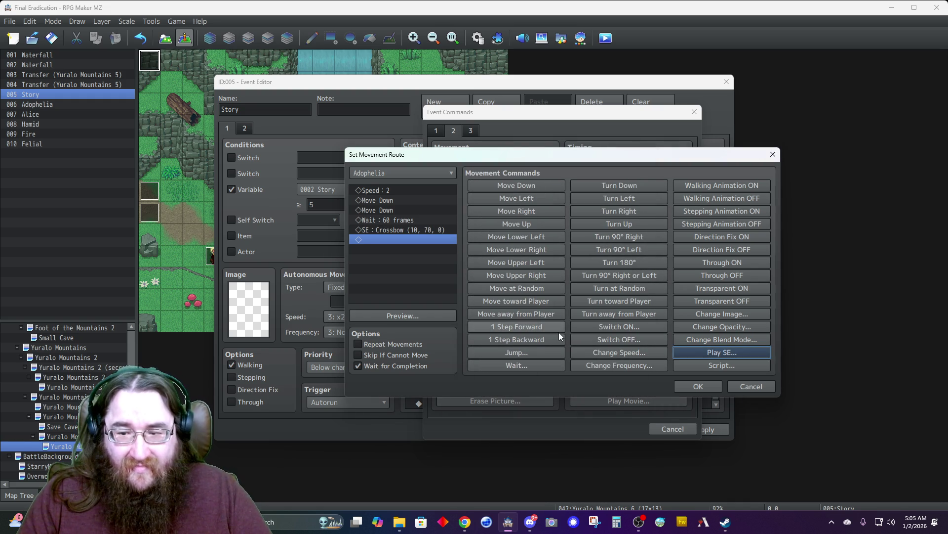
# - Add another 60-frame wait and begin a second sound effect at volume 10
pyautogui.click(526, 364)
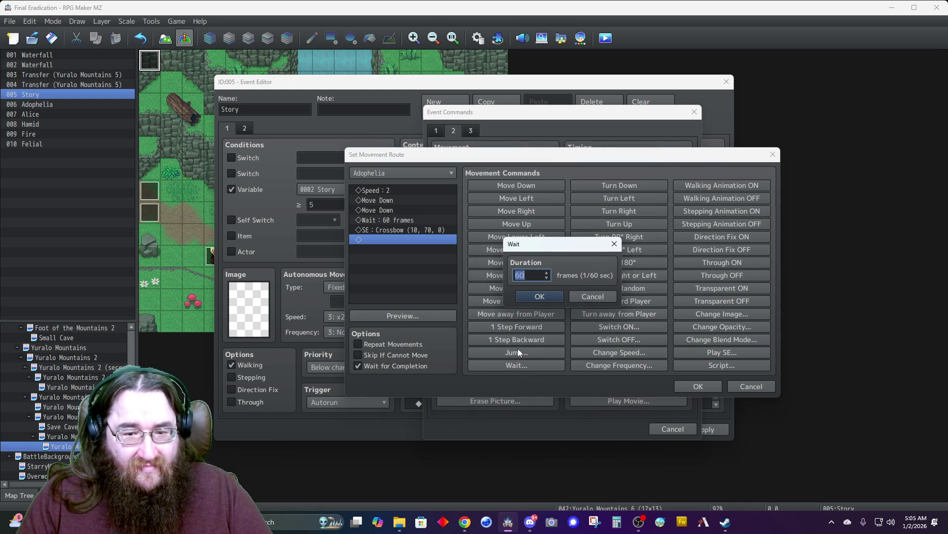
pyautogui.click(540, 296)
pyautogui.click(716, 353)
pyautogui.click(532, 307)
pyautogui.press('Down')
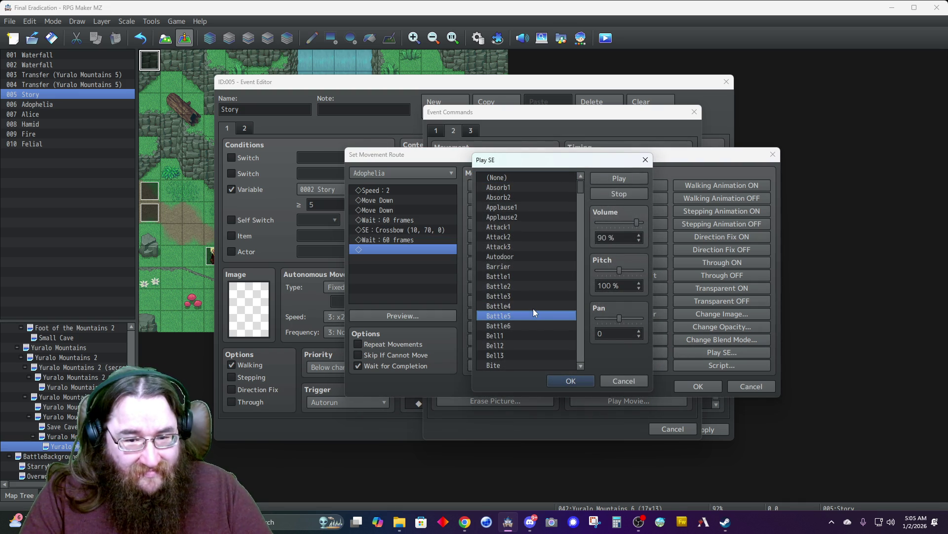
pyautogui.scroll(-3, 533, 311)
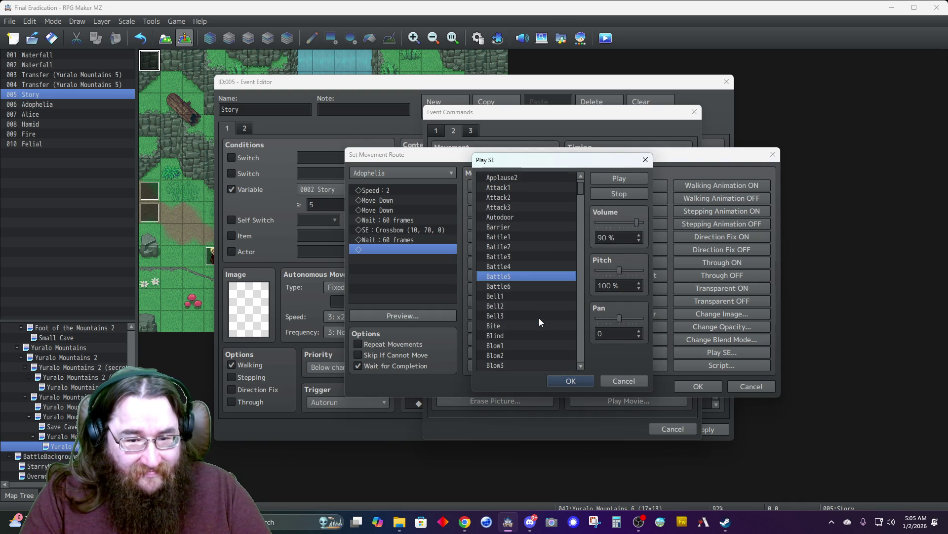
pyautogui.doubleClick(618, 239)
pyautogui.write('10')
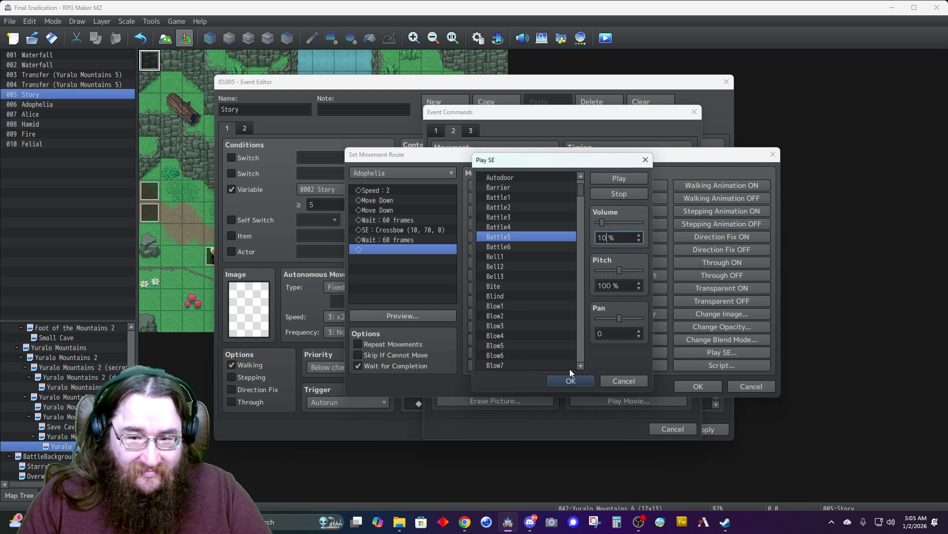
pyautogui.moveTo(616, 267); pyautogui.dragTo(605, 266)
# - Audition the Blind and Blow1–Blow10 sound effects
pyautogui.click(512, 294)
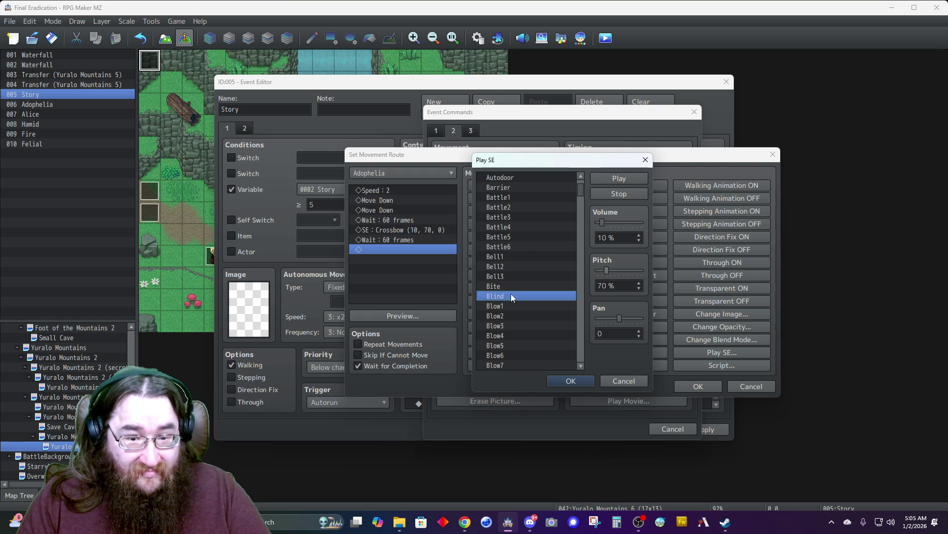
pyautogui.click(504, 304)
pyautogui.click(499, 316)
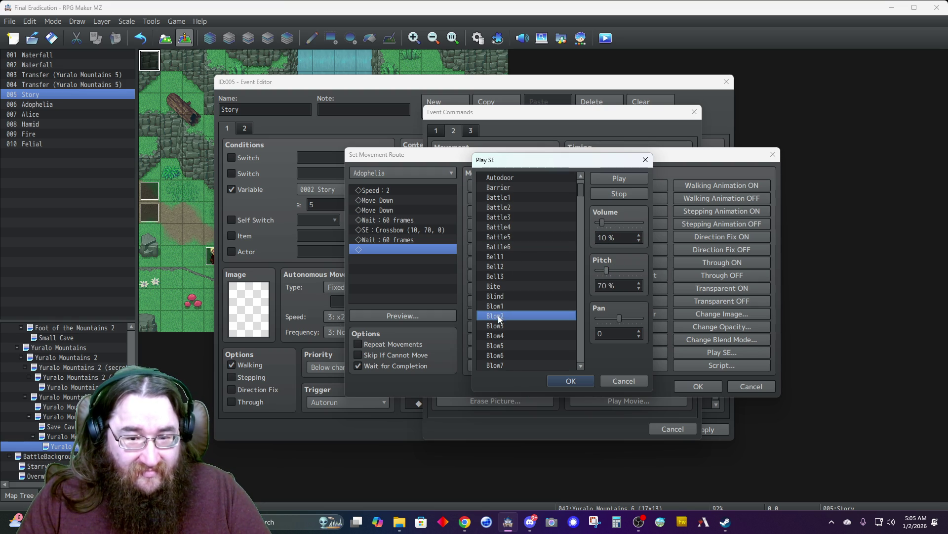
pyautogui.click(491, 356)
pyautogui.click(493, 345)
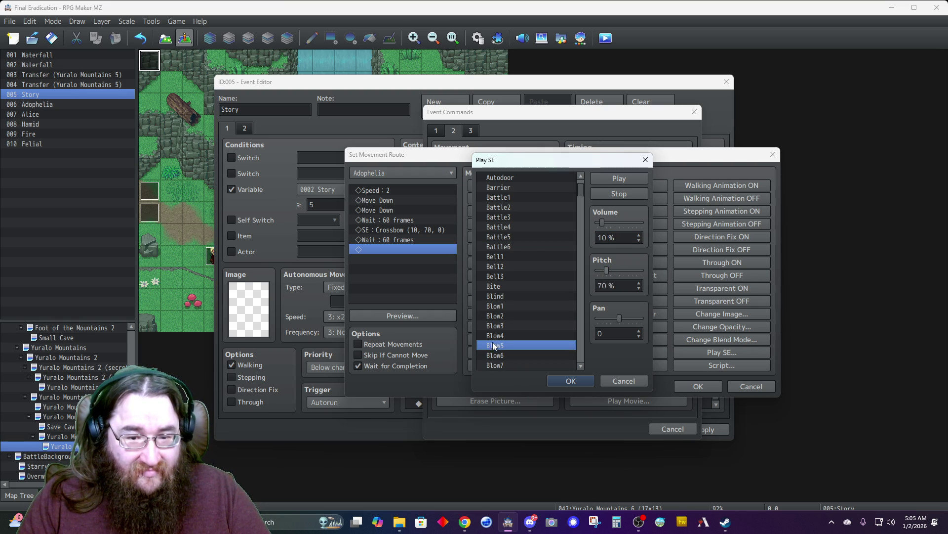
pyautogui.click(491, 331)
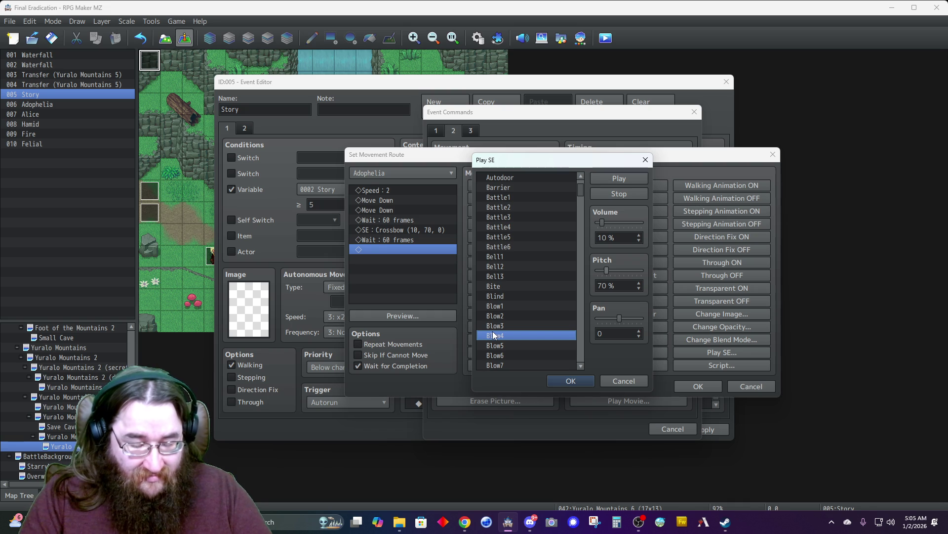
pyautogui.scroll(-1, 496, 332)
pyautogui.click(498, 355)
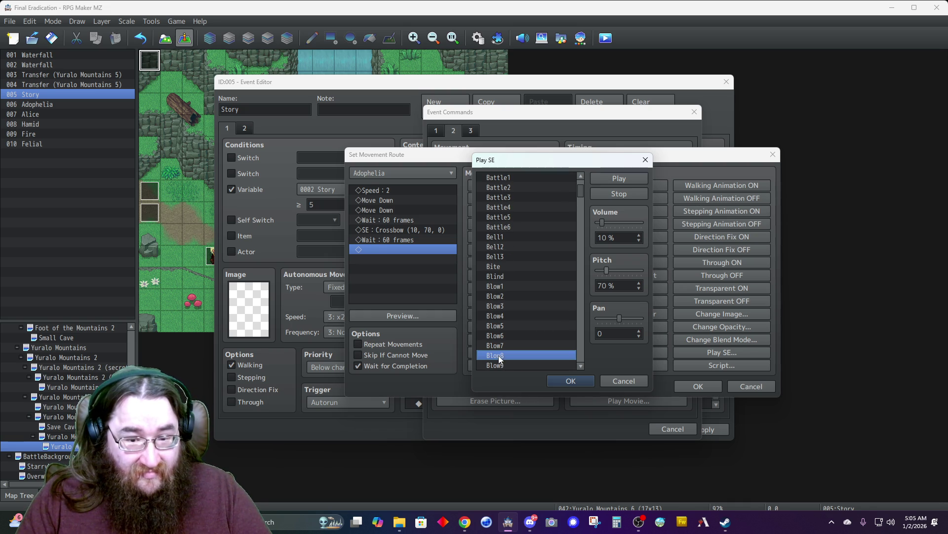
pyautogui.click(499, 363)
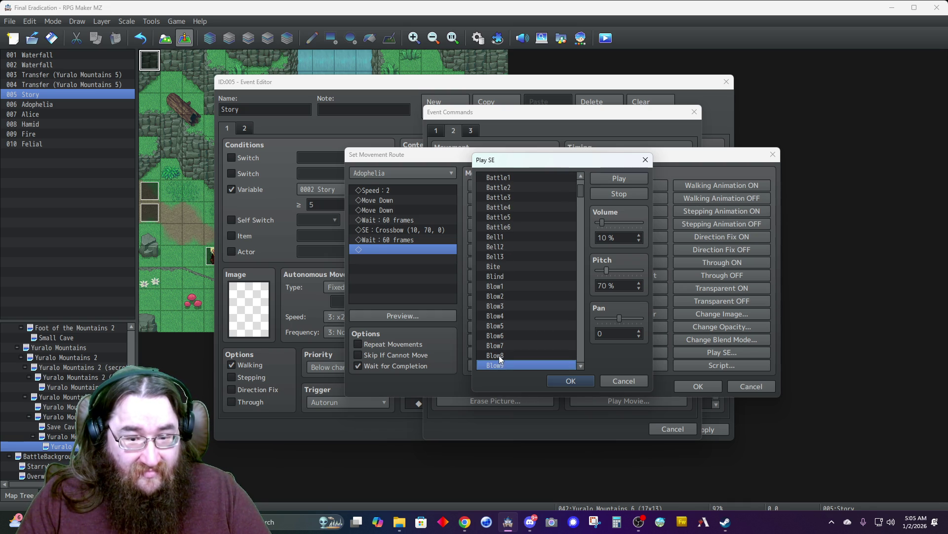
pyautogui.scroll(-1, 499, 355)
pyautogui.click(499, 345)
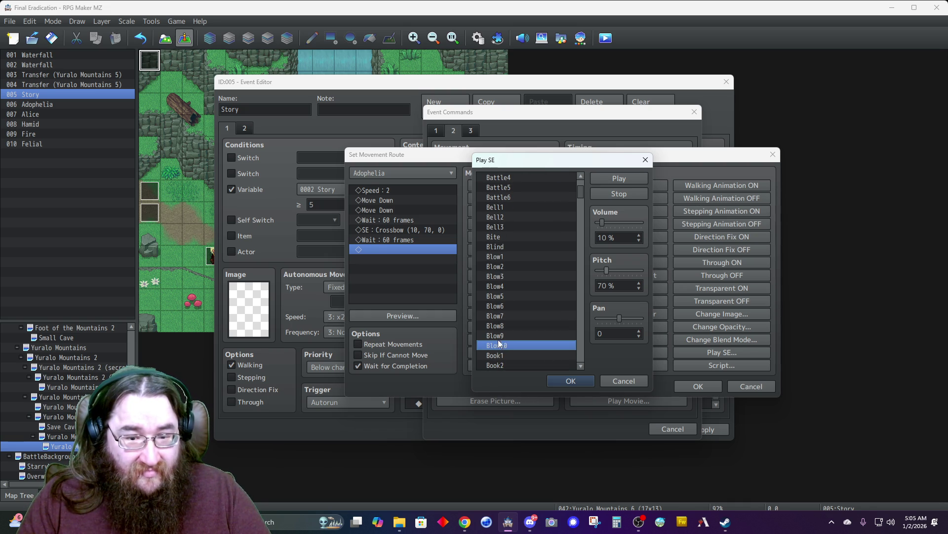
pyautogui.click(494, 327)
pyautogui.click(496, 313)
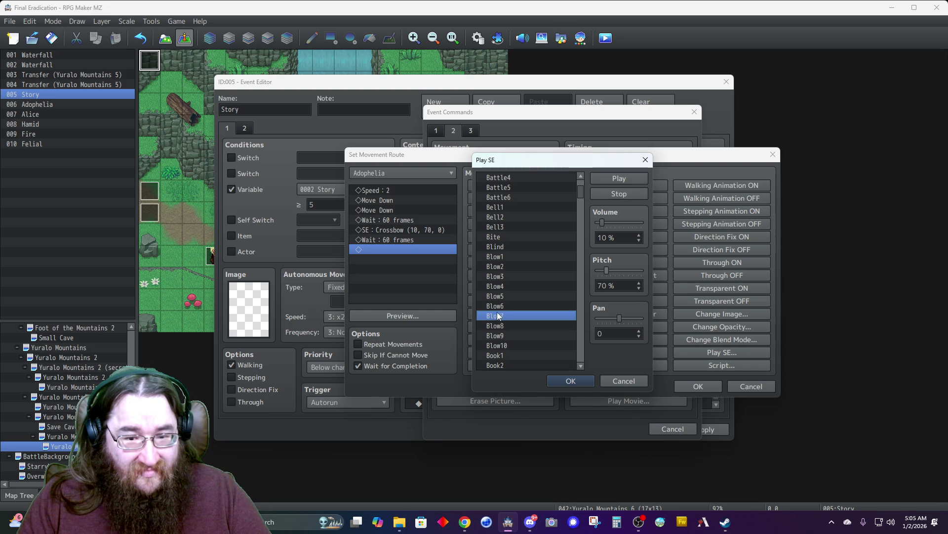
pyautogui.click(498, 305)
pyautogui.click(497, 296)
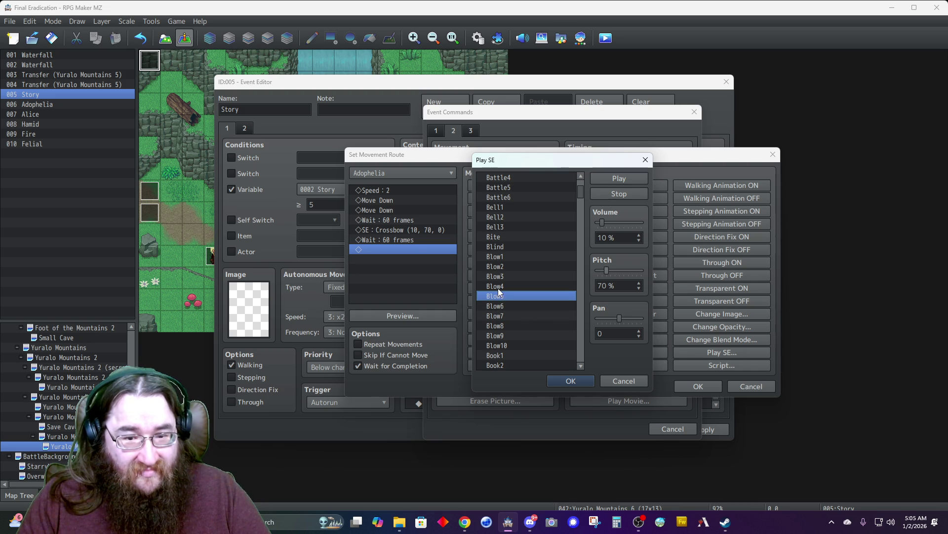
pyautogui.click(498, 286)
pyautogui.click(499, 276)
pyautogui.click(498, 266)
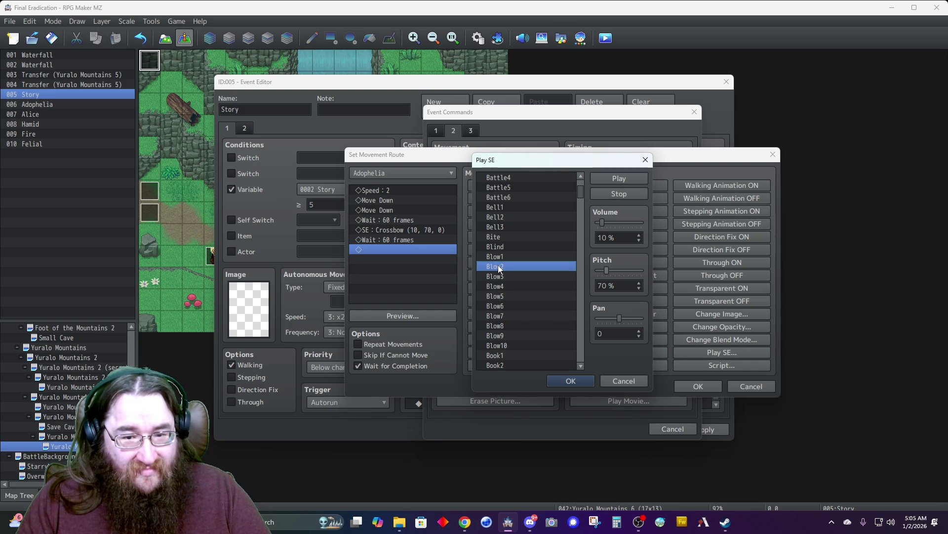
pyautogui.click(502, 256)
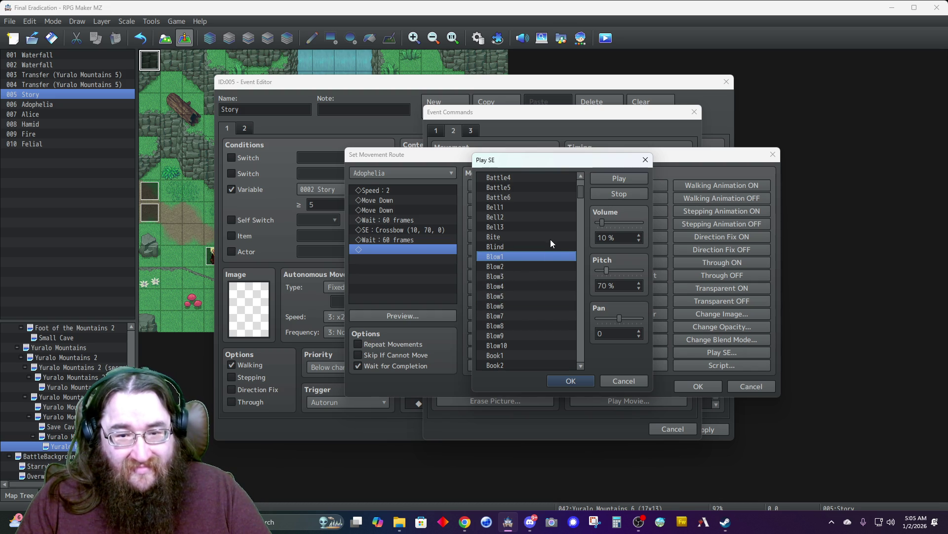
# - Audition the Attack1–3 and Battle1–2 sound effects
pyautogui.press('pagedown')
pyautogui.press('pagedown')
pyautogui.press('pagedown')
pyautogui.press('Up')
pyautogui.press('Up')
pyautogui.press('Up')
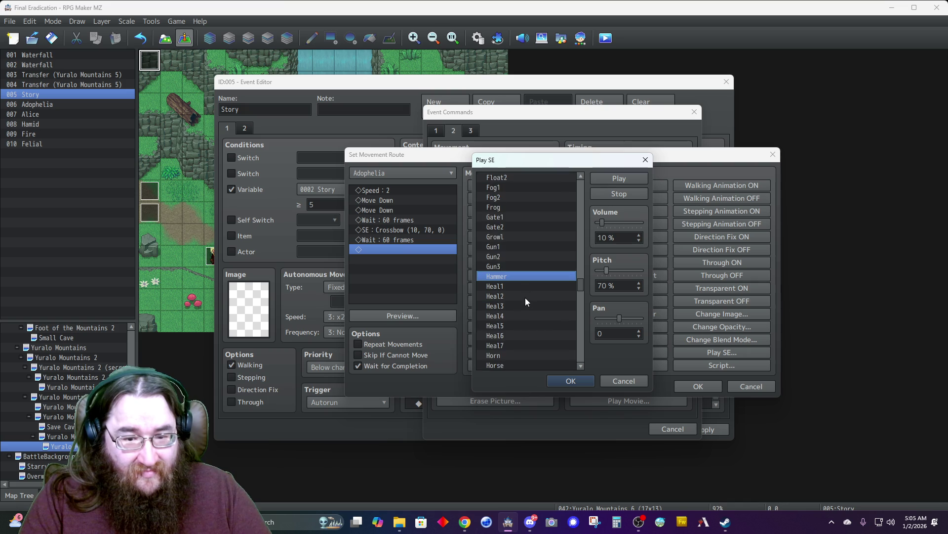
pyautogui.scroll(-2, 526, 299)
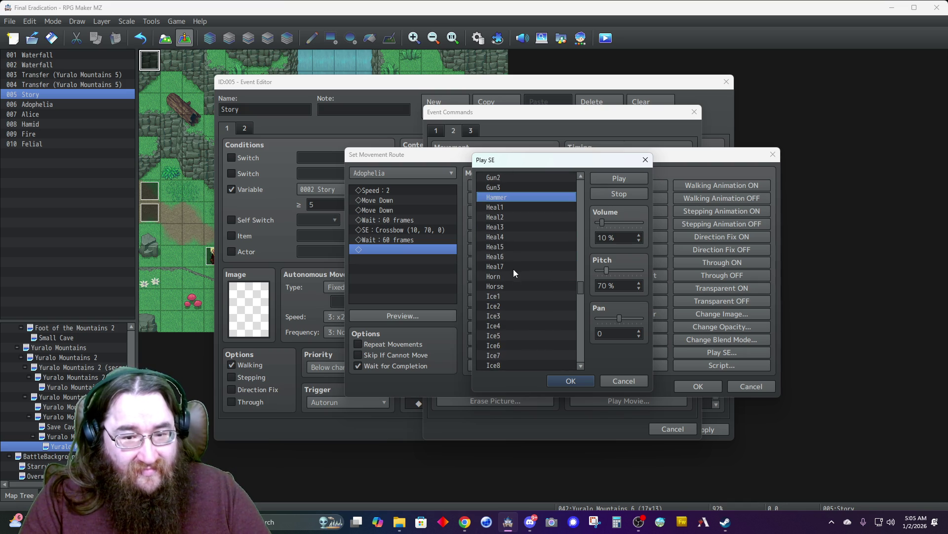
pyautogui.press('Home')
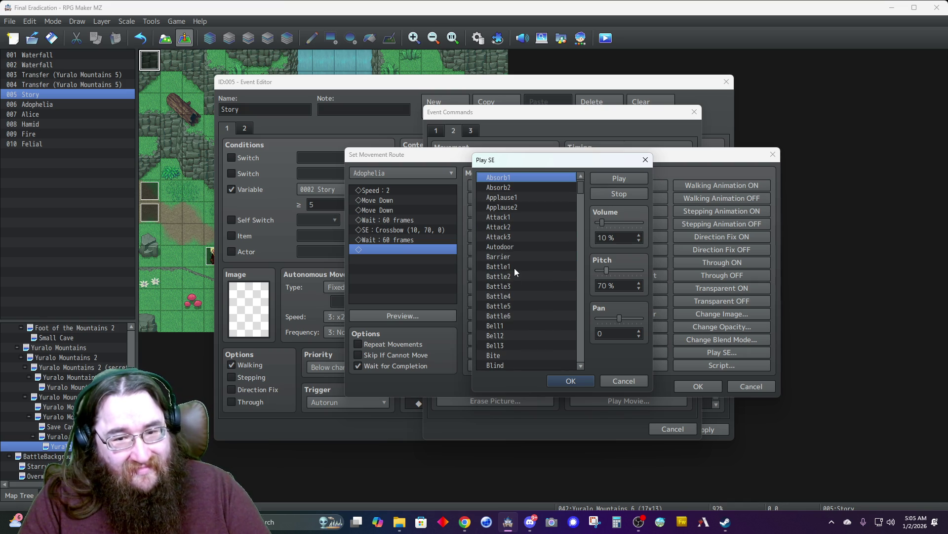
pyautogui.click(506, 217)
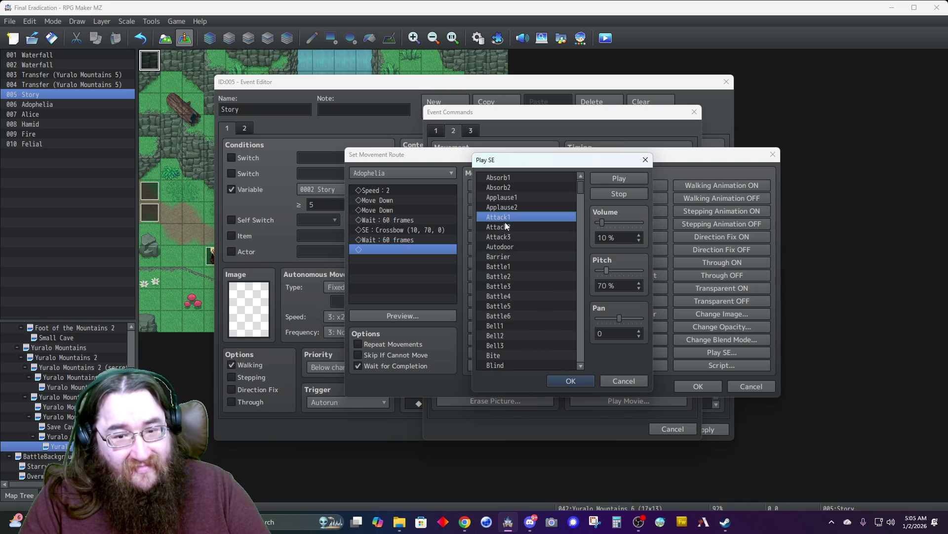
pyautogui.click(506, 226)
pyautogui.click(507, 236)
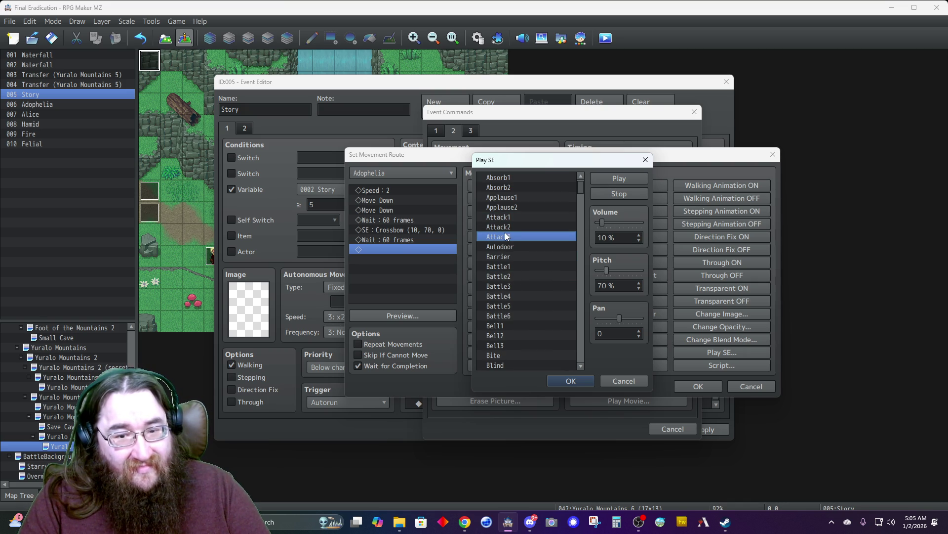
pyautogui.click(506, 227)
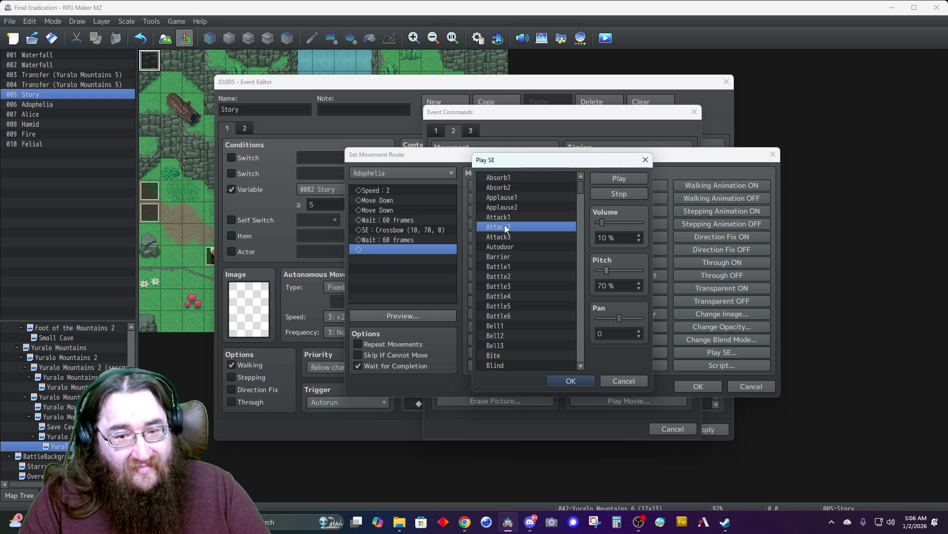
pyautogui.click(508, 267)
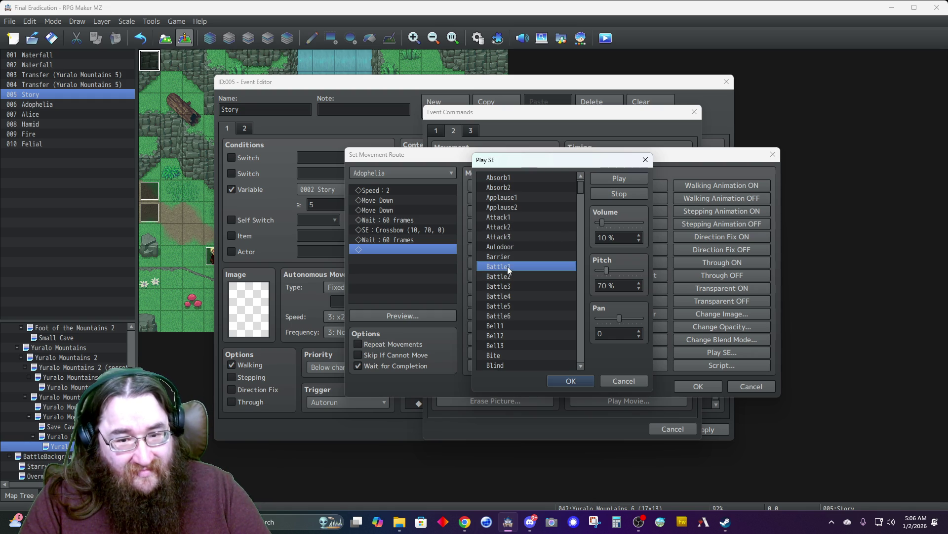
pyautogui.click(509, 276)
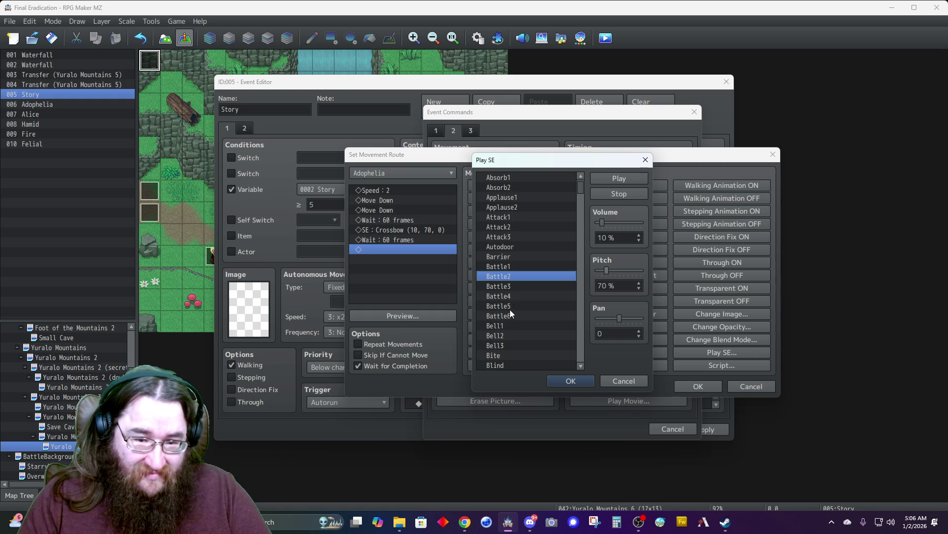
pyautogui.click(509, 314)
pyautogui.scroll(-1, 503, 315)
pyautogui.scroll(-1, 505, 315)
# - Choose the Bite sound, enable Skip If Cannot Move, and insert Adophelia's route
pyautogui.click(500, 256)
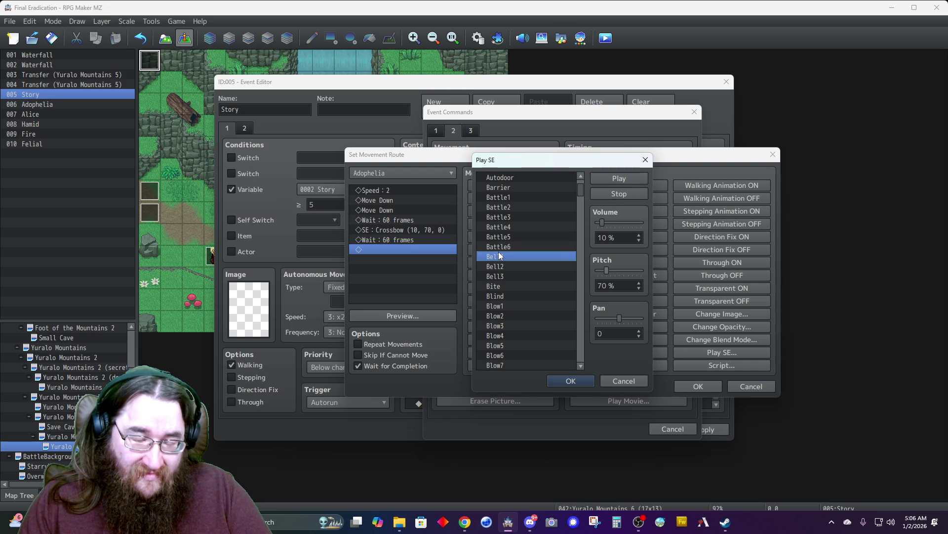
pyautogui.click(494, 286)
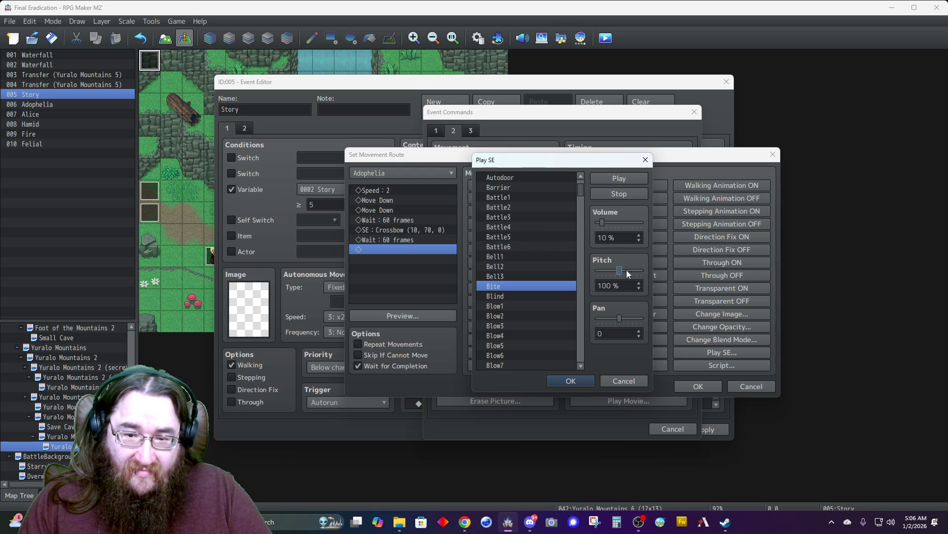
pyautogui.click(569, 381)
pyautogui.click(359, 356)
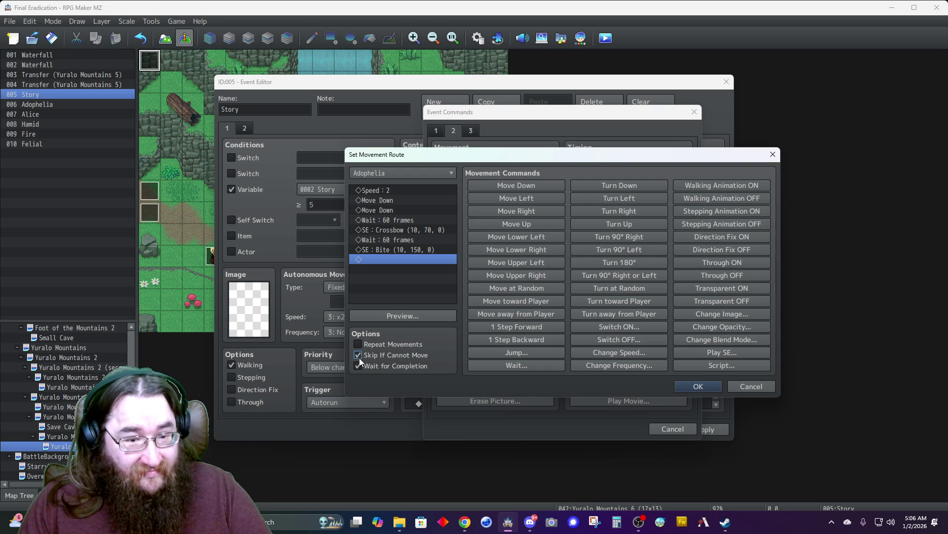
pyautogui.click(698, 387)
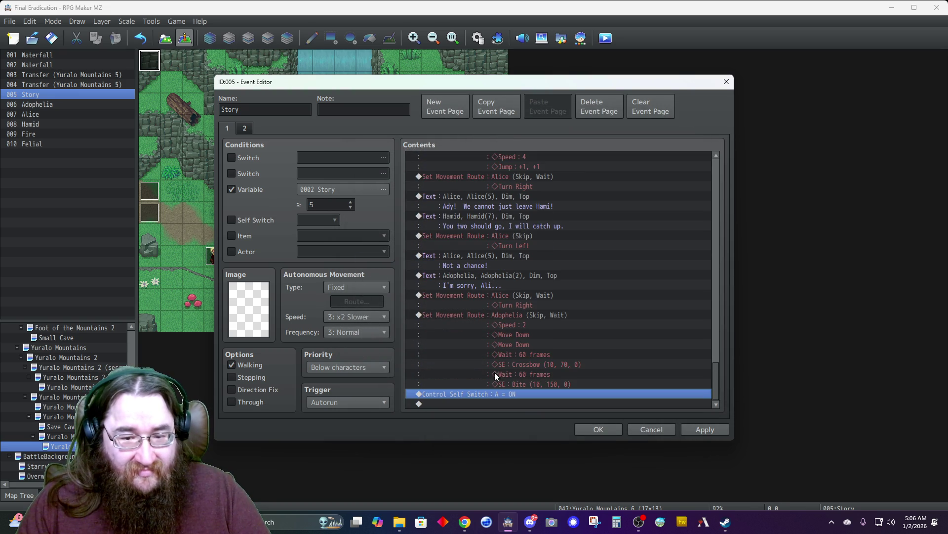
# - Add a Show Balloon Icon command making Alice show Exclamation, with Wait for Completion
pyautogui.doubleClick(478, 393)
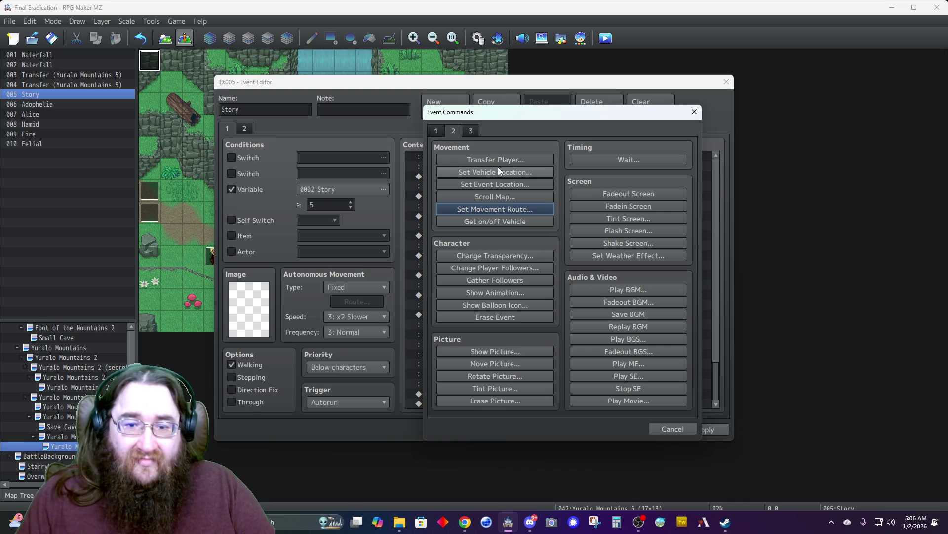
pyautogui.click(494, 304)
pyautogui.click(515, 255)
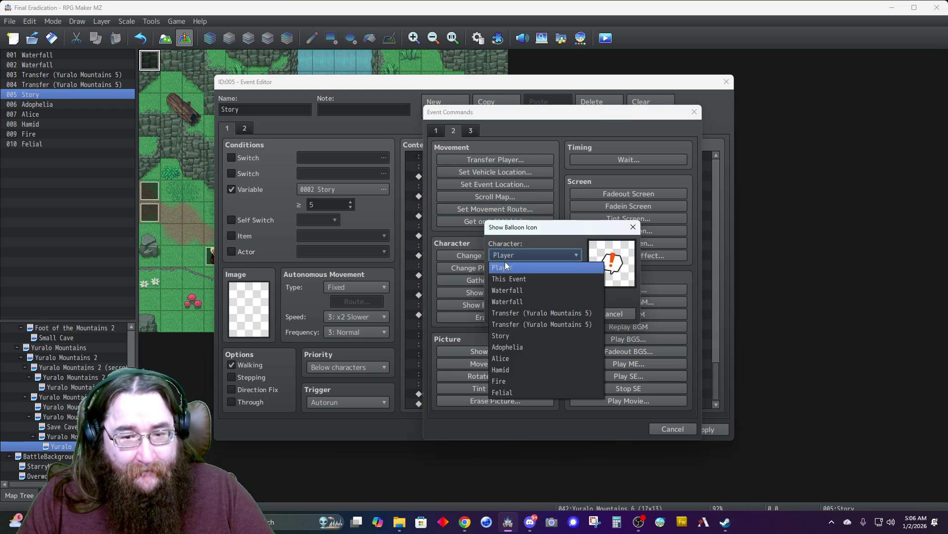
pyautogui.click(514, 358)
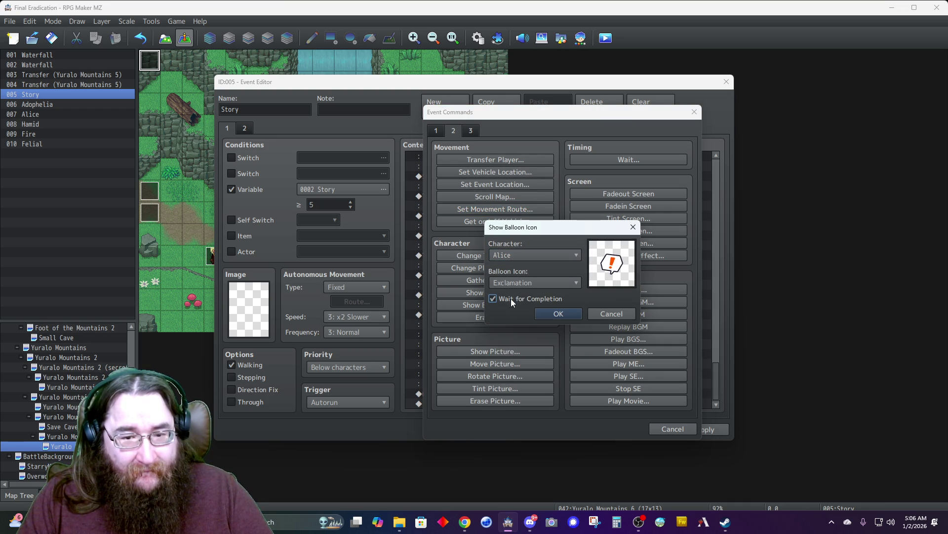
pyautogui.click(558, 313)
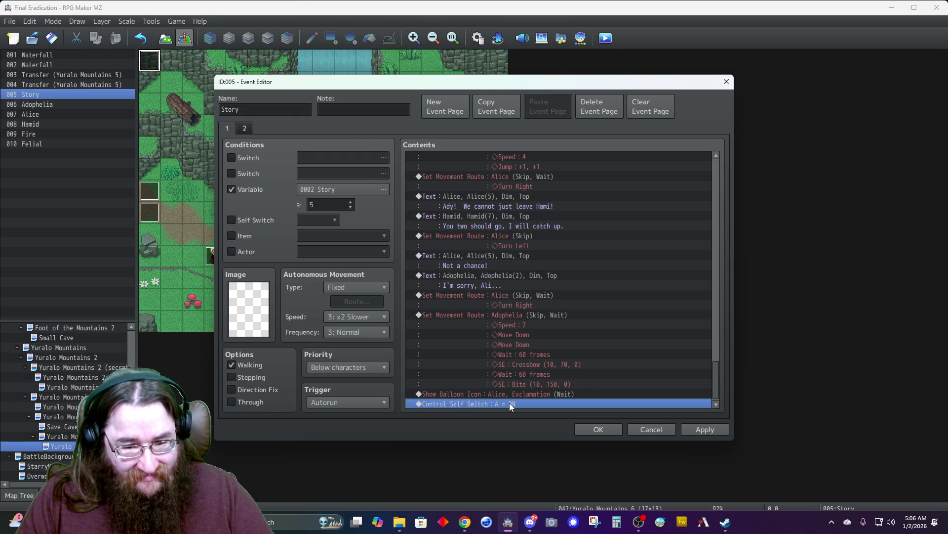
# - Start a new Show Text message from the message commands
pyautogui.press('Insert')
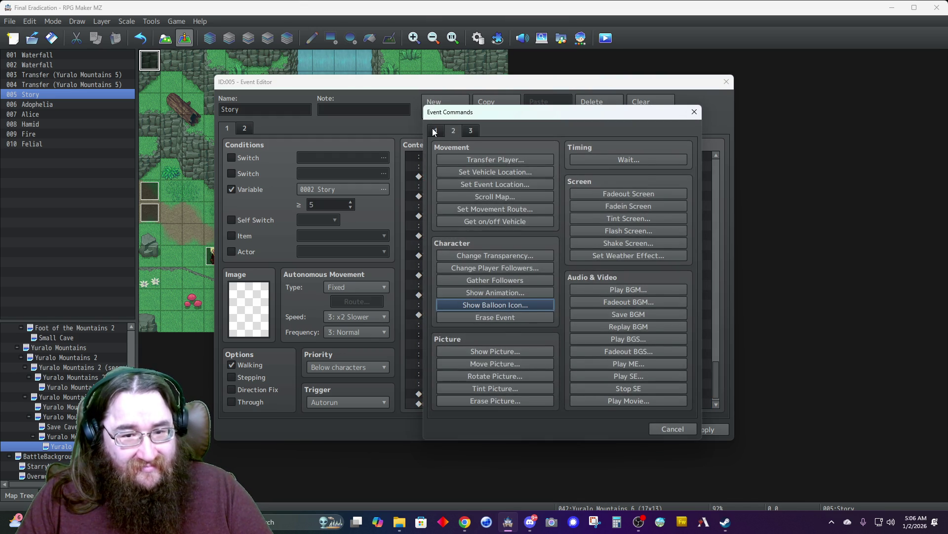
pyautogui.click(434, 131)
pyautogui.click(464, 159)
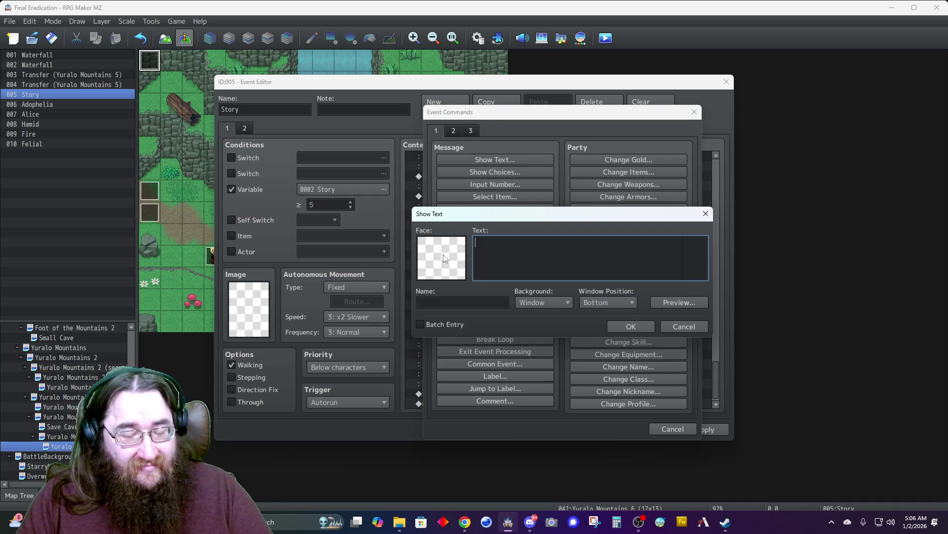
# - Pick Alice's lower face for the message, then cancel the unfinished Show Text
pyautogui.doubleClick(444, 258)
pyautogui.click(408, 218)
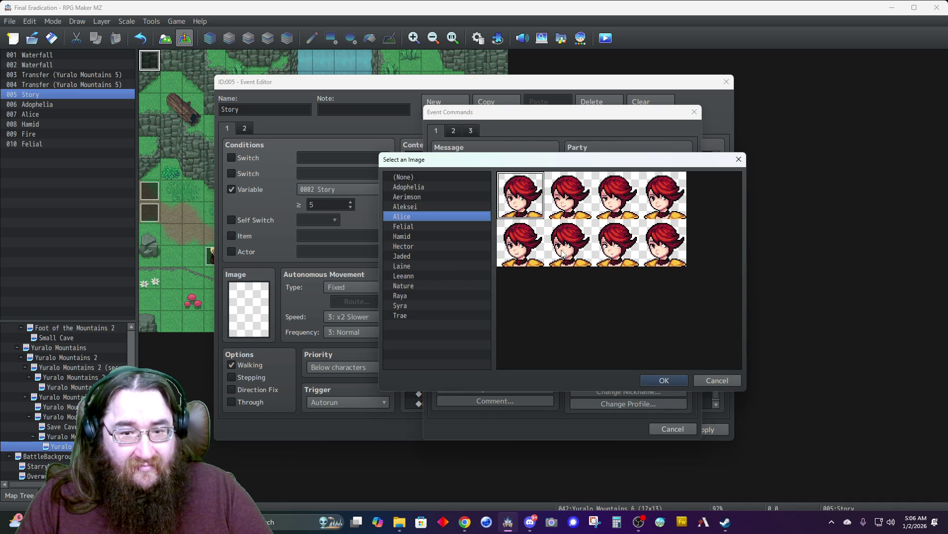
pyautogui.doubleClick(563, 264)
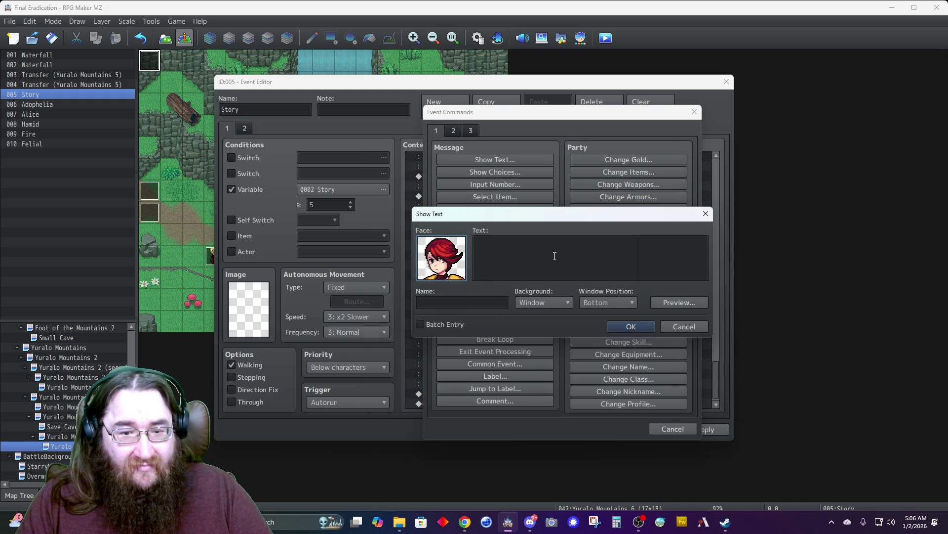
pyautogui.click(523, 260)
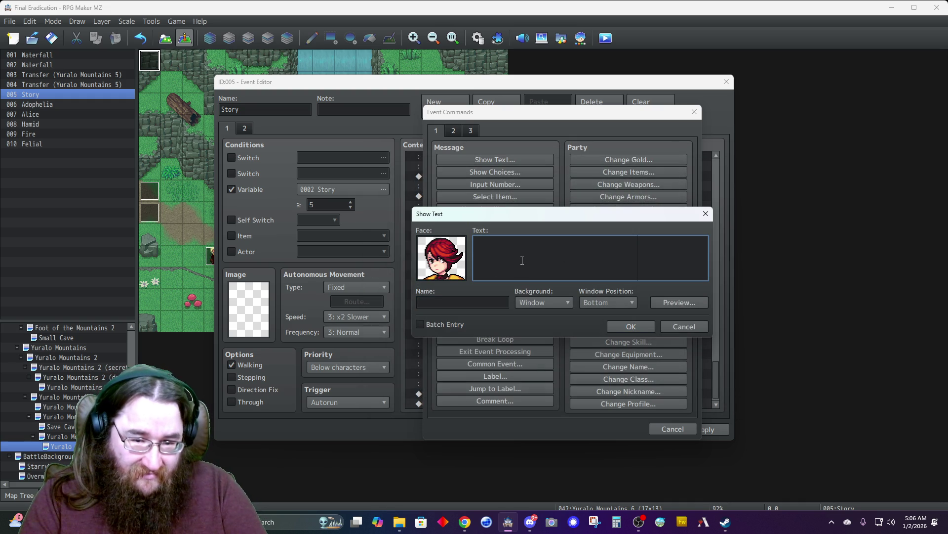
pyautogui.click(684, 326)
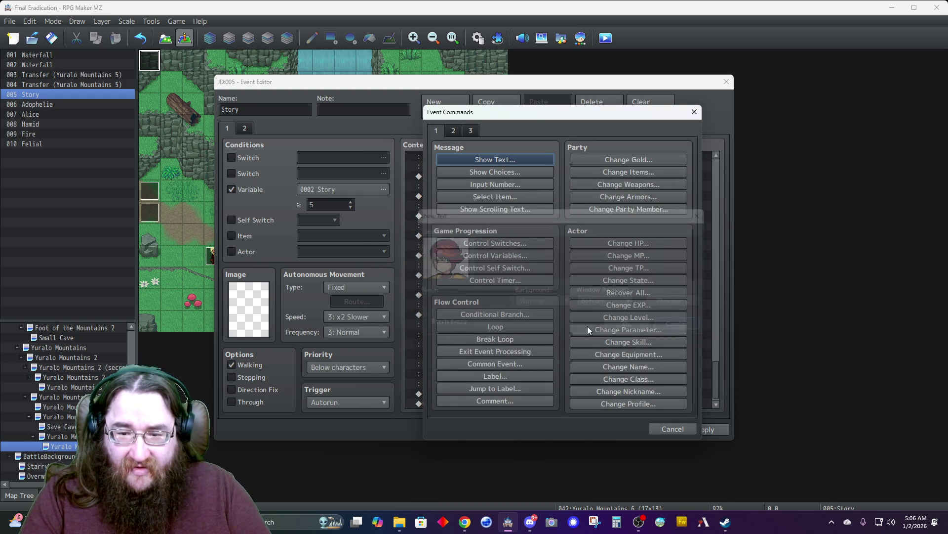
# - Add a Silence balloon over Alice with Wait for Completion
pyautogui.click(454, 131)
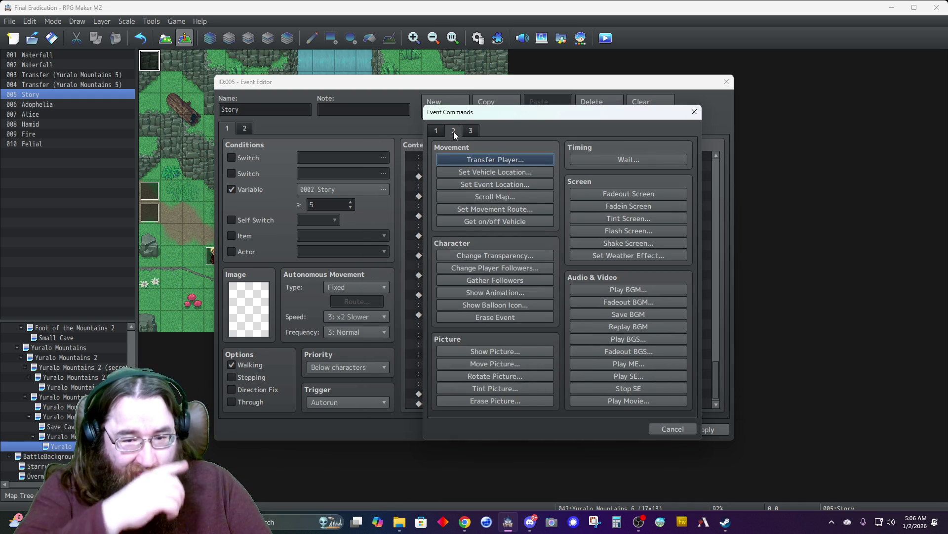
pyautogui.click(483, 306)
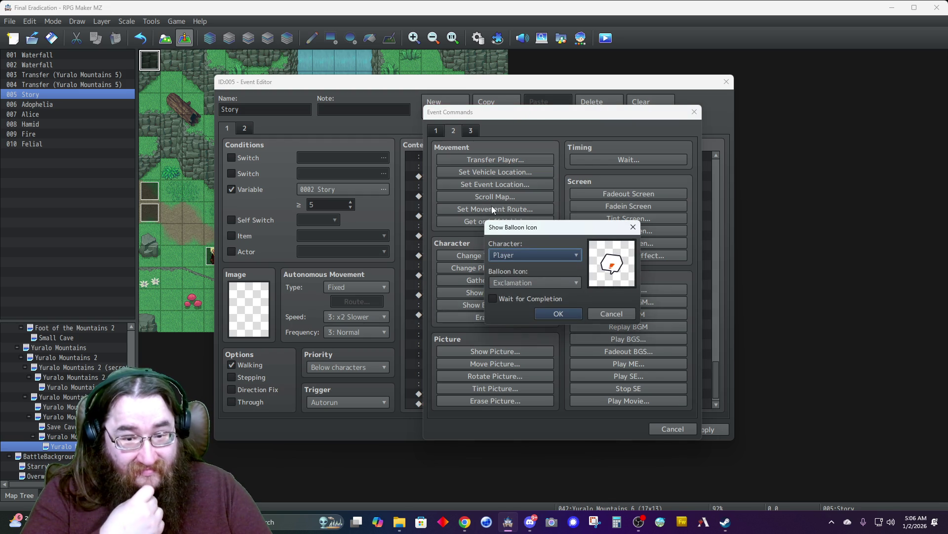
pyautogui.click(505, 255)
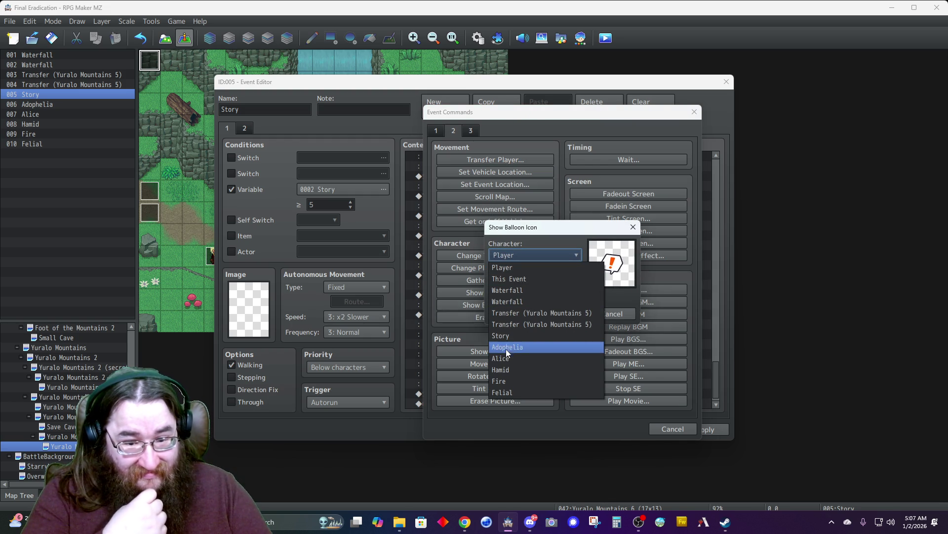
pyautogui.click(504, 358)
pyautogui.click(515, 283)
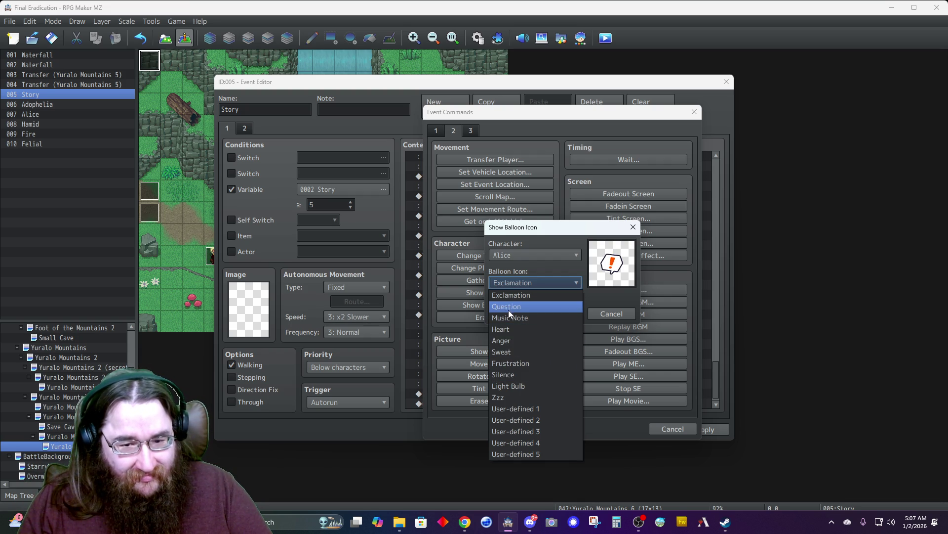
pyautogui.click(516, 374)
pyautogui.click(516, 299)
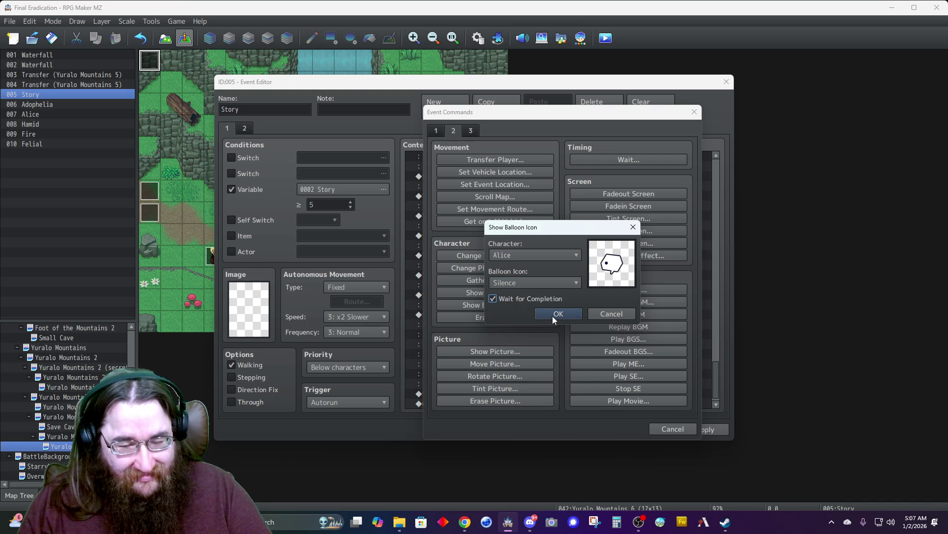
pyautogui.click(552, 314)
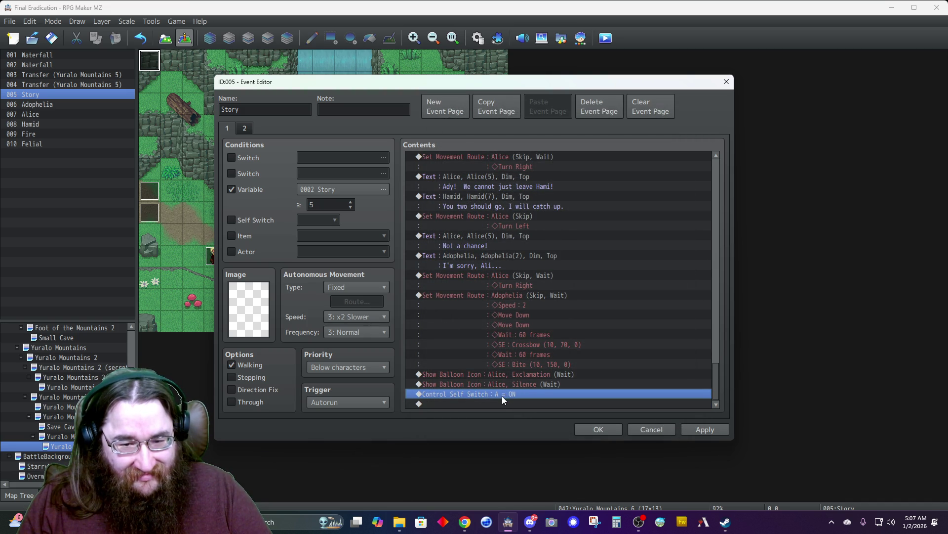
pyautogui.press('Insert')
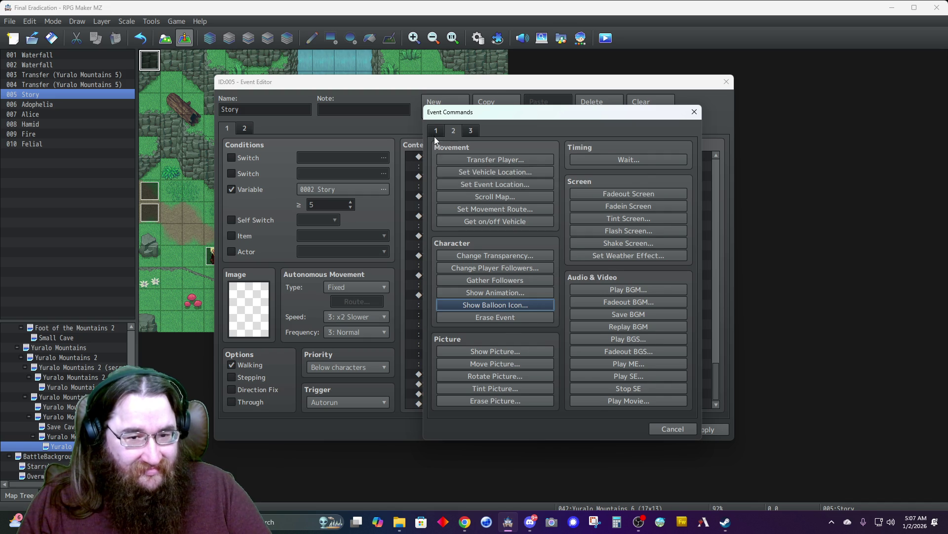
# - Start a new message with Hamid's bottom-right face and type 'Felial...' in the text
pyautogui.click(436, 131)
pyautogui.click(473, 158)
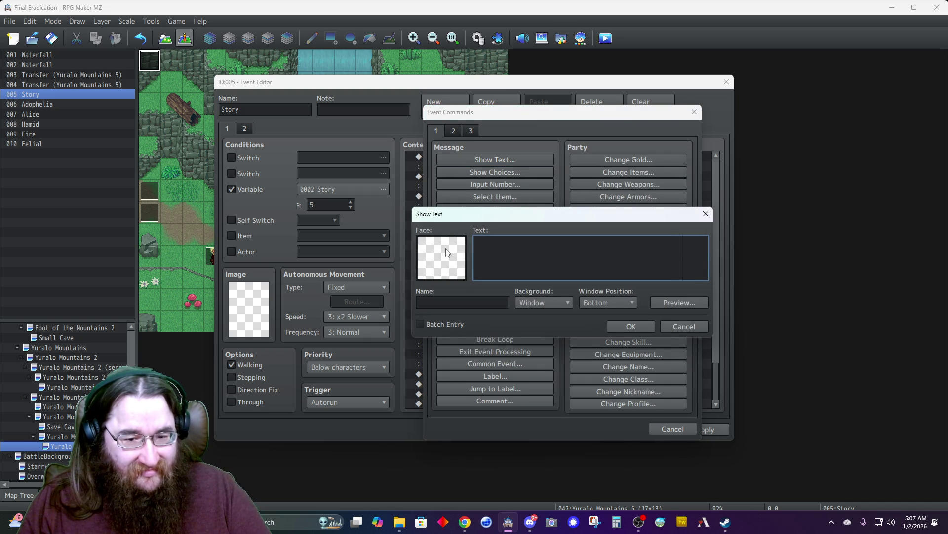
pyautogui.doubleClick(438, 252)
pyautogui.click(412, 237)
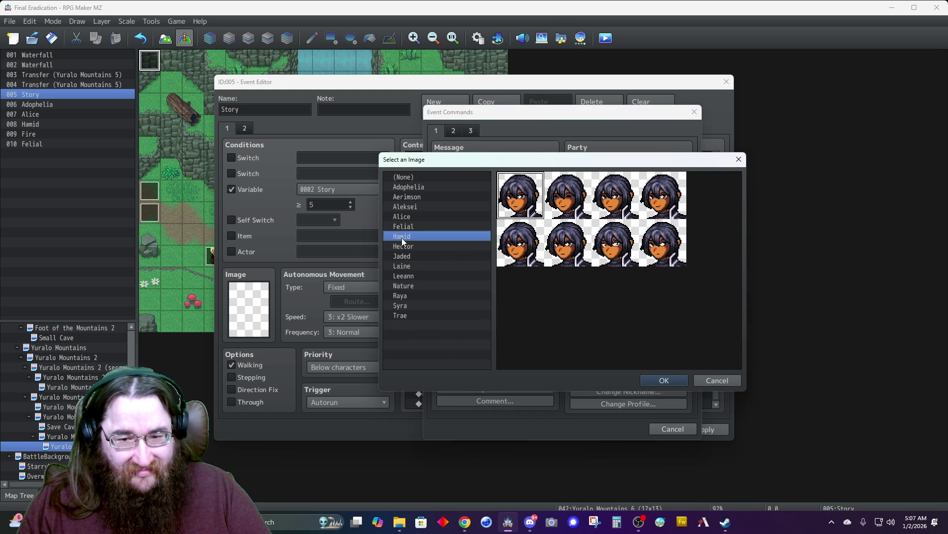
pyautogui.doubleClick(648, 252)
pyautogui.click(551, 266)
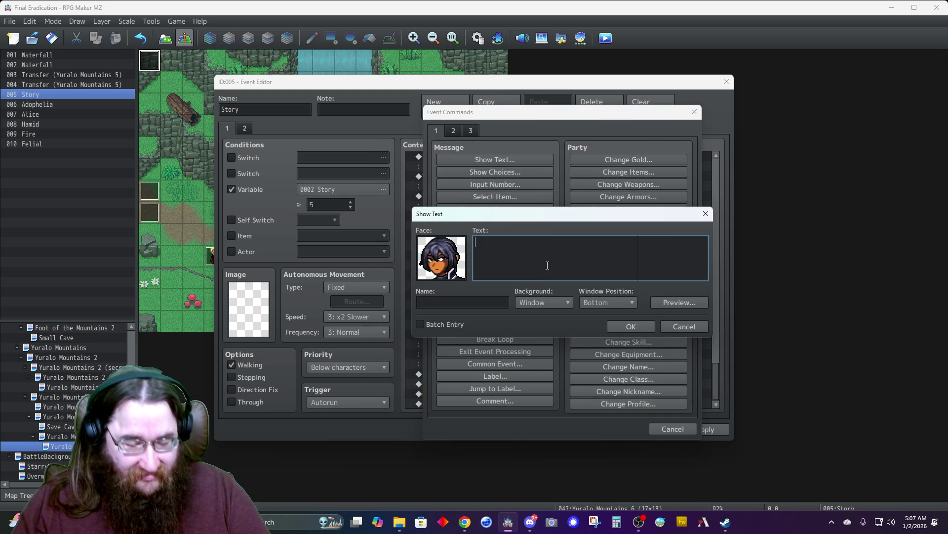
pyautogui.write('Fe')
pyautogui.press('BackSpace')
pyautogui.press('BackSpace')
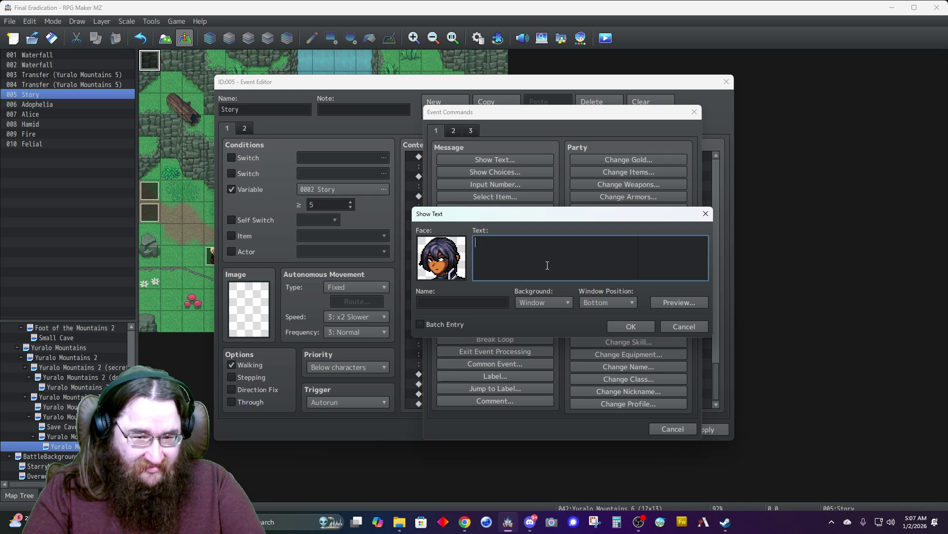
pyautogui.write('Felial...')
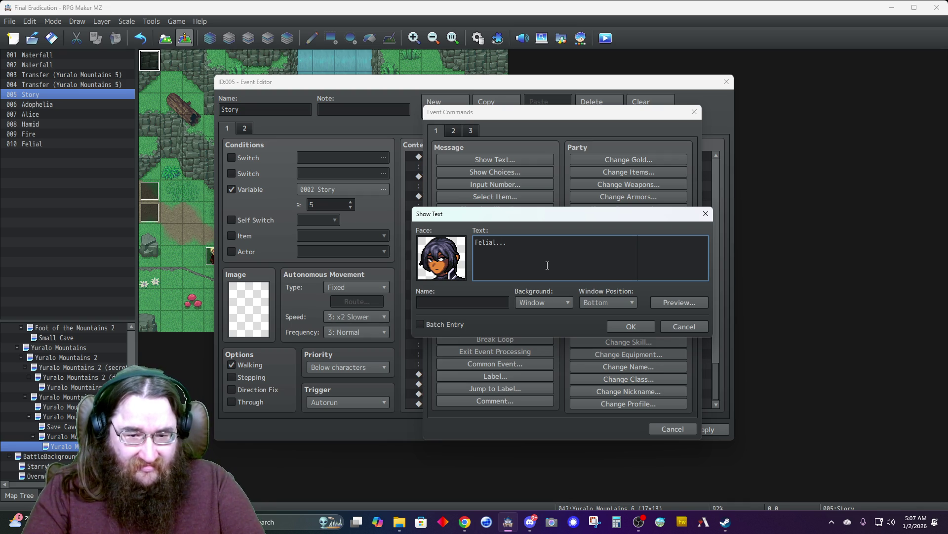
# - Switch the message portrait to a Felial face and clear the typed text
pyautogui.doubleClick(453, 278)
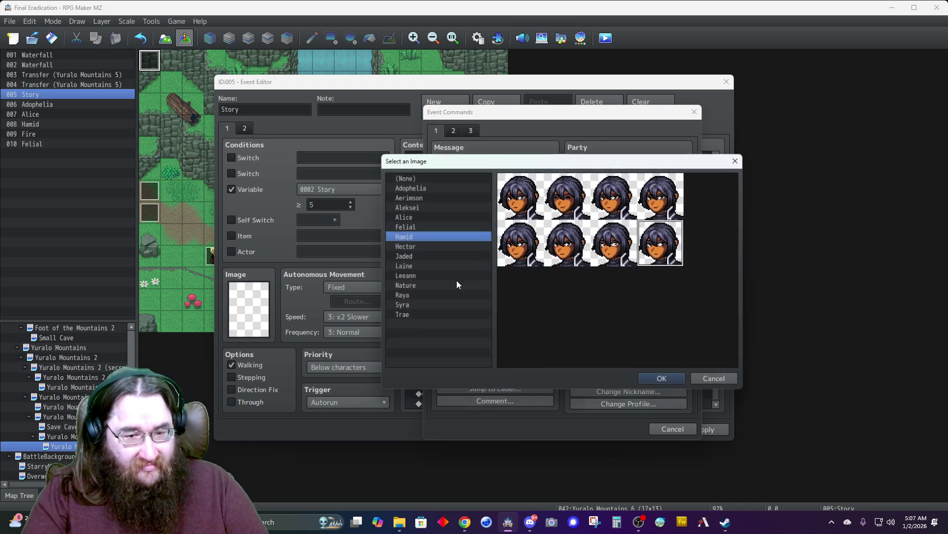
pyautogui.click(416, 227)
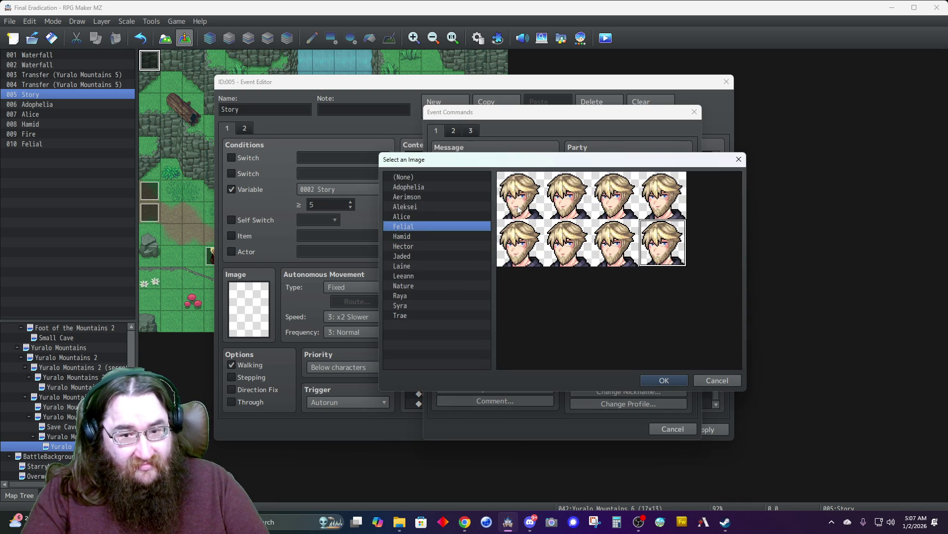
pyautogui.doubleClick(520, 212)
pyautogui.press('BackSpace')
pyautogui.press('BackSpace')
pyautogui.press('BackSpace')
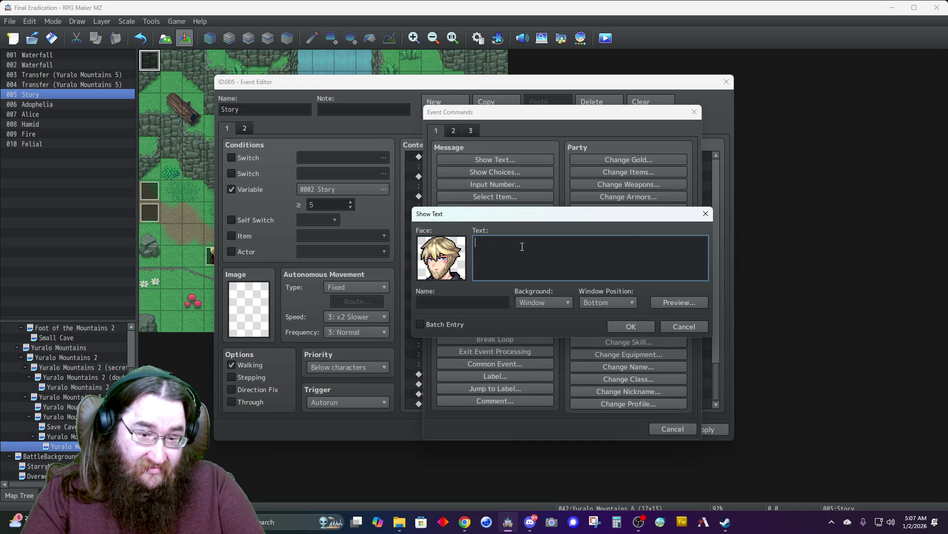
pyautogui.write('Fel')
pyautogui.press('BackSpace')
pyautogui.press('BackSpace')
pyautogui.press('BackSpace')
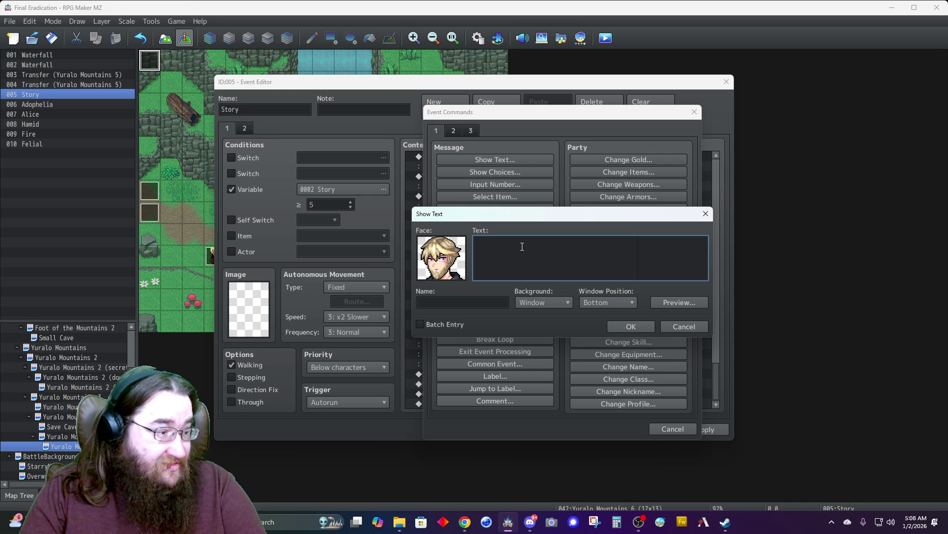
# - Type the two-line message 'Either of you two resist and you shall share a similar fate.'
pyautogui.write('Either of you guys')
pyautogui.press('BackSpace')
pyautogui.press('BackSpace')
pyautogui.press('BackSpace')
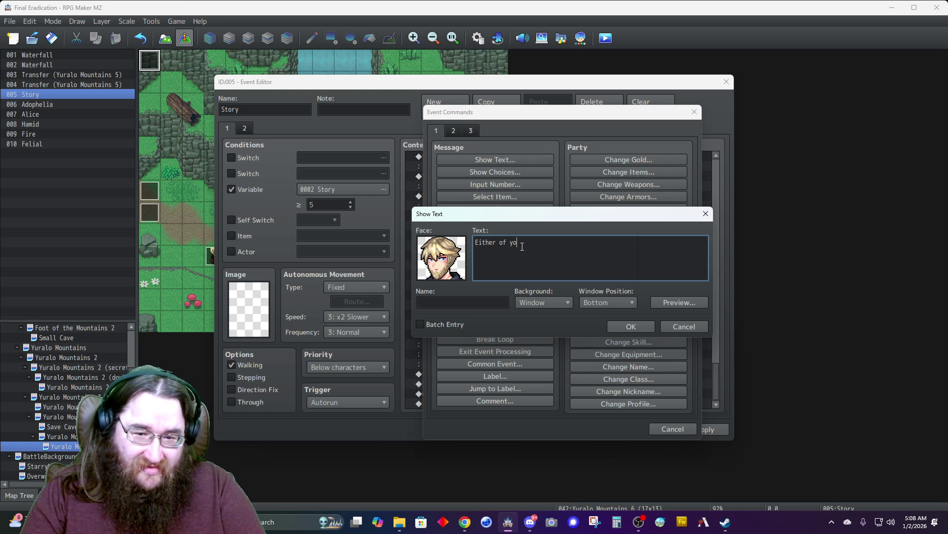
pyautogui.write('u make a move and you shall ')
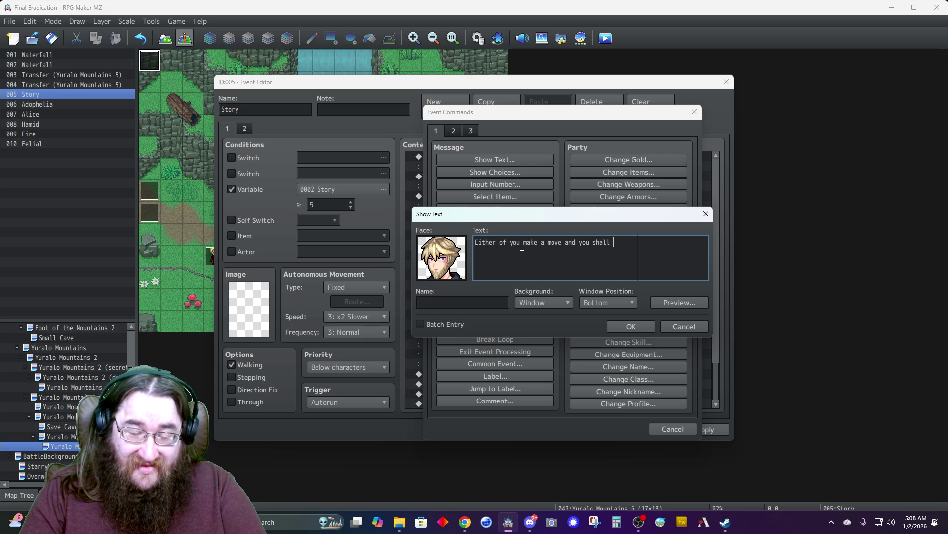
pyautogui.write('wind up')
pyautogui.press('BackSpace')
pyautogui.press('BackSpace')
pyautogui.press('BackSpace')
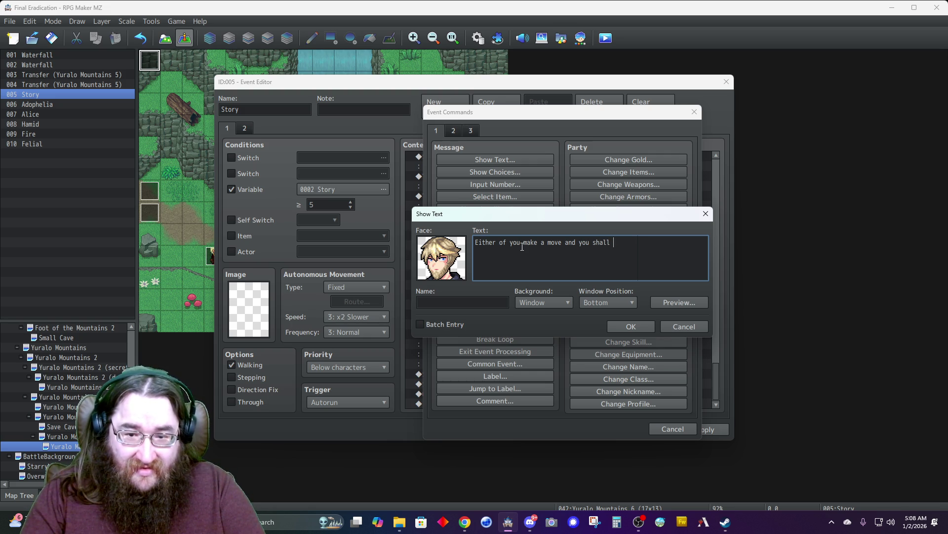
pyautogui.write('suffer')
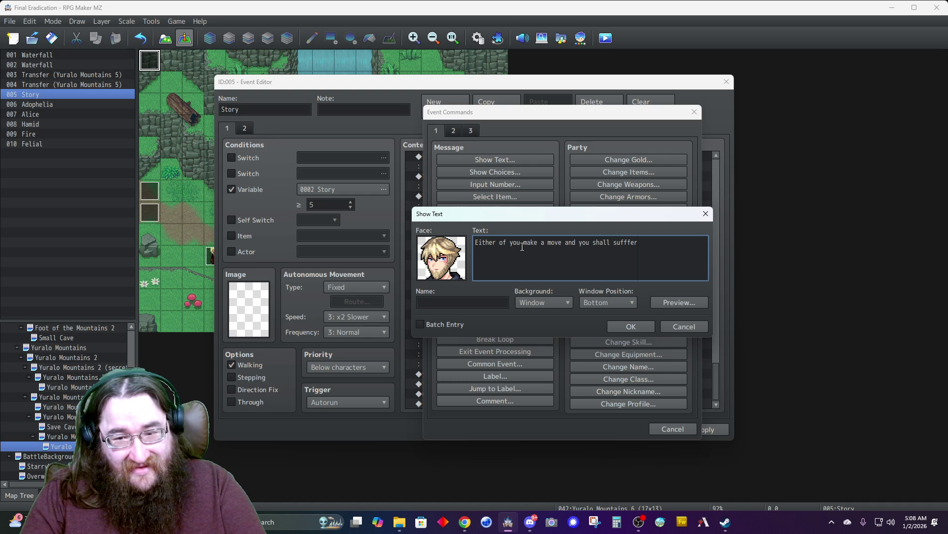
pyautogui.press('BackSpace')
pyautogui.press('BackSpace')
pyautogui.press('BackSpace')
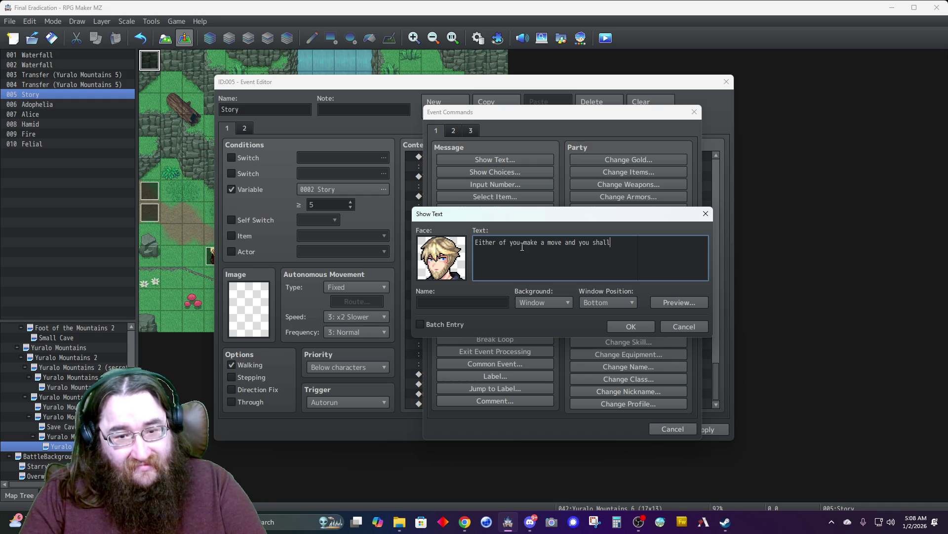
pyautogui.write(' share')
pyautogui.press('Return')
pyautogui.write('a similar fate.')
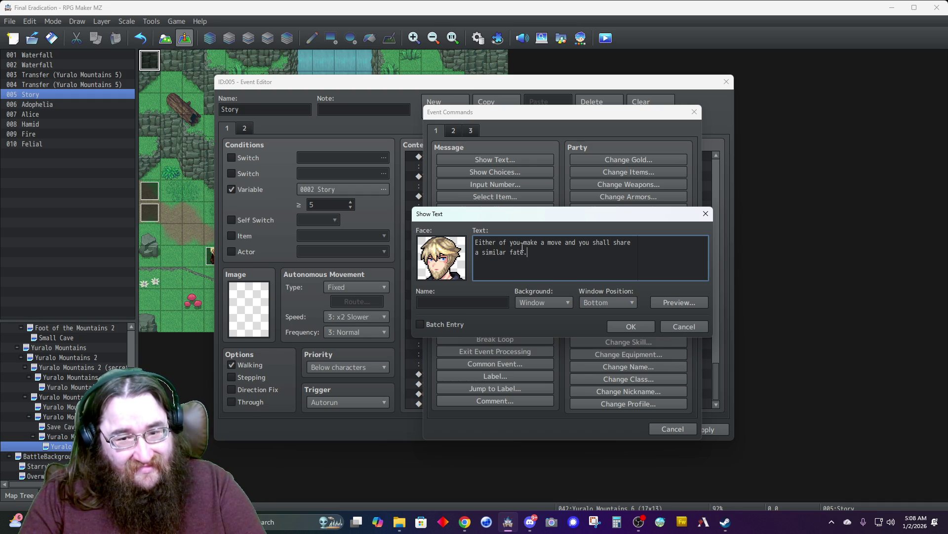
pyautogui.press('BackSpace')
pyautogui.press('BackSpace')
pyautogui.press('BackSpace')
pyautogui.write('ou resist')
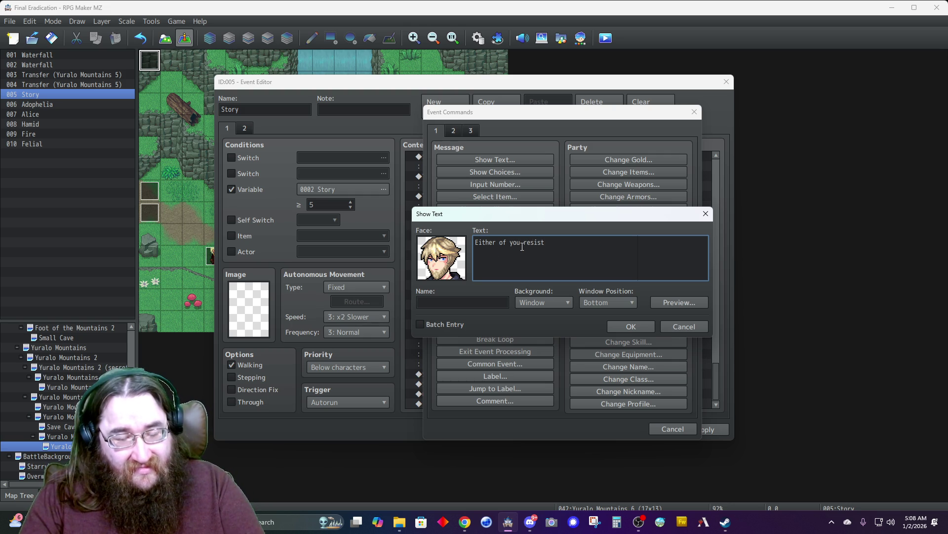
pyautogui.press('BackSpace')
pyautogui.press('BackSpace')
pyautogui.press('BackSpace')
pyautogui.press('BackSpace')
pyautogui.press('BackSpace')
pyautogui.press('BackSpace')
pyautogui.write('two ')
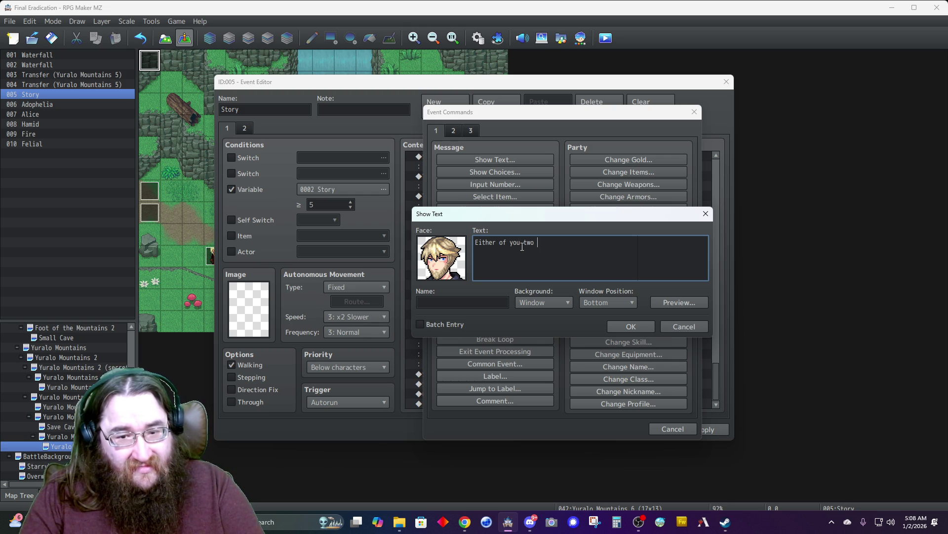
pyautogui.write('resist and')
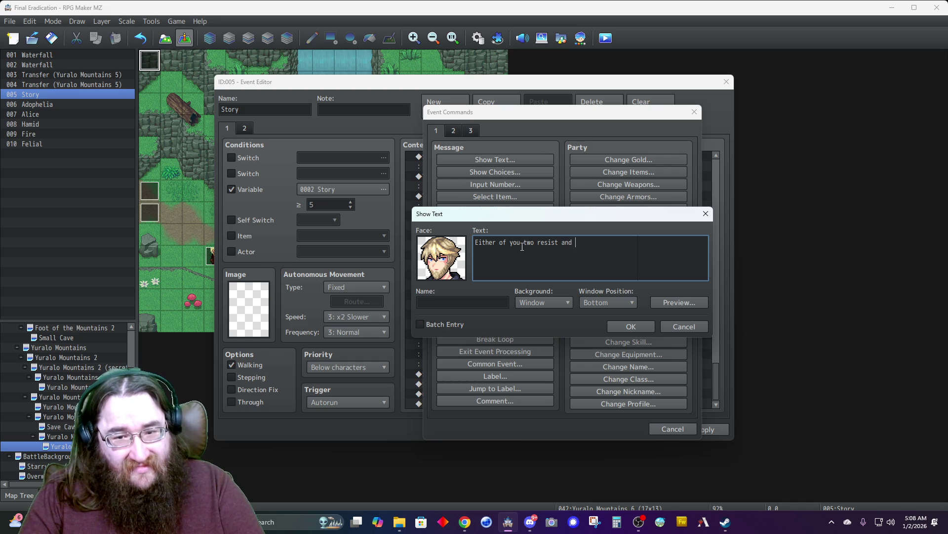
pyautogui.write(' you')
pyautogui.write(' shall share a')
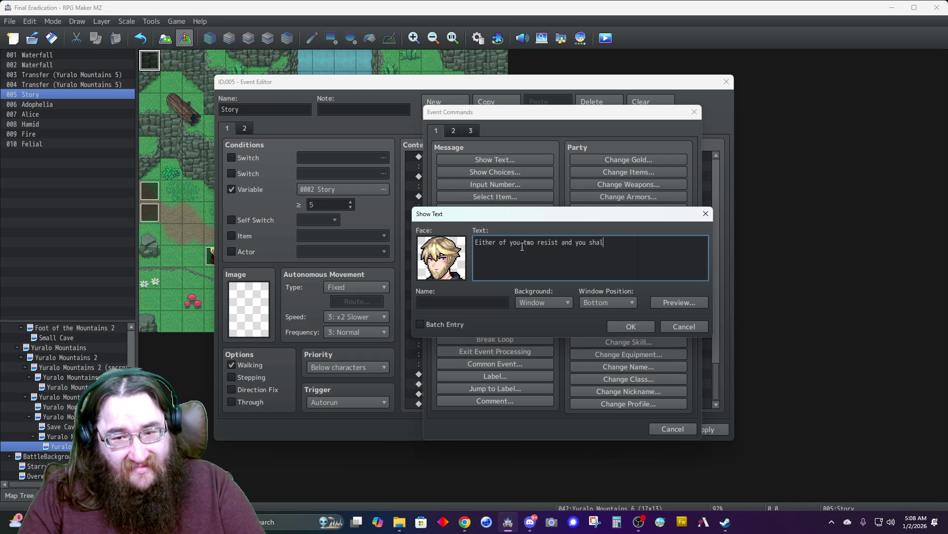
pyautogui.press('Return')
pyautogui.write('similar fate.')
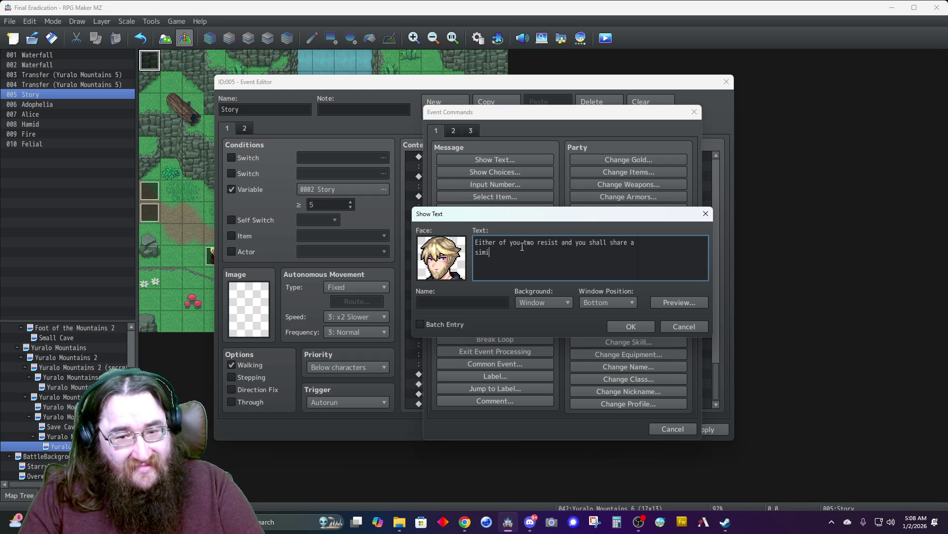
# - Name the speaker Felial, set Dim background and Top window position, and confirm
pyautogui.press('Tab')
pyautogui.write('Felial')
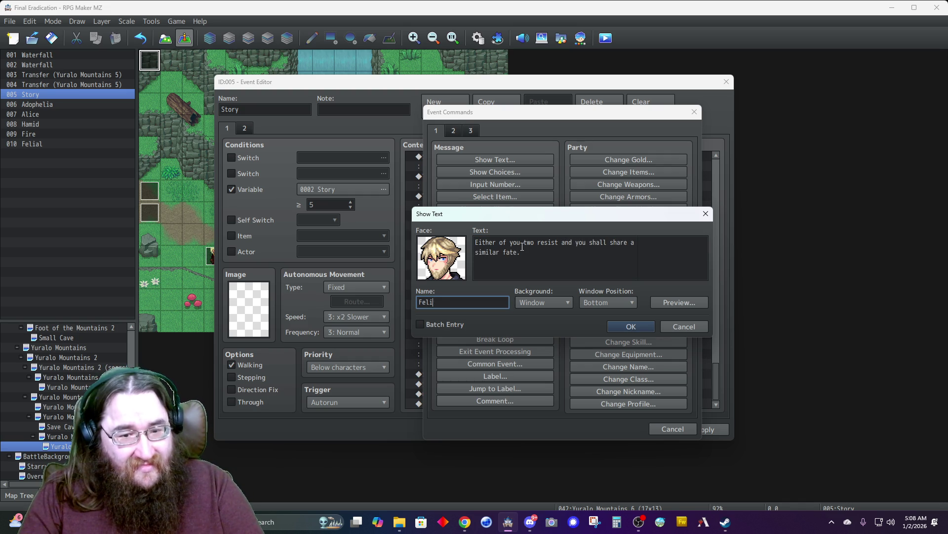
pyautogui.click(532, 303)
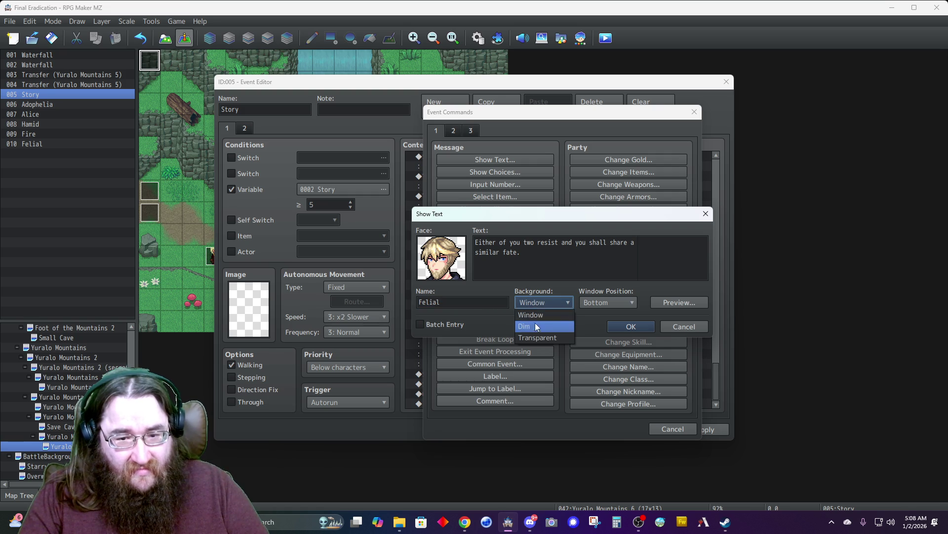
pyautogui.click(534, 321)
pyautogui.click(594, 306)
pyautogui.click(607, 316)
pyautogui.click(628, 327)
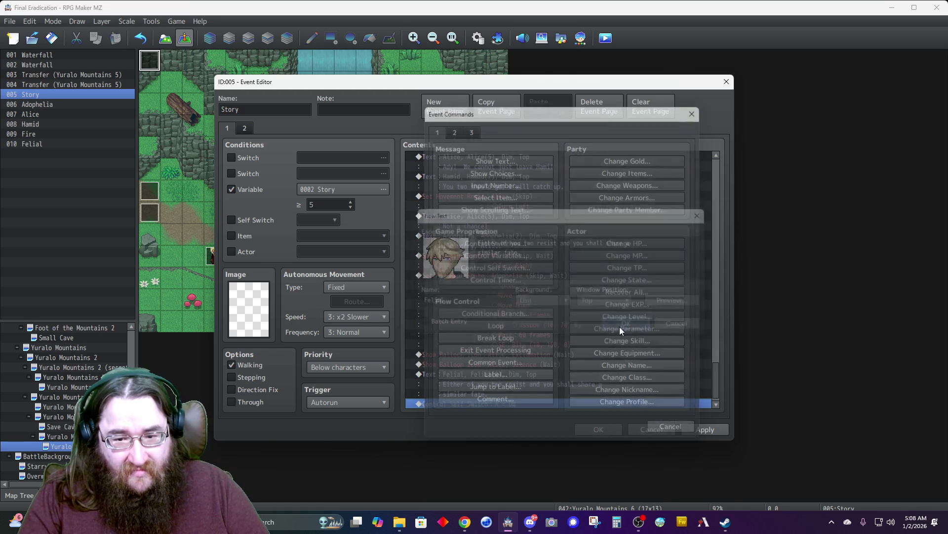
# - Save and close the Story event editor, then dismiss the Fireworks trial prompt
pyautogui.click(598, 430)
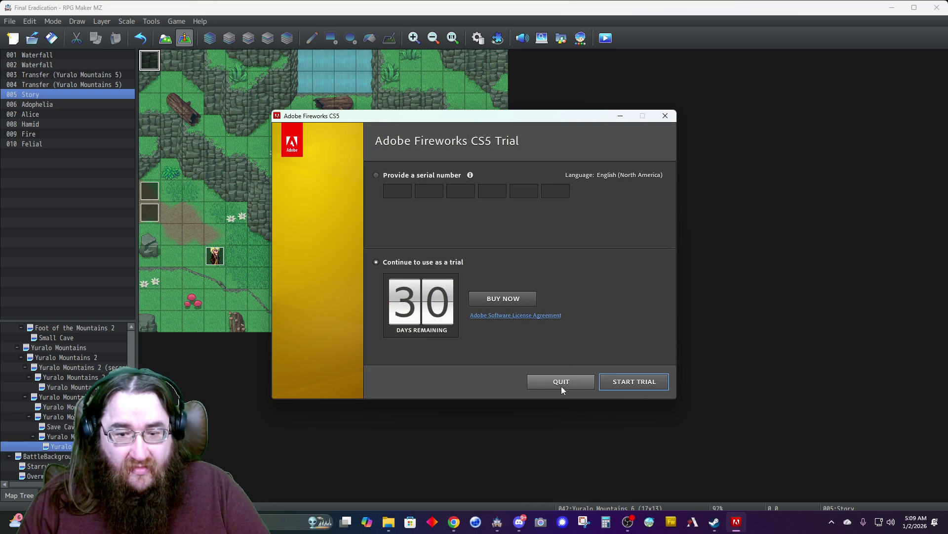
pyautogui.click(558, 381)
# - Close the relaunched Fireworks CS5 trial window and confirm quitting, twice over
pyautogui.click(680, 522)
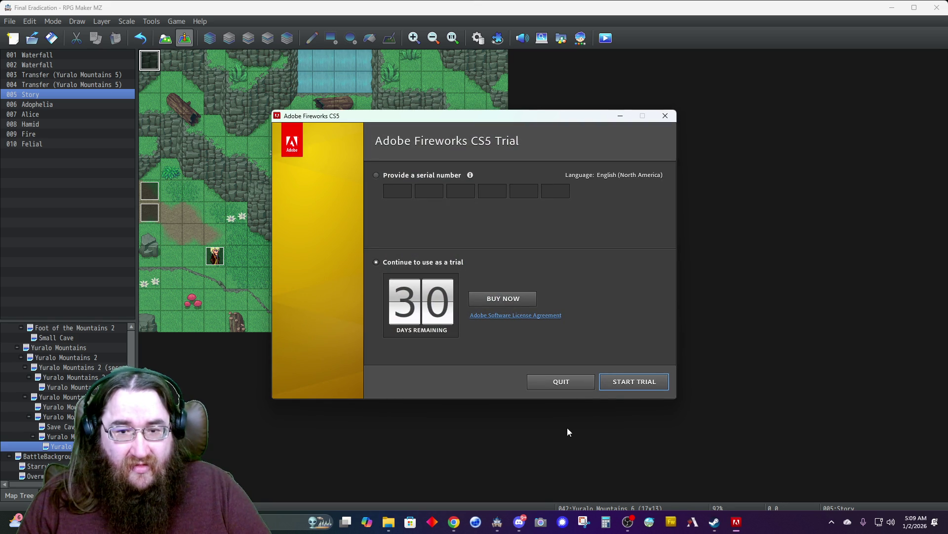
pyautogui.click(665, 116)
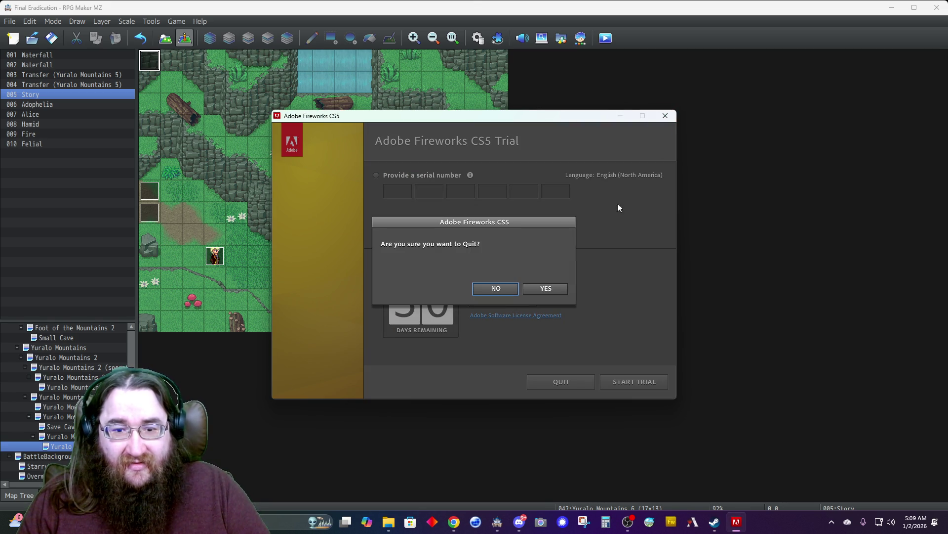
pyautogui.click(546, 289)
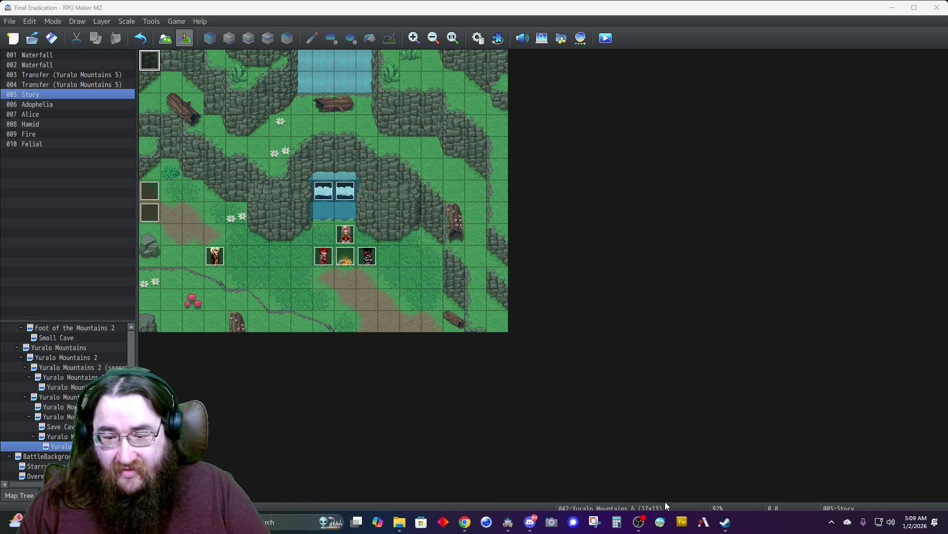
pyautogui.click(681, 523)
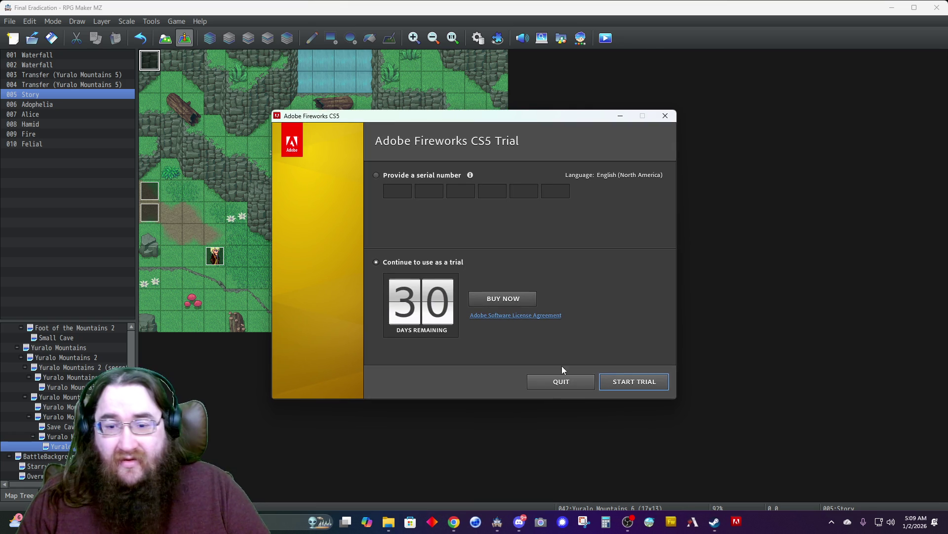
pyautogui.click(665, 115)
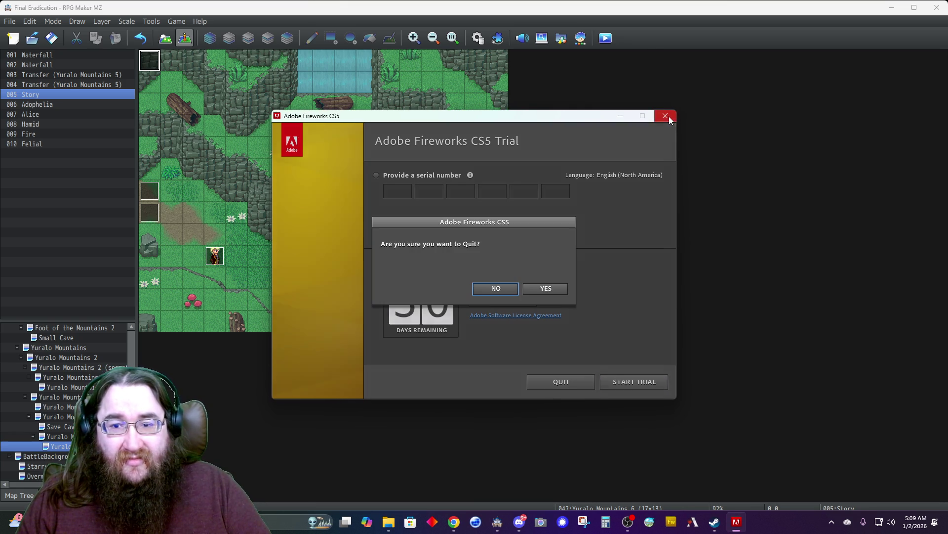
pyautogui.click(544, 290)
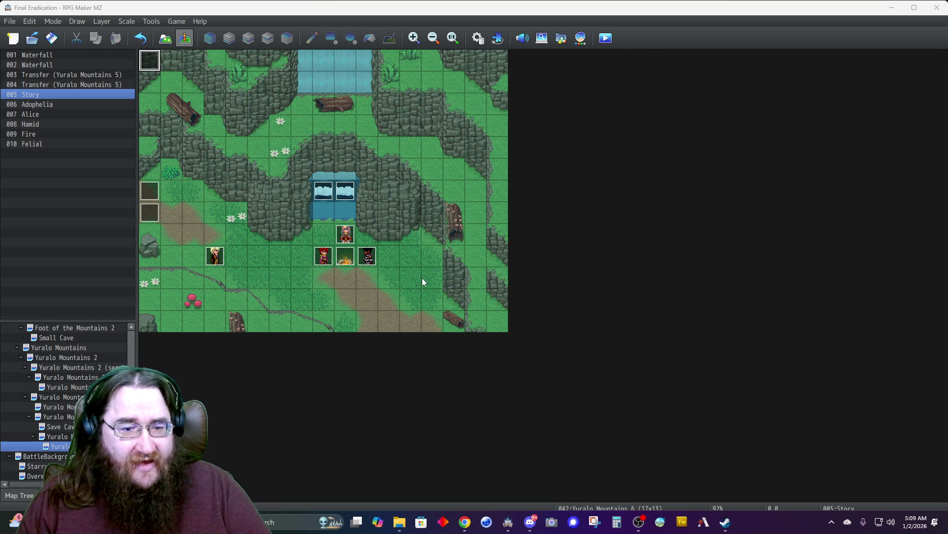
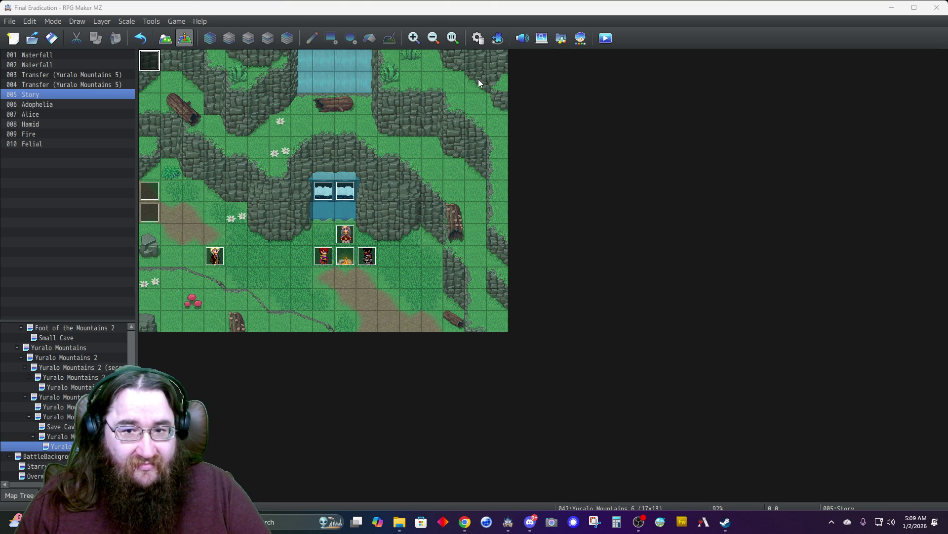
# - Open the Story event and insert a Show Text above Control Self Switch with Hamid's portrait
pyautogui.doubleClick(150, 62)
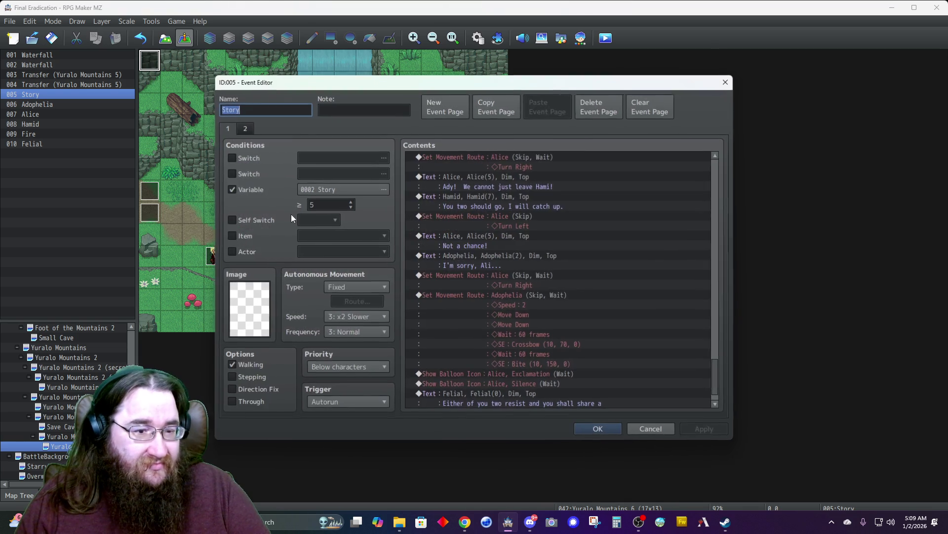
pyautogui.scroll(-1, 526, 322)
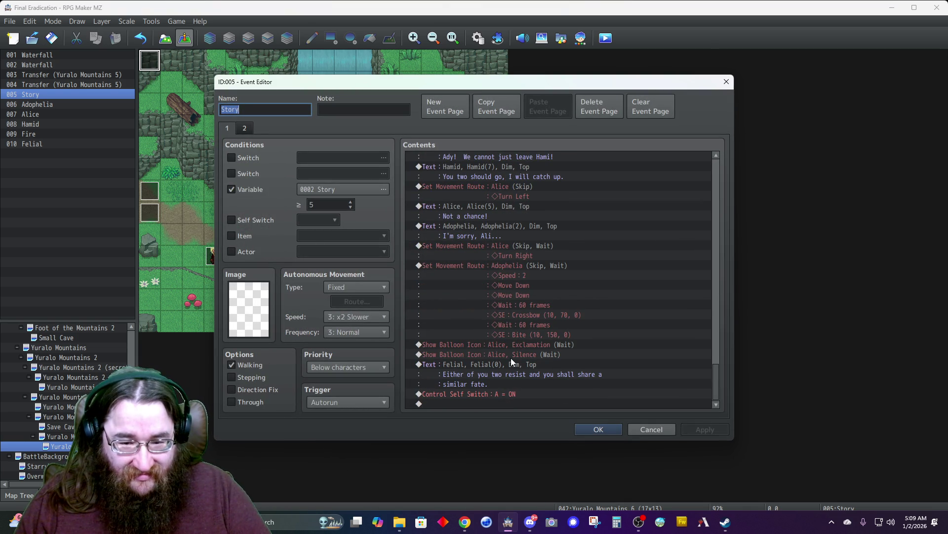
pyautogui.click(486, 396)
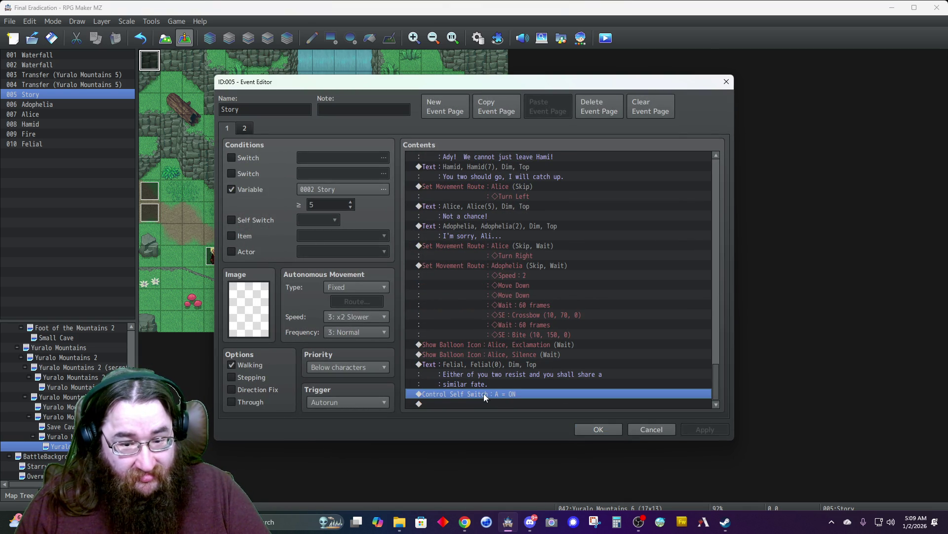
pyautogui.press('Insert')
pyautogui.click(481, 161)
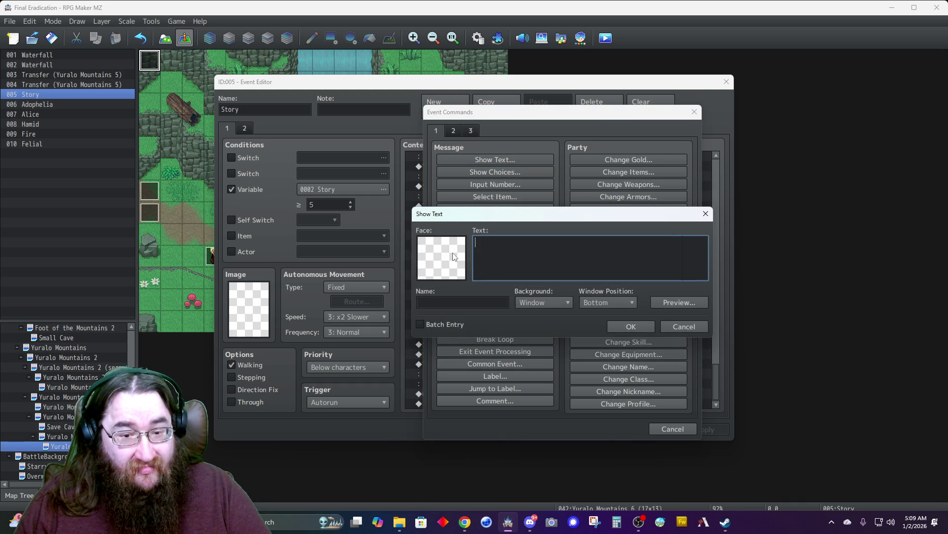
pyautogui.doubleClick(442, 255)
pyautogui.click(434, 207)
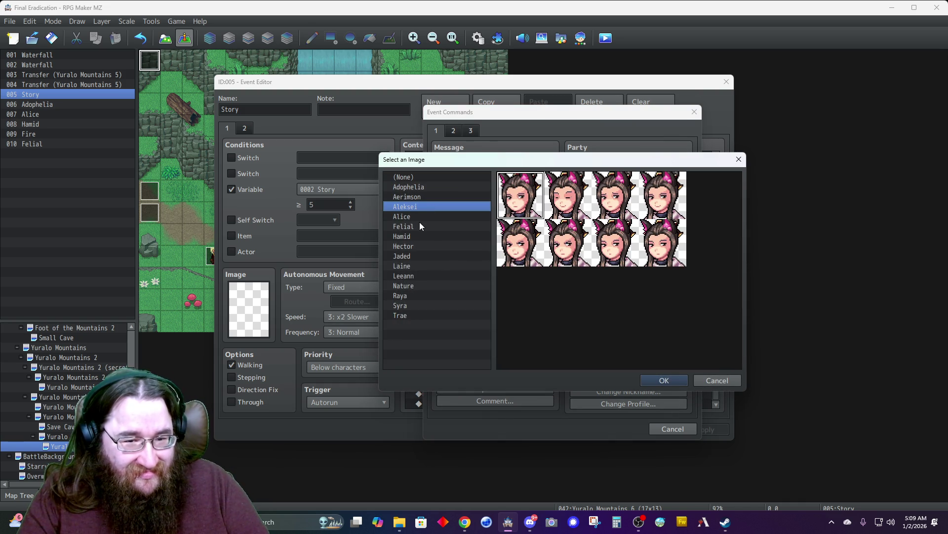
pyautogui.click(419, 225)
pyautogui.click(416, 237)
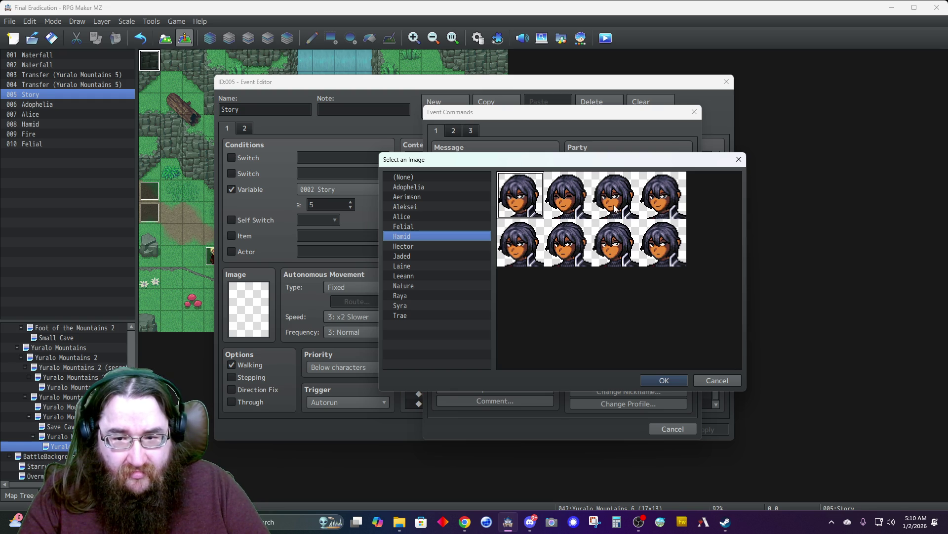
pyautogui.doubleClick(658, 254)
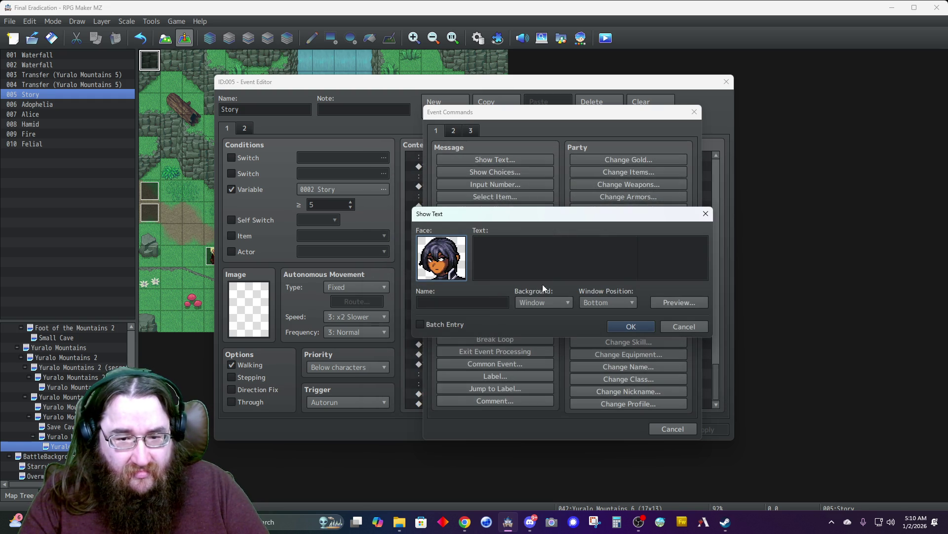
# - Set Dim background and Top position, enter 'She was an innocent girl, Felial.' named Hamid, confirm
pyautogui.click(533, 301)
pyautogui.click(531, 324)
pyautogui.click(584, 305)
pyautogui.click(584, 314)
pyautogui.click(529, 263)
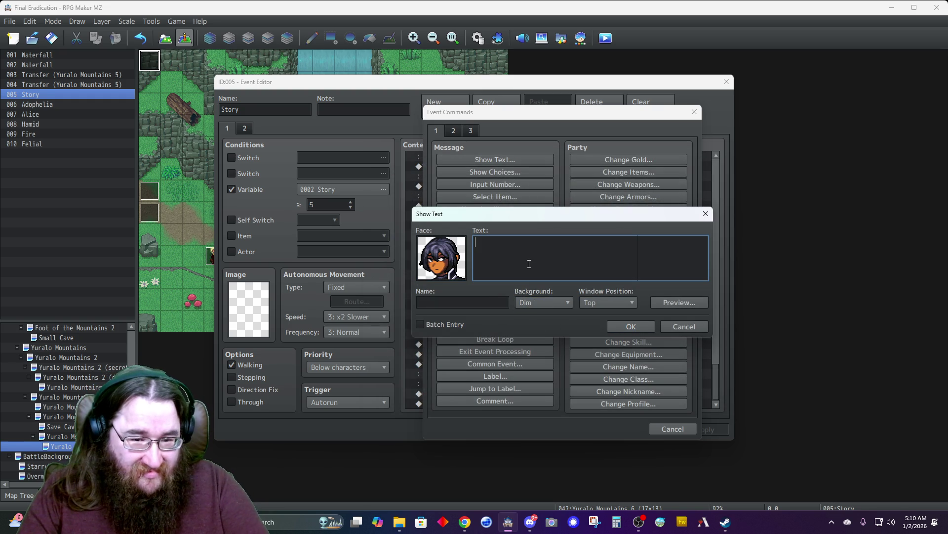
pyautogui.write('She was')
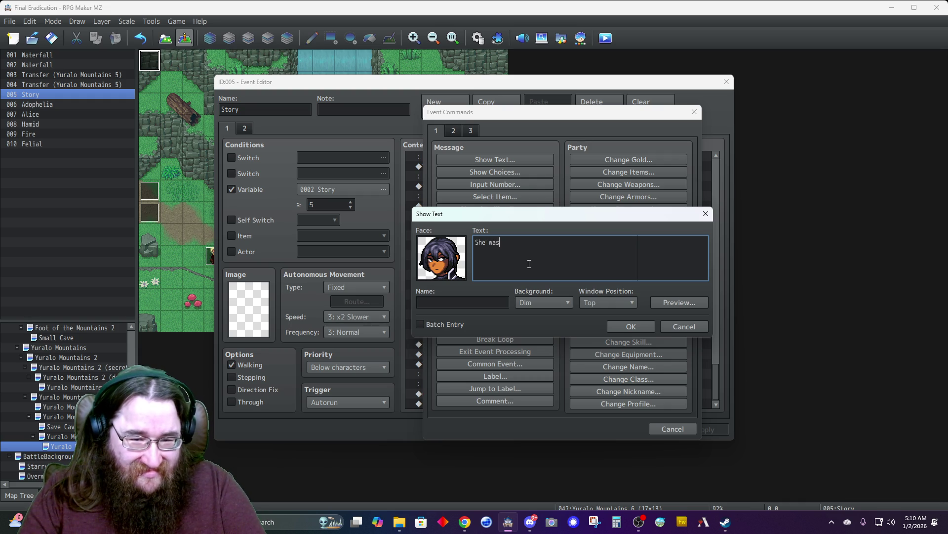
pyautogui.write(' an innocent girl')
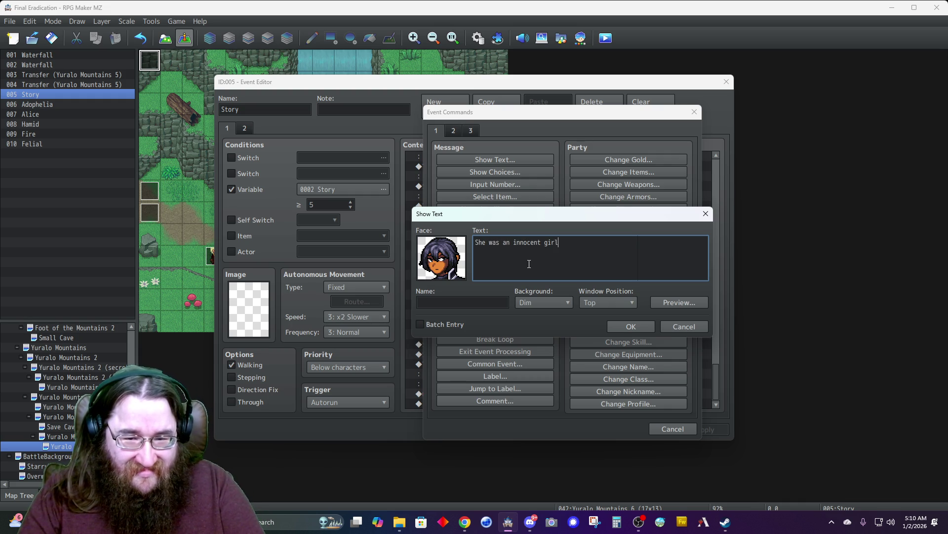
pyautogui.write(', Felial.')
pyautogui.press('Tab')
pyautogui.write('Hamid')
pyautogui.doubleClick(458, 271)
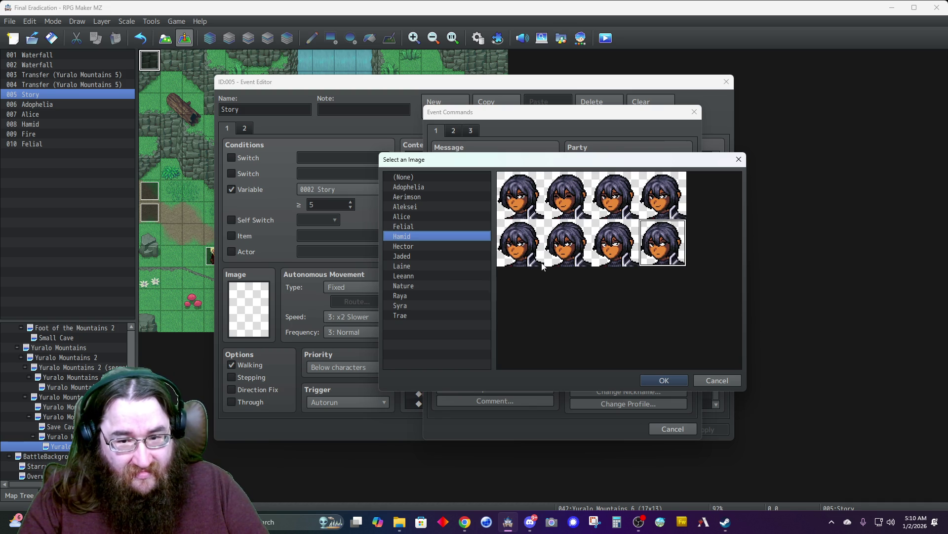
pyautogui.doubleClick(565, 259)
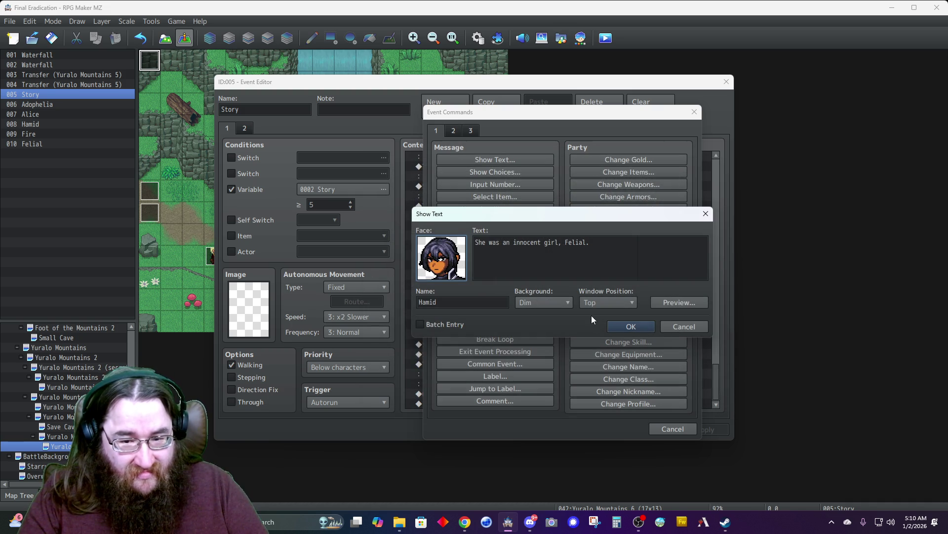
pyautogui.click(629, 329)
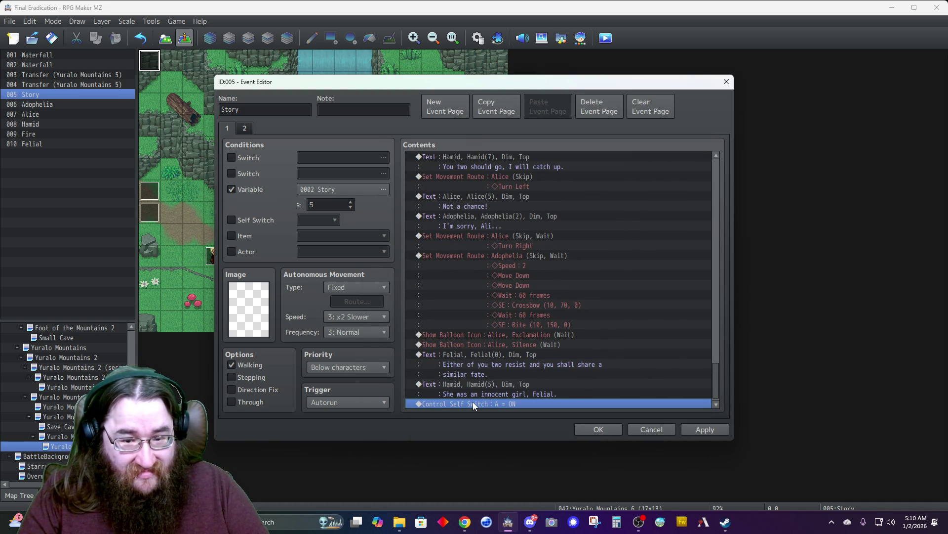
# - Insert a Show Text with Felial's first portrait, a draft reply, and speaker name Felial
pyautogui.press('Insert')
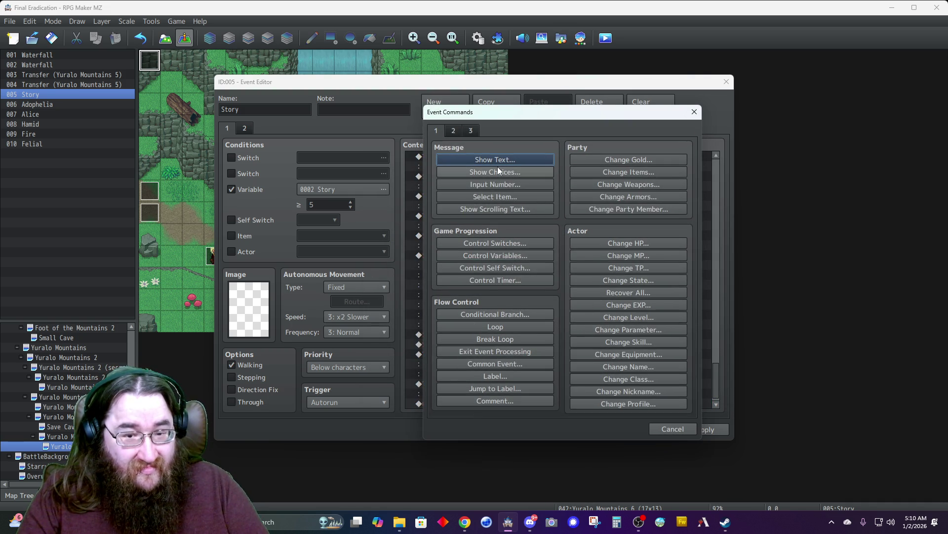
pyautogui.click(486, 162)
pyautogui.click(444, 257)
pyautogui.click(410, 226)
pyautogui.doubleClick(519, 205)
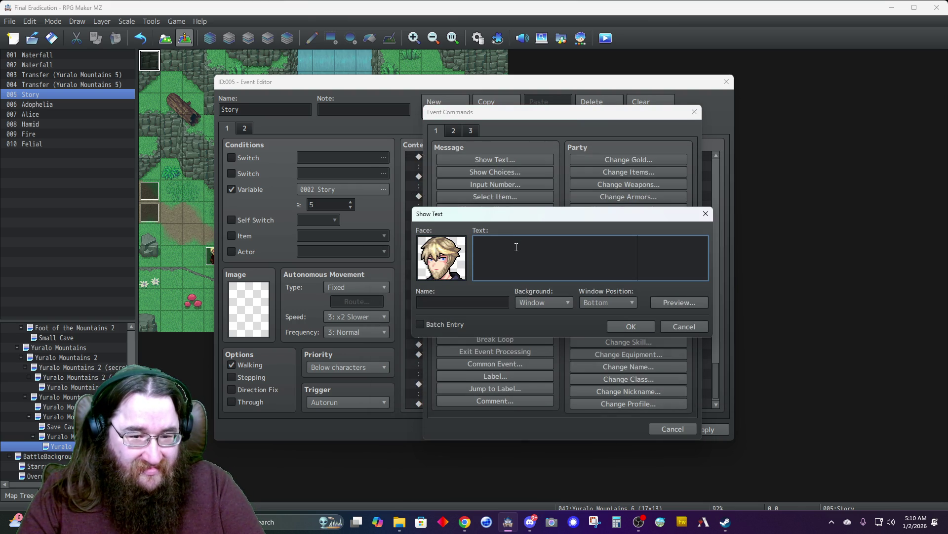
pyautogui.write('No,')
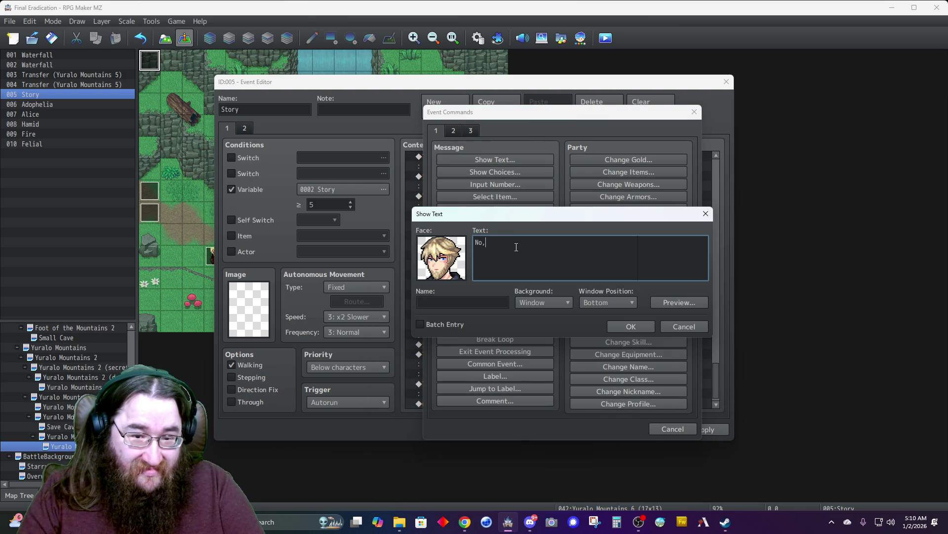
pyautogui.write(' my old friend, ')
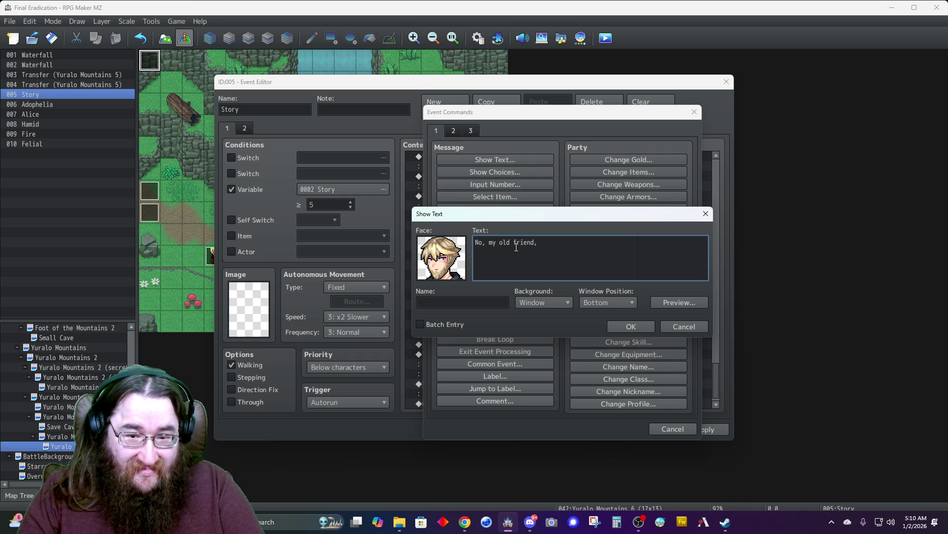
pyautogui.write('s')
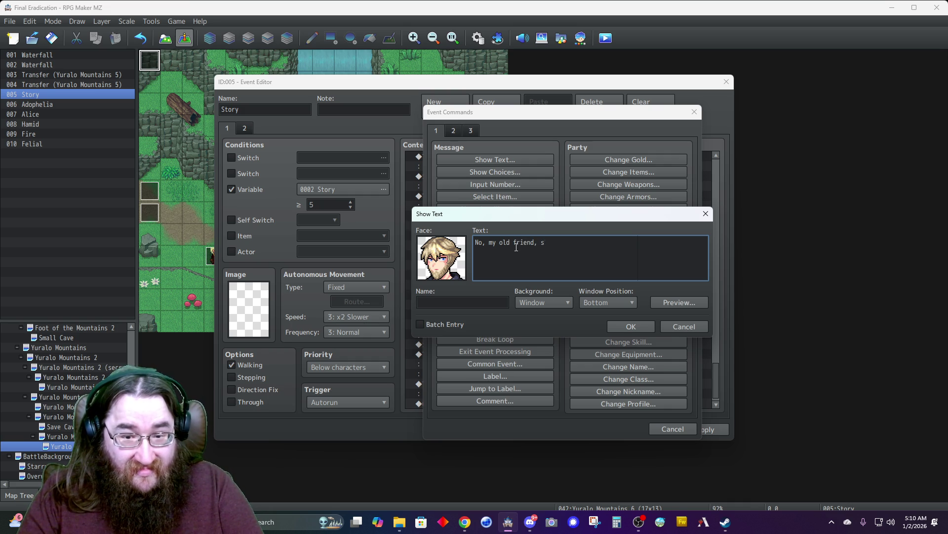
pyautogui.write('he was a criminal')
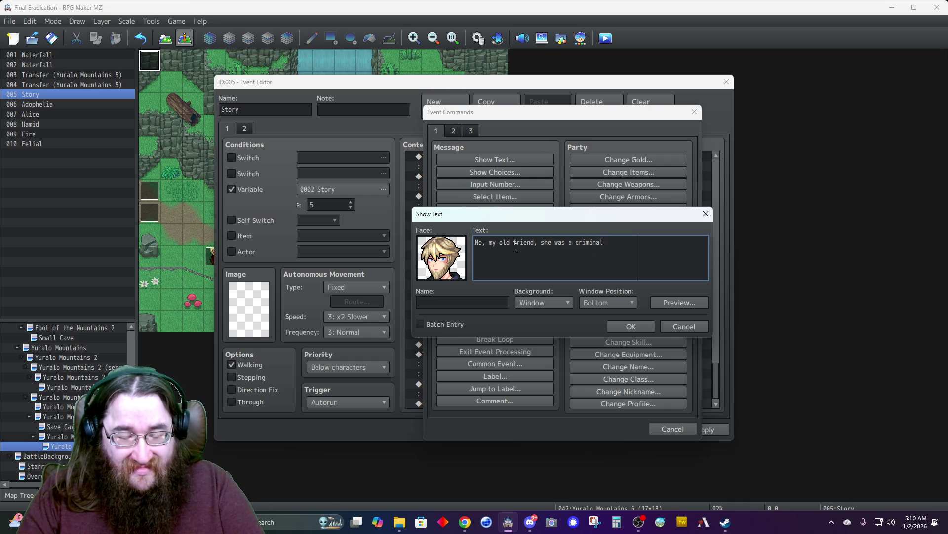
pyautogui.press('Tab')
pyautogui.write('Felial')
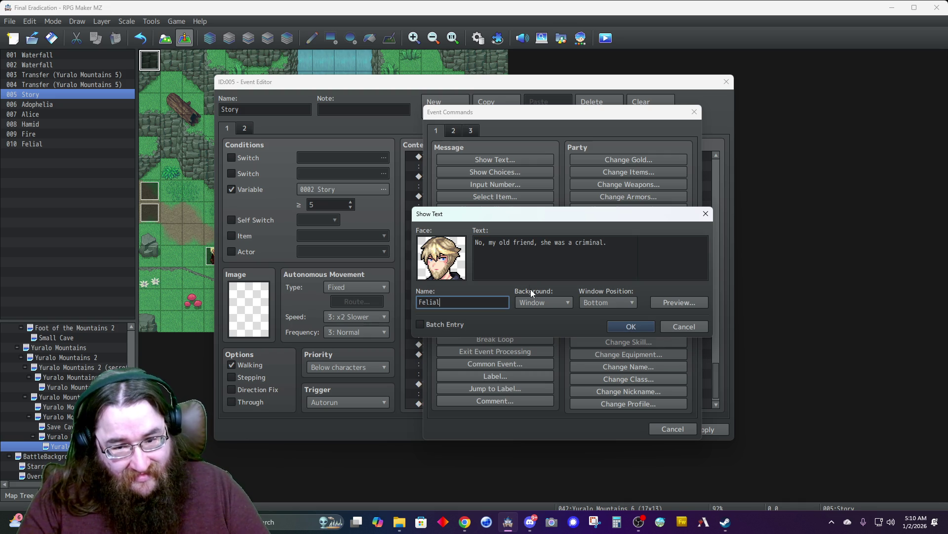
# - Set Dim background and Top position, finish the text '...a criminal that was attempting to flee.', confirm
pyautogui.click(534, 302)
pyautogui.click(535, 326)
pyautogui.click(604, 304)
pyautogui.click(600, 313)
pyautogui.click(633, 258)
pyautogui.press('BackSpace')
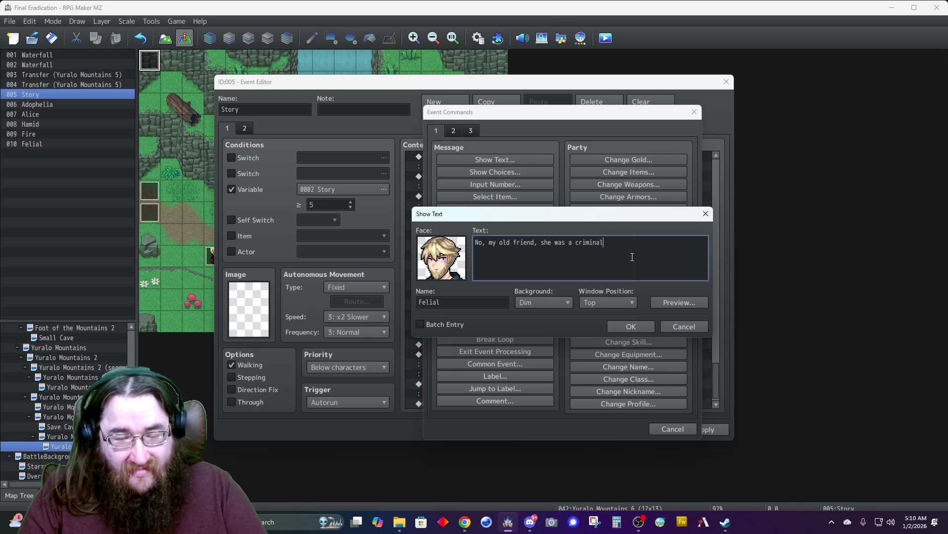
pyautogui.write(' attempting')
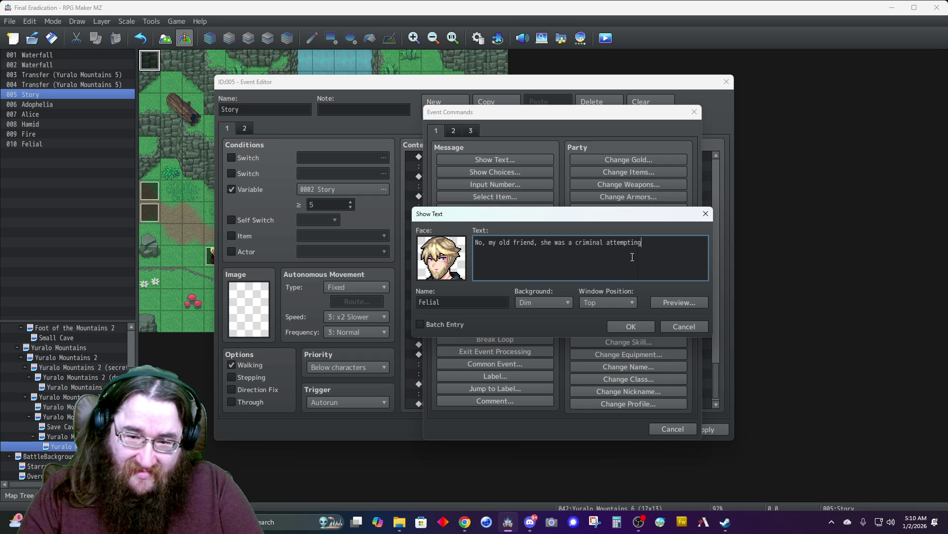
pyautogui.press('BackSpace')
pyautogui.press('BackSpace')
pyautogui.press('BackSpace')
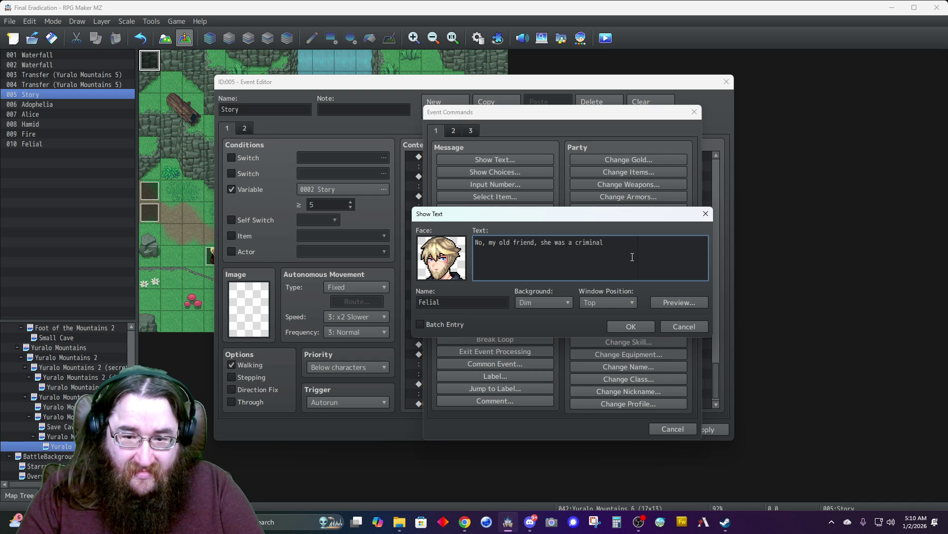
pyautogui.write('that was attempting to flee')
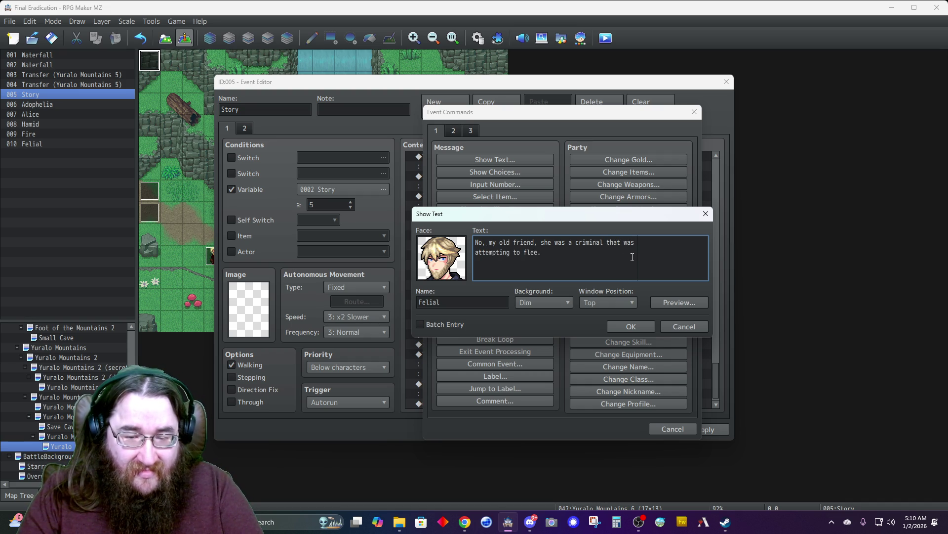
pyautogui.write('.')
pyautogui.click(617, 326)
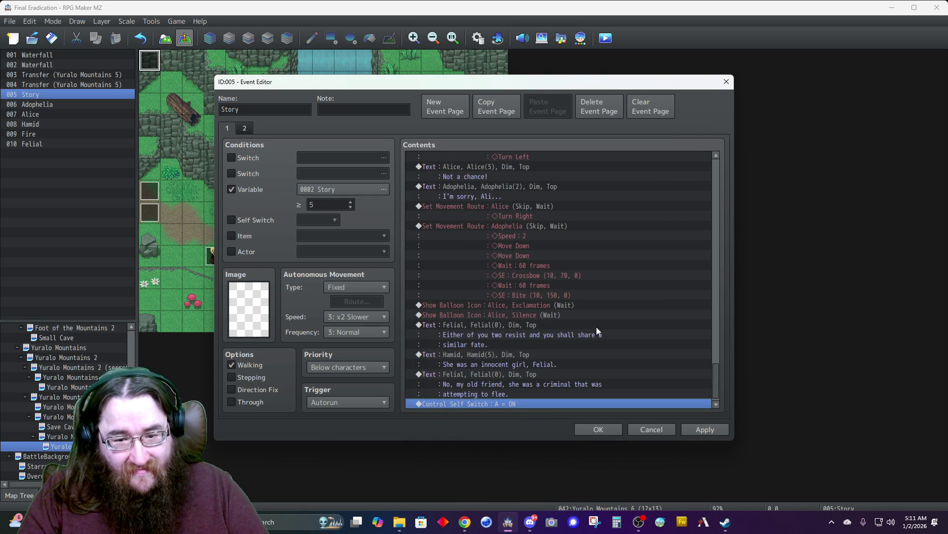
pyautogui.scroll(-1, 469, 388)
# - Draft a Hamid message 'I see...' and then cancel it without adding
pyautogui.doubleClick(472, 403)
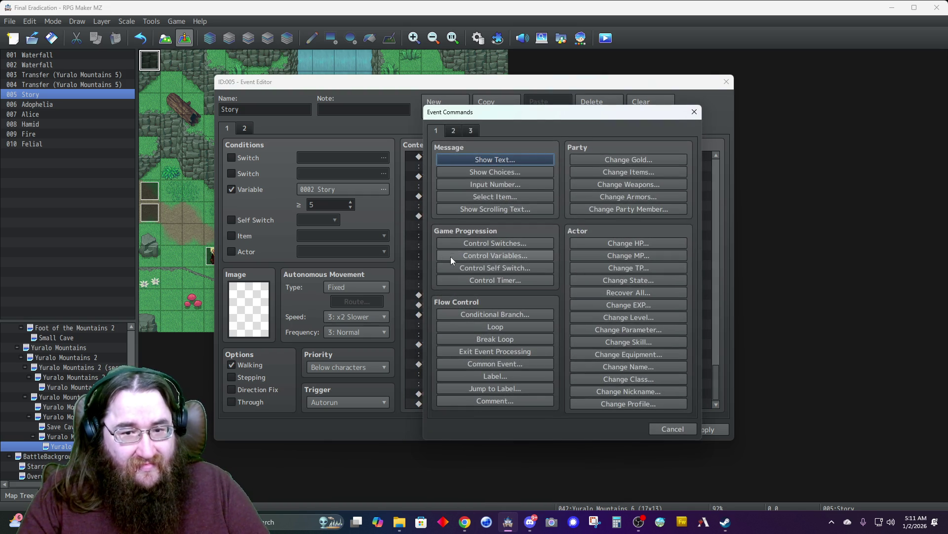
pyautogui.click(478, 159)
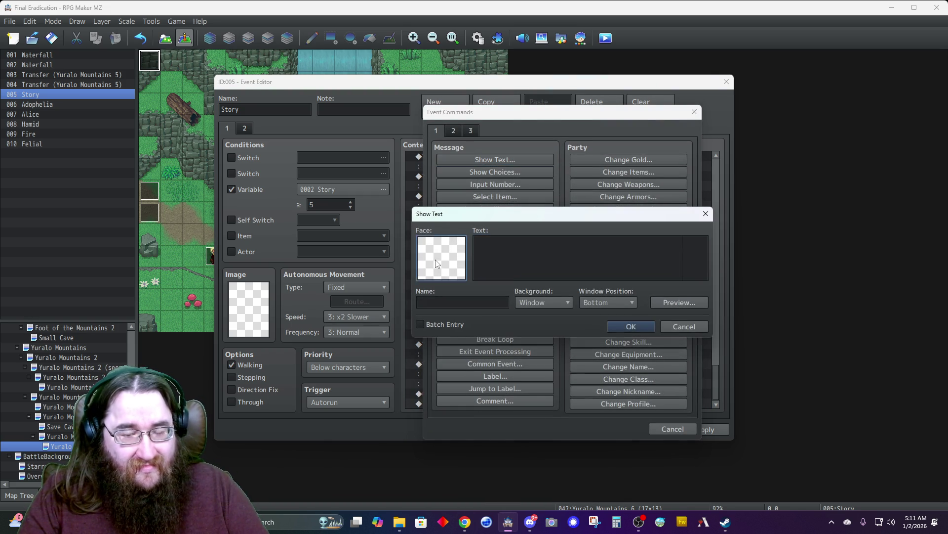
pyautogui.doubleClick(439, 240)
pyautogui.click(411, 225)
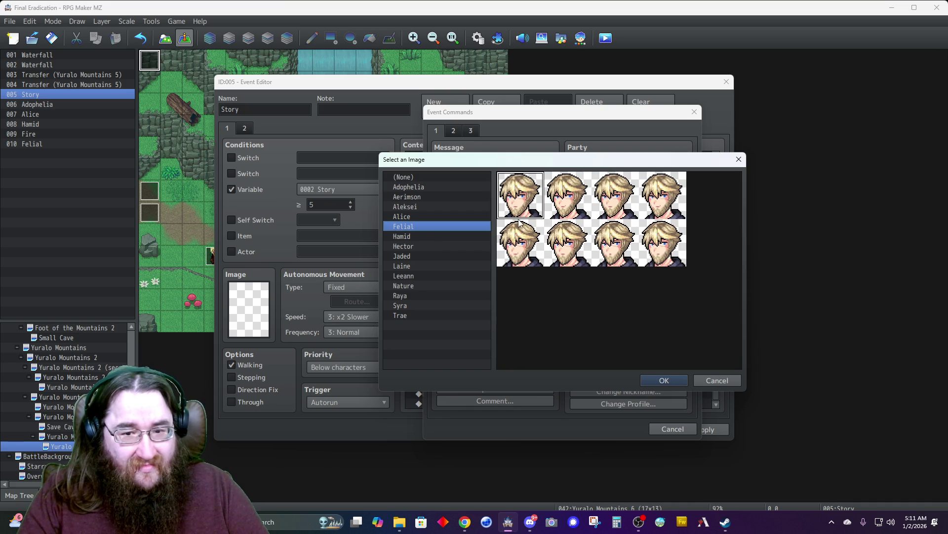
pyautogui.click(410, 236)
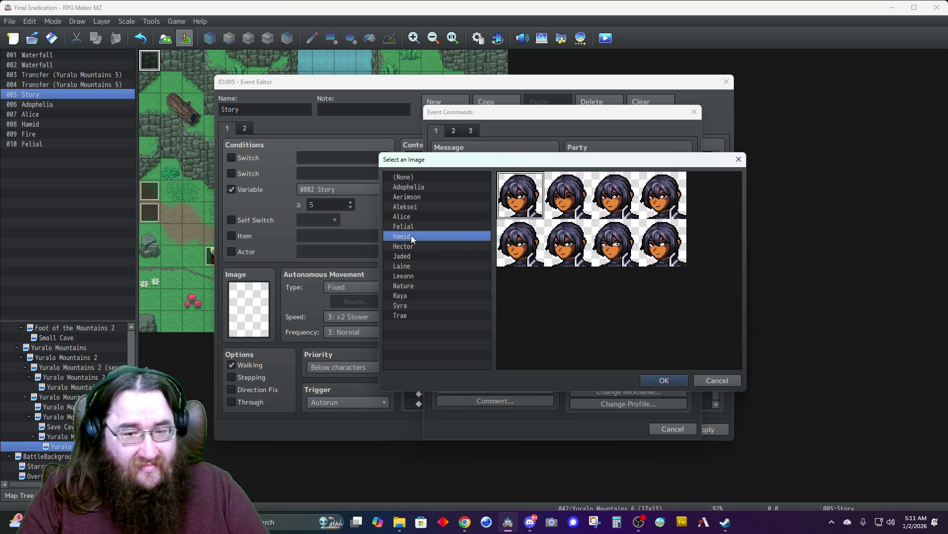
pyautogui.doubleClick(565, 243)
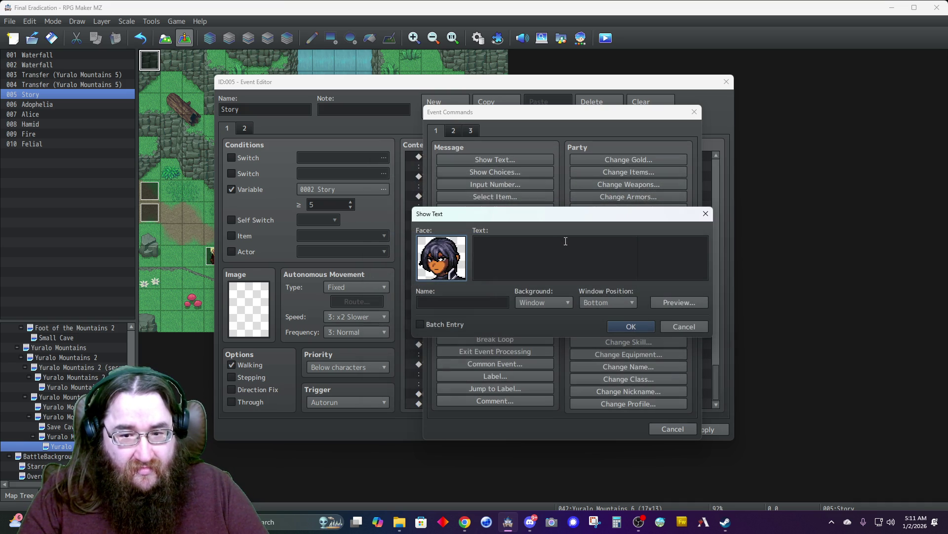
pyautogui.doubleClick(442, 258)
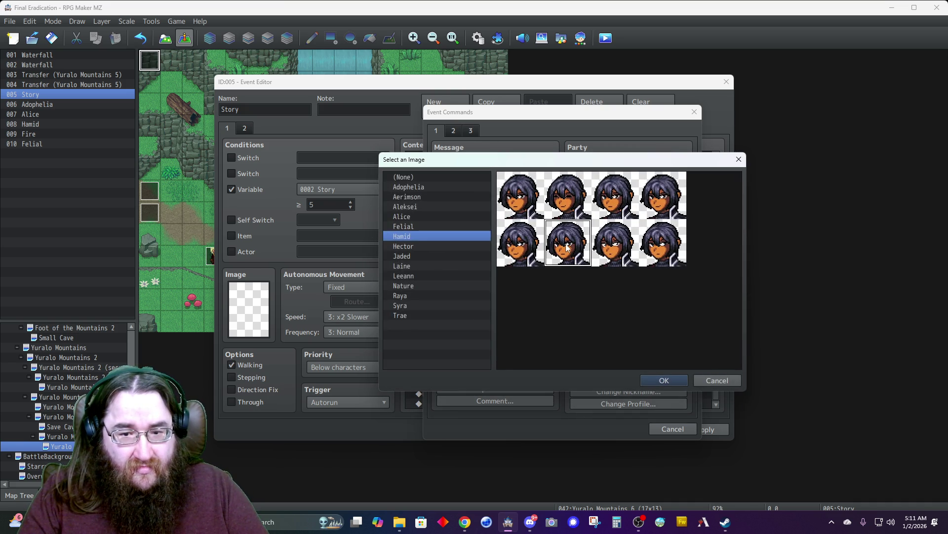
pyautogui.doubleClick(564, 243)
pyautogui.click(529, 250)
pyautogui.write('I s')
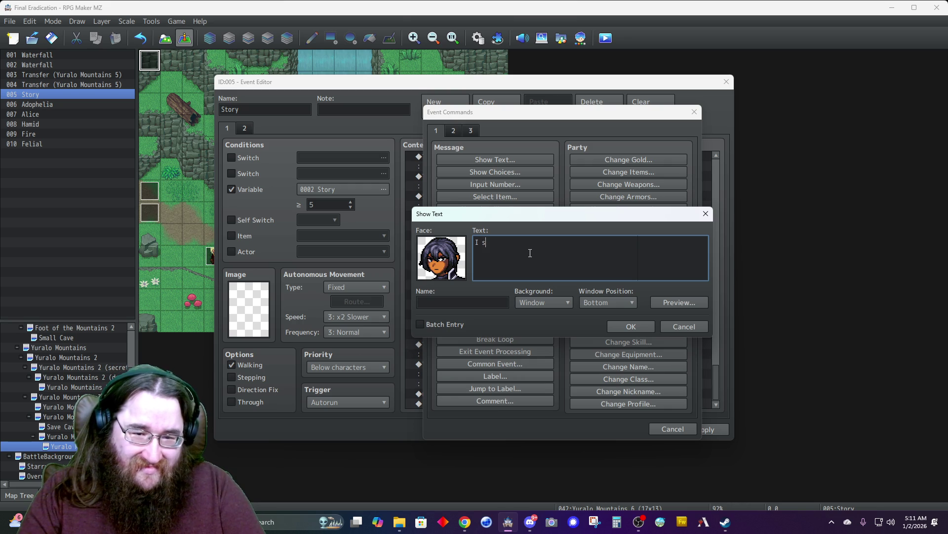
pyautogui.write('ee...')
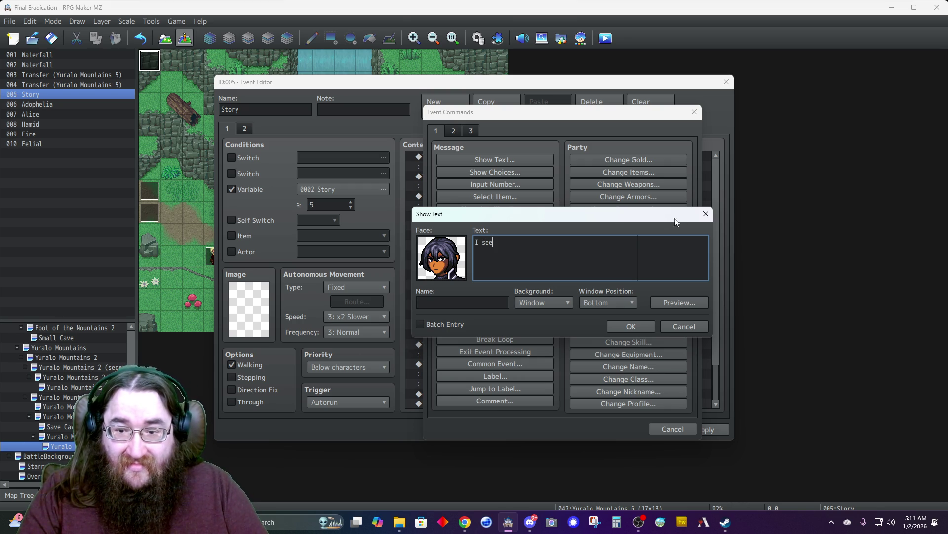
pyautogui.click(706, 214)
# - Add a Show Balloon Icon command making Hamid show the Silence balloon
pyautogui.click(454, 130)
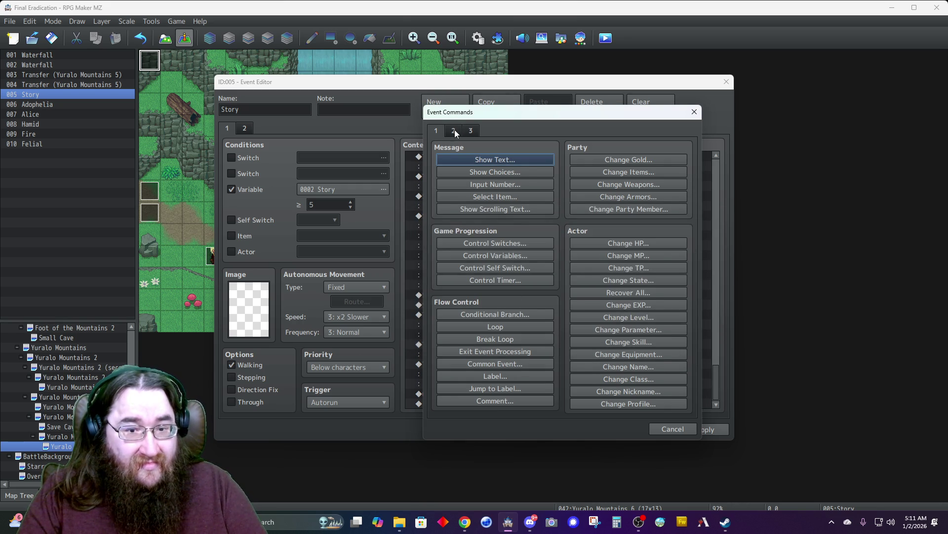
pyautogui.click(494, 305)
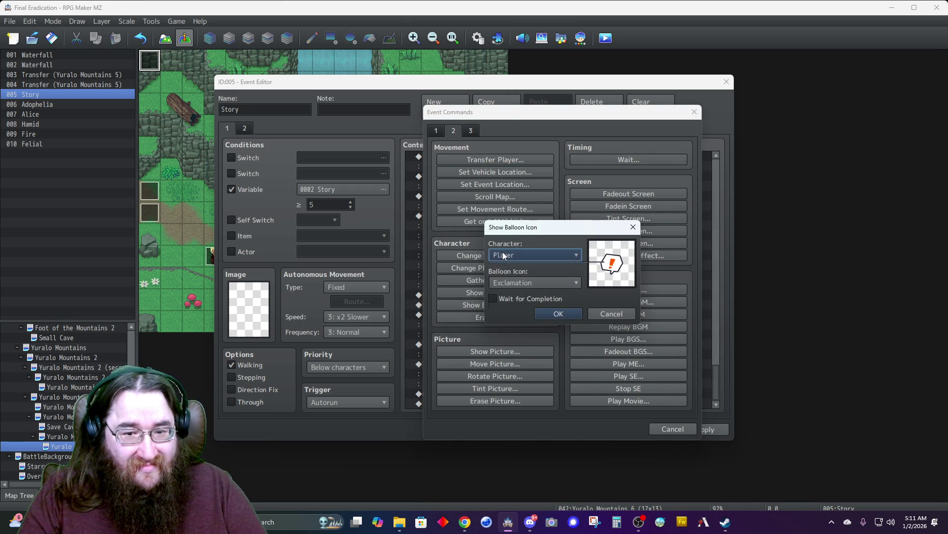
pyautogui.click(508, 255)
pyautogui.click(506, 370)
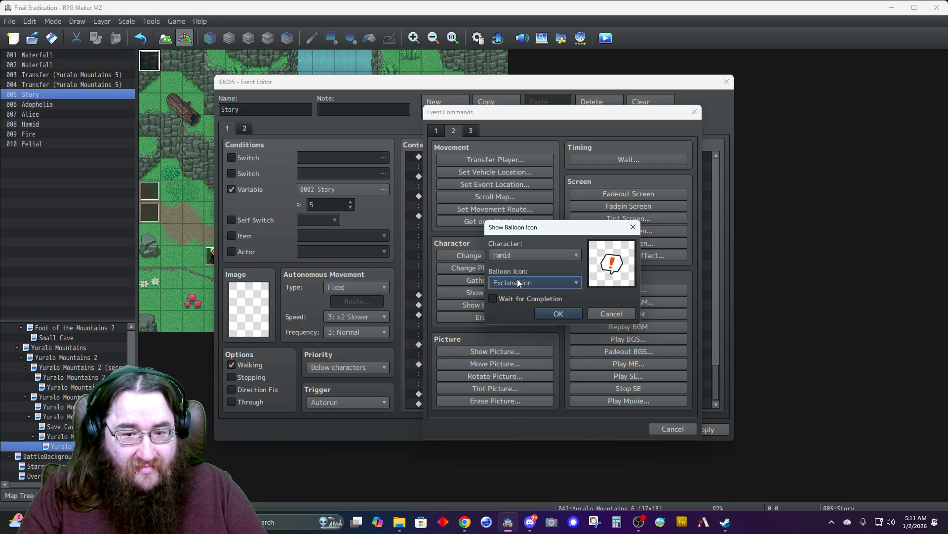
pyautogui.click(518, 282)
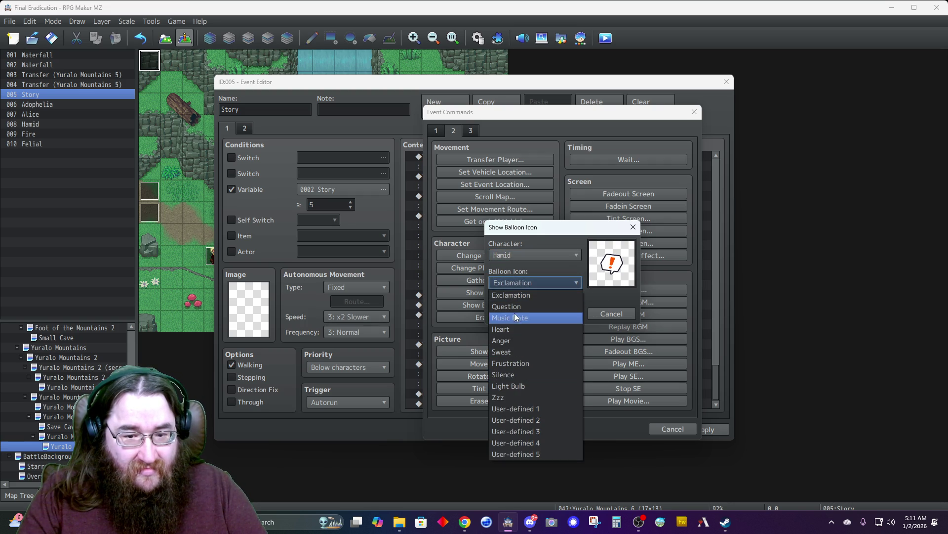
pyautogui.click(513, 374)
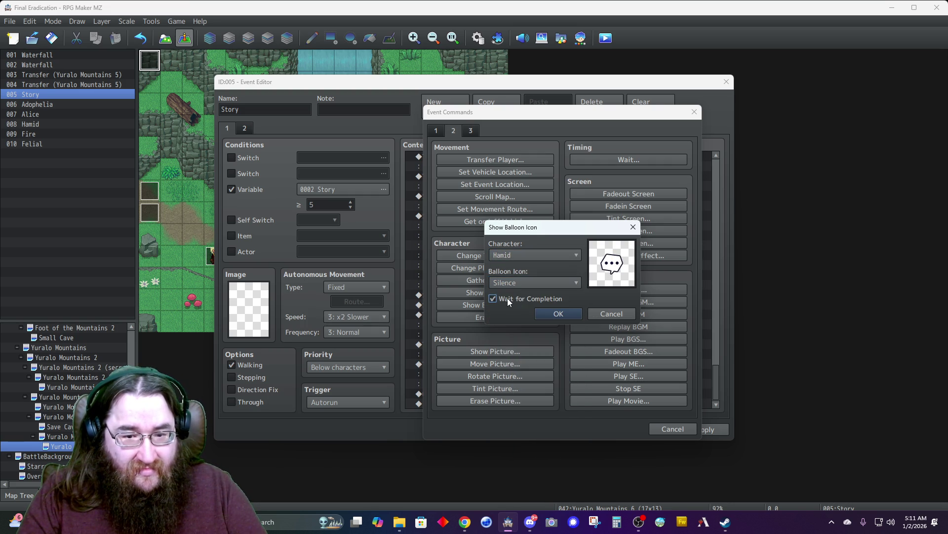
pyautogui.click(557, 314)
# - Add a Fadeout Screen command followed by a 60-frame Wait
pyautogui.scroll(-1, 494, 364)
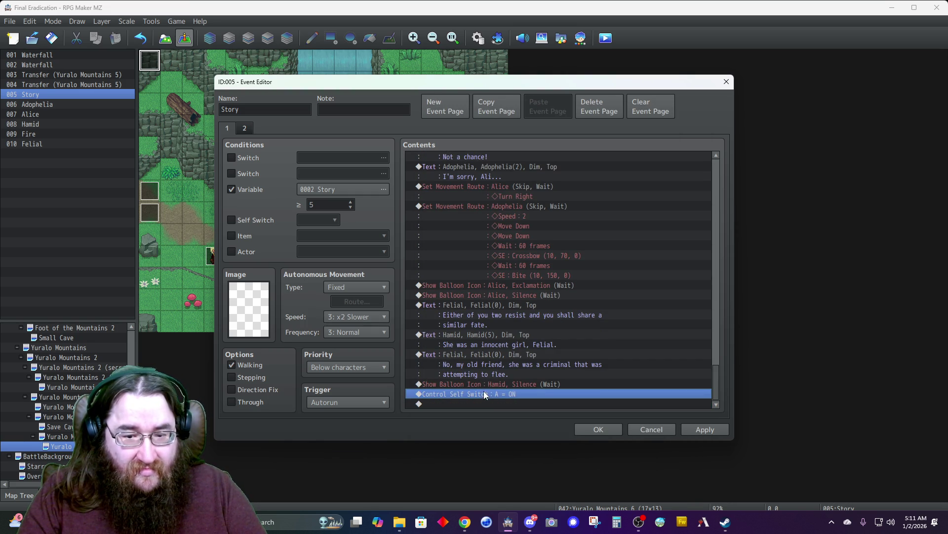
pyautogui.doubleClick(484, 402)
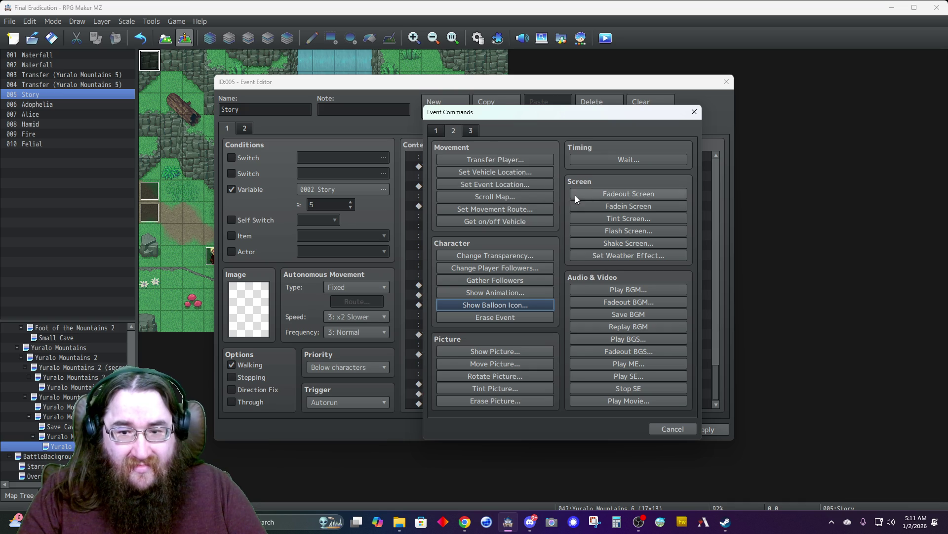
pyautogui.click(606, 195)
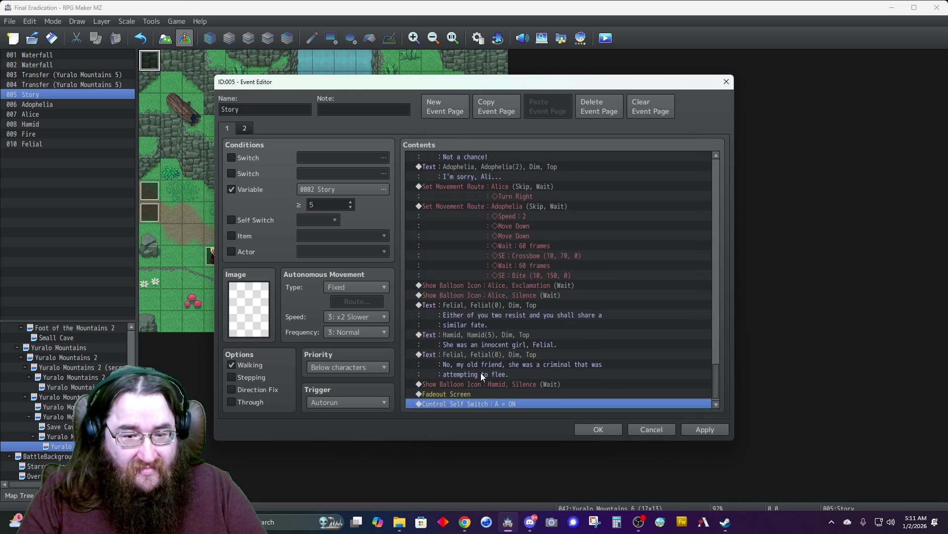
pyautogui.doubleClick(472, 404)
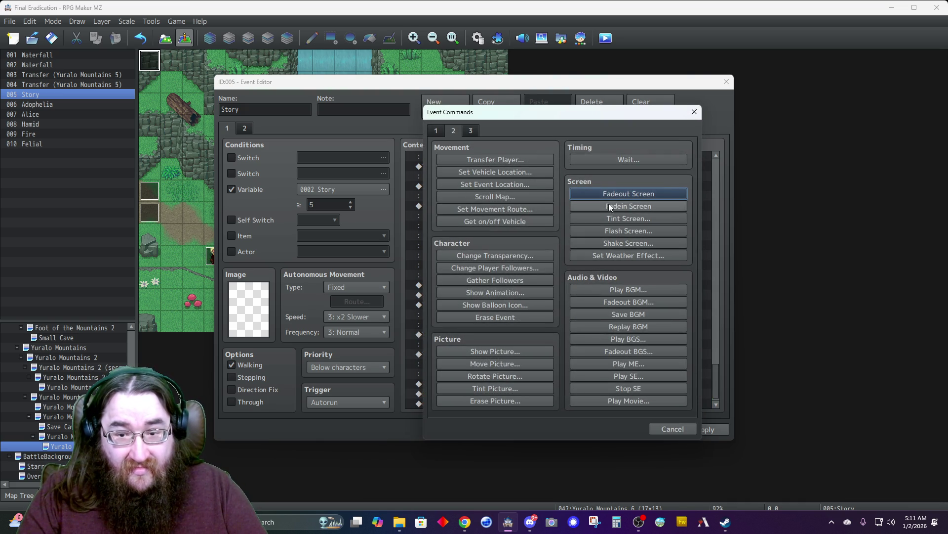
pyautogui.click(615, 160)
pyautogui.click(538, 297)
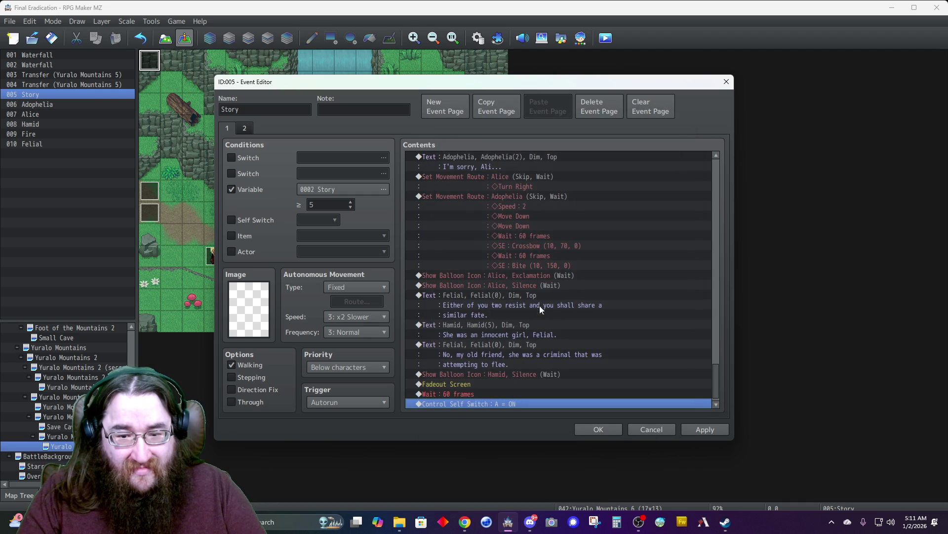
# - Add a Play SE command for Cry2 at volume 10 with lowered pitch 70
pyautogui.doubleClick(454, 403)
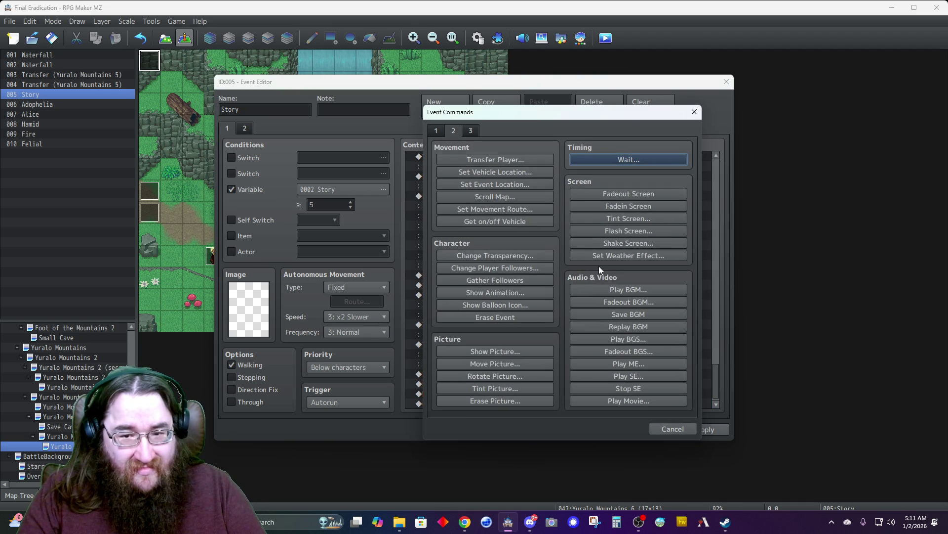
pyautogui.click(618, 376)
pyautogui.click(503, 328)
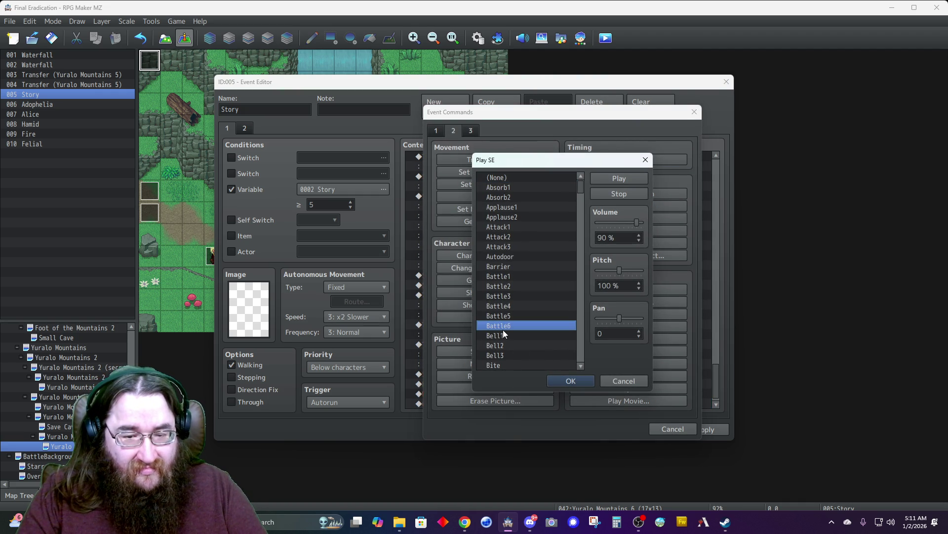
pyautogui.press('c')
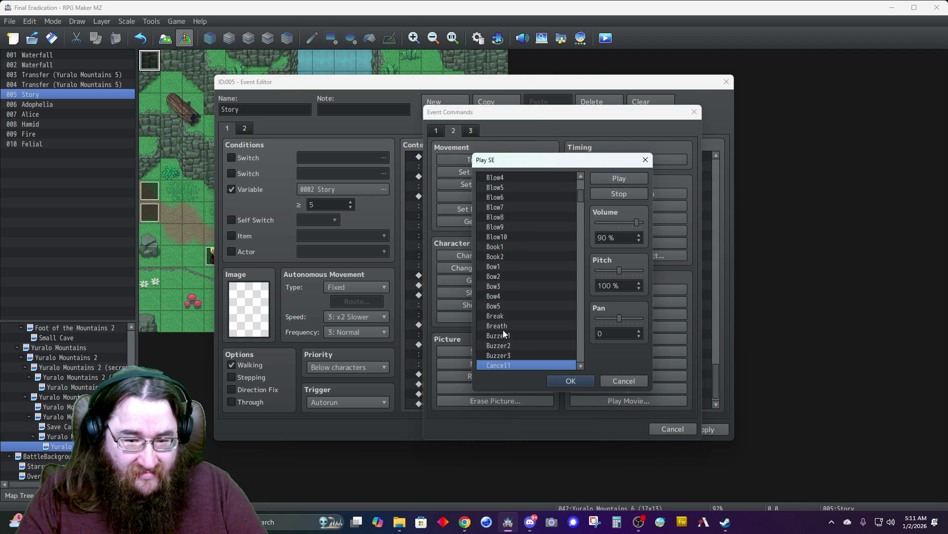
pyautogui.scroll(-5, 503, 329)
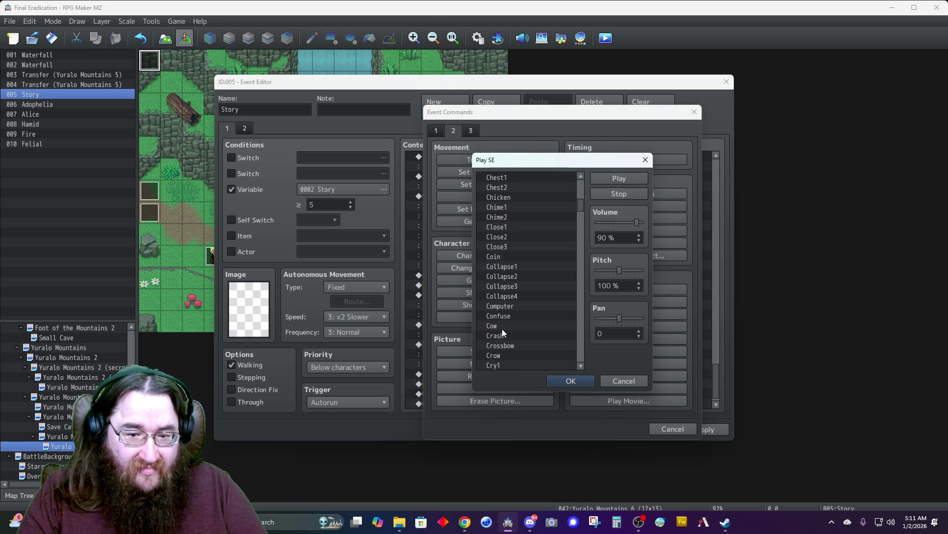
pyautogui.doubleClick(636, 237)
pyautogui.write('10')
pyautogui.click(622, 179)
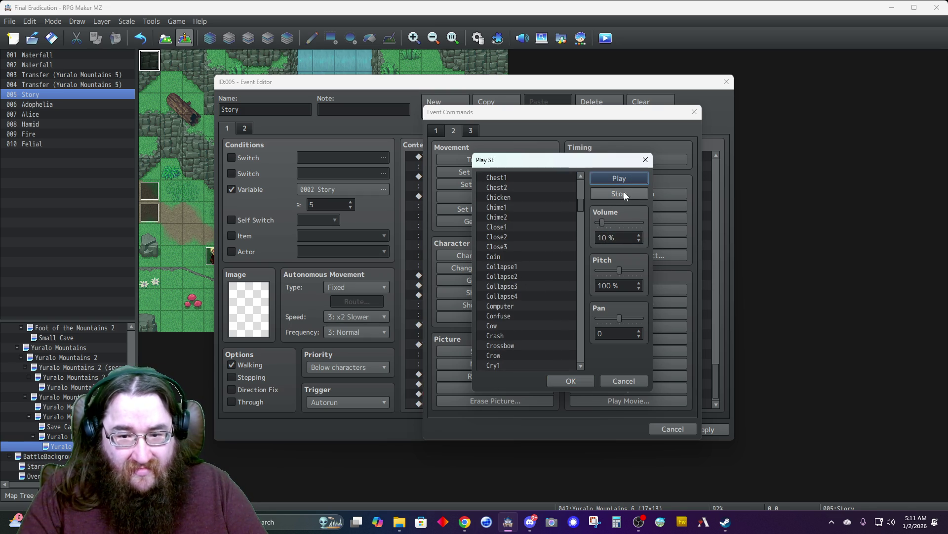
pyautogui.click(615, 270)
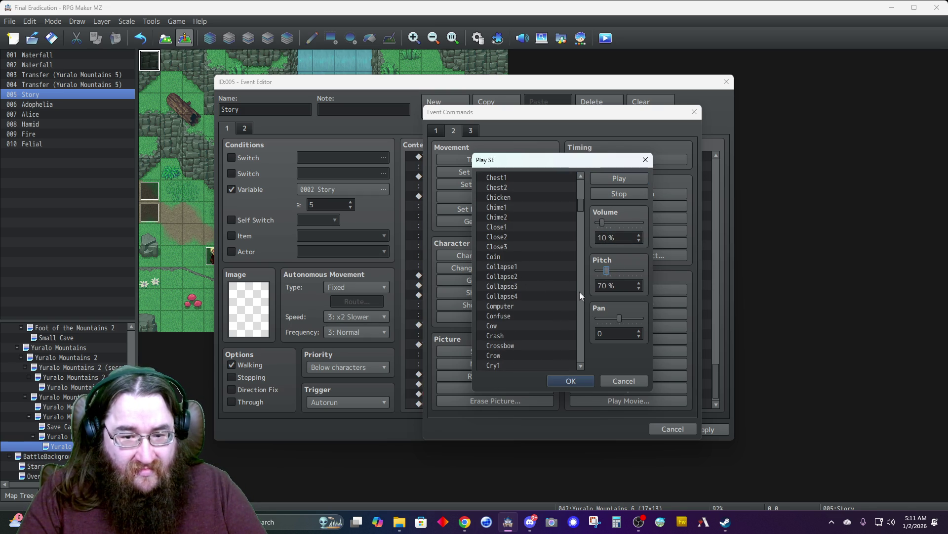
pyautogui.click(502, 366)
pyautogui.scroll(-2, 512, 337)
pyautogui.click(498, 336)
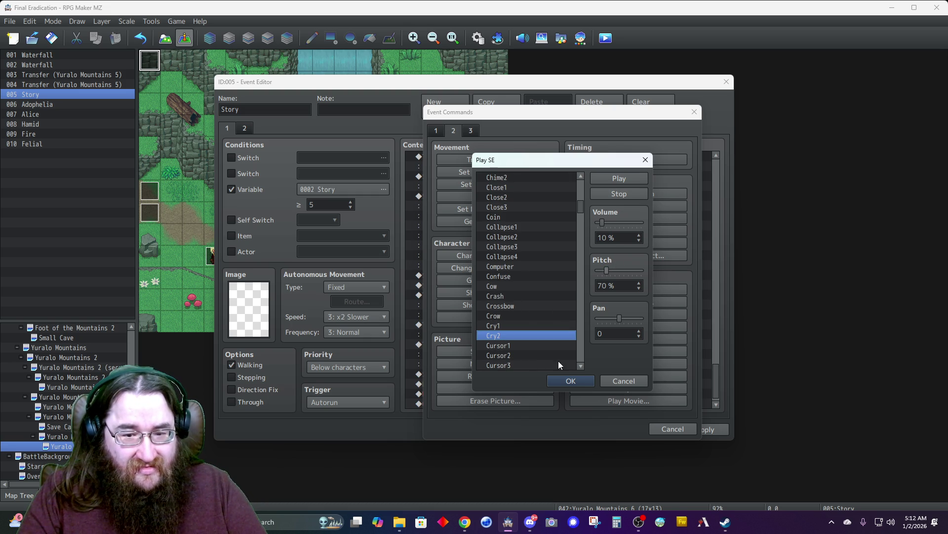
pyautogui.click(562, 379)
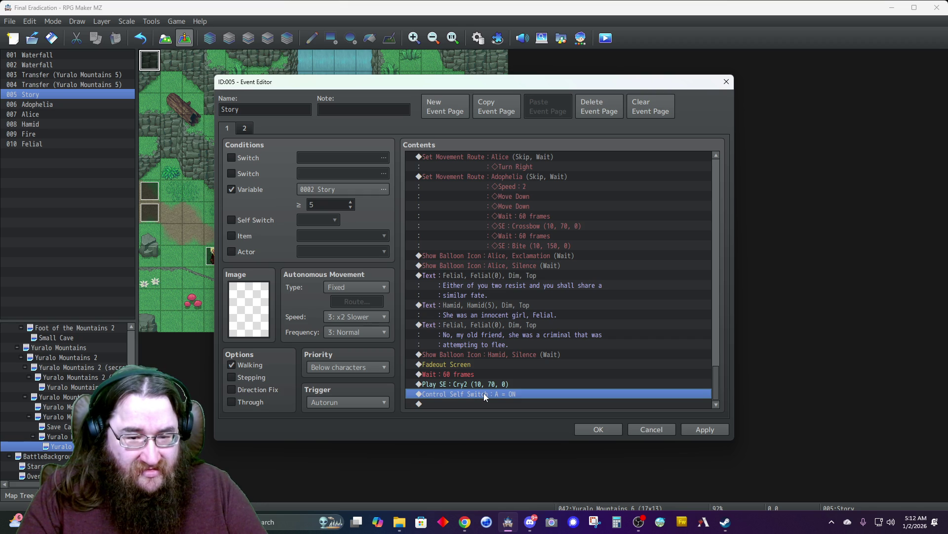
pyautogui.rightClick(470, 381)
pyautogui.click(464, 391)
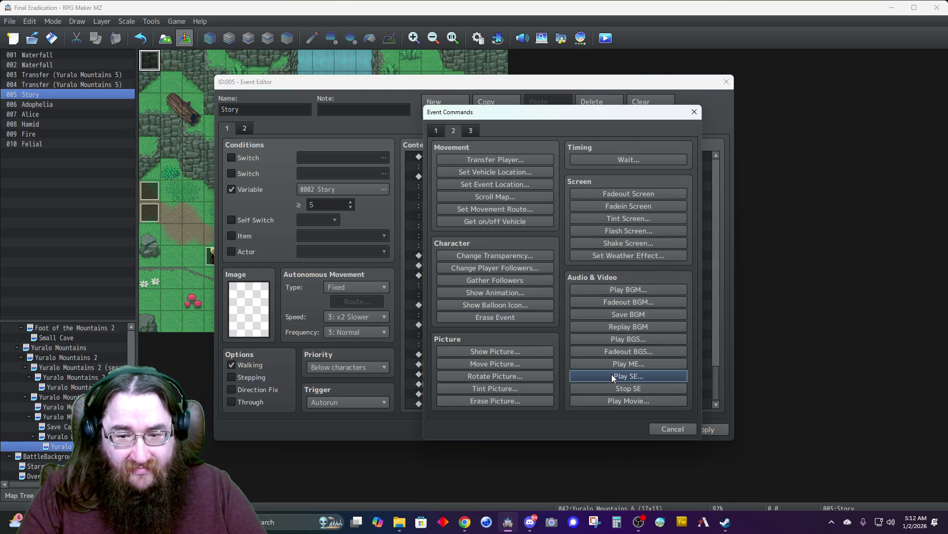
# - Start another Play SE command and set its volume to 10
pyautogui.click(623, 376)
pyautogui.click(503, 227)
pyautogui.press('s')
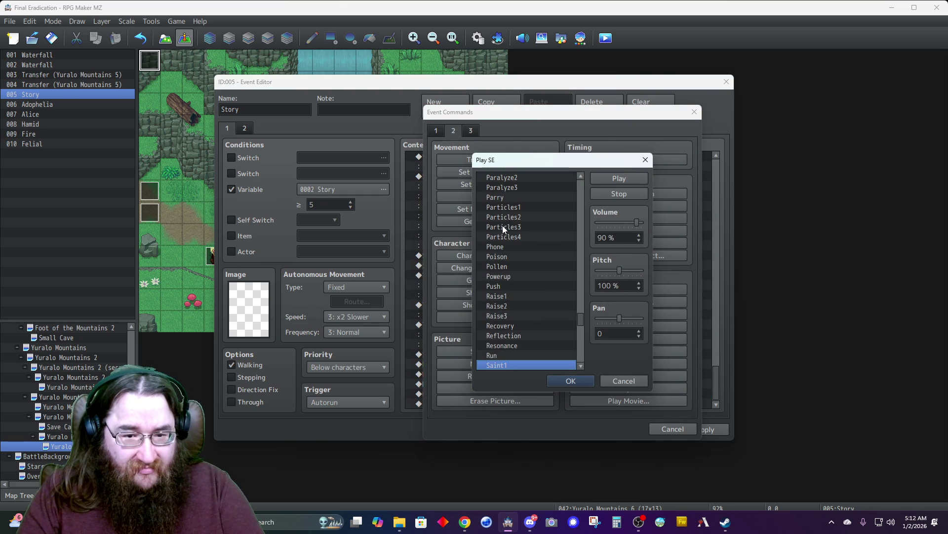
pyautogui.scroll(-9, 502, 225)
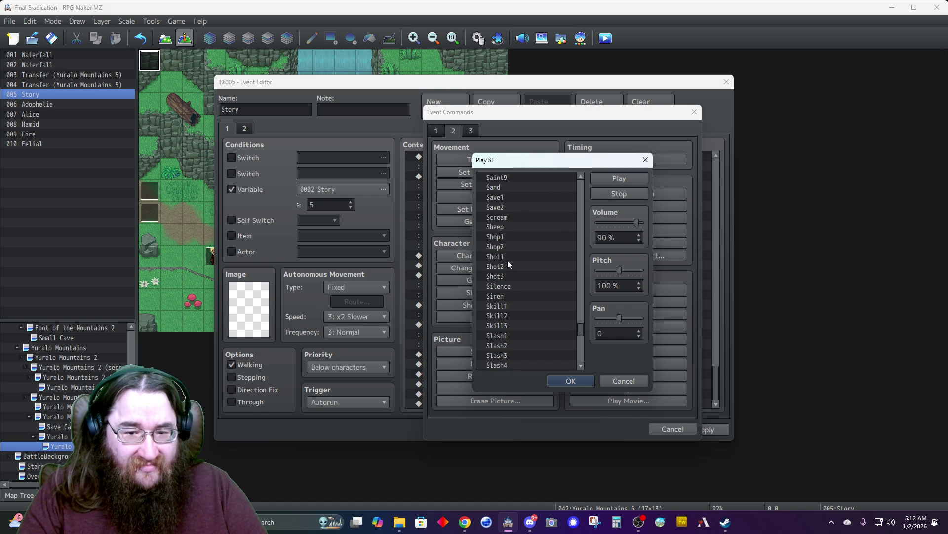
pyautogui.scroll(-3, 506, 253)
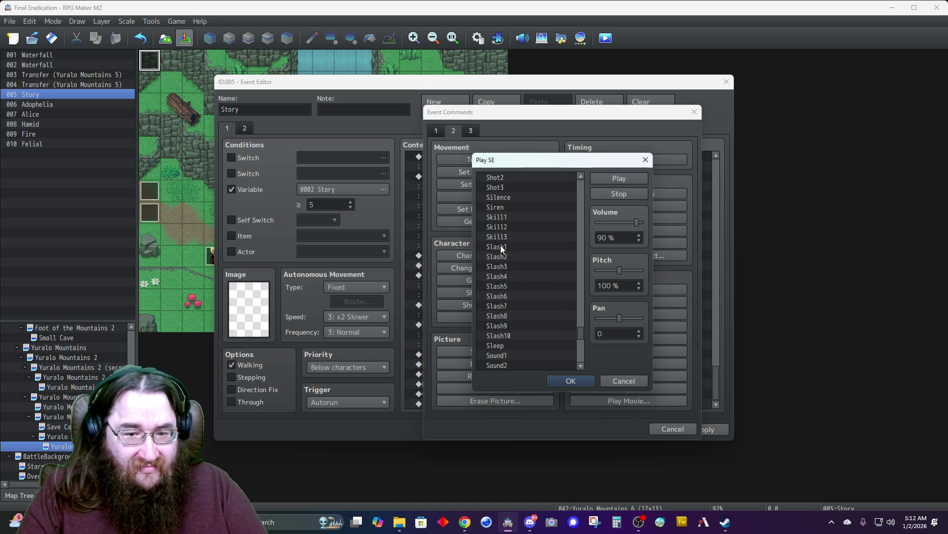
pyautogui.click(500, 246)
pyautogui.doubleClick(600, 237)
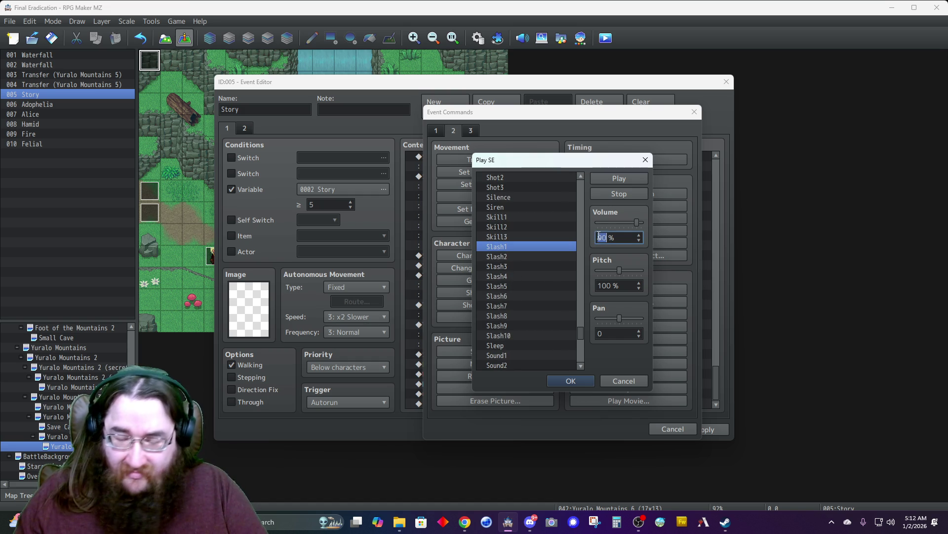
pyautogui.write('10')
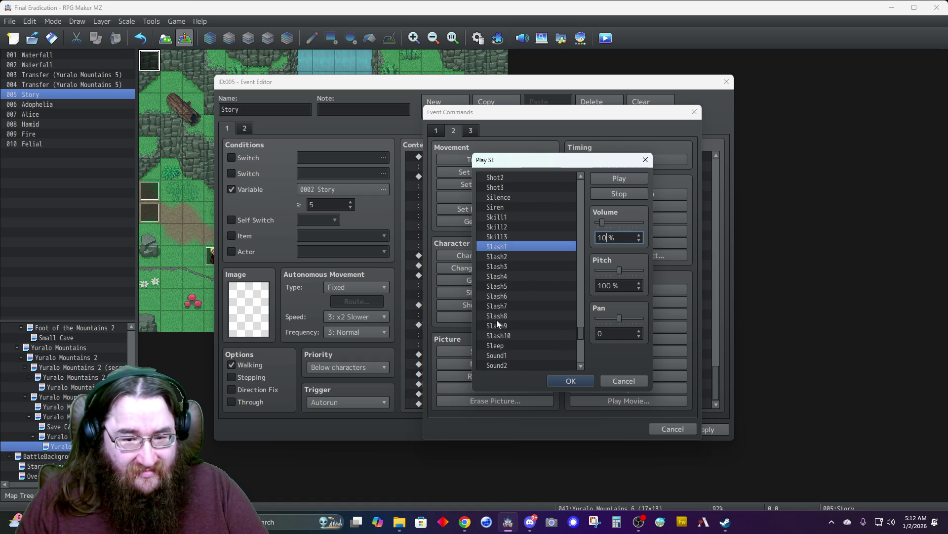
pyautogui.scroll(-3, 494, 342)
pyautogui.scroll(-1, 495, 342)
# - Audition the Sword and Darkness sounds, then add Darkness3 as the sound effect
pyautogui.click(495, 335)
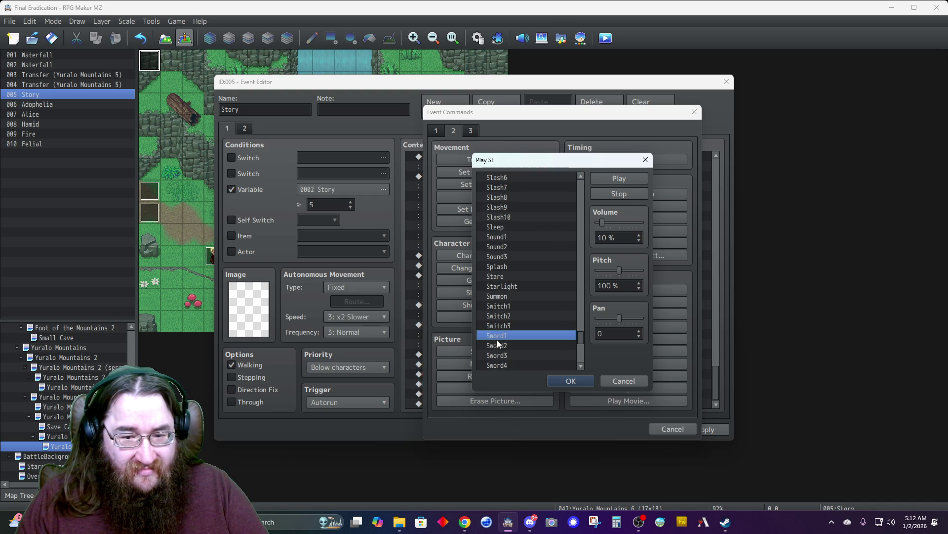
pyautogui.click(497, 346)
pyautogui.scroll(-2, 494, 342)
pyautogui.click(491, 315)
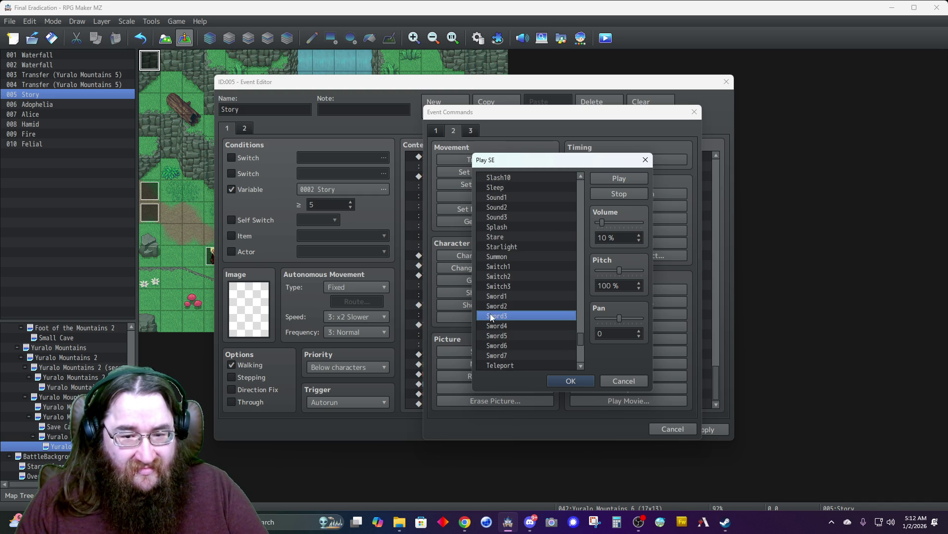
pyautogui.click(494, 325)
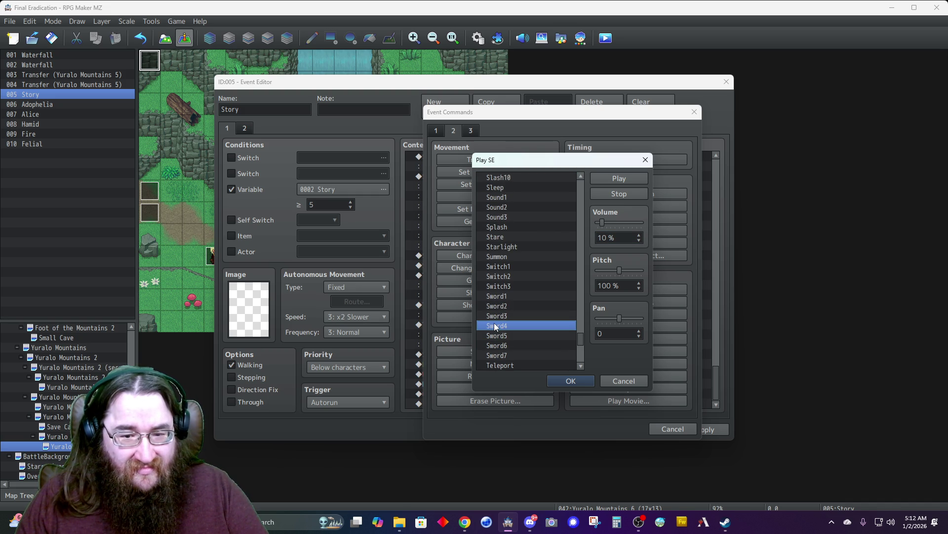
pyautogui.click(499, 336)
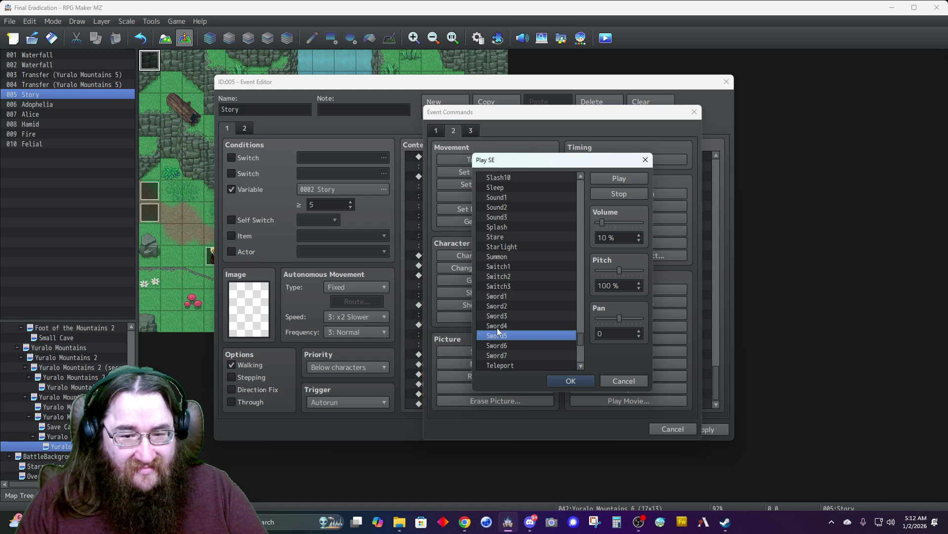
pyautogui.click(498, 326)
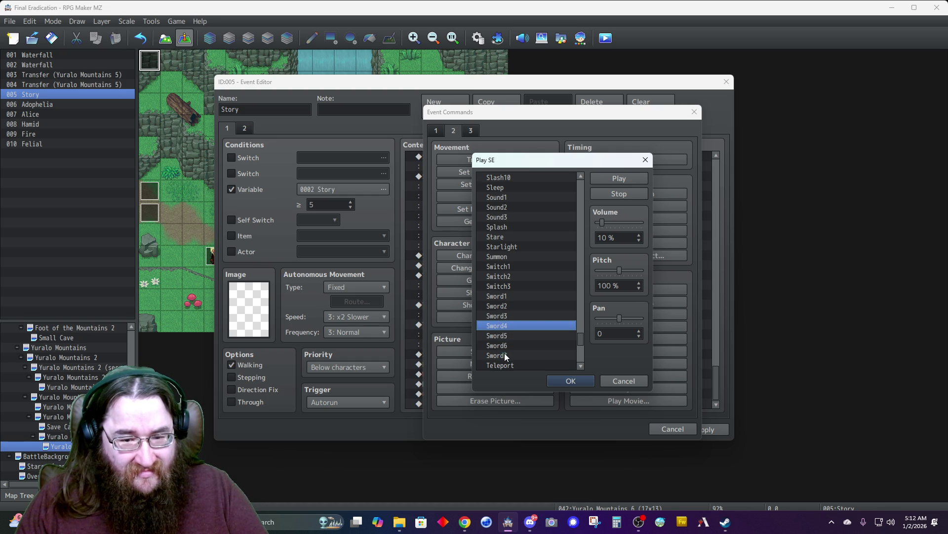
pyautogui.click(505, 355)
pyautogui.click(500, 346)
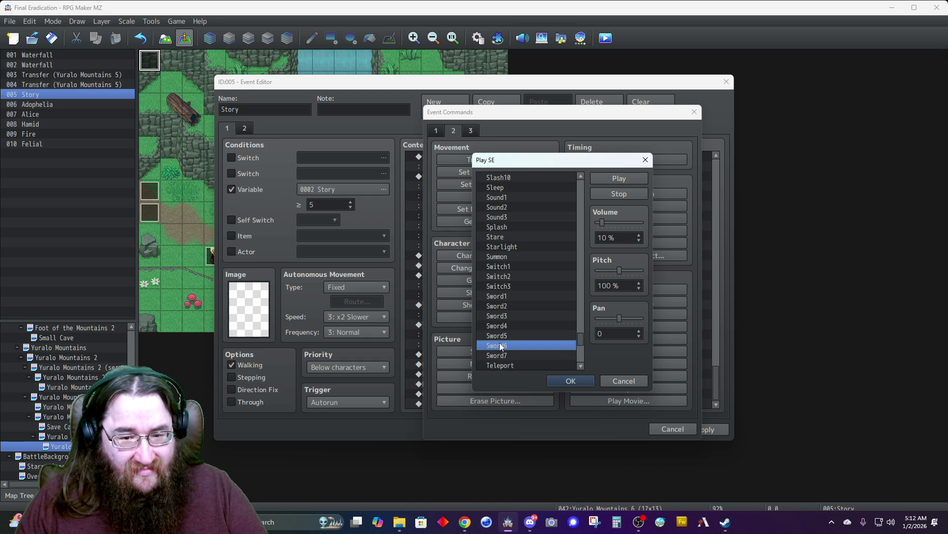
pyautogui.click(502, 354)
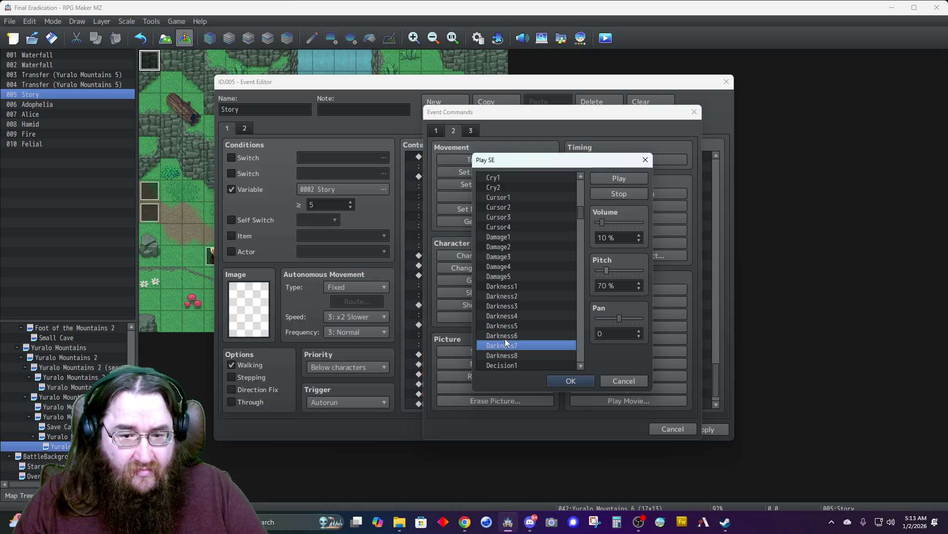
pyautogui.click(505, 327)
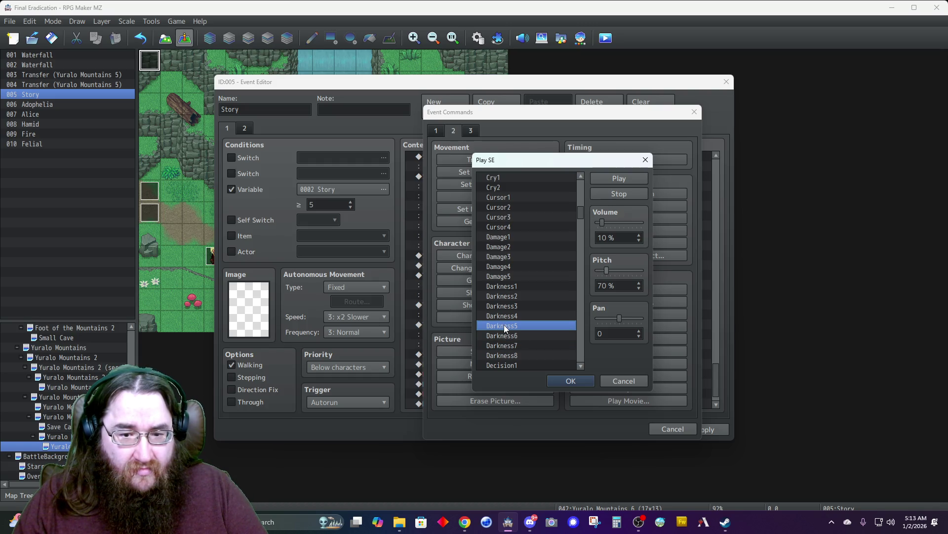
pyautogui.click(505, 317)
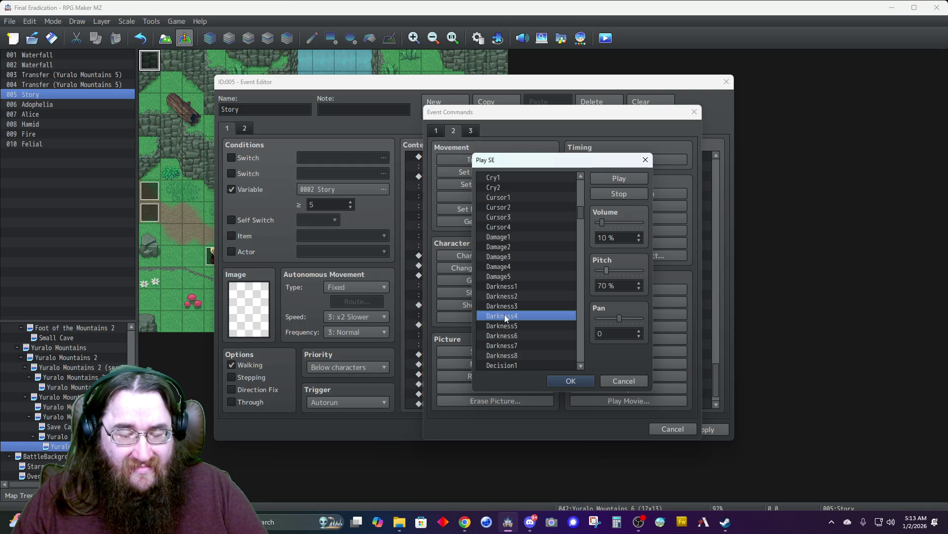
pyautogui.click(506, 305)
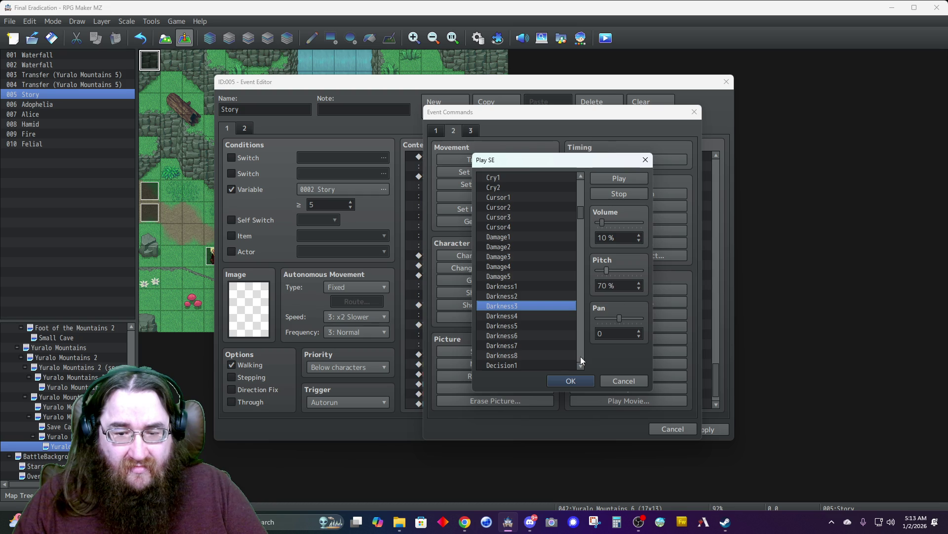
pyautogui.click(568, 380)
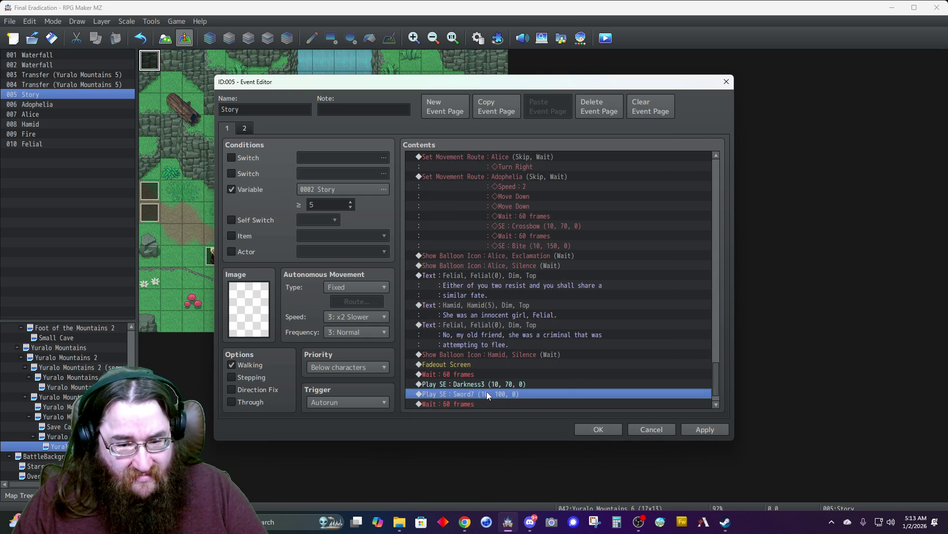
# - Add a 60-frame Wait after the Darkness3 sound
pyautogui.press('Insert')
pyautogui.click(629, 159)
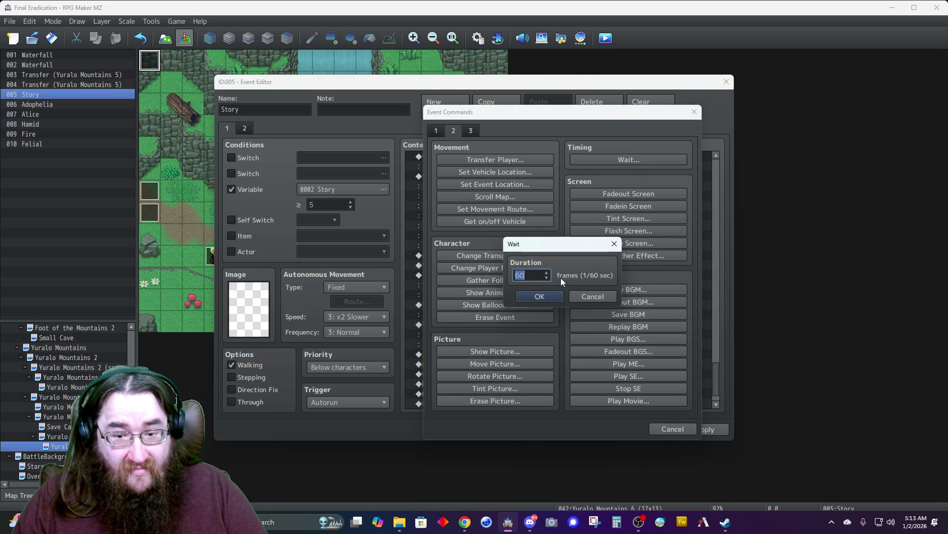
pyautogui.click(547, 297)
pyautogui.scroll(-1, 487, 348)
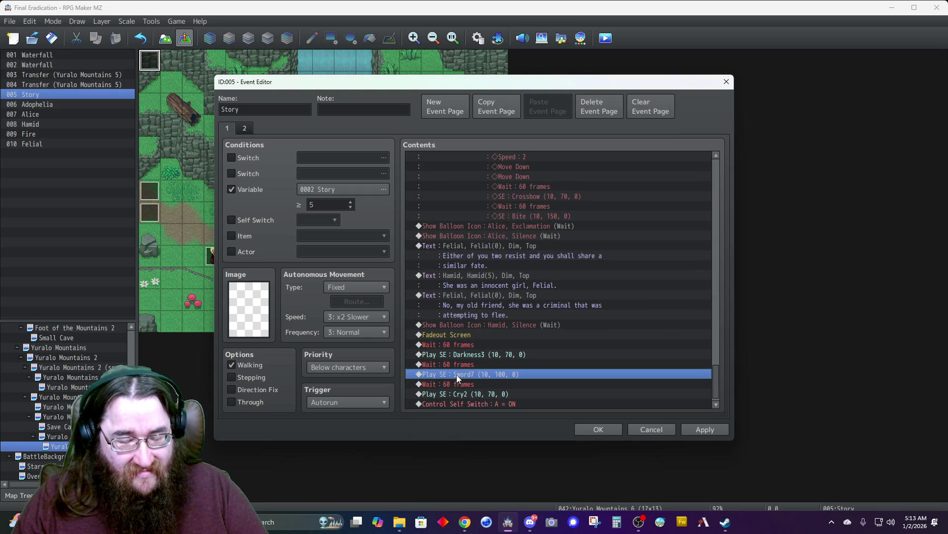
pyautogui.click(456, 364)
pyautogui.press('Insert')
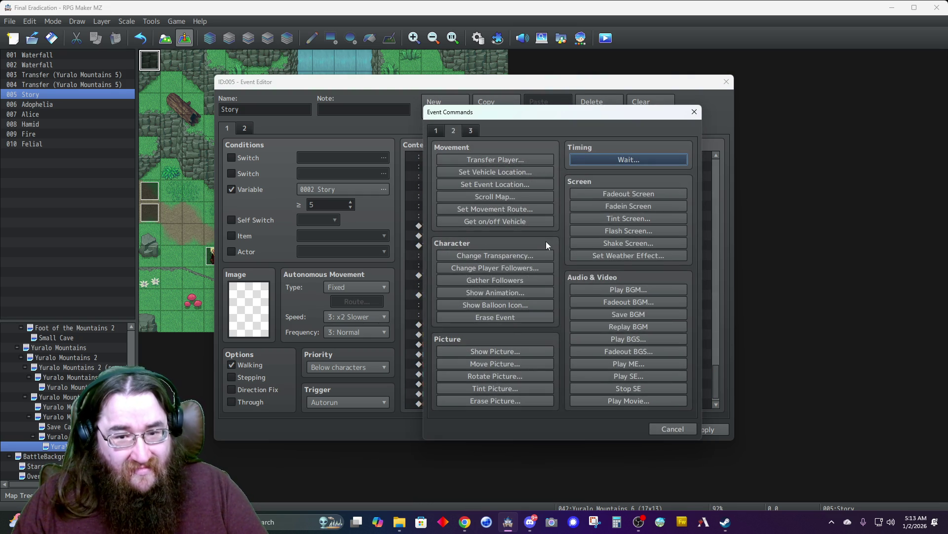
pyautogui.click(435, 131)
# - Add Felial's Dim, Top message 'Hamid, what are you doing?' using her third bottom-row face
pyautogui.click(478, 156)
pyautogui.doubleClick(441, 258)
pyautogui.click(420, 226)
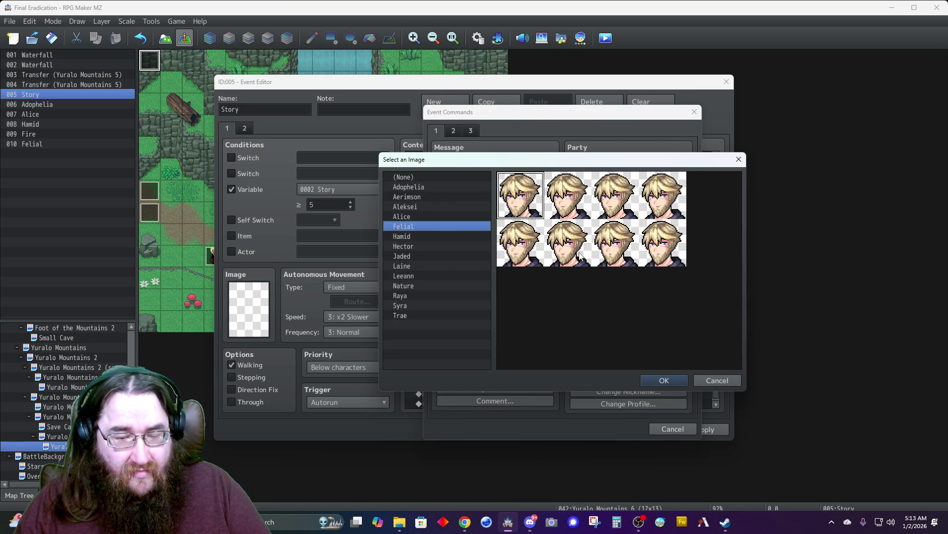
pyautogui.doubleClick(624, 254)
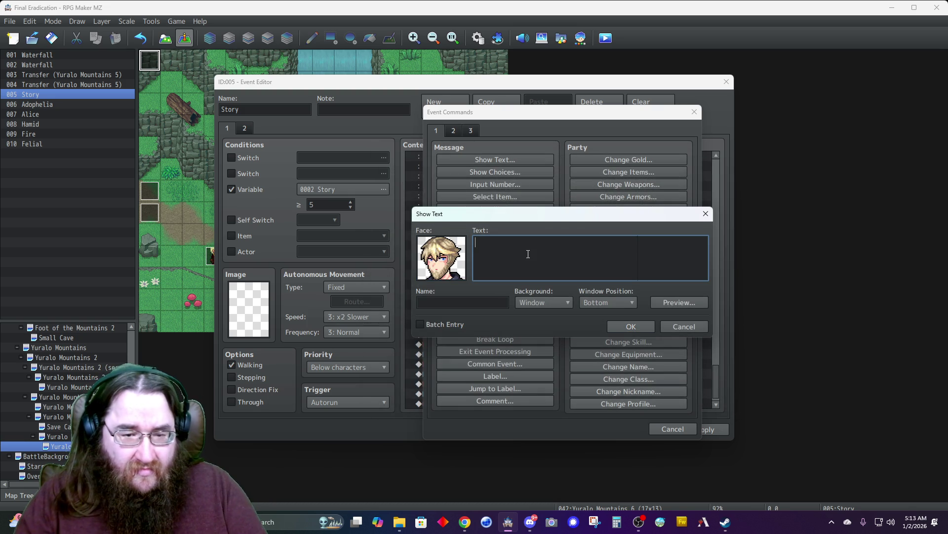
pyautogui.write('Hamid, what are you doing?')
pyautogui.press('Tab')
pyautogui.write('Felial')
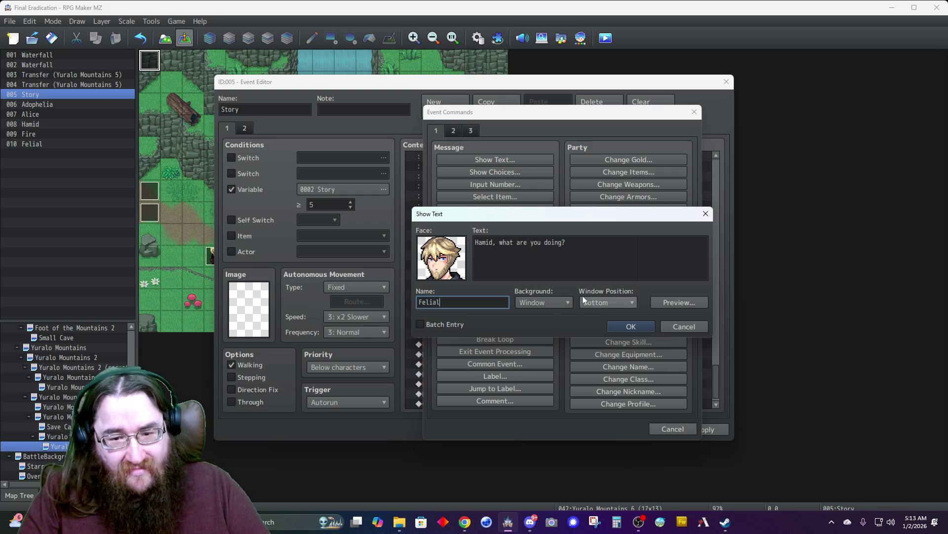
pyautogui.click(542, 303)
pyautogui.click(534, 328)
pyautogui.click(605, 302)
pyautogui.click(597, 313)
pyautogui.click(631, 327)
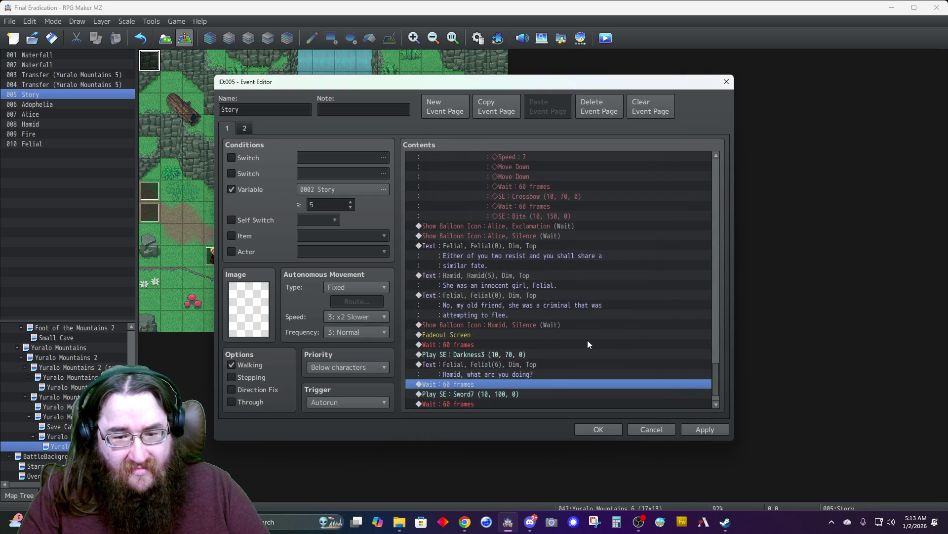
# - Edit Felial's message to append 'Stop this at once!'
pyautogui.rightClick(482, 365)
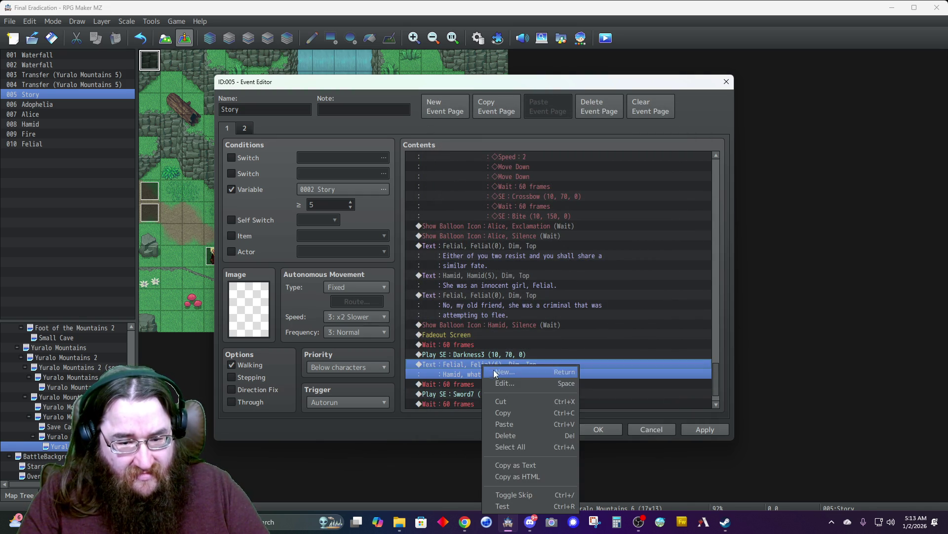
pyautogui.click(507, 383)
pyautogui.write('Stgo')
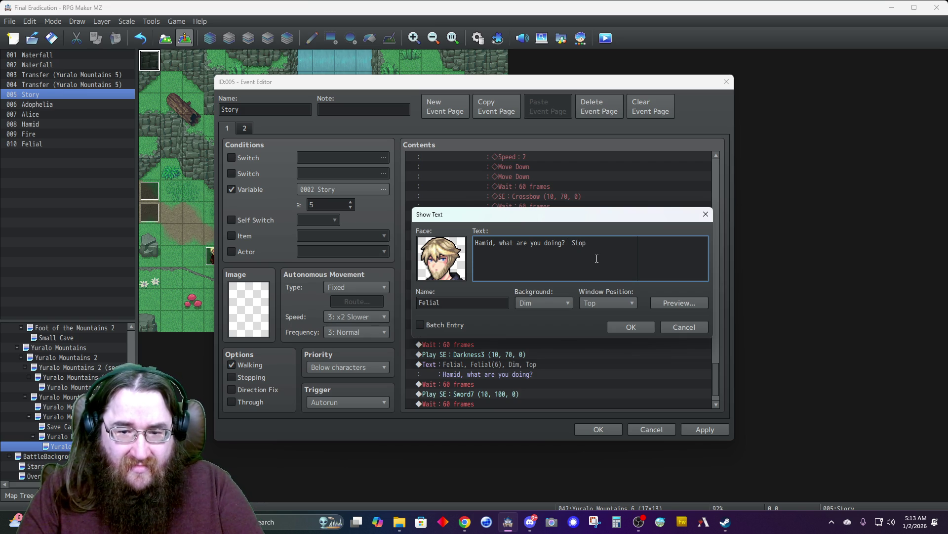
pyautogui.write('his at once!')
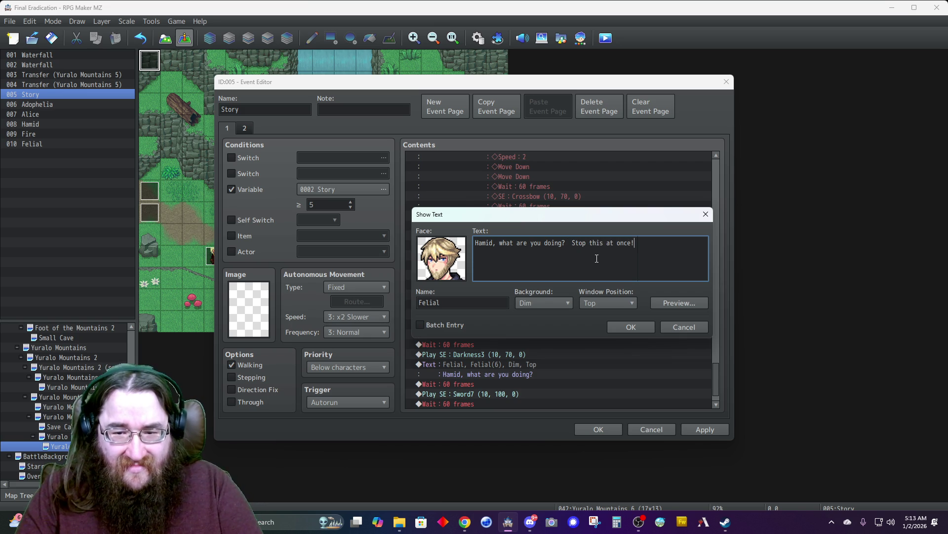
pyautogui.click(628, 327)
pyautogui.scroll(-1, 498, 363)
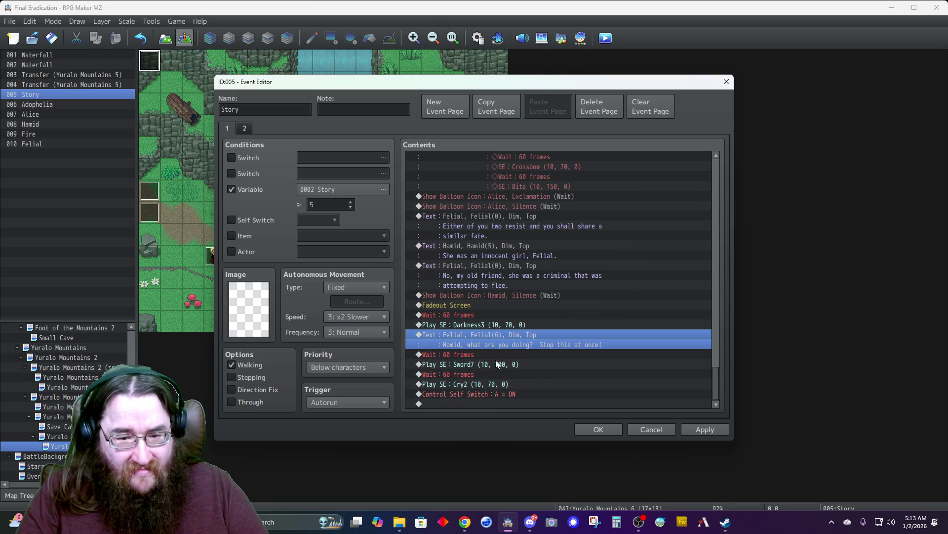
# - Start a Play SE command after Sword7 and set its volume to 10
pyautogui.click(463, 384)
pyautogui.press('Insert')
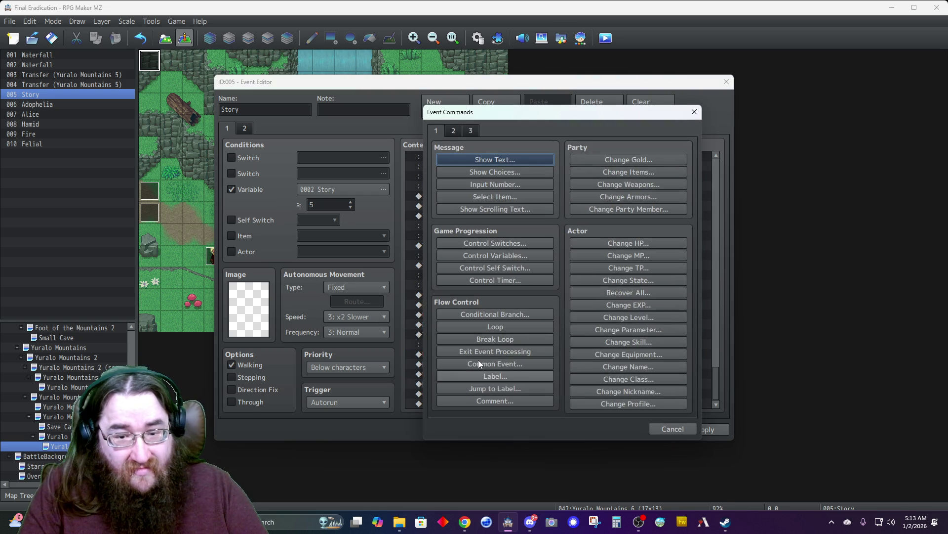
pyautogui.click(454, 130)
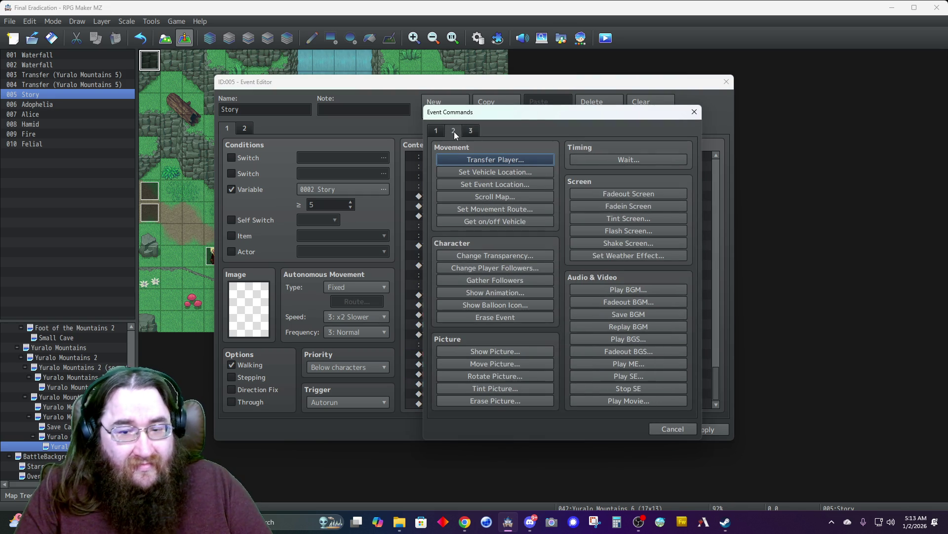
pyautogui.click(618, 376)
pyautogui.click(524, 321)
pyautogui.press('s')
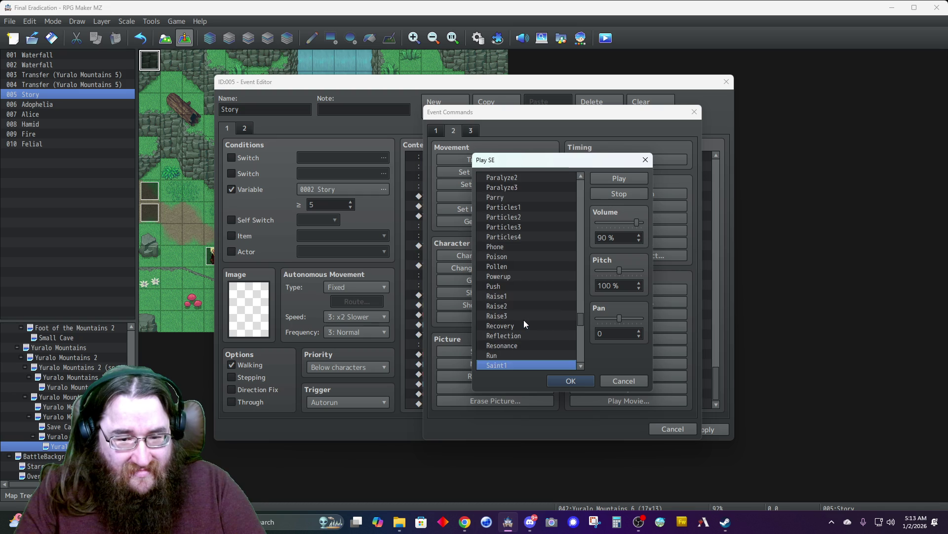
pyautogui.scroll(-1, 524, 319)
pyautogui.doubleClick(607, 237)
pyautogui.write('10')
# - Audition Slash1–3 and Slash8, then add Slash8 at pitch 60, pan 0
pyautogui.moveTo(618, 270); pyautogui.dragTo(607, 270)
pyautogui.scroll(-1, 538, 322)
pyautogui.scroll(-8, 538, 321)
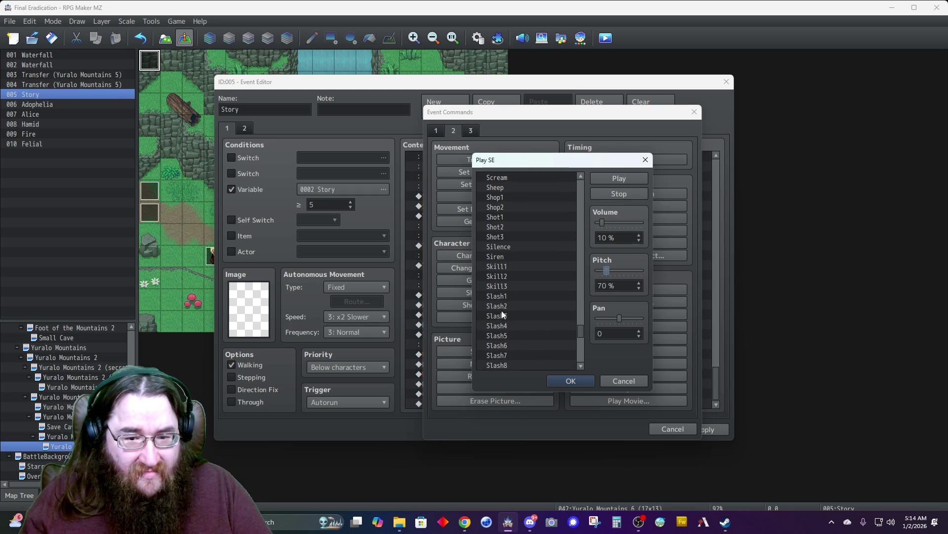
pyautogui.click(496, 297)
pyautogui.click(506, 304)
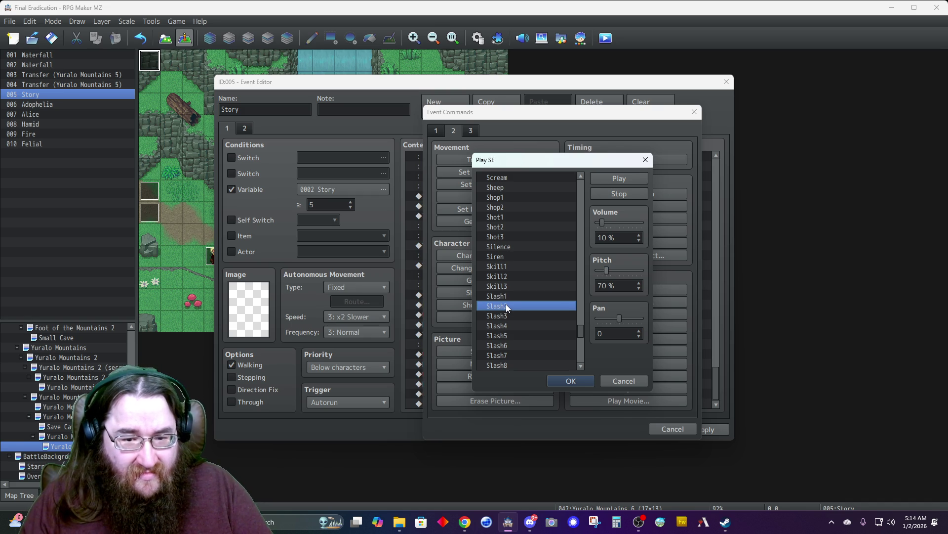
pyautogui.click(508, 314)
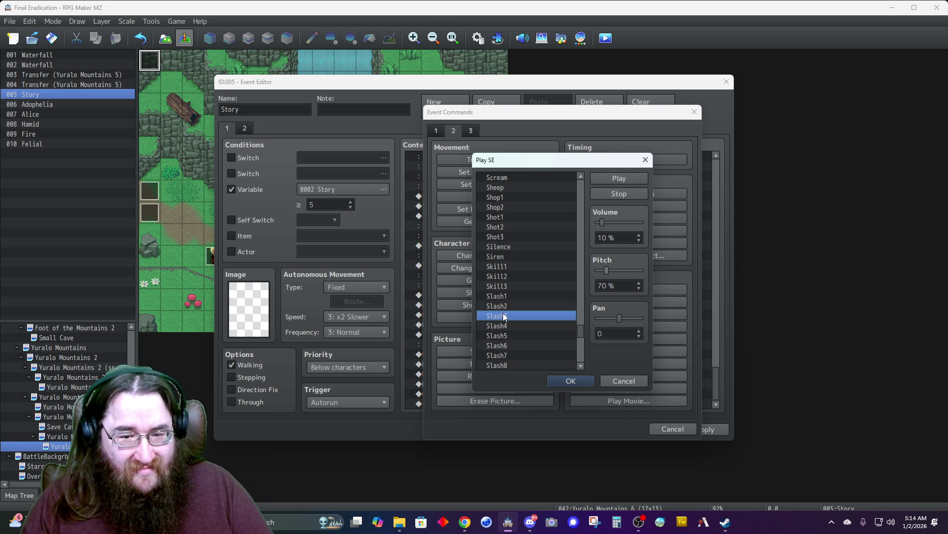
pyautogui.click(493, 365)
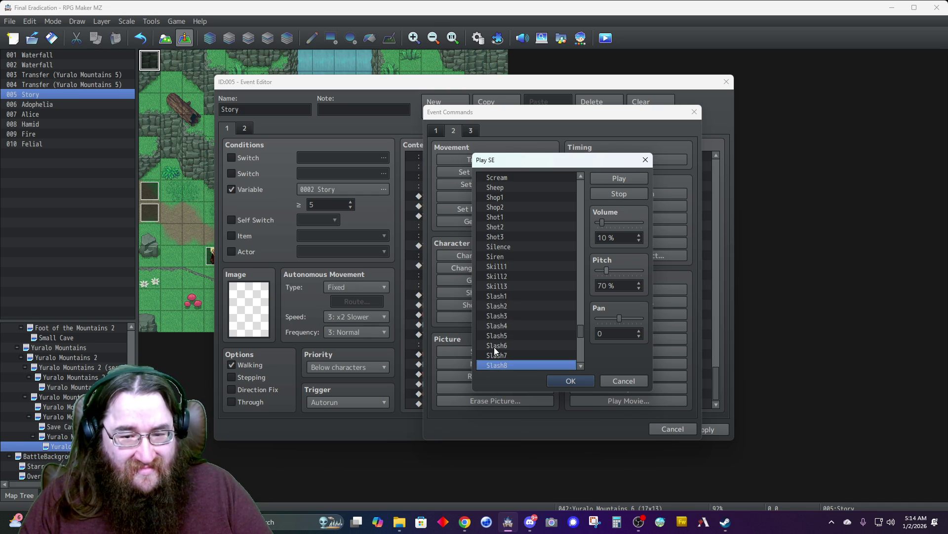
pyautogui.scroll(-1, 499, 346)
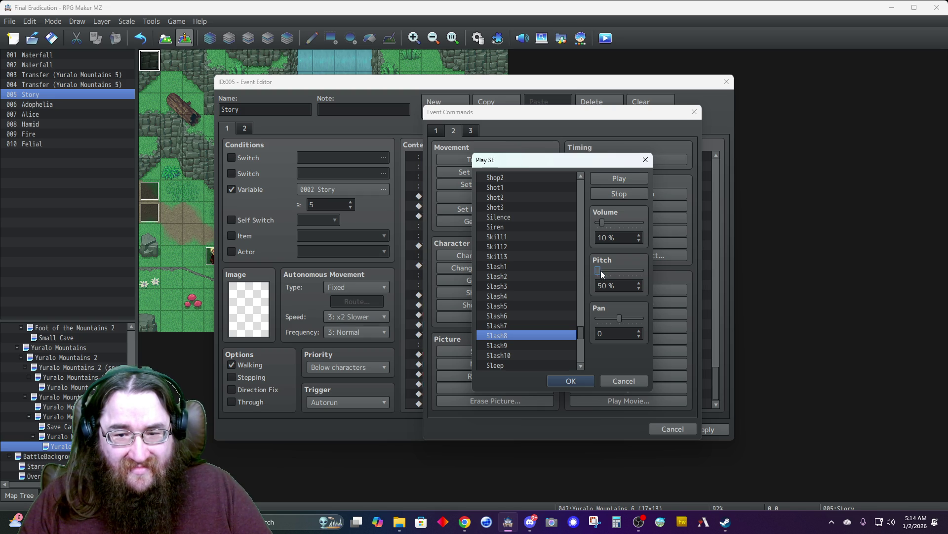
pyautogui.click(561, 385)
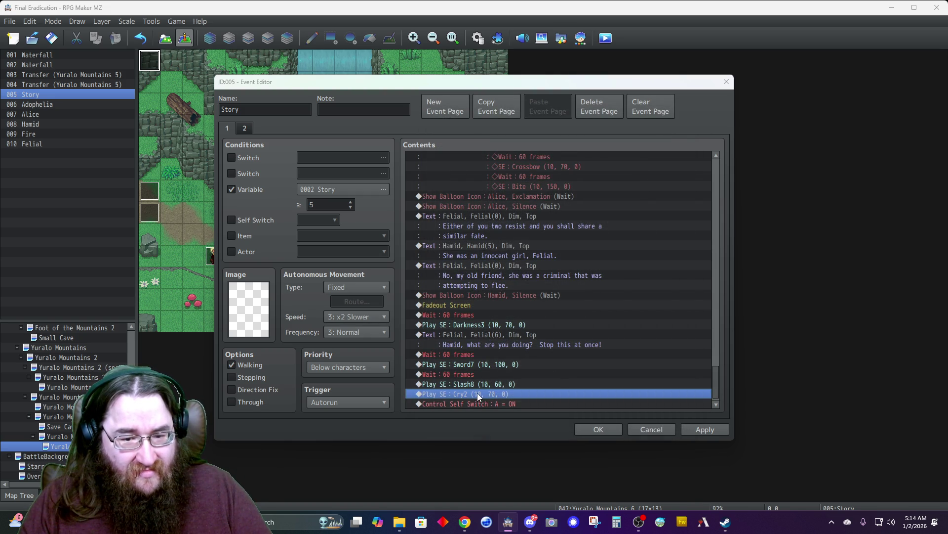
# - Add a 60-frame Wait after Slash8 and another after Cry2
pyautogui.press('Insert')
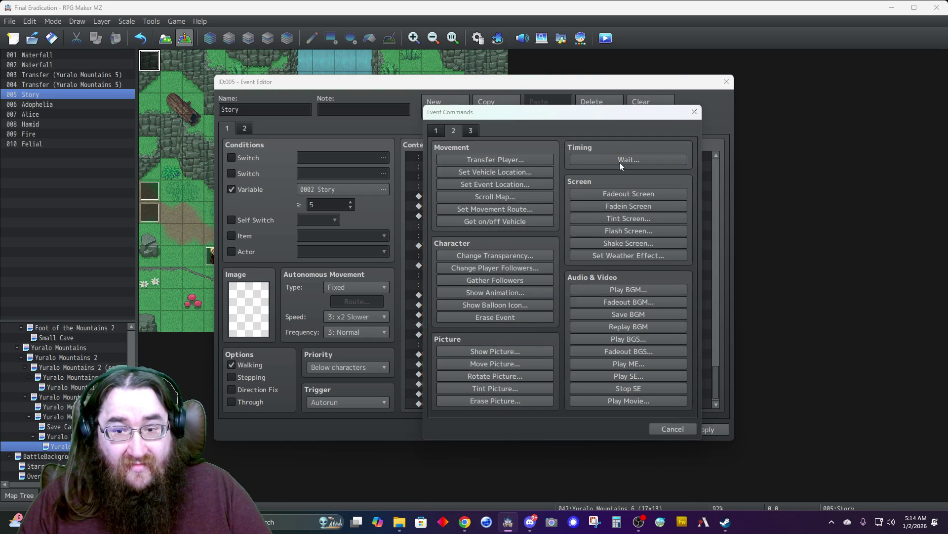
pyautogui.click(620, 161)
pyautogui.scroll(-1, 502, 337)
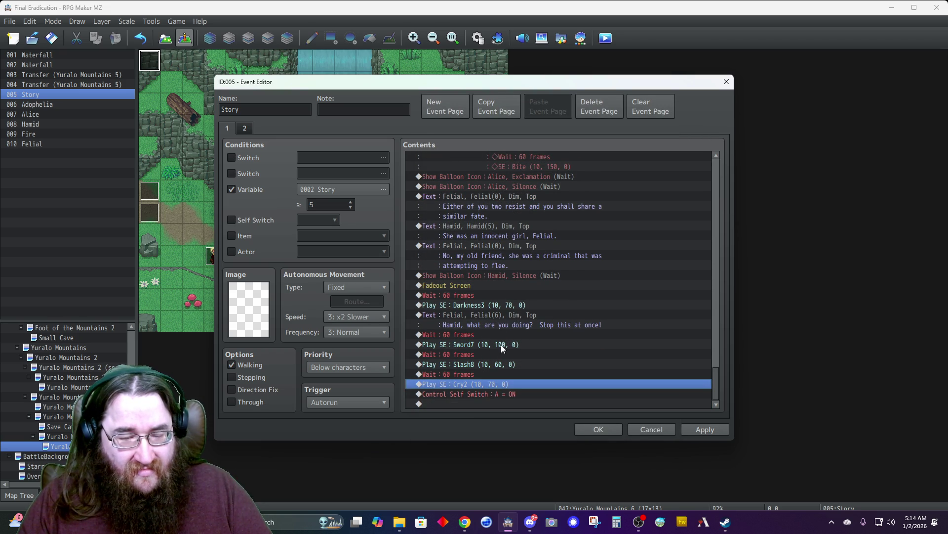
pyautogui.click(466, 391)
pyautogui.press('Insert')
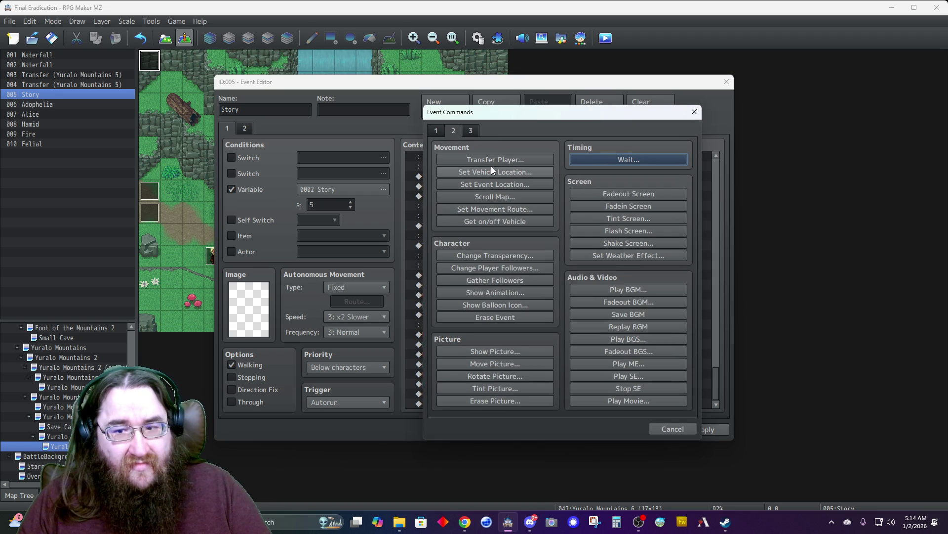
pyautogui.click(600, 160)
pyautogui.click(533, 299)
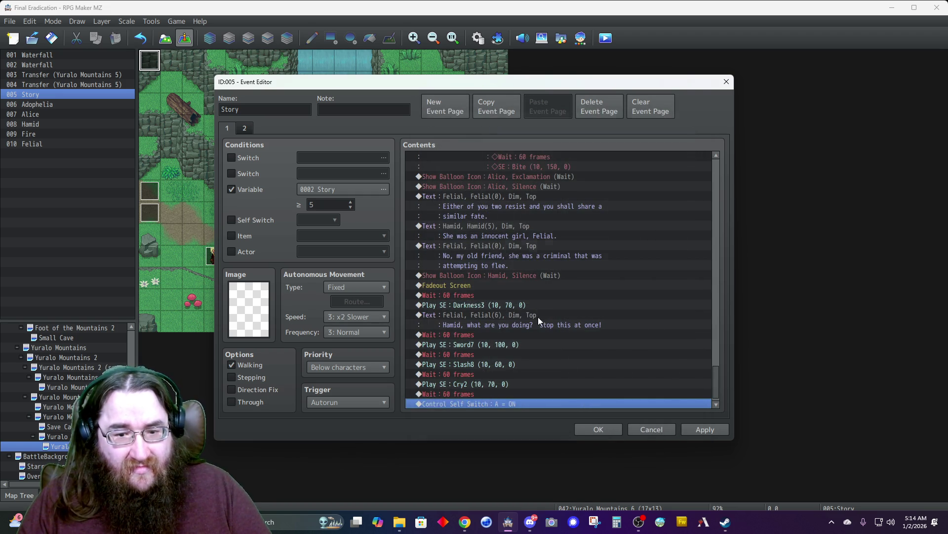
# - Insert a Control Variables command adding 1 to #0008 Felial before the self switch
pyautogui.doubleClick(459, 395)
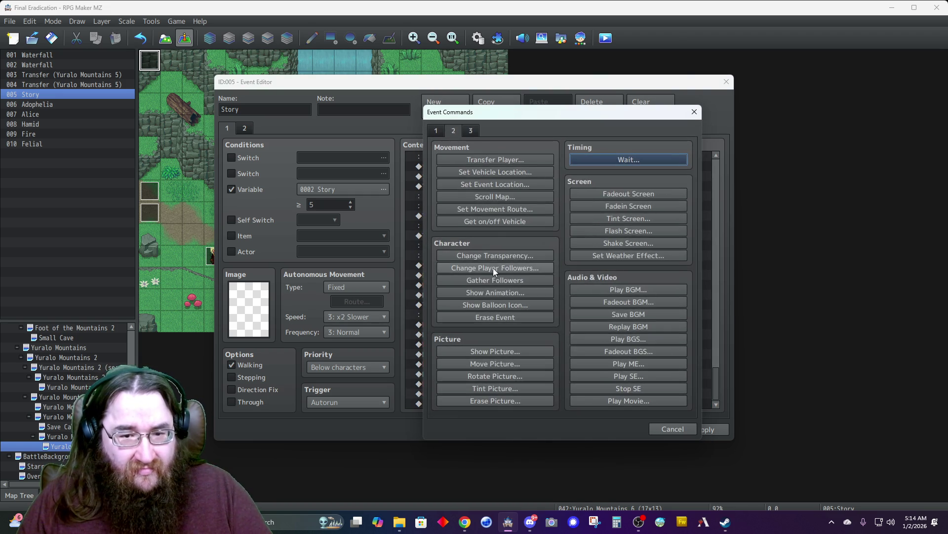
pyautogui.click(434, 130)
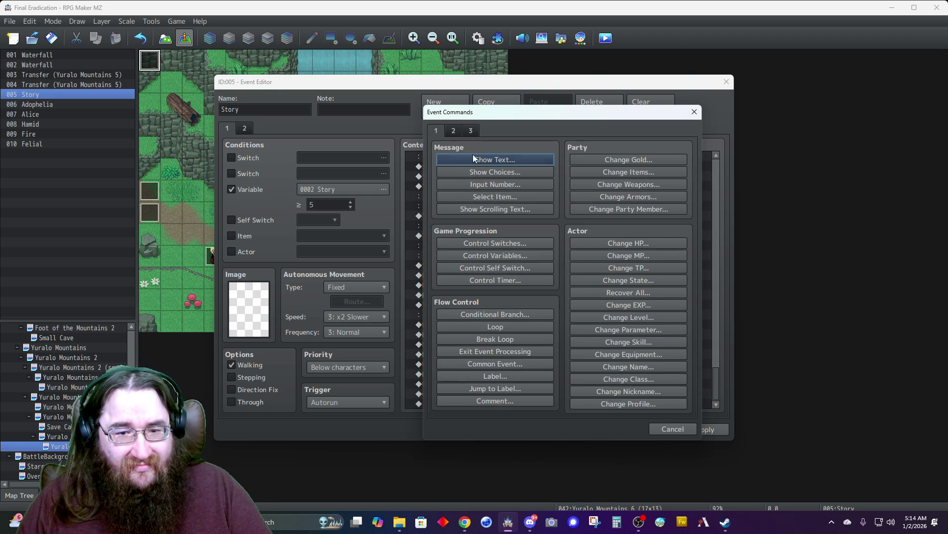
pyautogui.click(478, 258)
pyautogui.click(529, 202)
pyautogui.doubleClick(584, 236)
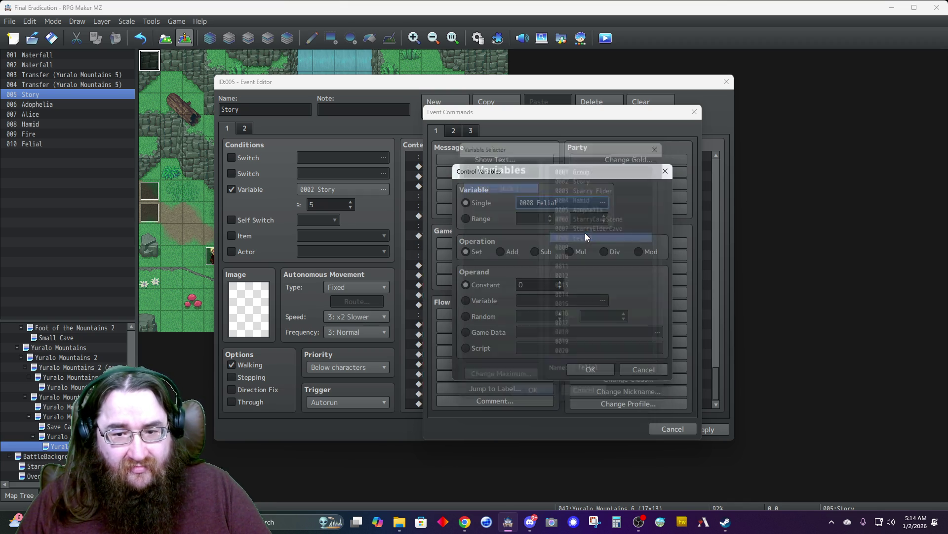
pyautogui.click(511, 253)
pyautogui.click(560, 282)
pyautogui.click(588, 369)
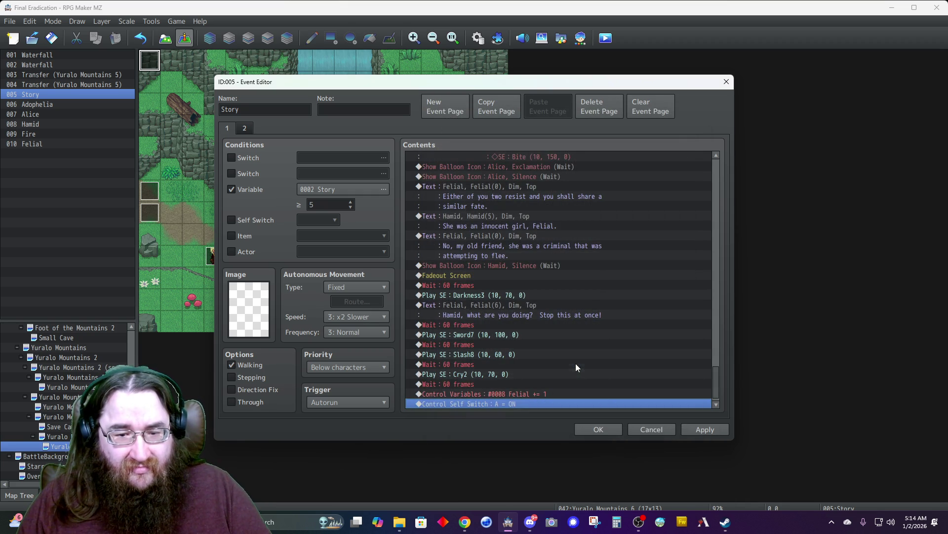
# - Insert a Control Variables command adding constant 1 to the range 0001–0002
pyautogui.scroll(-2, 475, 402)
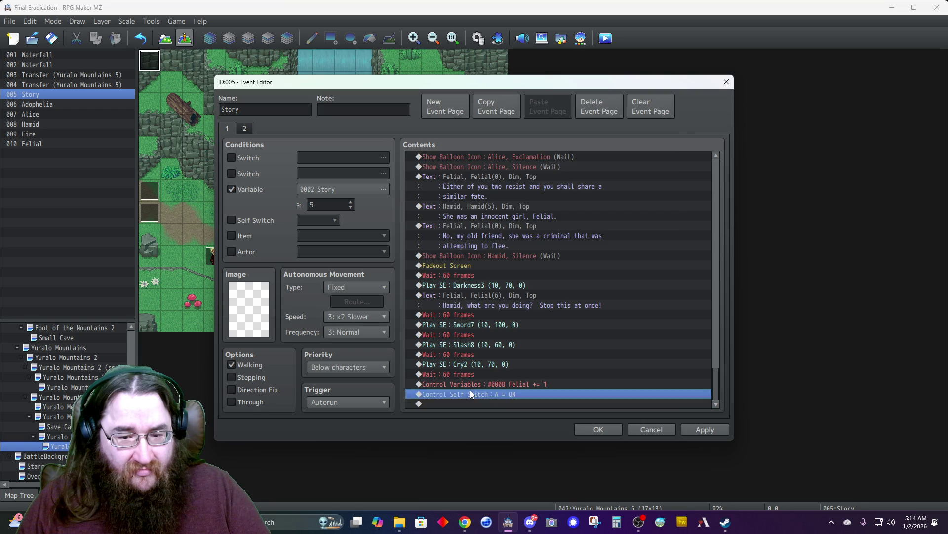
pyautogui.doubleClick(470, 390)
pyautogui.click(503, 258)
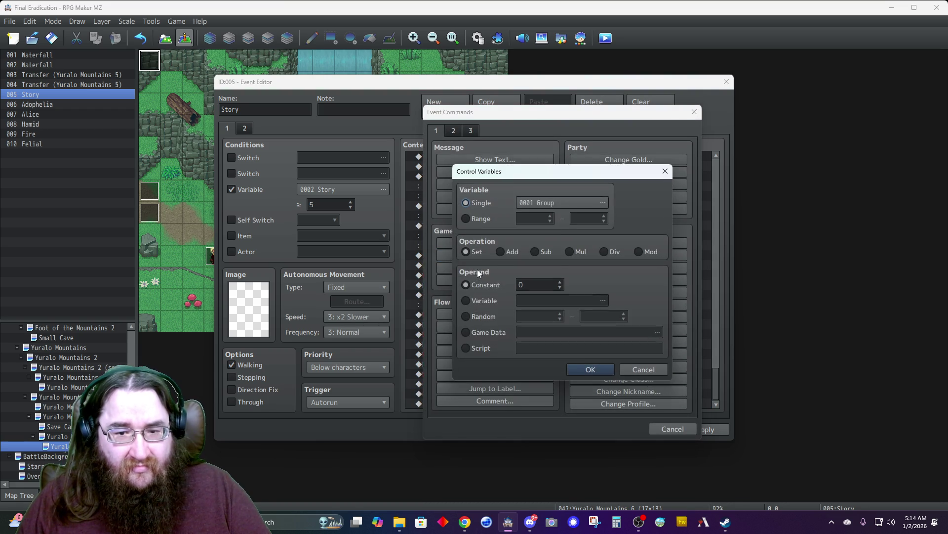
pyautogui.click(562, 201)
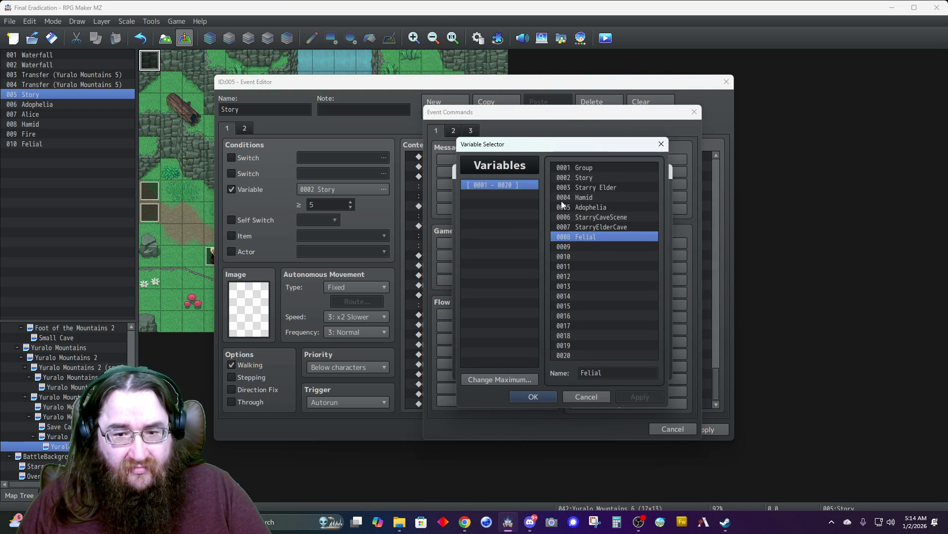
pyautogui.click(577, 168)
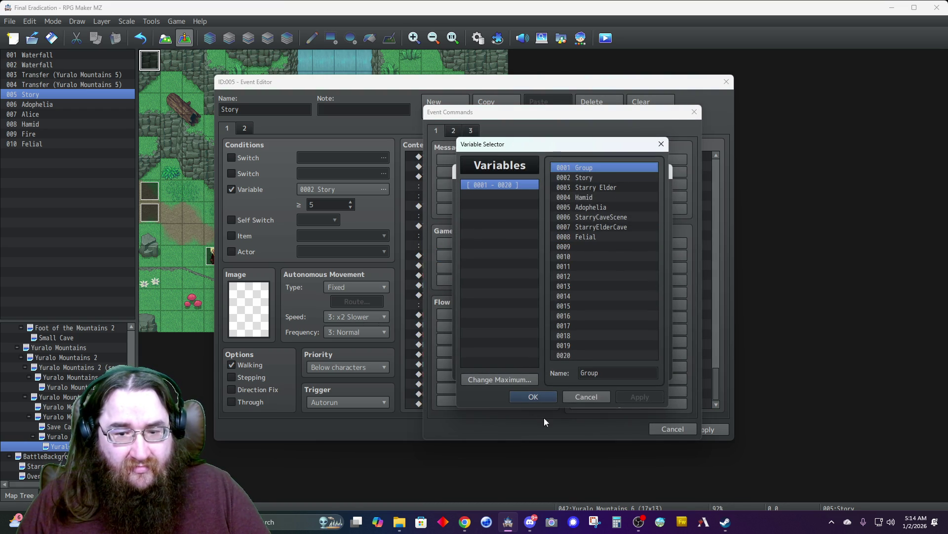
pyautogui.click(586, 398)
pyautogui.click(480, 222)
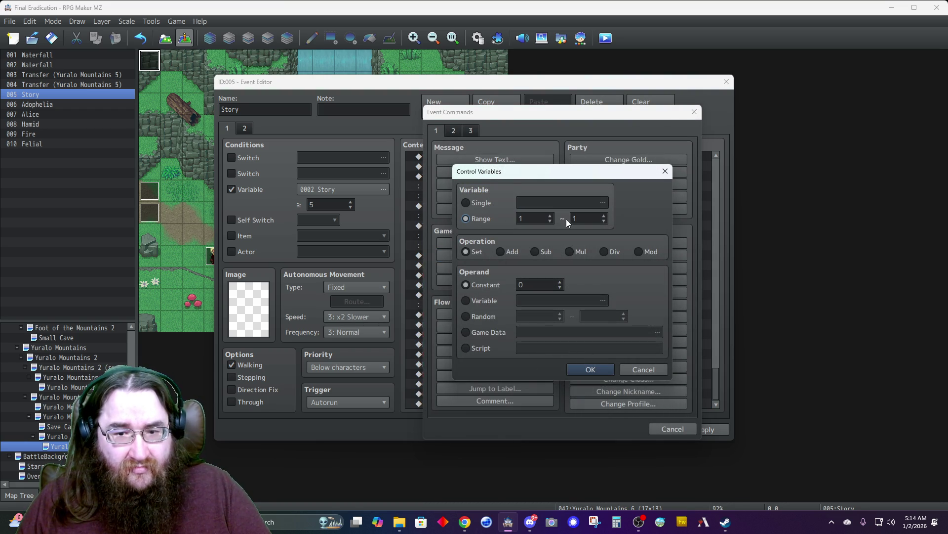
pyautogui.click(604, 215)
pyautogui.click(511, 253)
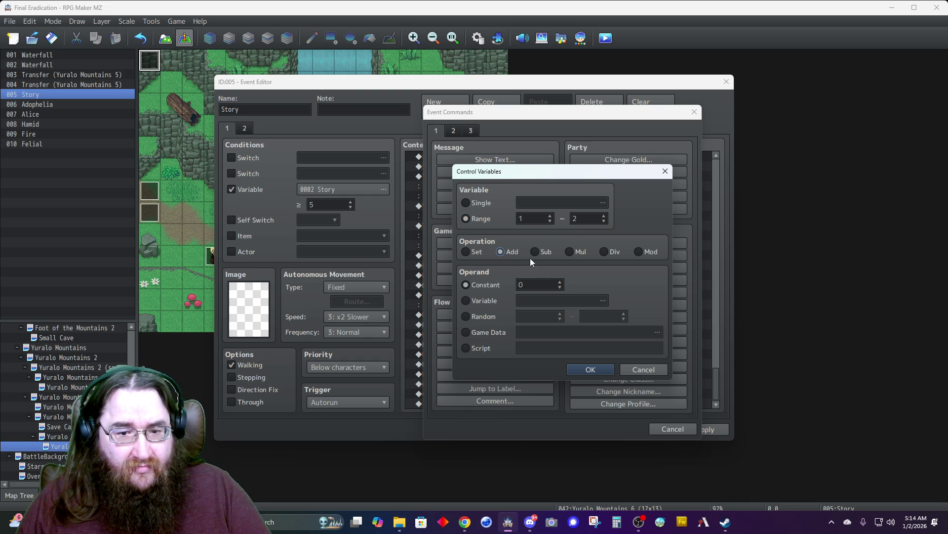
pyautogui.click(559, 283)
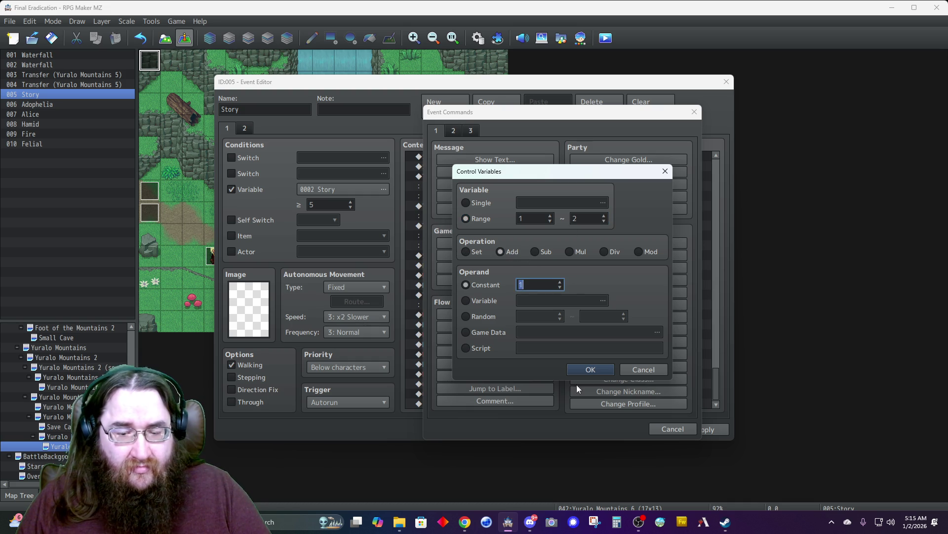
pyautogui.click(591, 370)
pyautogui.scroll(-1, 531, 365)
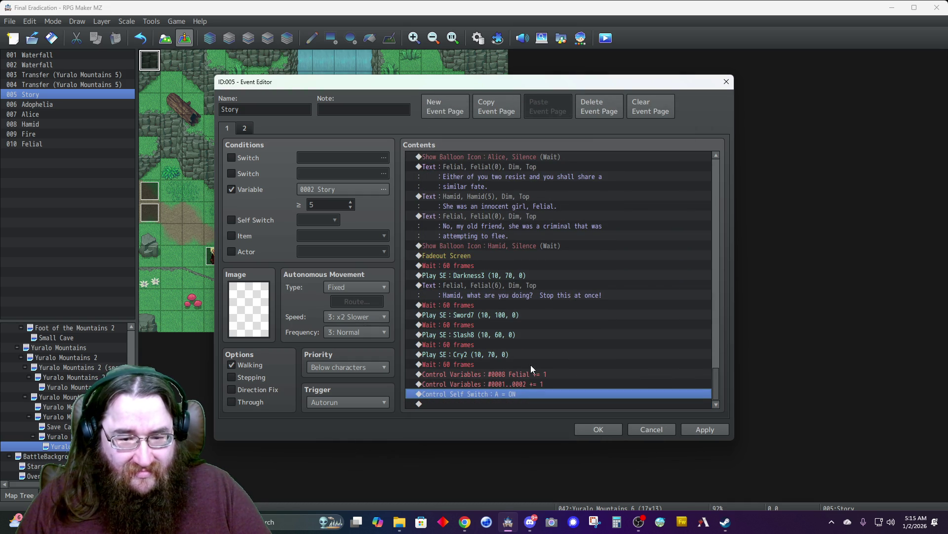
# - Insert a 10-second Fadeout BGS before the self switch and close the Story event with OK
pyautogui.doubleClick(450, 400)
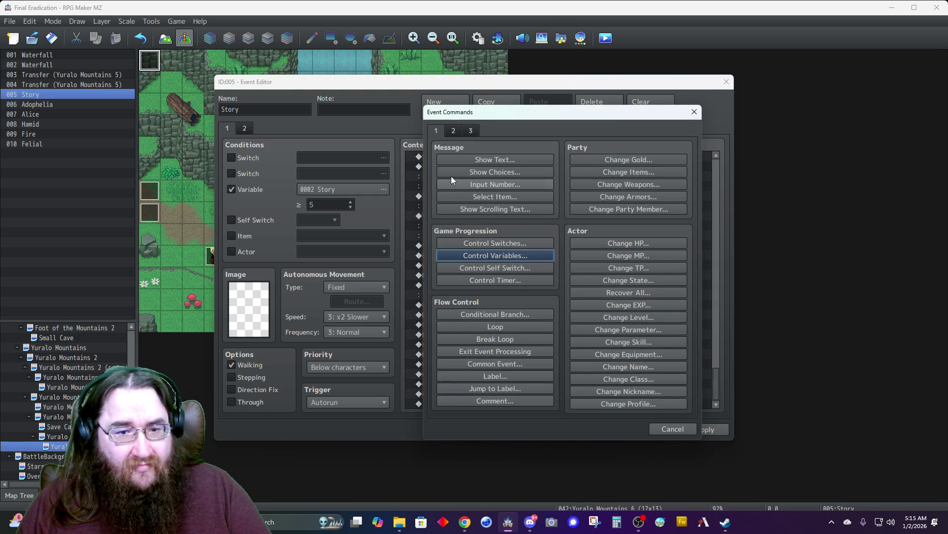
pyautogui.click(453, 130)
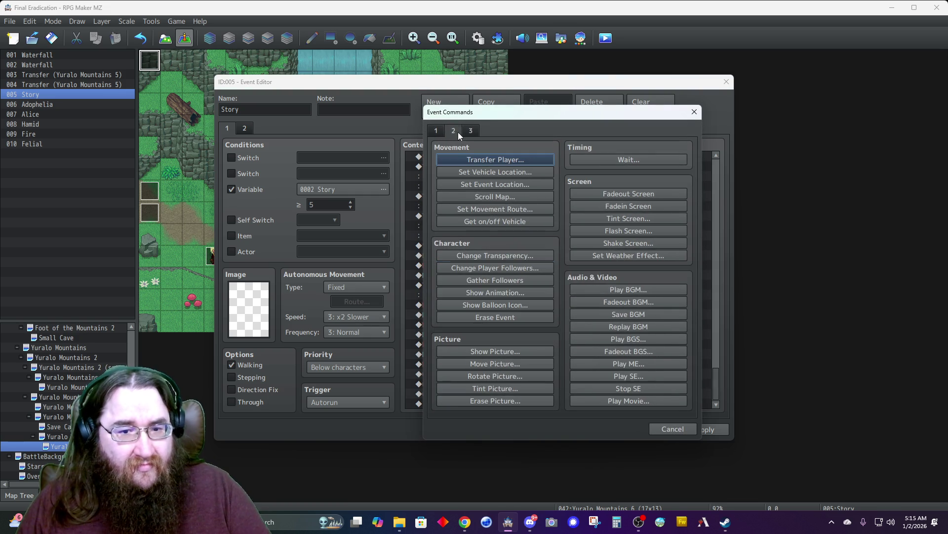
pyautogui.click(624, 350)
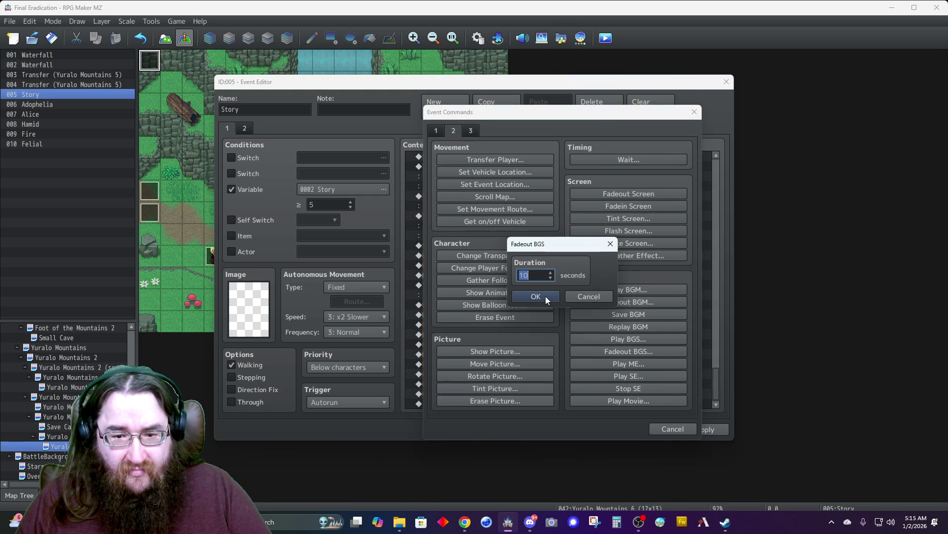
pyautogui.click(535, 296)
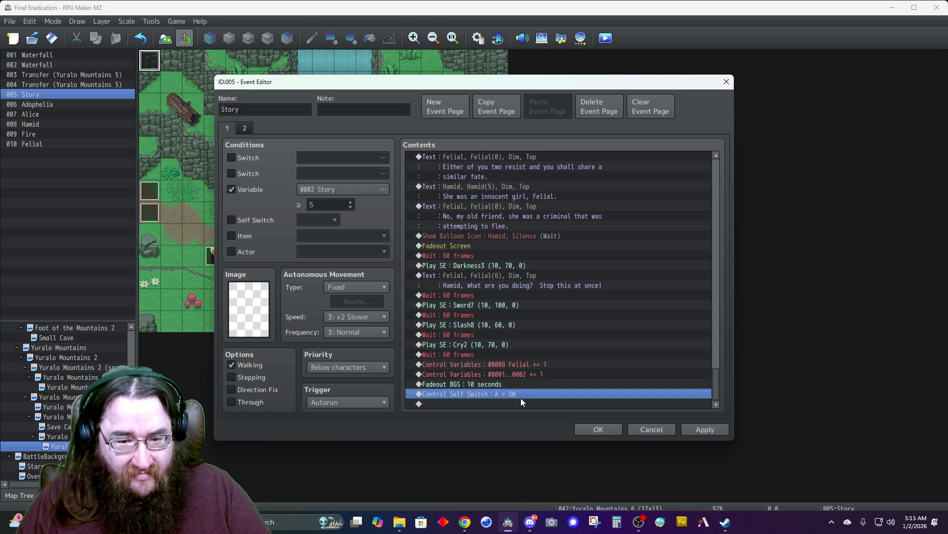
pyautogui.click(584, 428)
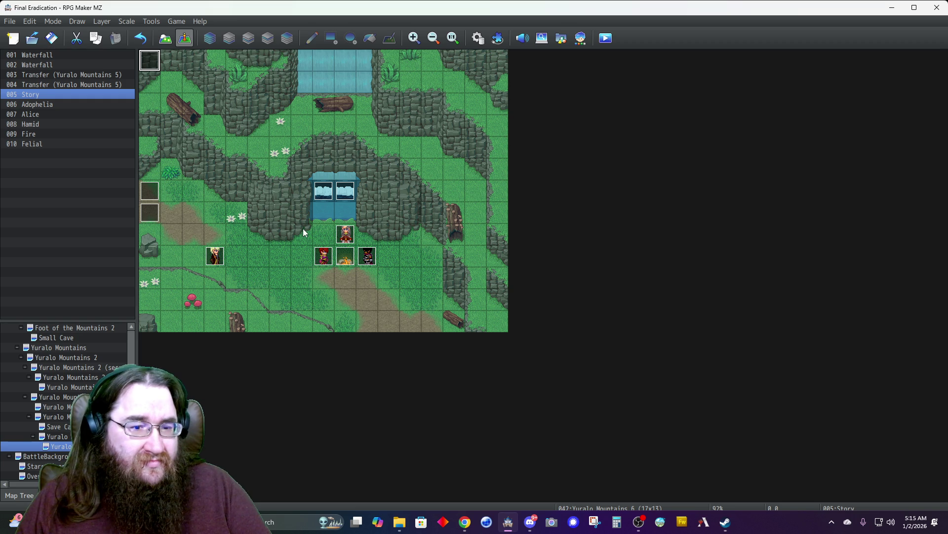
# - Check the Adophelia and Felial events without changes, then reopen the Story event
pyautogui.doubleClick(346, 233)
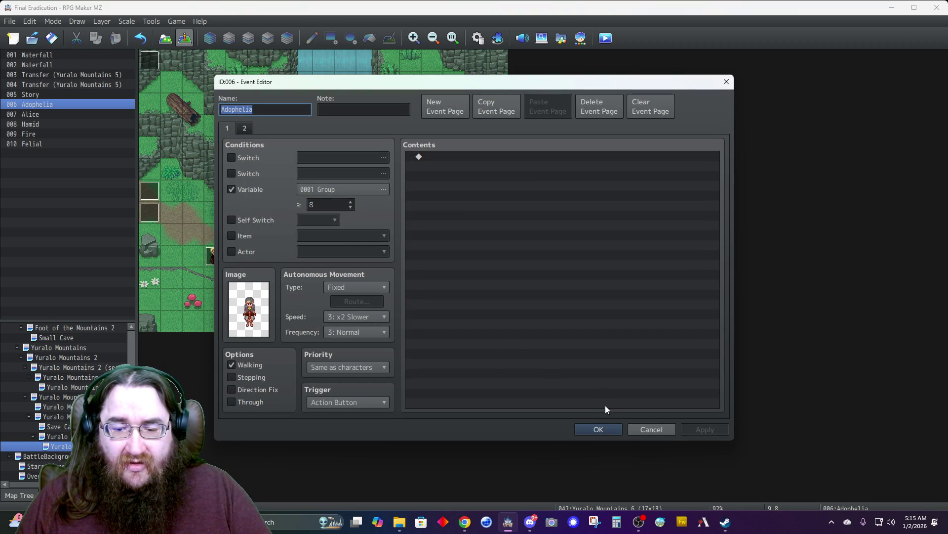
pyautogui.click(645, 428)
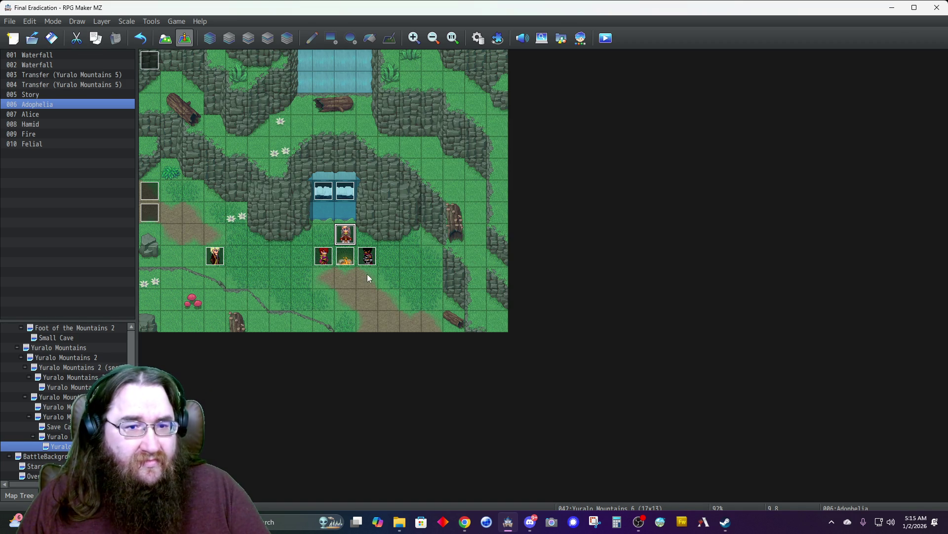
pyautogui.doubleClick(216, 255)
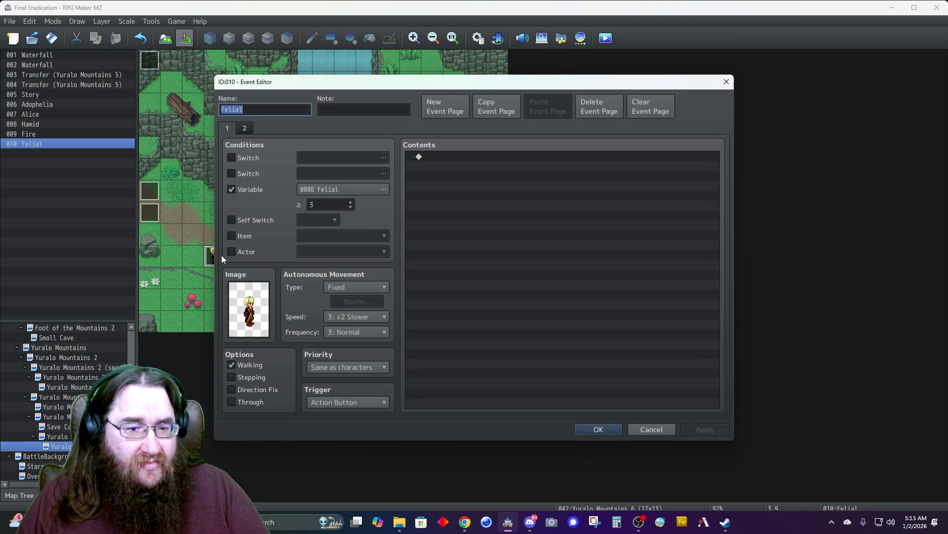
pyautogui.click(636, 428)
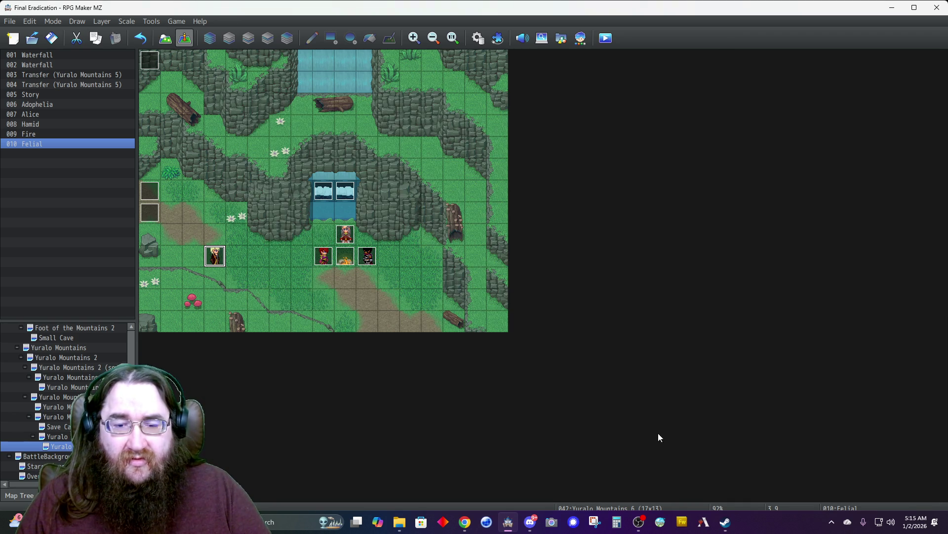
pyautogui.doubleClick(150, 60)
pyautogui.scroll(-1, 509, 295)
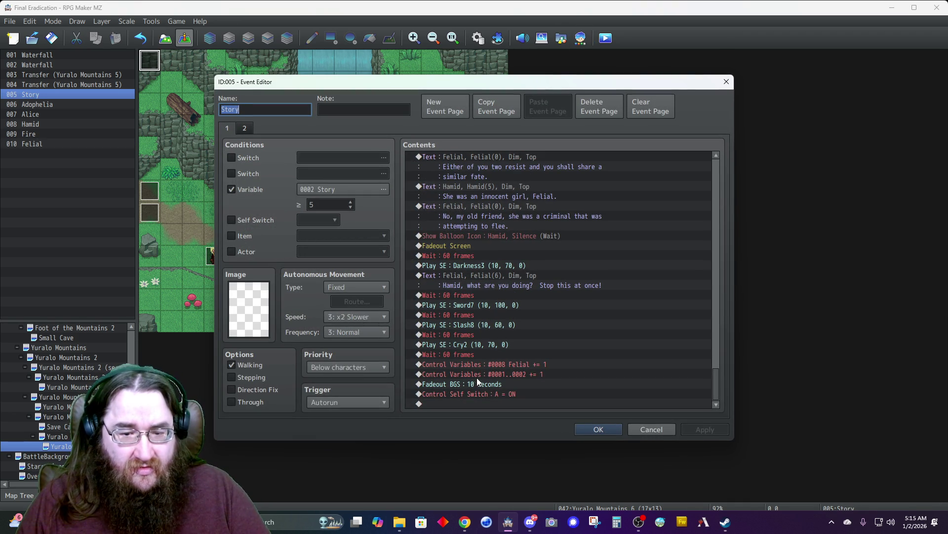
# - Insert a comment noting Group 8-9, Felial 3-4 and Story 5-6
pyautogui.doubleClick(472, 403)
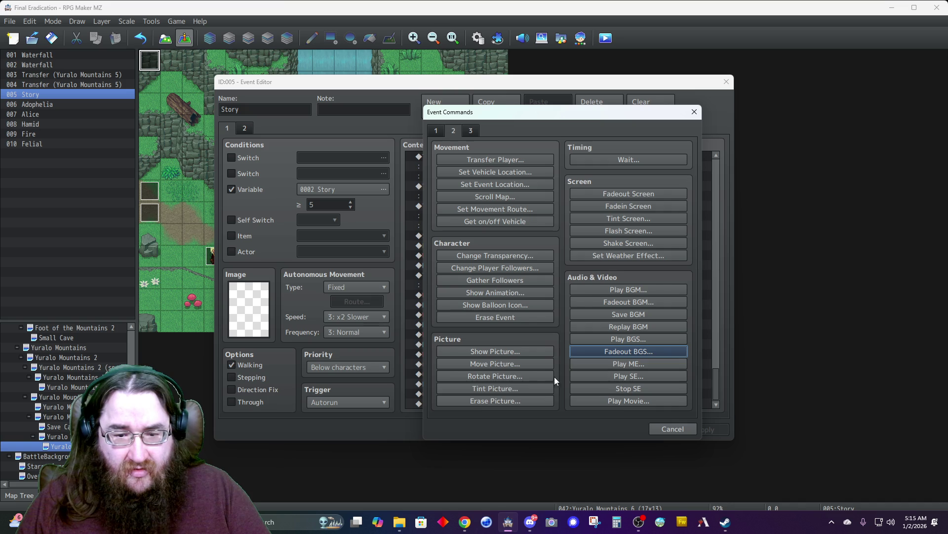
pyautogui.click(434, 129)
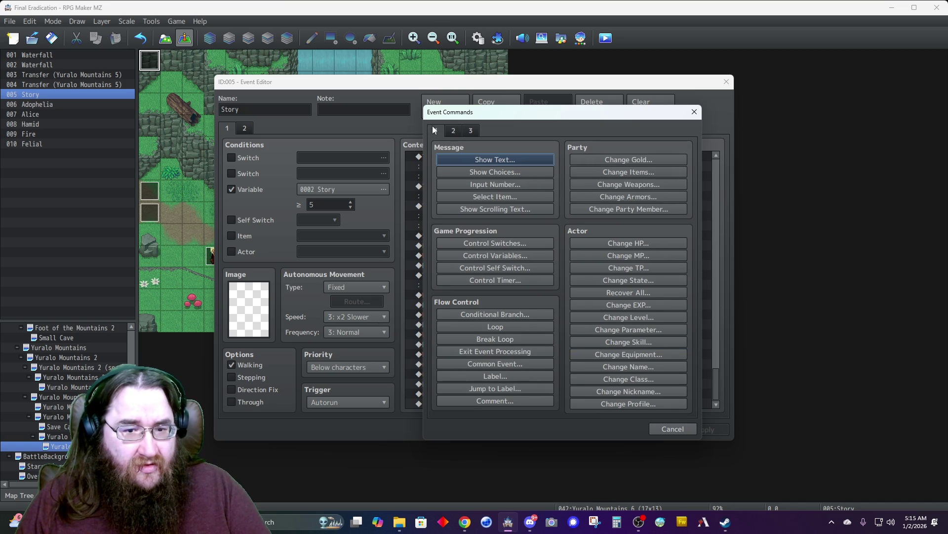
pyautogui.click(486, 401)
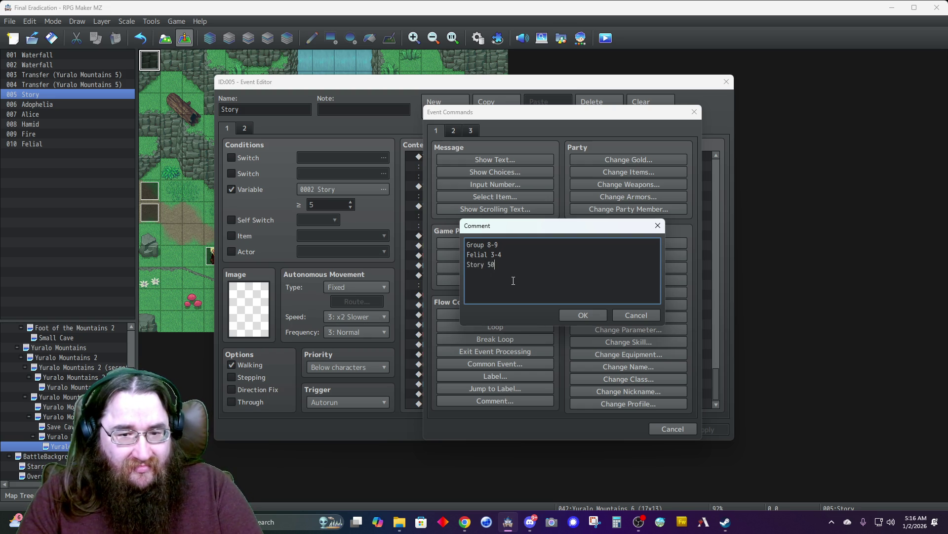
pyautogui.click(582, 315)
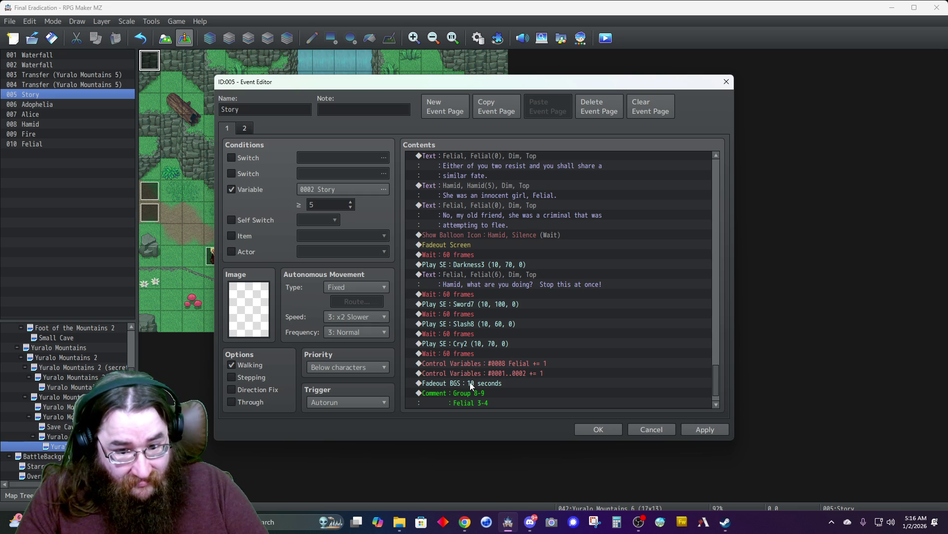
# - Abandon a Control Variables command after Fadeout BGS and close the editor with OK
pyautogui.click(471, 385)
pyautogui.press('Insert')
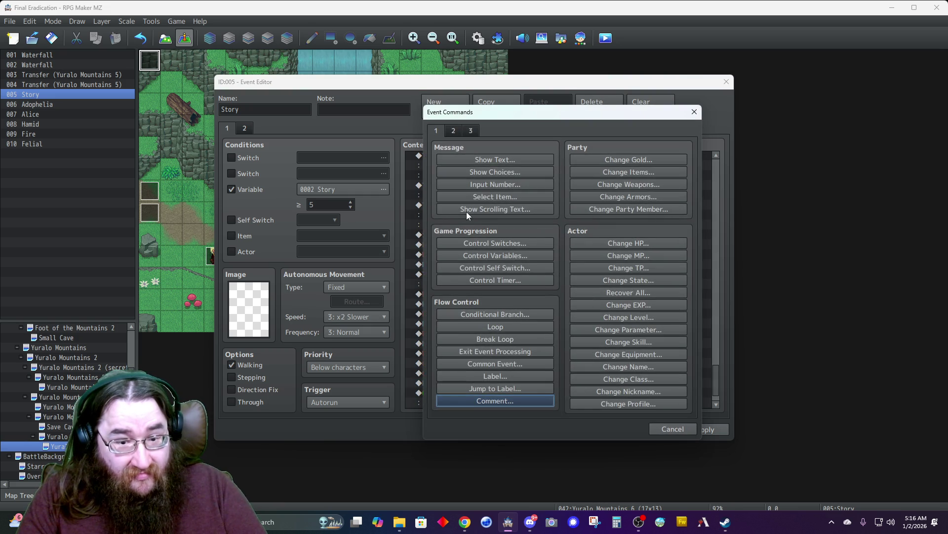
pyautogui.click(490, 254)
pyautogui.click(541, 205)
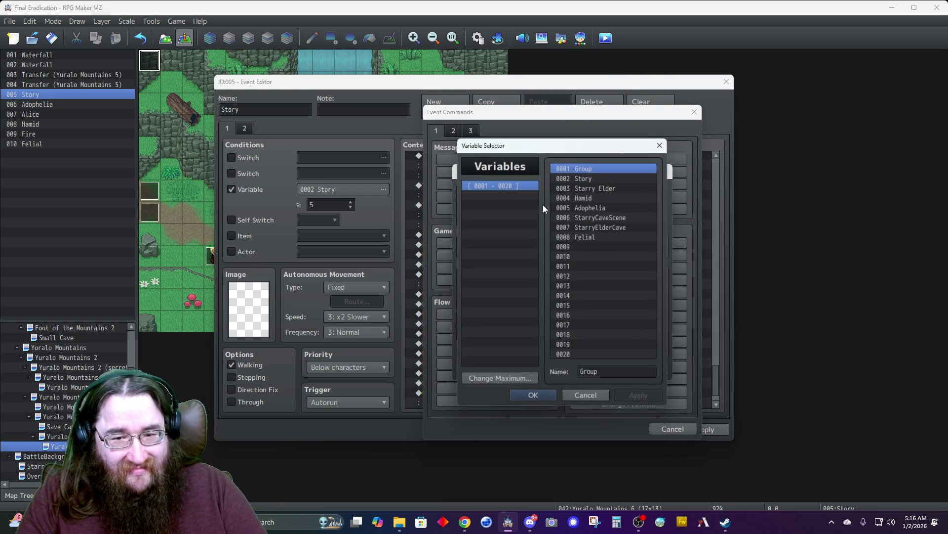
pyautogui.click(585, 178)
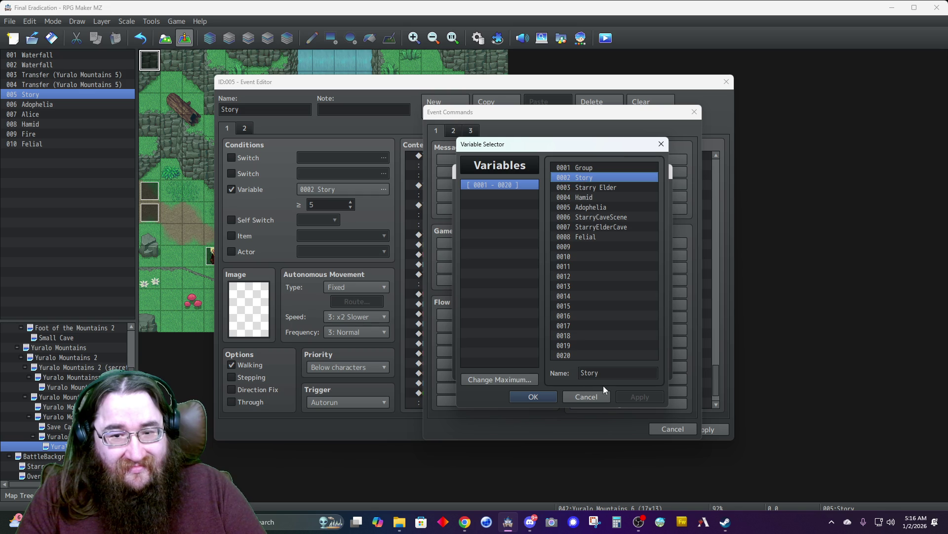
pyautogui.click(588, 396)
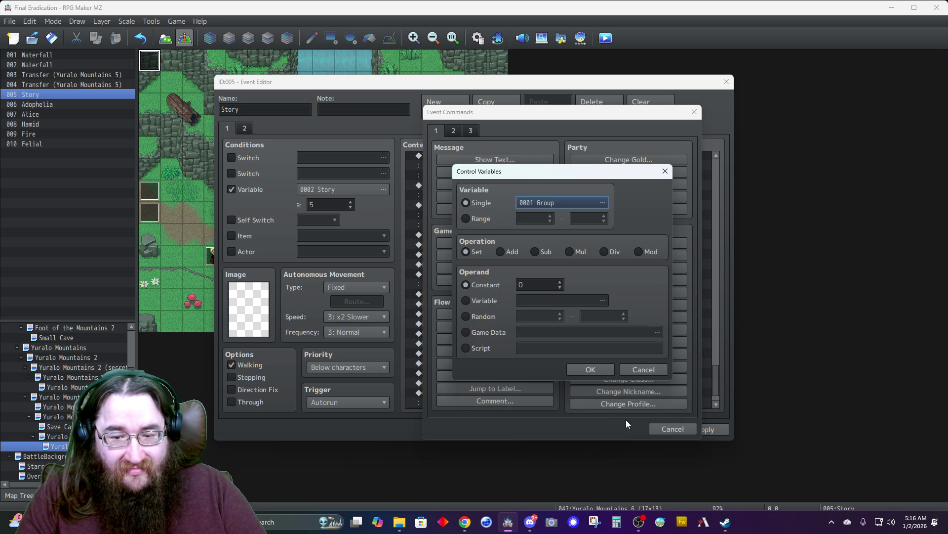
pyautogui.click(643, 370)
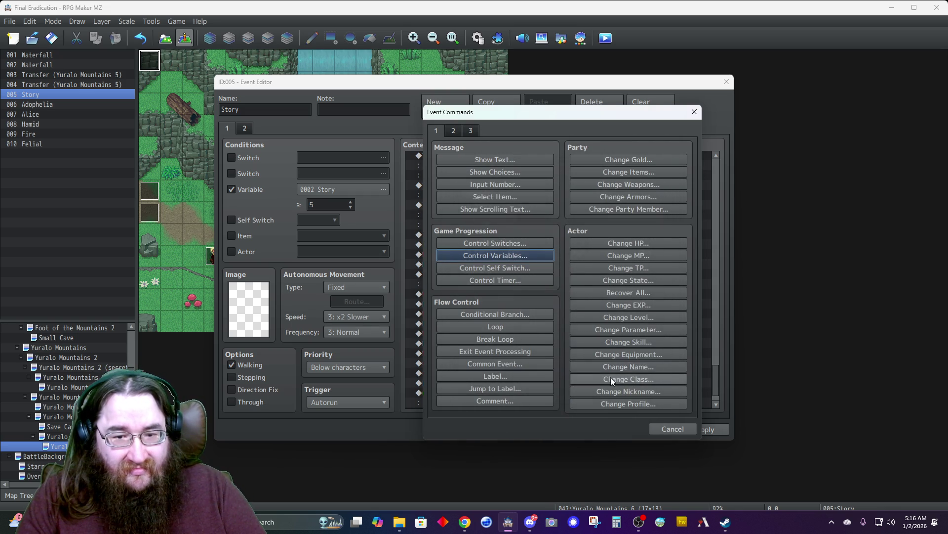
pyautogui.click(668, 431)
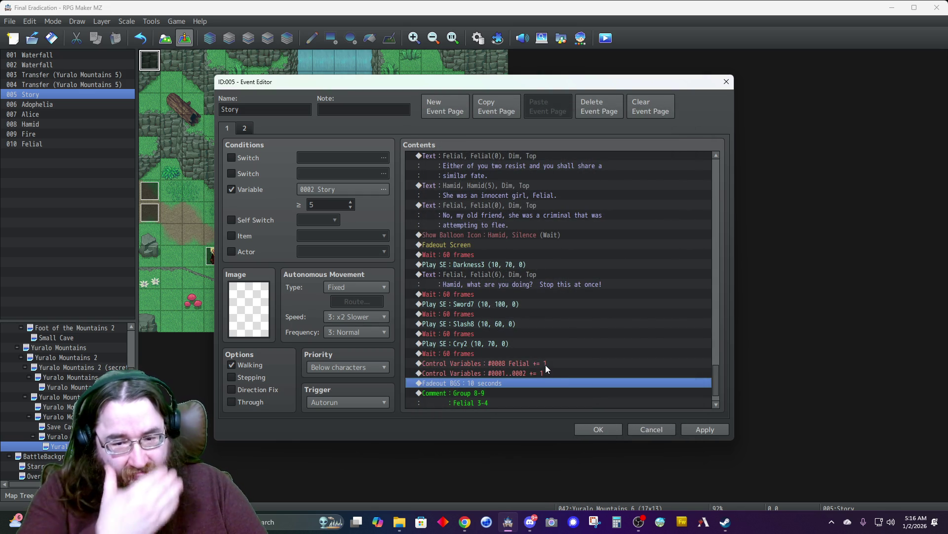
pyautogui.scroll(-1, 528, 371)
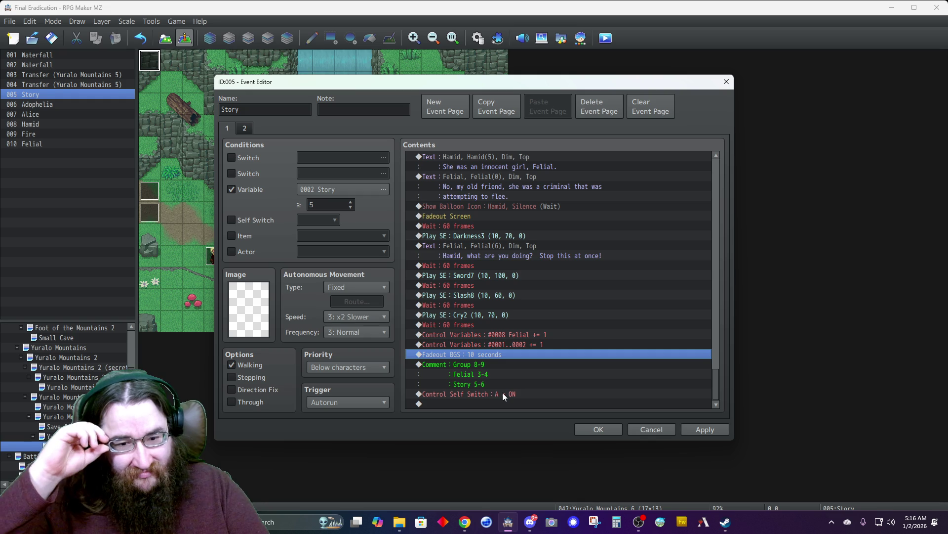
pyautogui.click(599, 426)
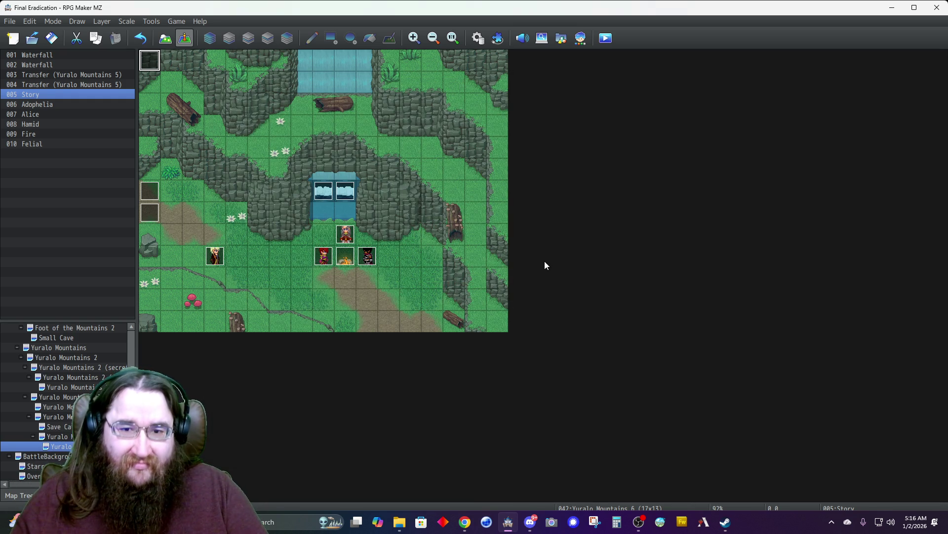
# - Save the project and launch a playtest in an enlarged game window
pyautogui.click(606, 38)
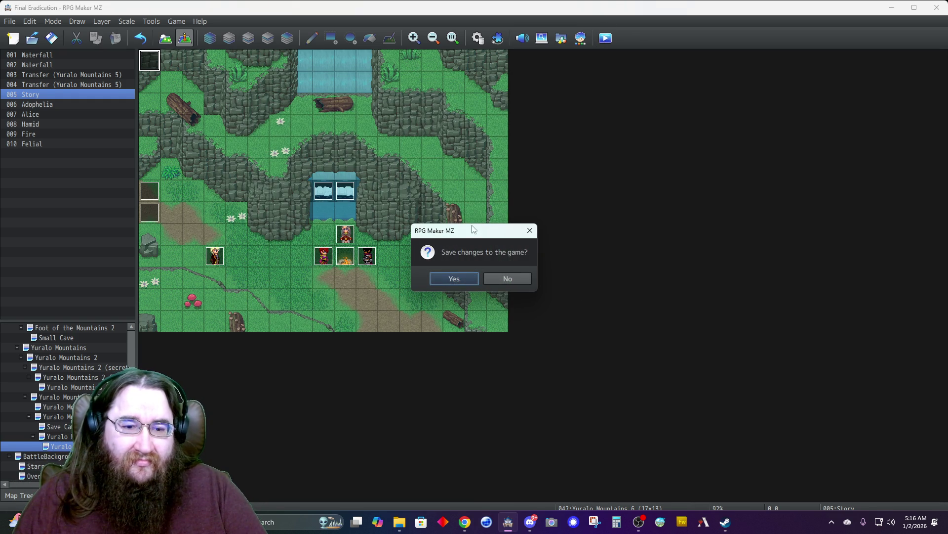
pyautogui.click(454, 279)
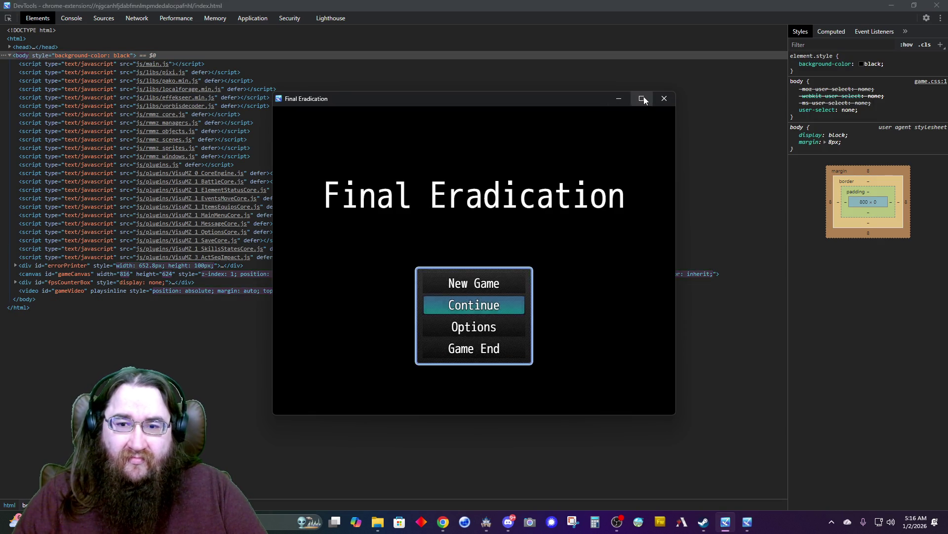
pyautogui.click(643, 97)
# - Continue from save File 3 and walk out of the cave onto the overworld
pyautogui.press('Return')
pyautogui.press('Down')
pyautogui.press('Up')
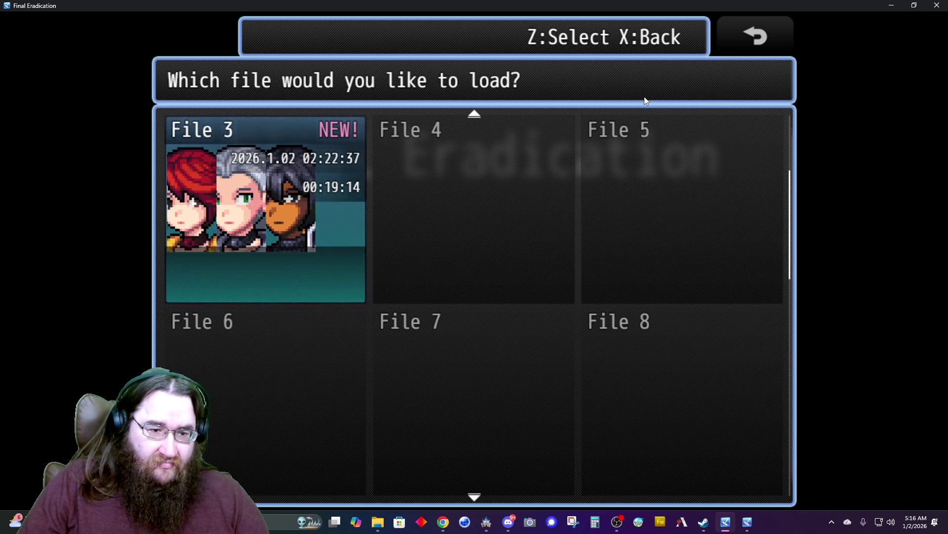
pyautogui.press('Return')
pyautogui.press('Down')
pyautogui.press('Right')
pyautogui.press('Down')
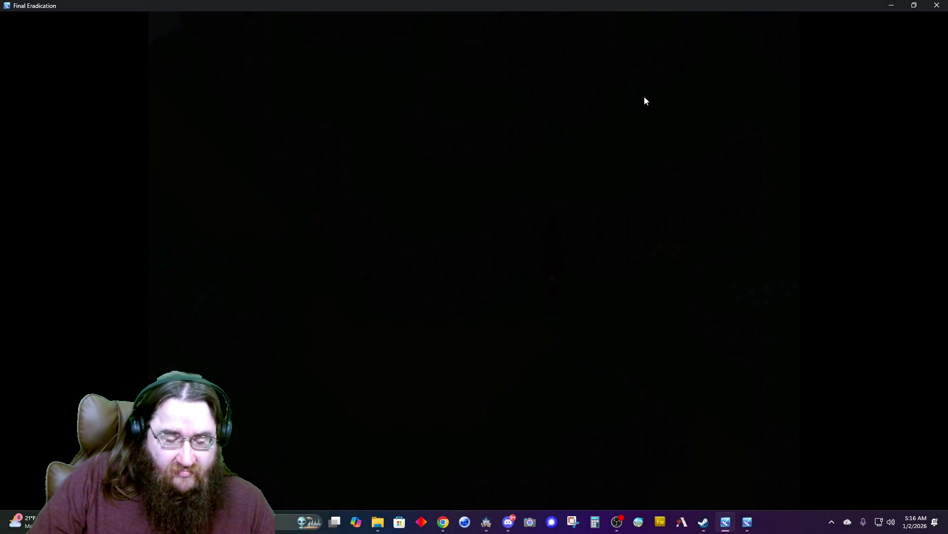
pyautogui.press('Left')
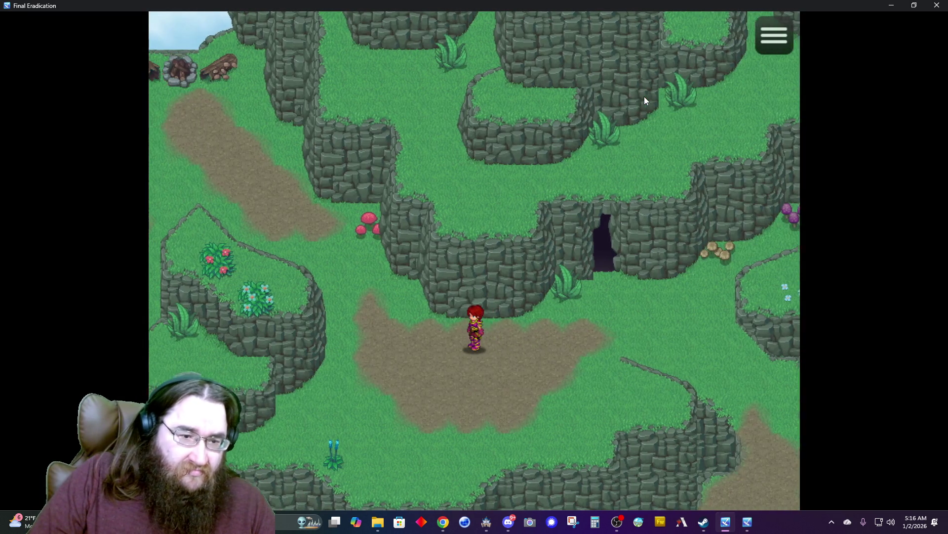
# - Walk across the map until a dragonfly battle starts
pyautogui.press('Up')
pyautogui.press('Left')
pyautogui.press('Up')
pyautogui.press('Down')
pyautogui.press('Left')
pyautogui.press('Down')
pyautogui.press('Down')
pyautogui.press('Left')
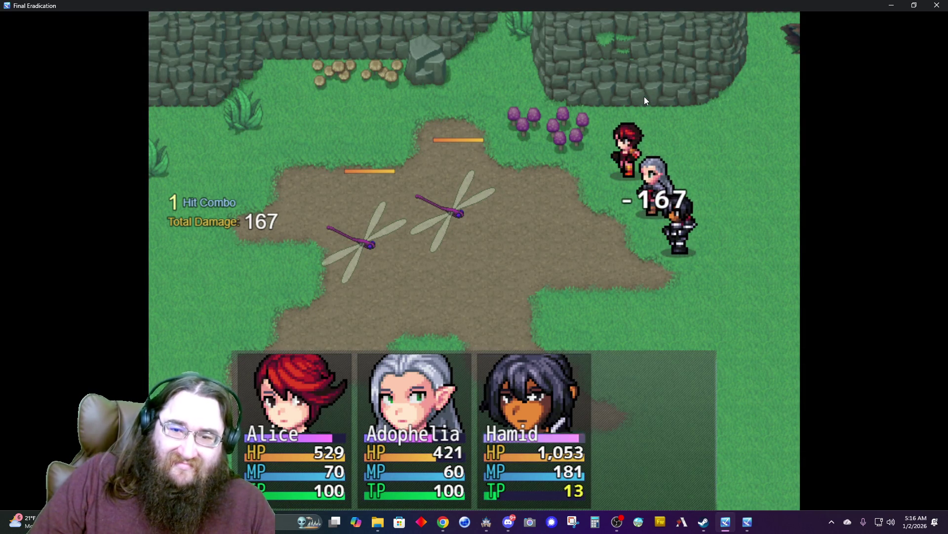
# - Open the battle with Slice and Splitter, aiming Hamid's Slice at Dragonfly A
pyautogui.press('Down')
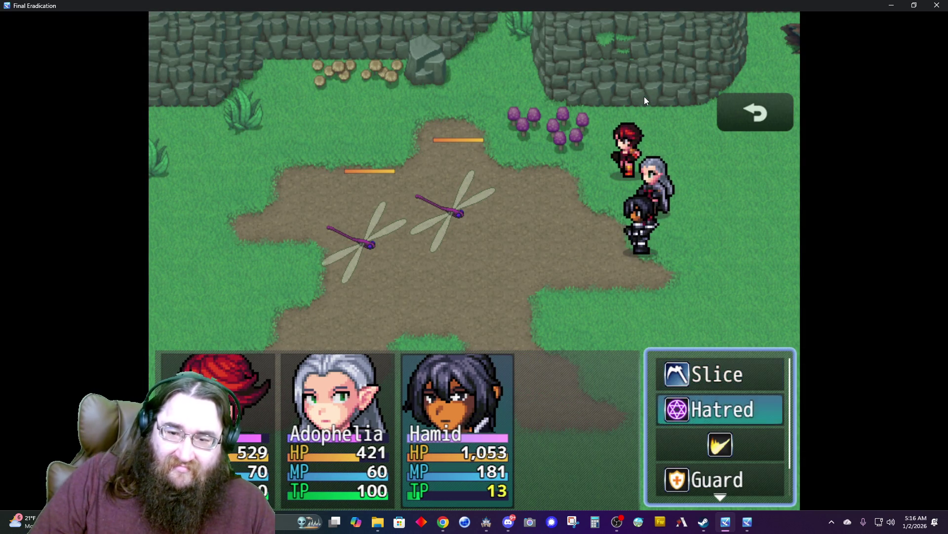
pyautogui.press('Up')
pyautogui.press('Return')
pyautogui.press('Return')
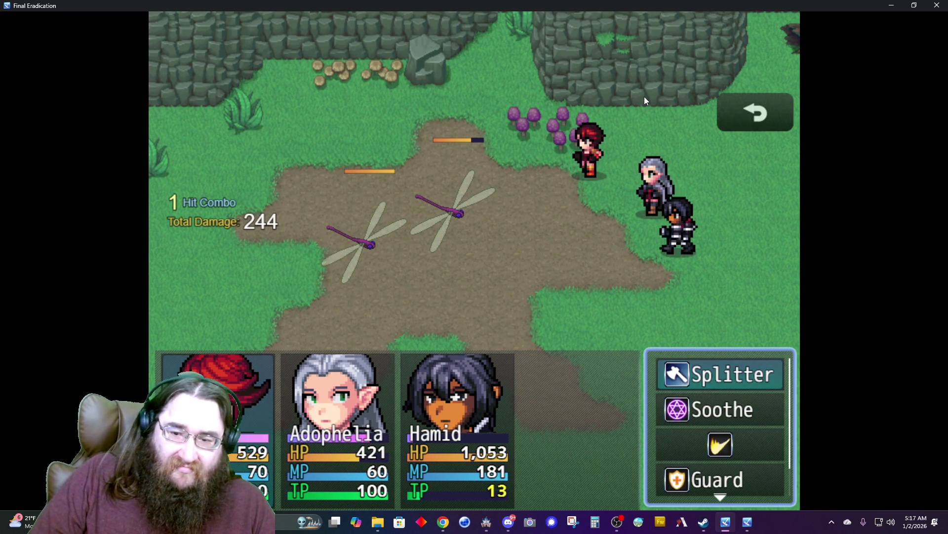
pyautogui.press('Down')
pyautogui.press('Up')
pyautogui.press('Return')
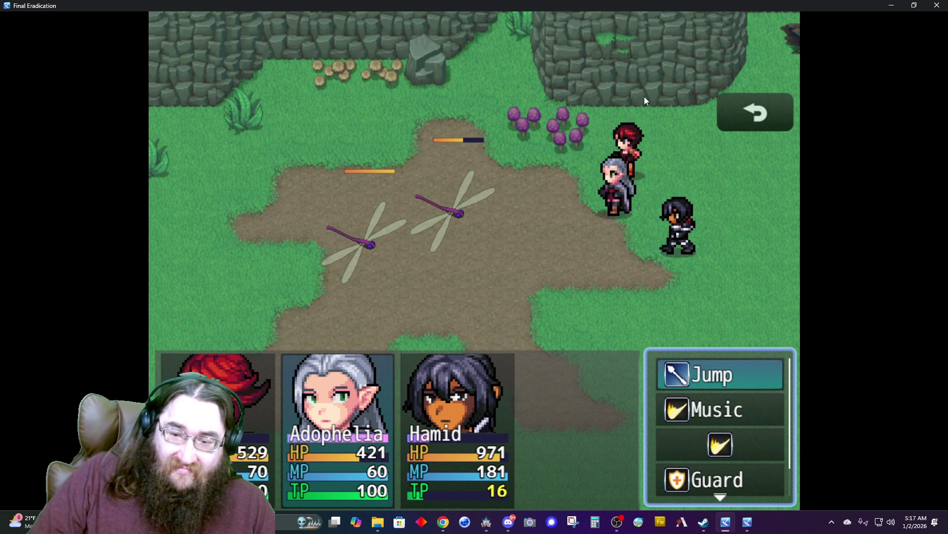
pyautogui.press('Down')
pyautogui.press('Return')
pyautogui.press('Return')
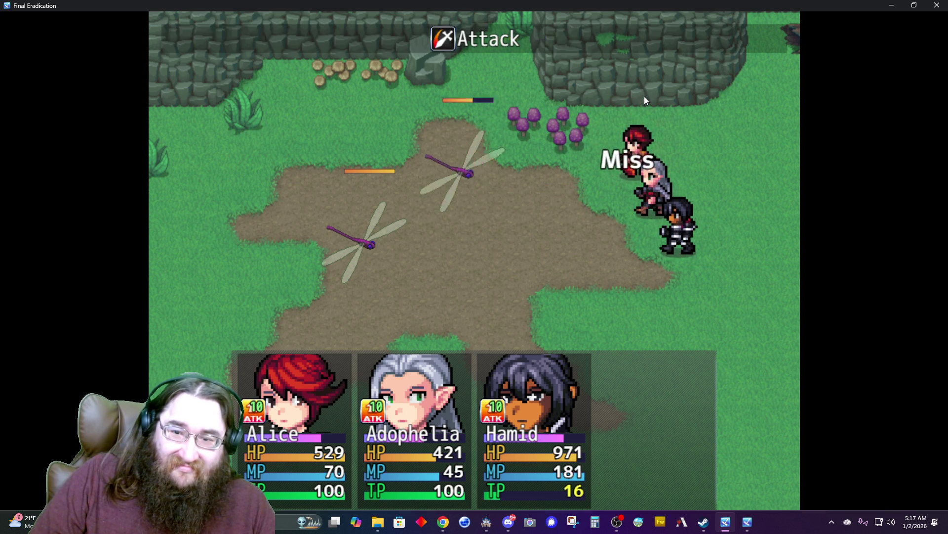
pyautogui.press('Return')
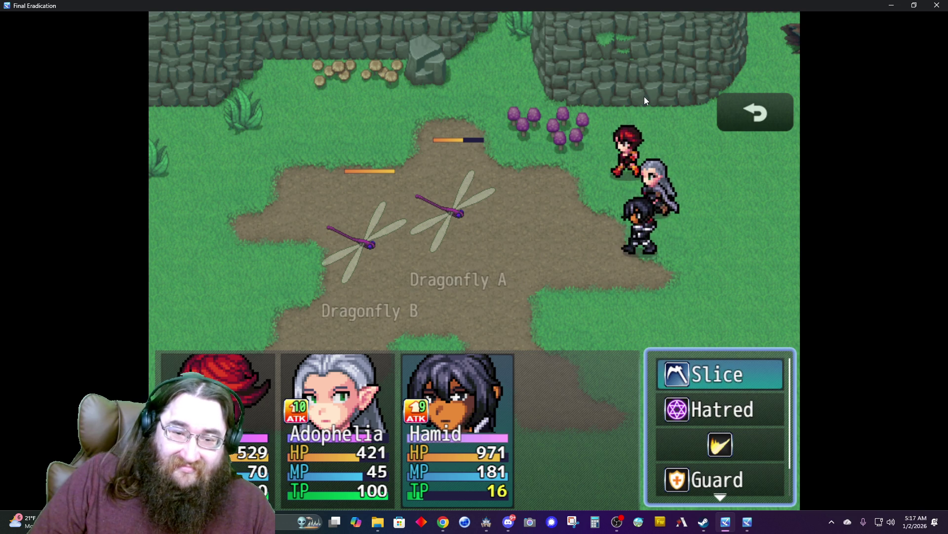
pyautogui.press('Return')
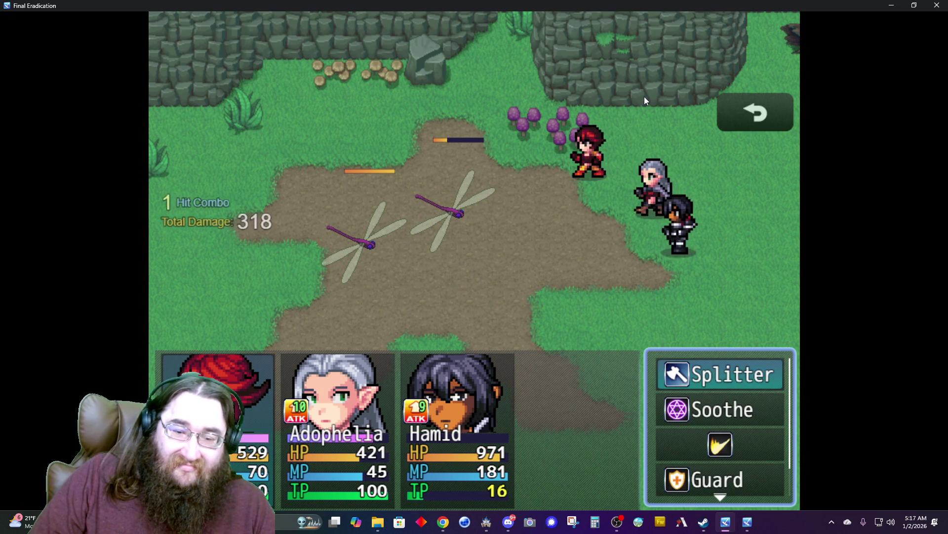
pyautogui.press('Return')
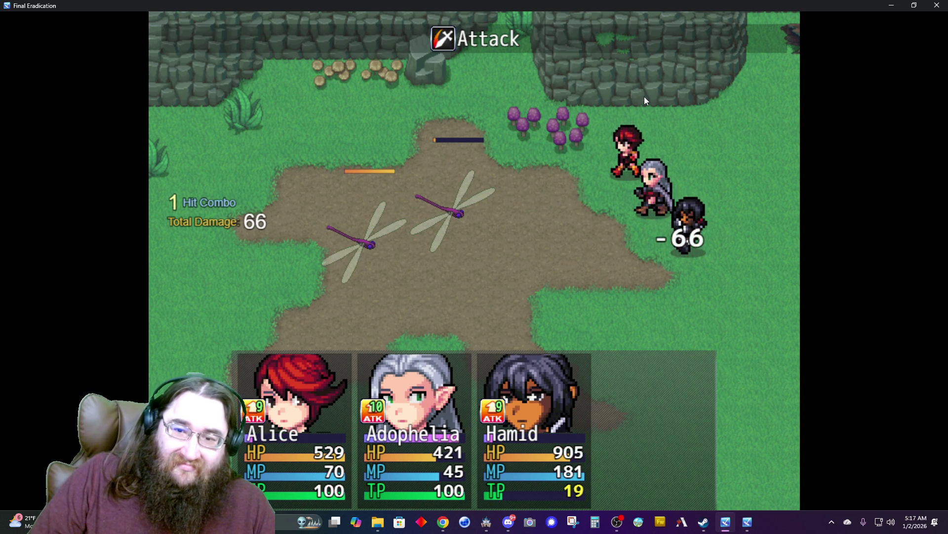
# - Finish the dragonflies with Jump, Splitter and Slice, then dismiss the victory message
pyautogui.press('Up')
pyautogui.press('Return')
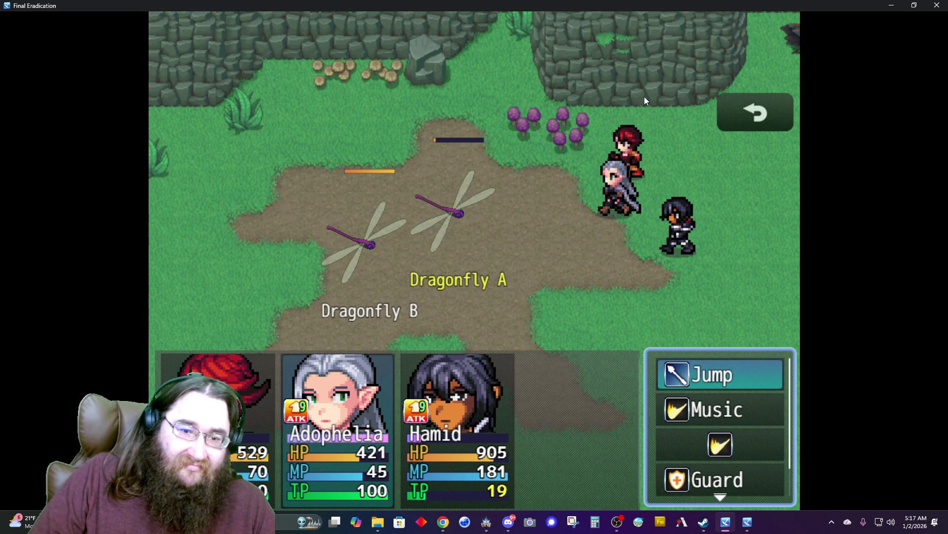
pyautogui.press('Return')
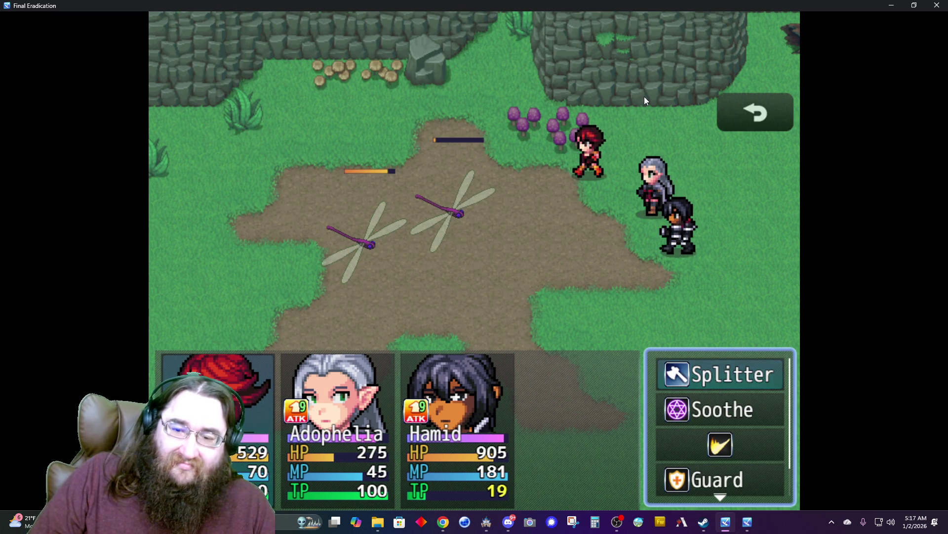
pyautogui.press('Return')
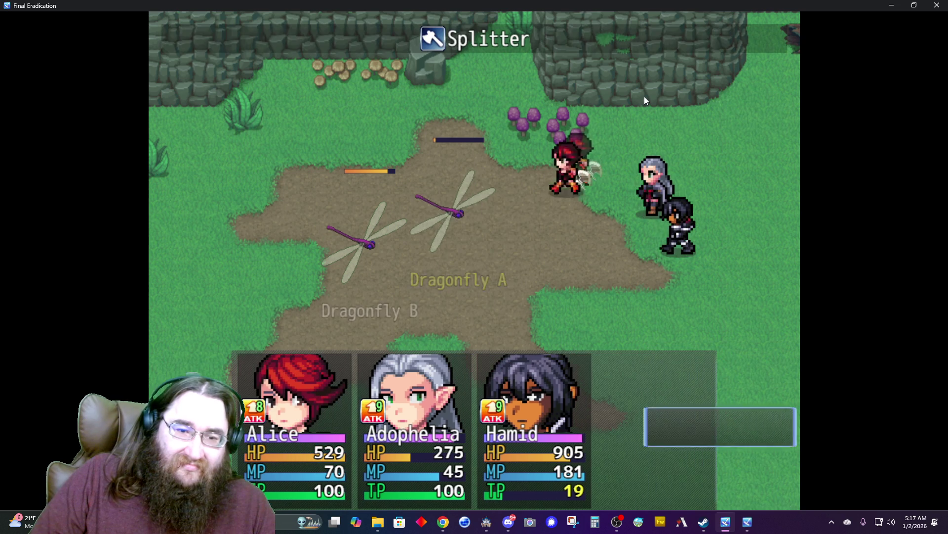
pyautogui.press('Return')
pyautogui.press('Return')
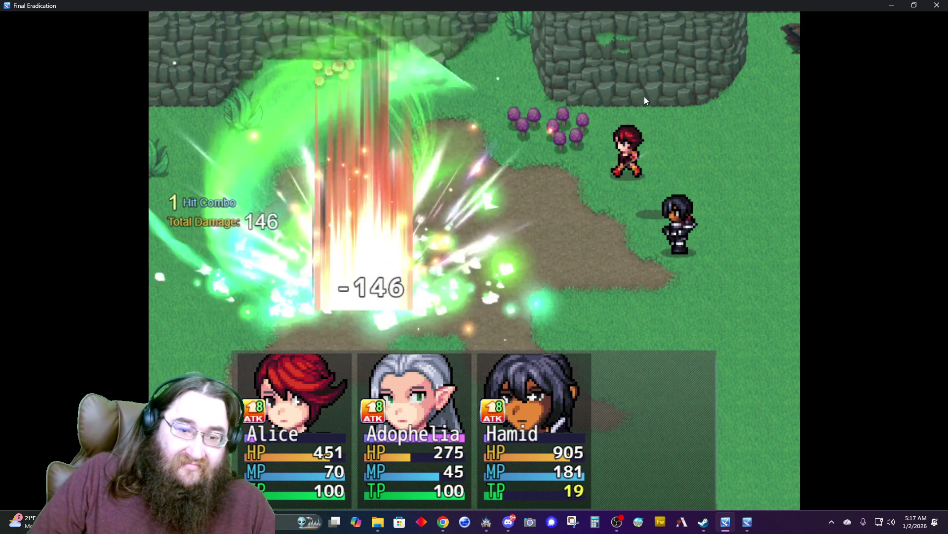
pyautogui.press('Return')
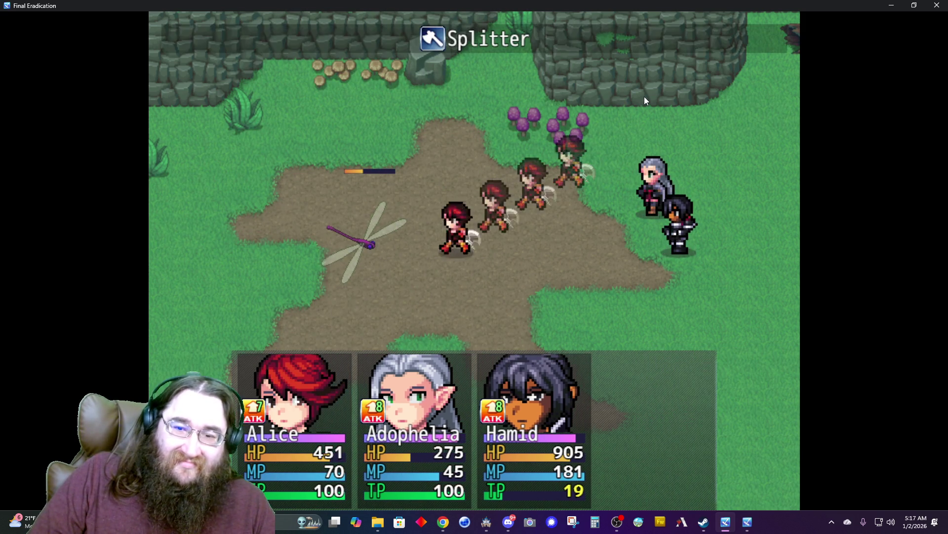
pyautogui.press('Return')
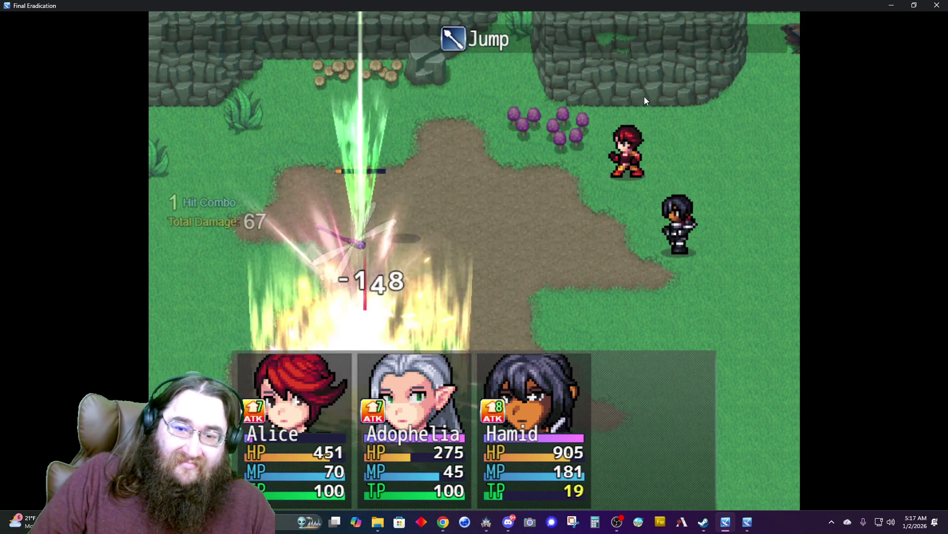
pyautogui.press('Return')
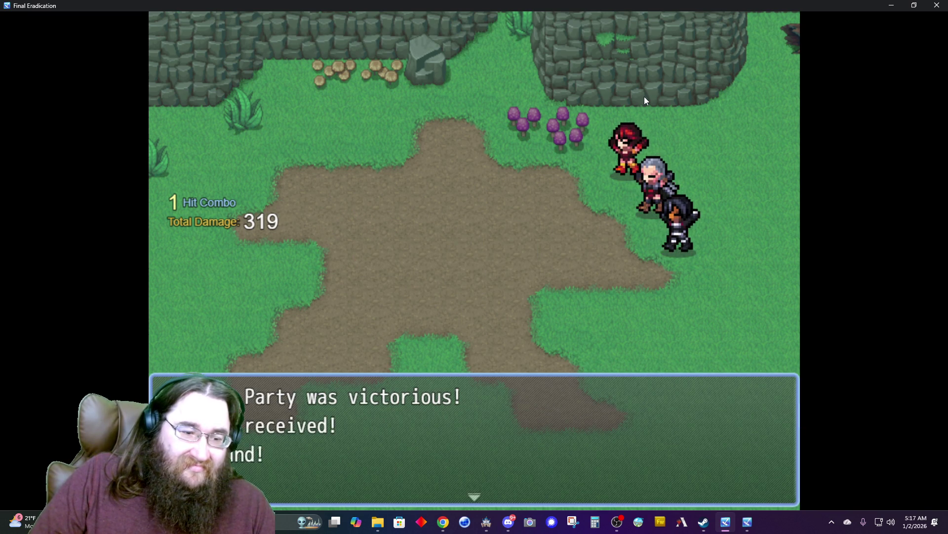
pyautogui.press('Return')
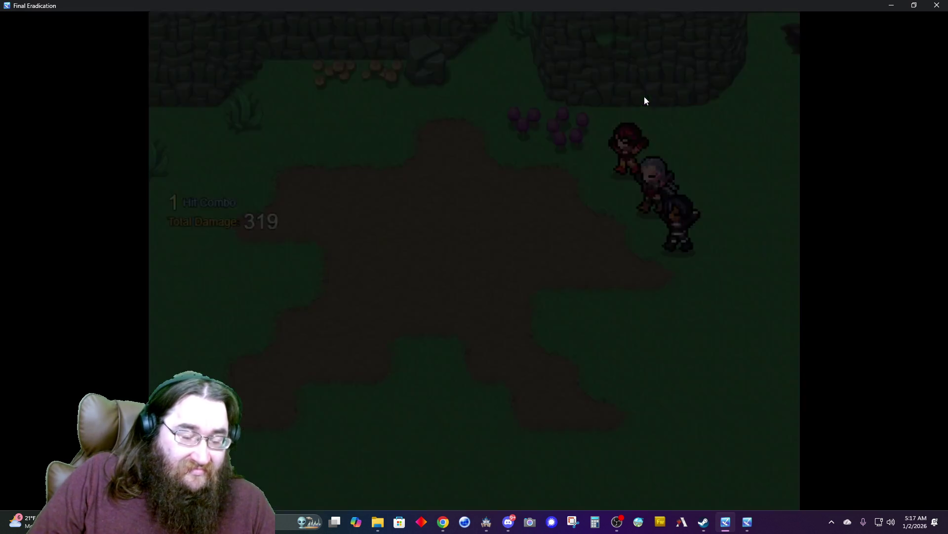
pyautogui.press('Left')
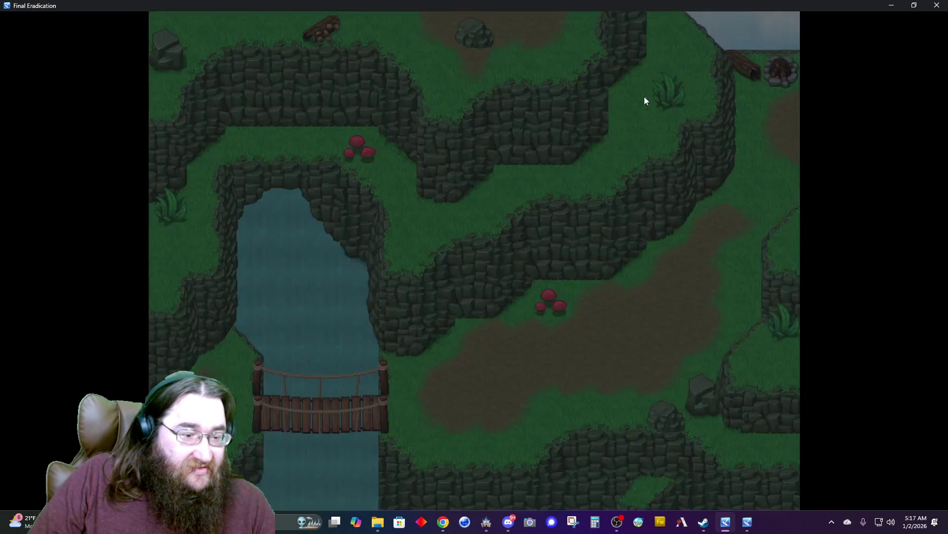
# - Walk the hero left and down the dirt path until a Dragonfly battle starts
pyautogui.press('Left')
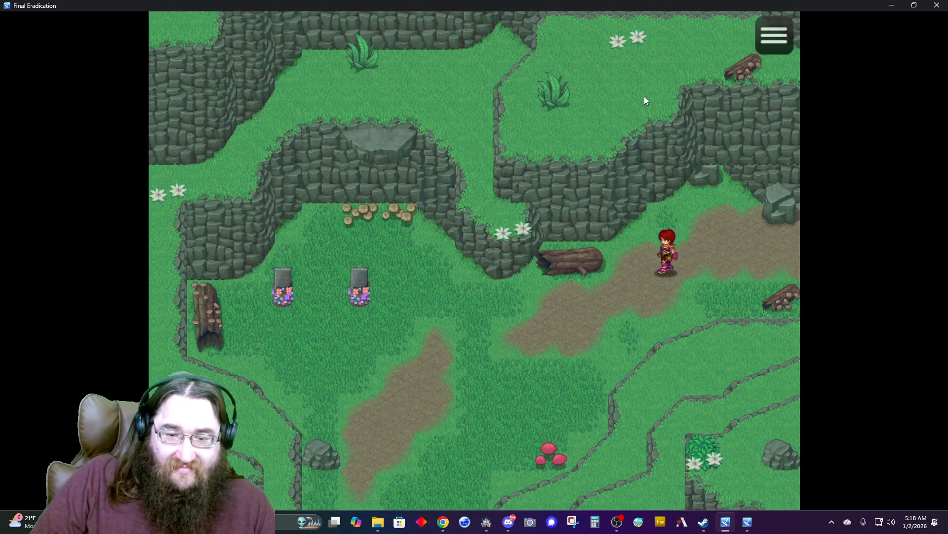
pyautogui.press('Down')
pyautogui.press('Left')
pyautogui.press('Down')
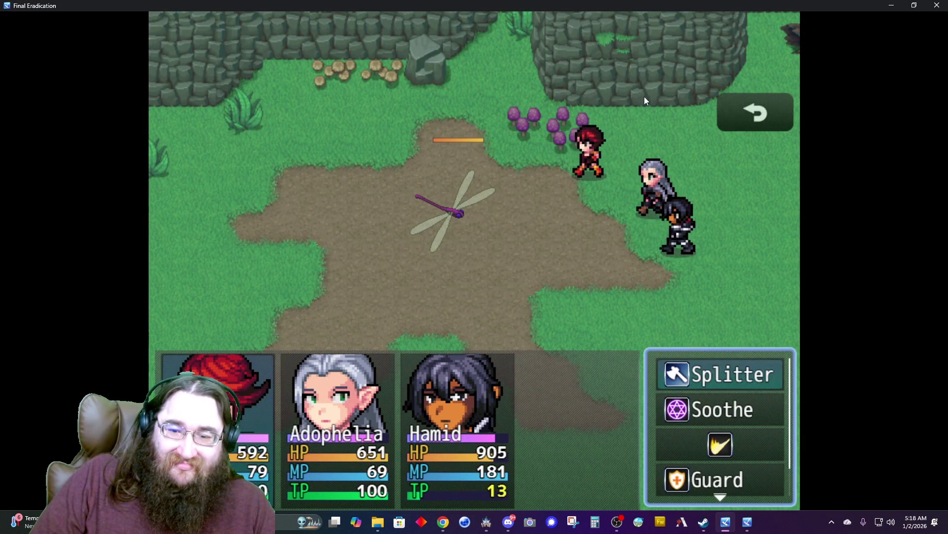
# - Defeat the Dragonfly with Splitter, Jump and Slice, then dismiss the victory message
pyautogui.press('Return')
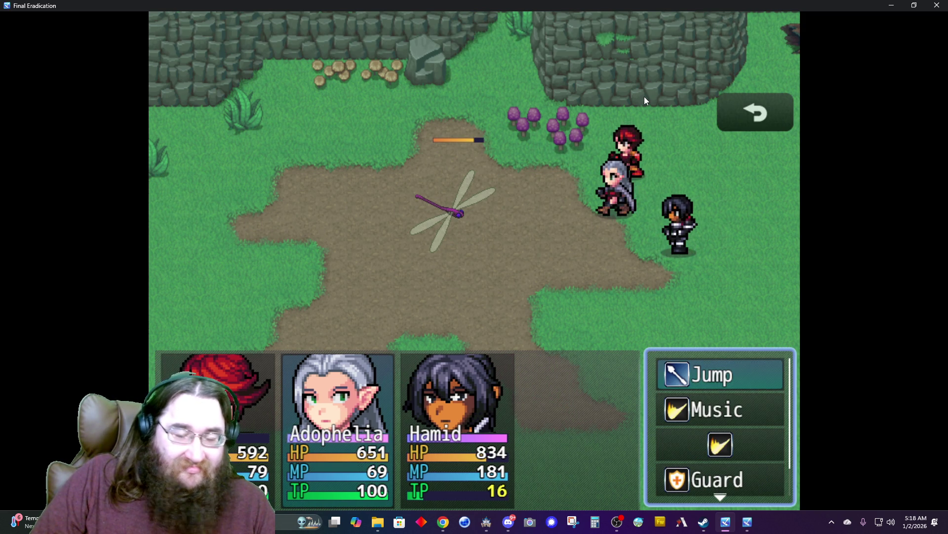
pyautogui.press('Return')
pyautogui.press('Return')
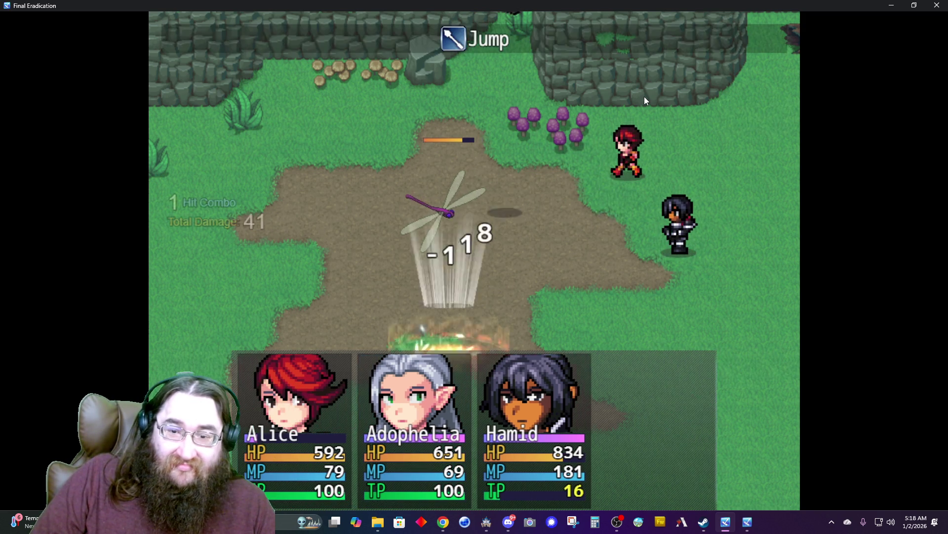
pyautogui.press('Return')
pyautogui.press('Return')
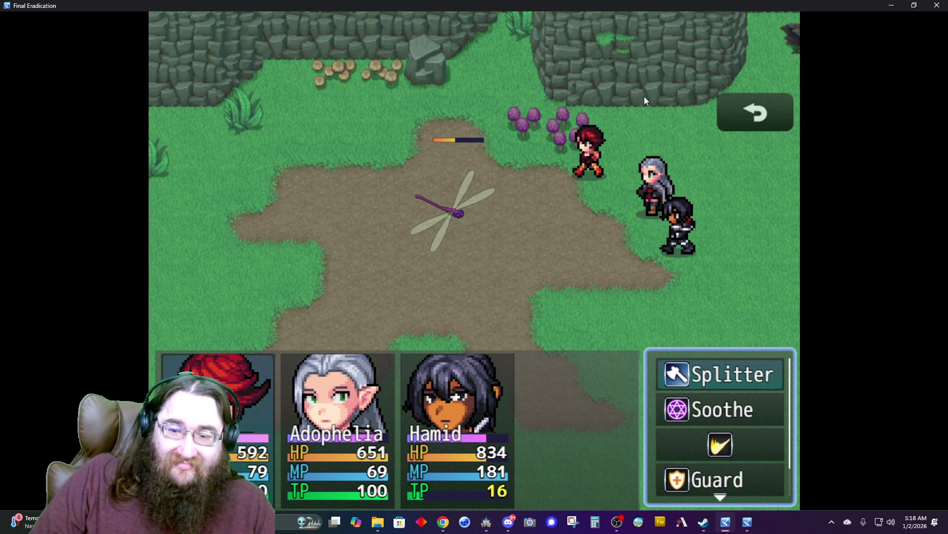
pyautogui.press('Return')
pyautogui.press('Return')
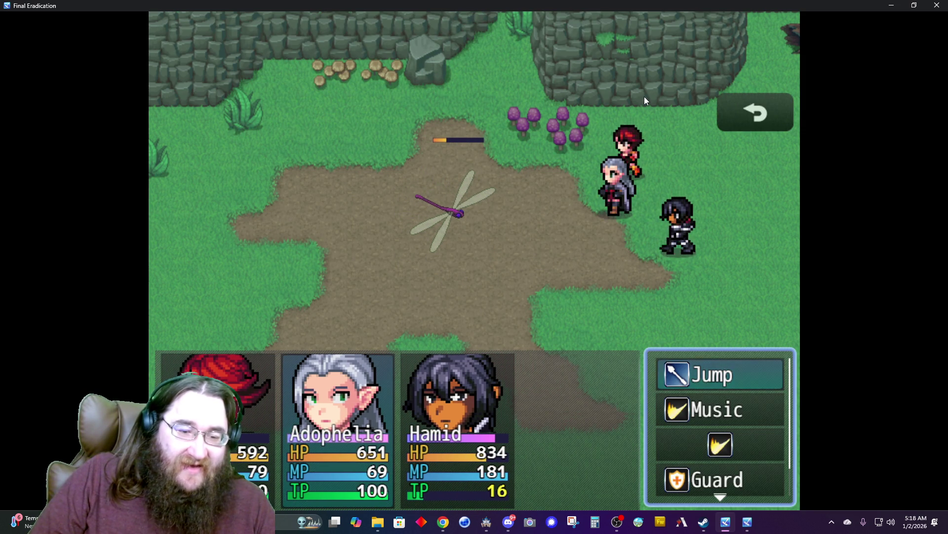
pyautogui.press('Return')
pyautogui.press('Return')
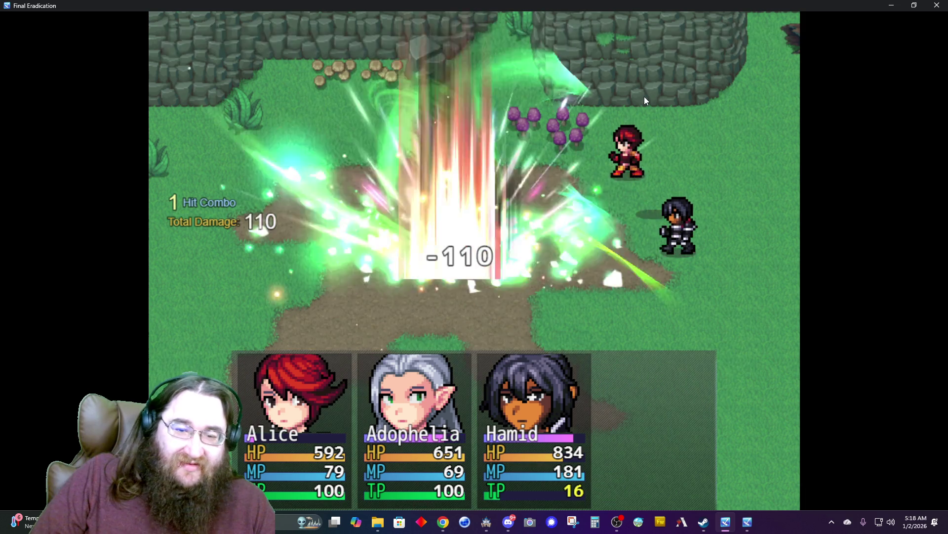
pyautogui.press('Return')
pyautogui.press('Return')
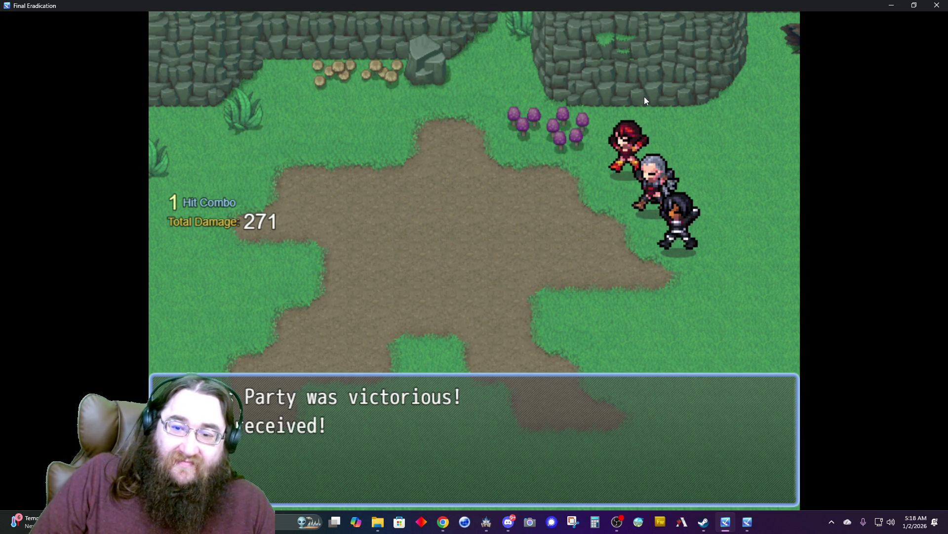
pyautogui.press('Return')
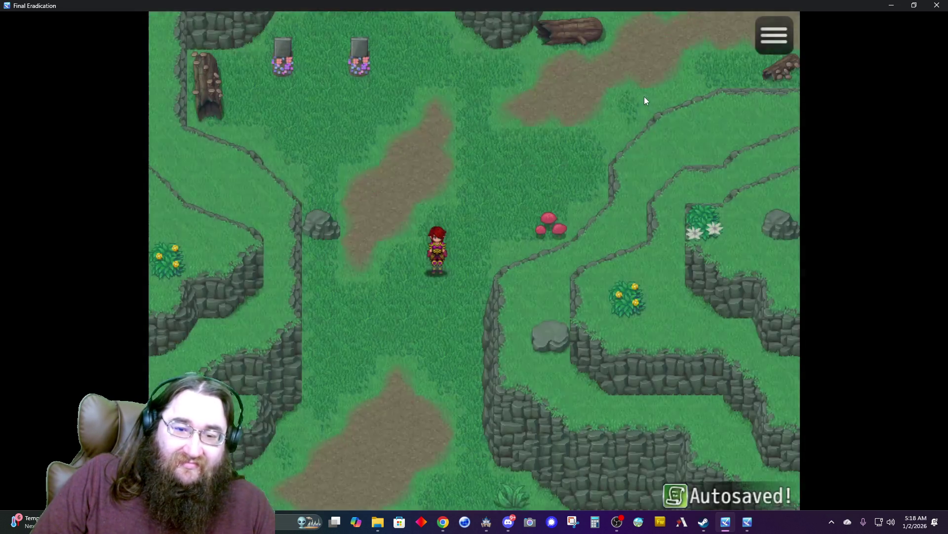
# - Walk into a Field Goblin battle and open with Splitter, Slice and Rousing Rhapsody
pyautogui.press('Down')
pyautogui.press('Right')
pyautogui.press('Right')
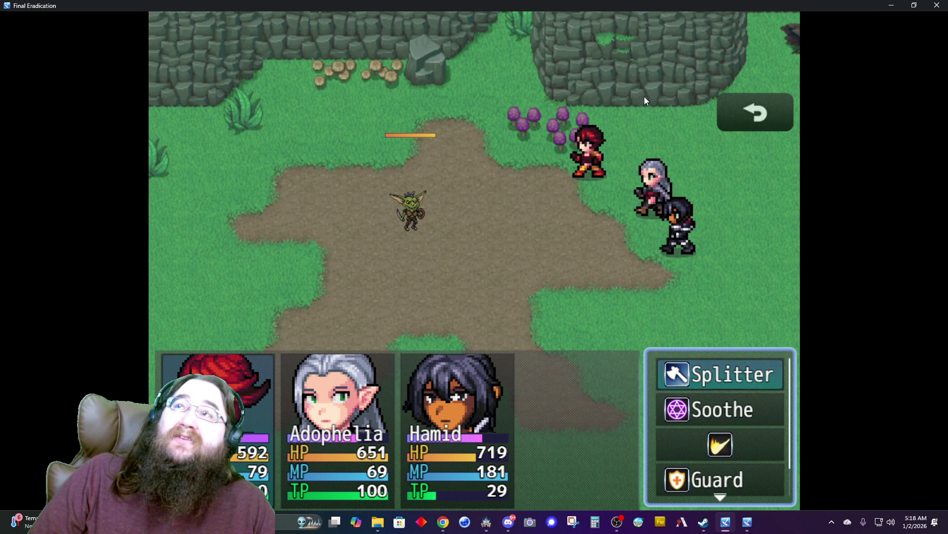
pyautogui.press('Return')
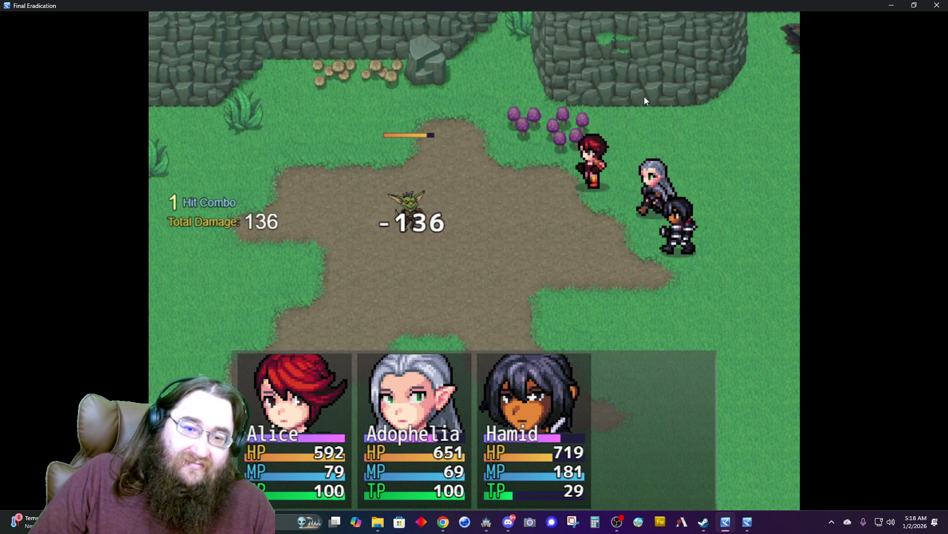
pyautogui.press('Return')
pyautogui.press('Return')
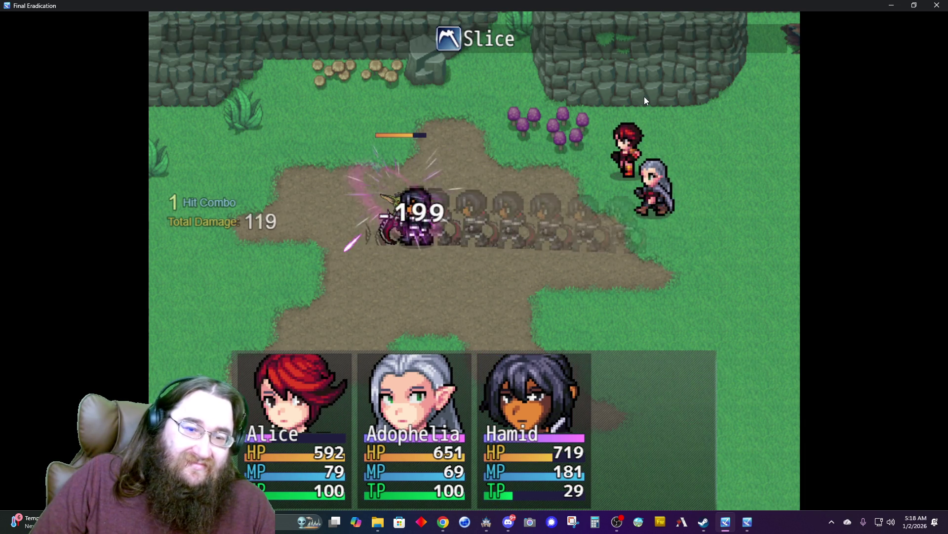
pyautogui.press('Down')
pyautogui.press('Return')
pyautogui.press('Return')
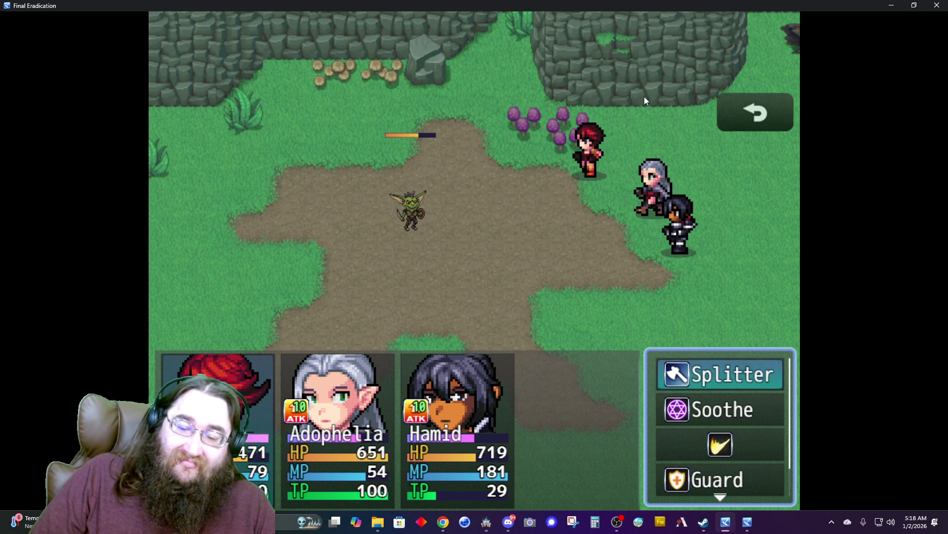
# - Finish the goblin with Splitter, Jump and Slice, then walk further down the map
pyautogui.press('Return')
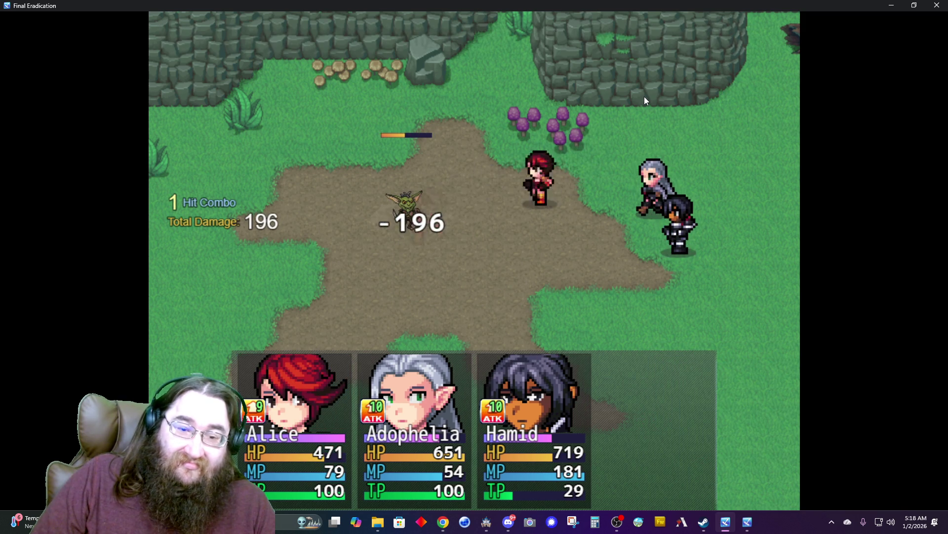
pyautogui.press('Up')
pyautogui.press('Return')
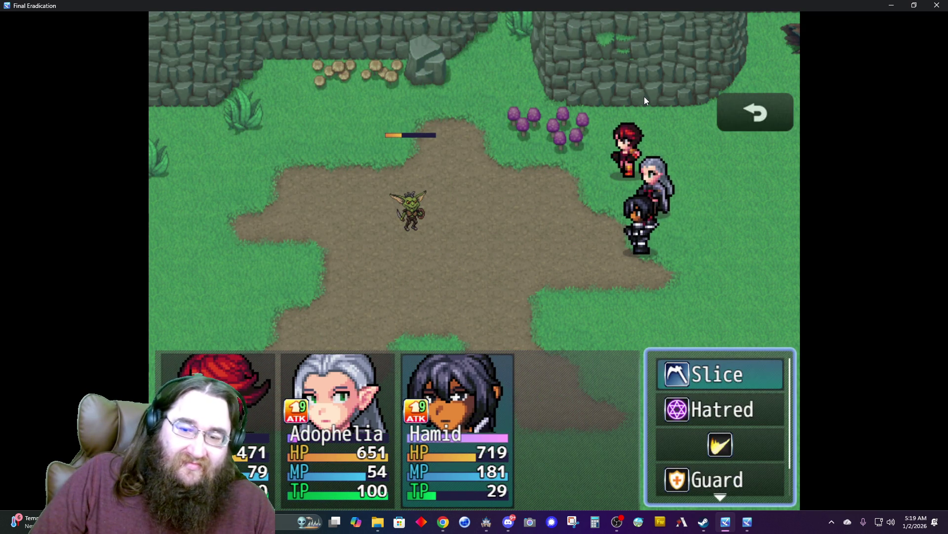
pyautogui.press('Return')
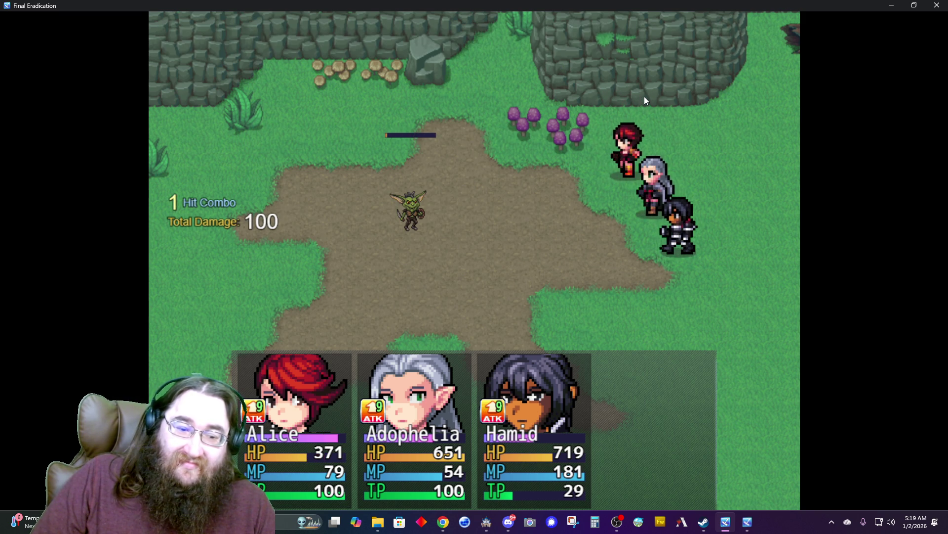
pyautogui.press('Return')
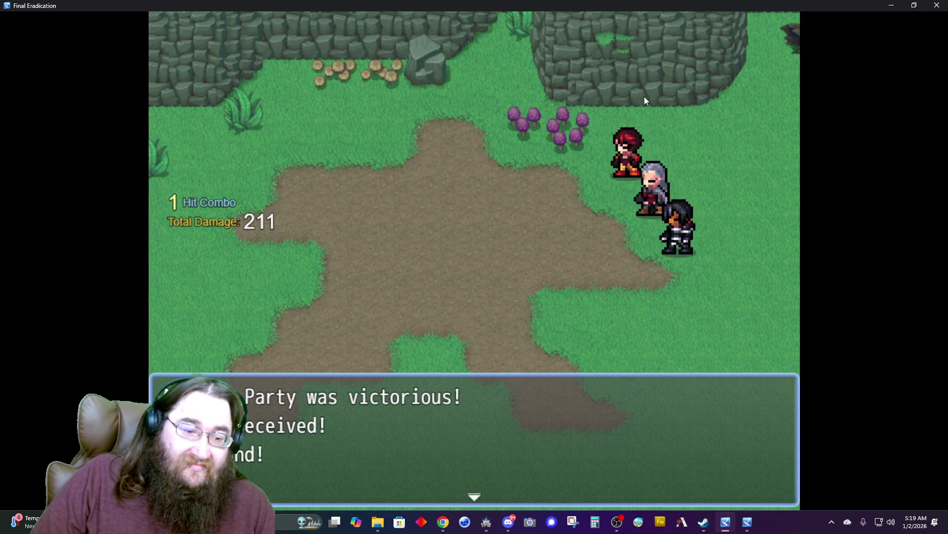
pyautogui.press('Return')
pyautogui.press('Down')
pyautogui.press('Right')
pyautogui.press('Right')
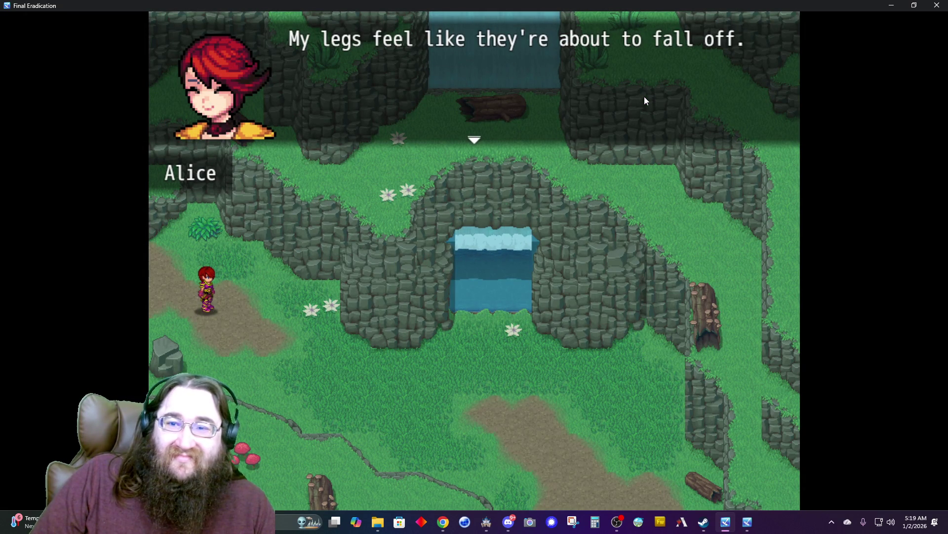
# - Advance through the rest dialogue and night campfire talk until Hamid admits he was an imperial knight
pyautogui.press('Return')
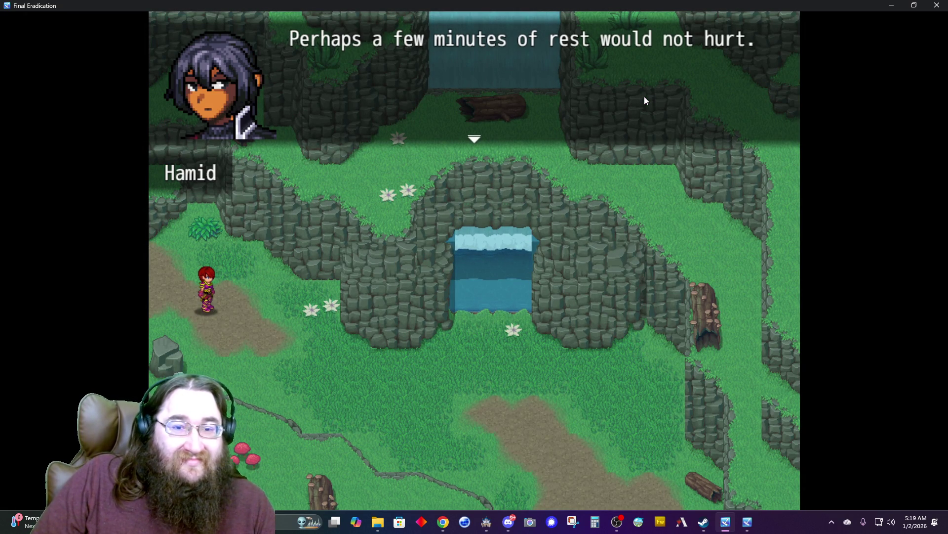
pyautogui.press('Return')
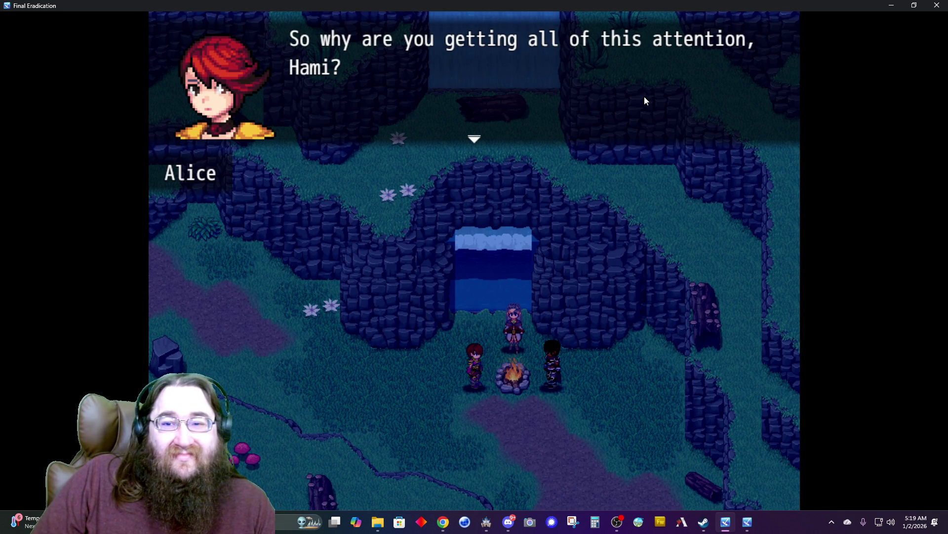
pyautogui.press('Return')
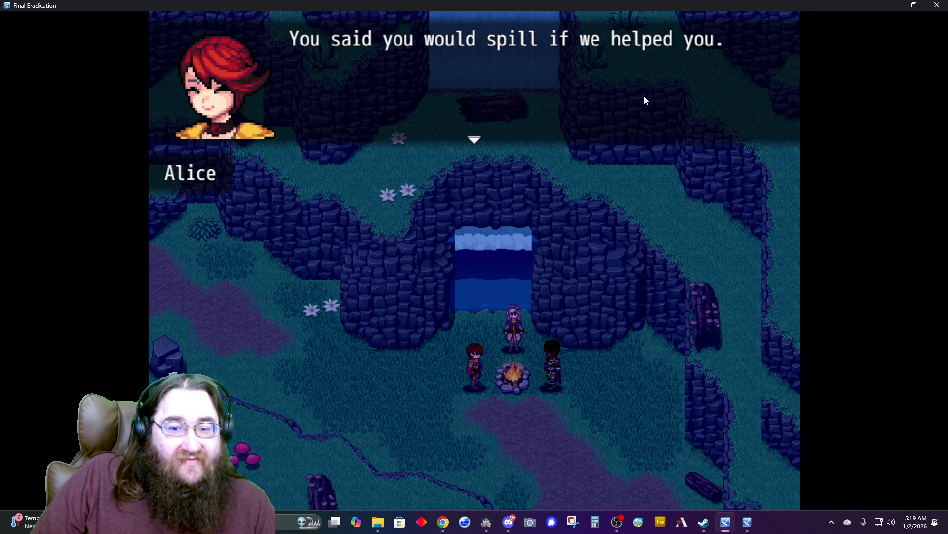
pyautogui.press('Return')
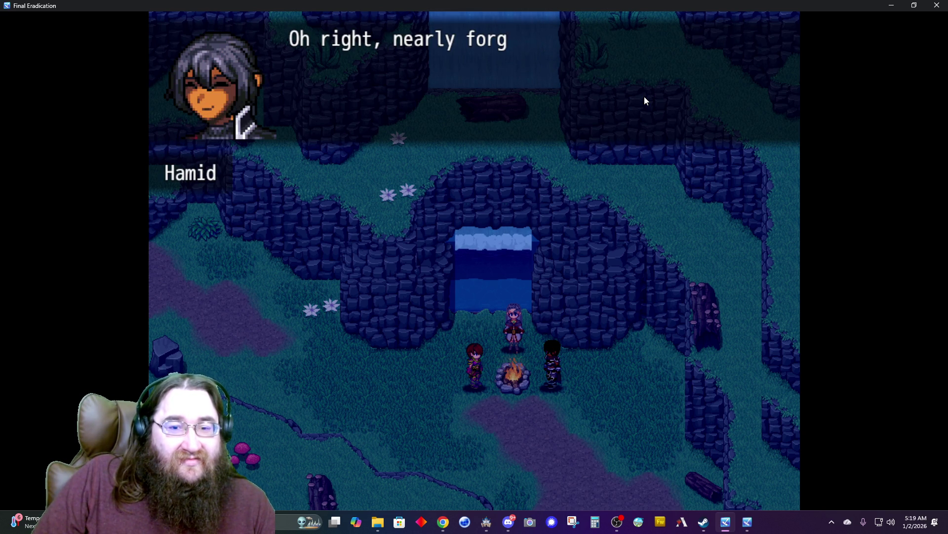
pyautogui.press('Return')
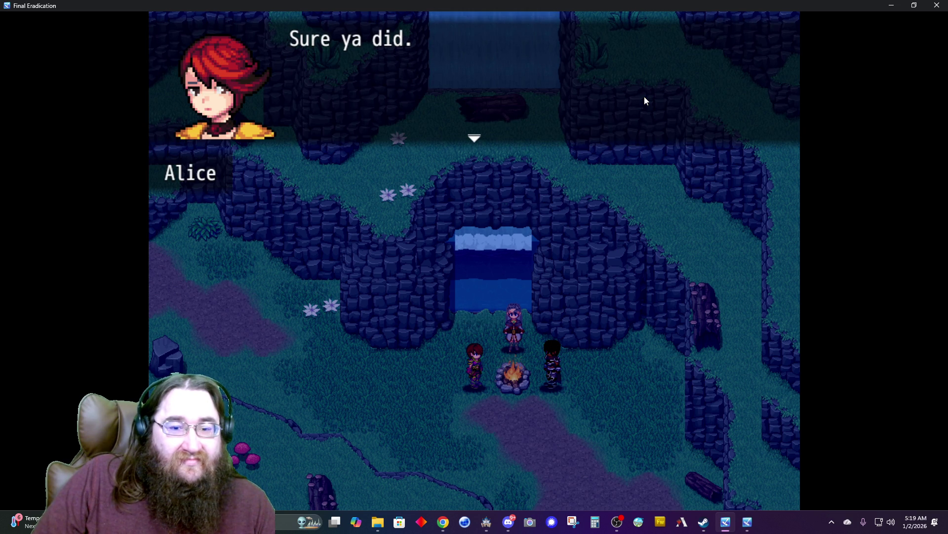
pyautogui.press('Return')
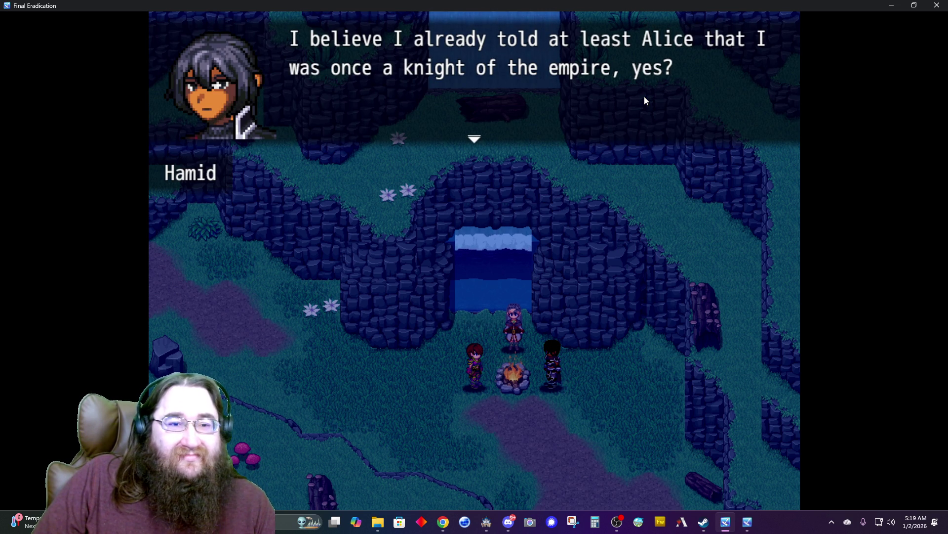
pyautogui.press('Return')
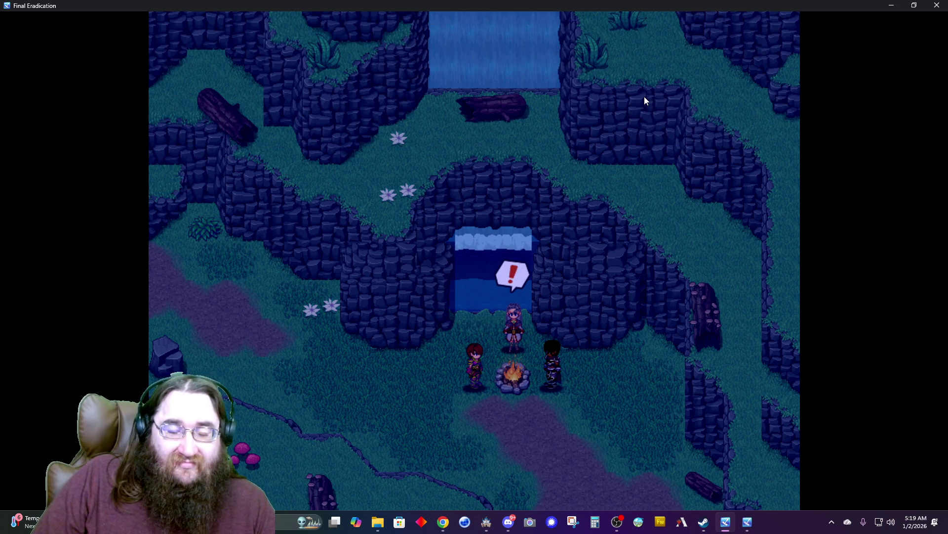
# - Advance the campfire talk about the elder, the seal, spiders and Hamid's conscription
pyautogui.press('Return')
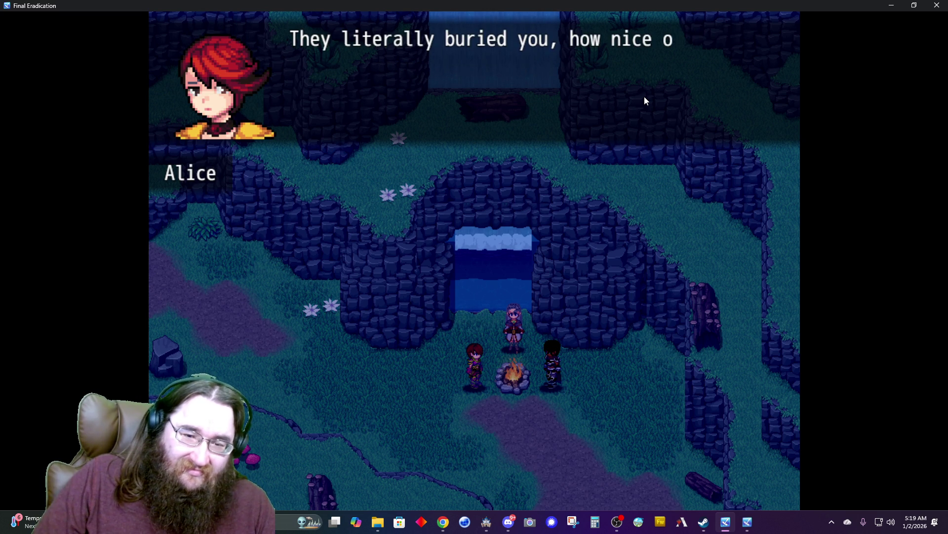
pyautogui.press('Return')
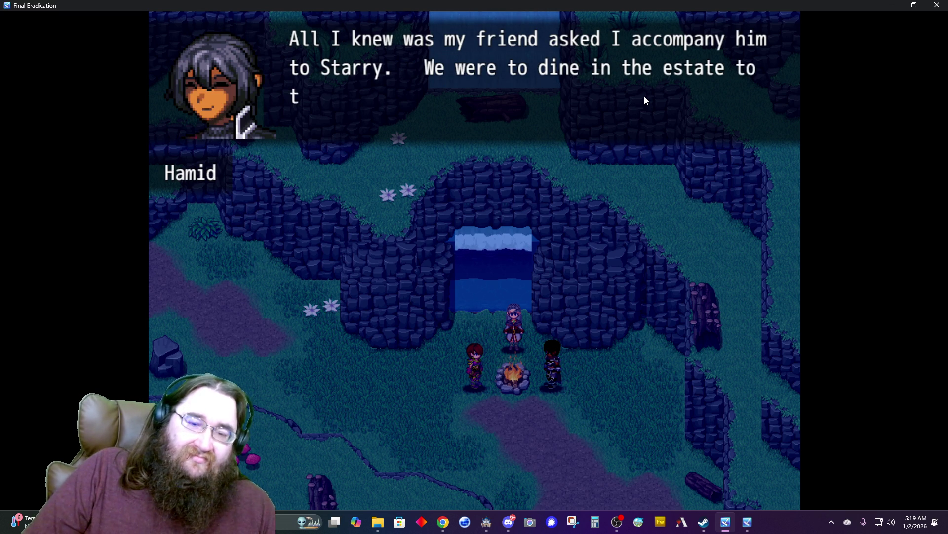
pyautogui.press('Return')
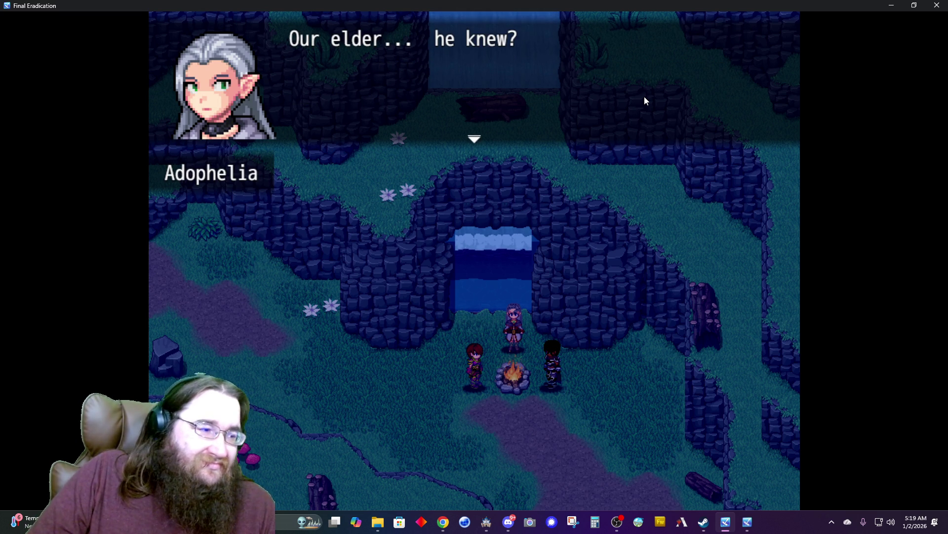
pyautogui.press('Return')
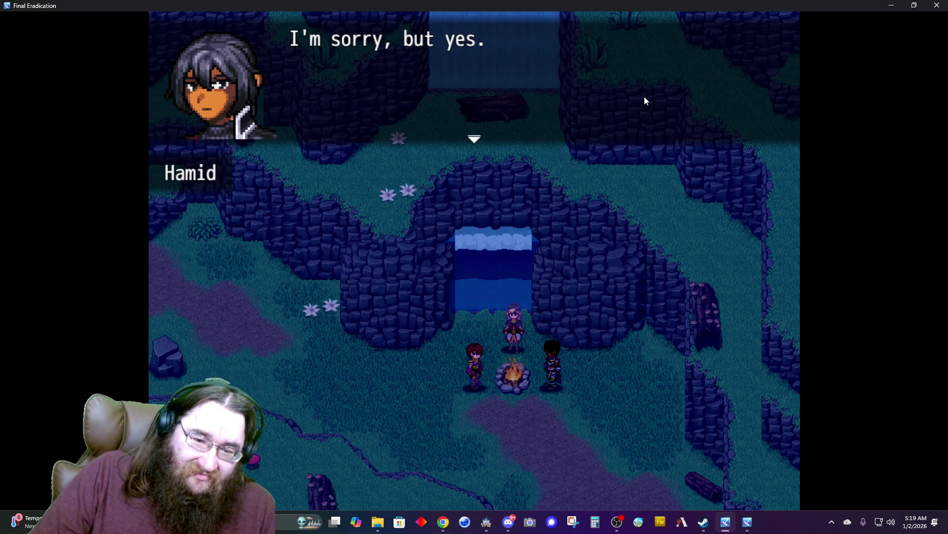
pyautogui.press('Return')
pyautogui.press('Return')
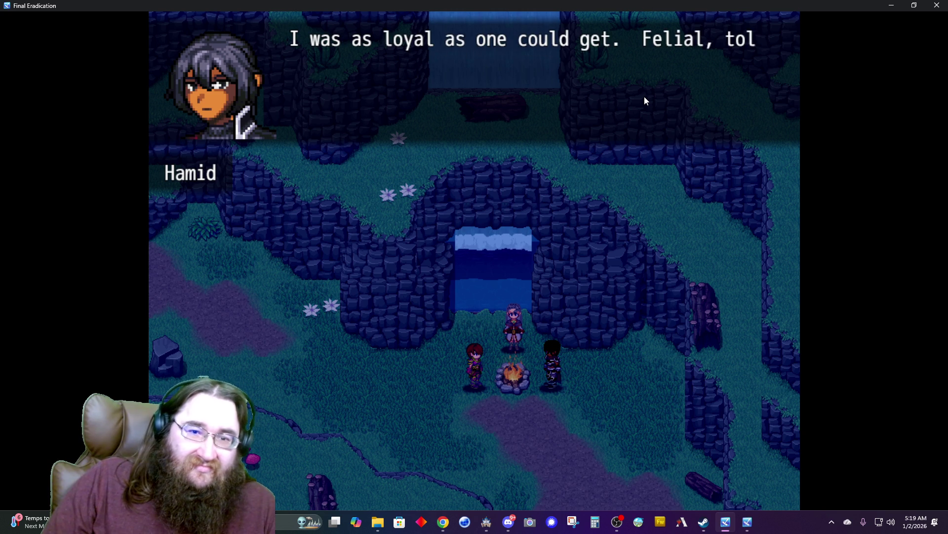
pyautogui.press('Return')
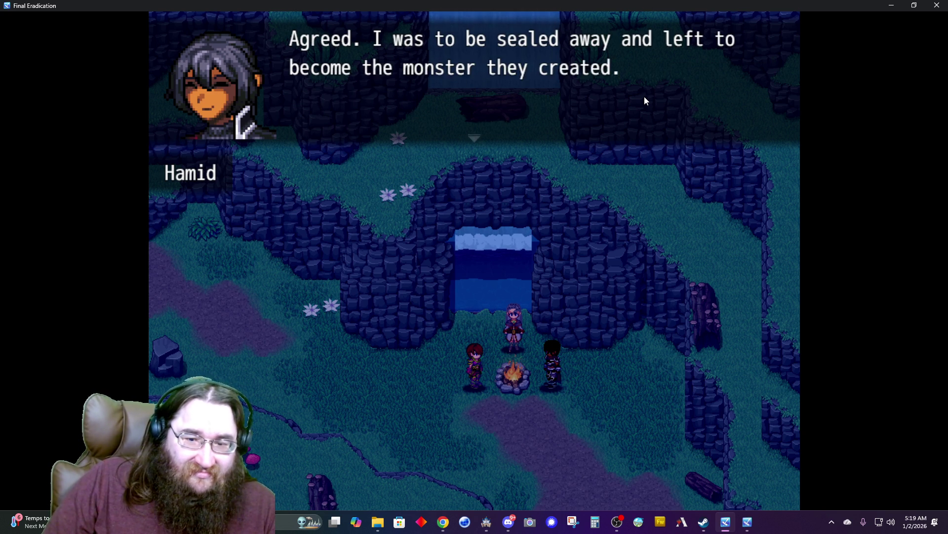
pyautogui.press('Return')
pyautogui.press('Return')
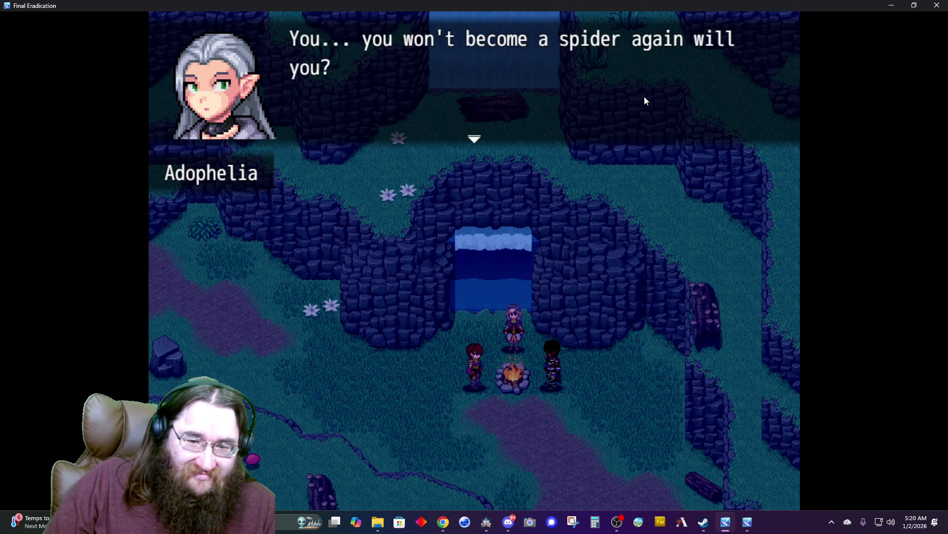
pyautogui.press('Return')
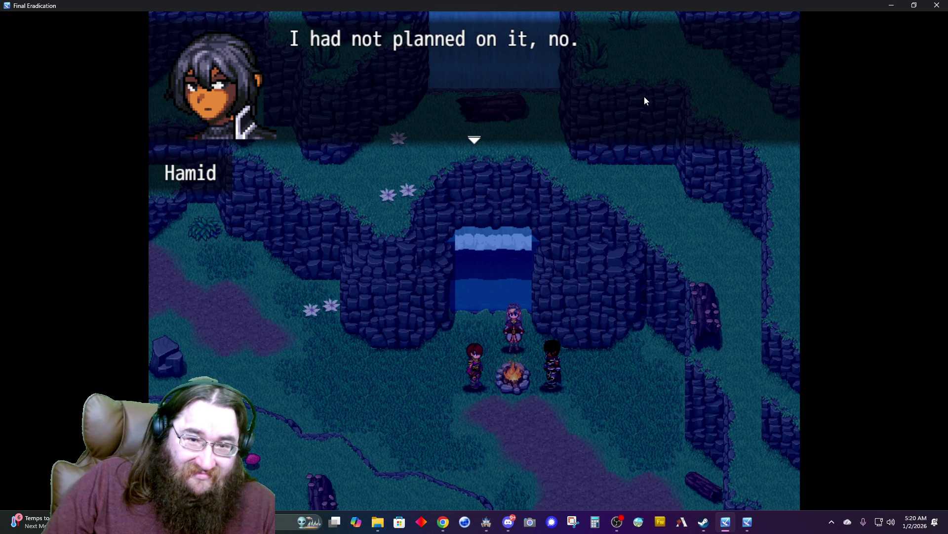
pyautogui.press('Return')
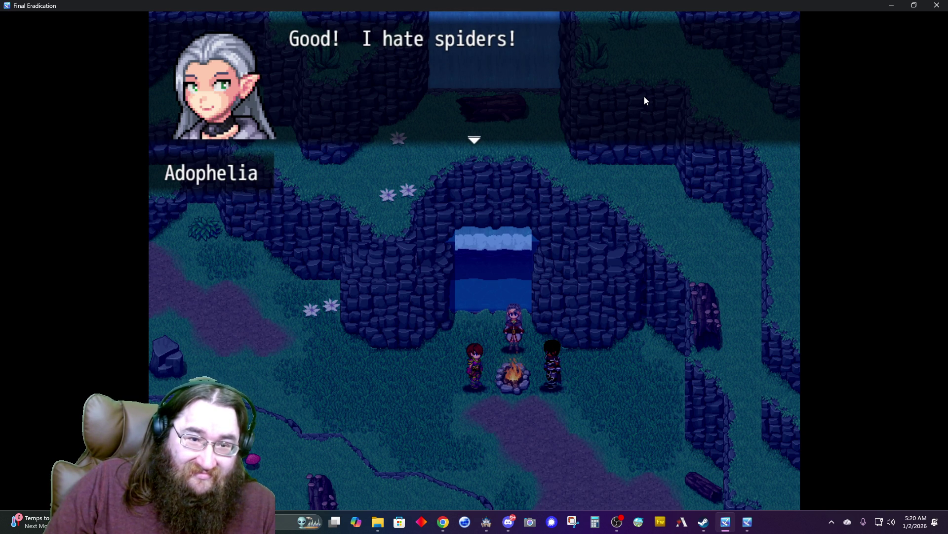
pyautogui.press('Return')
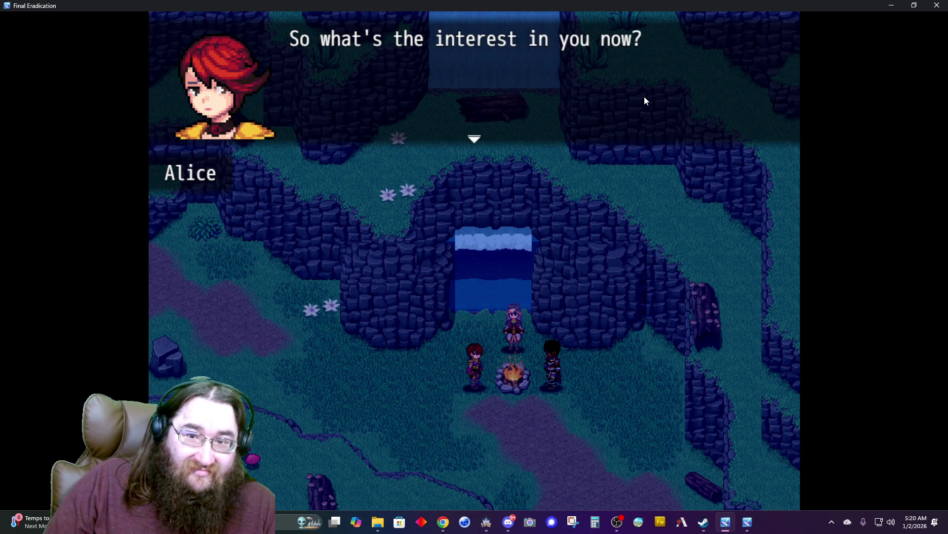
pyautogui.press('Return')
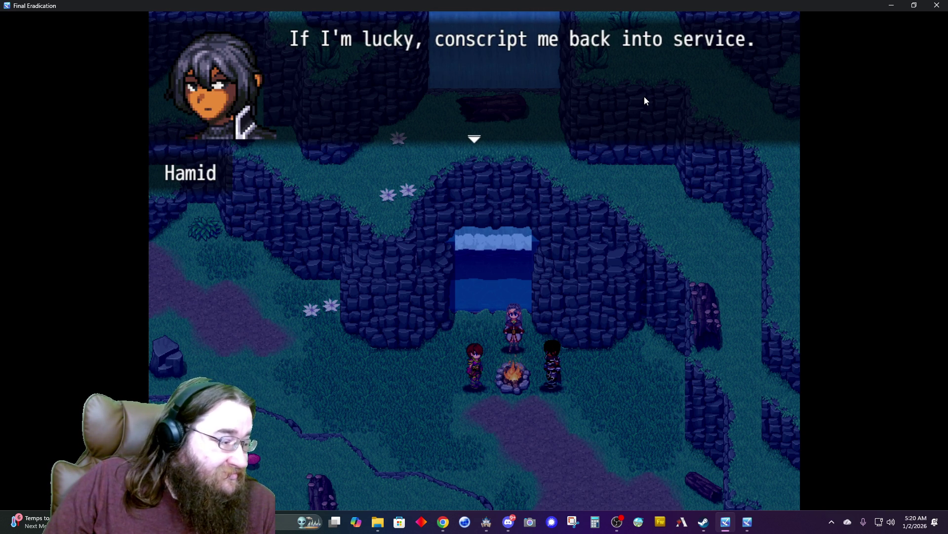
pyautogui.press('Return')
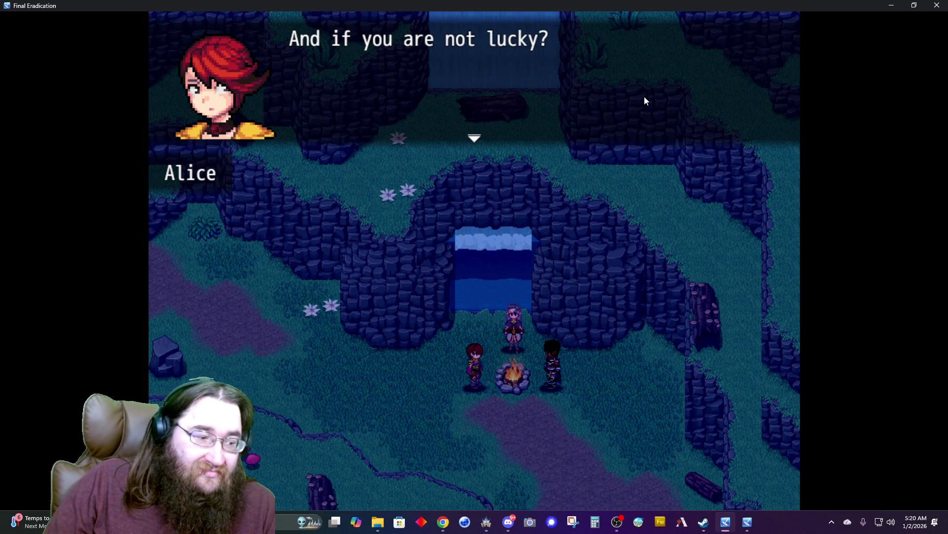
# - Continue from Felial's offscreen voice through his confrontation with Hamid, Alice and Adophelia
pyautogui.press('Return')
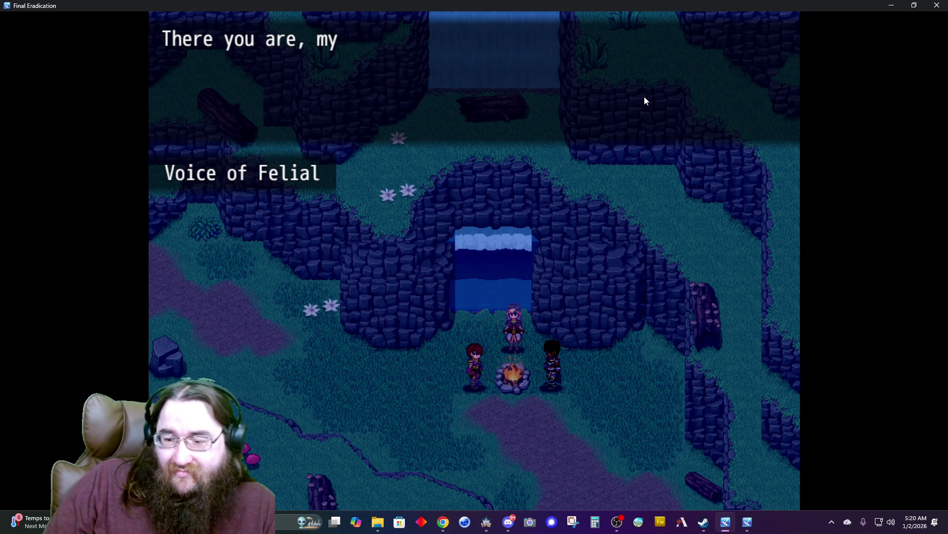
pyautogui.press('Return')
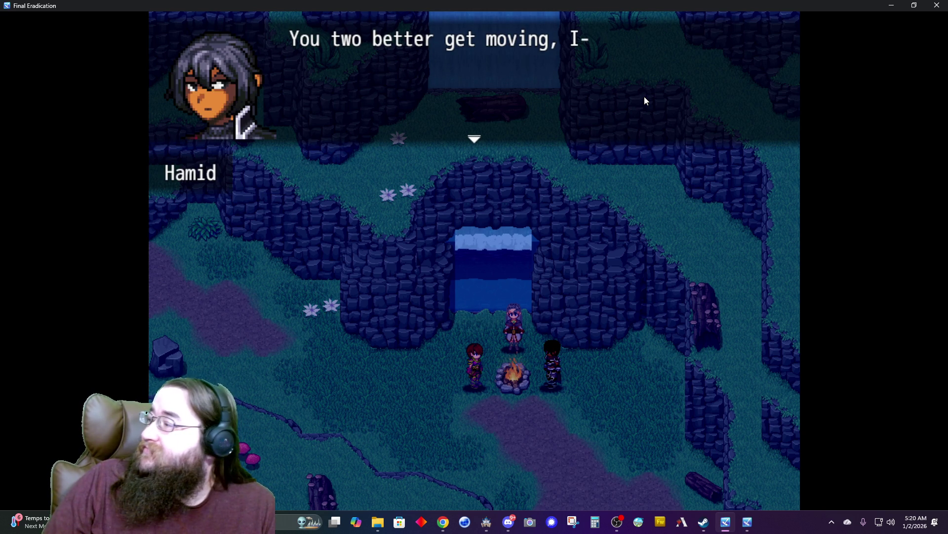
pyautogui.press('Return')
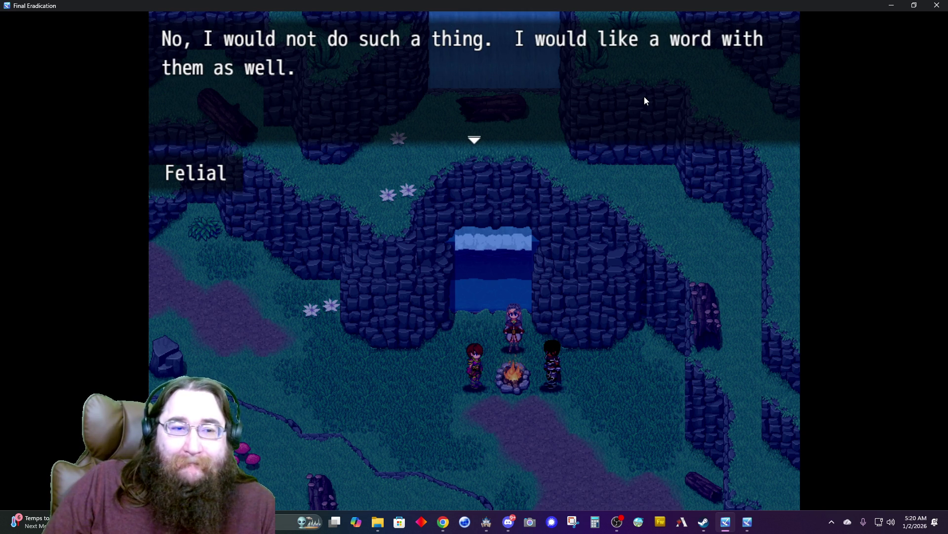
pyautogui.press('Return')
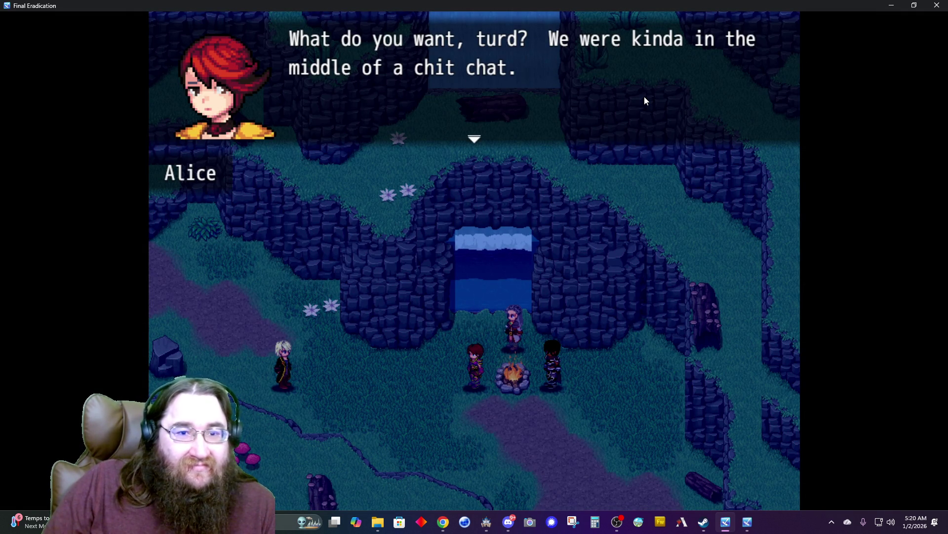
pyautogui.press('Return')
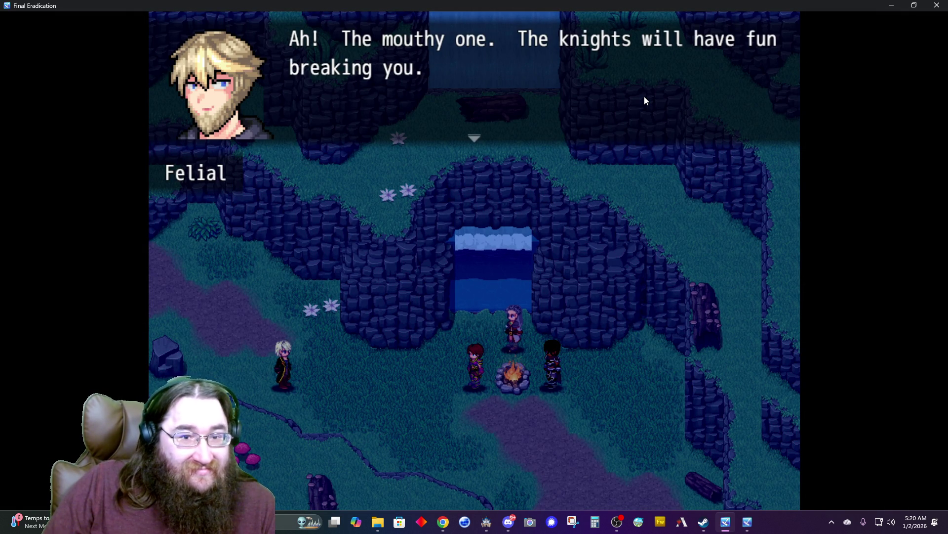
pyautogui.press('Return')
pyautogui.press('Return')
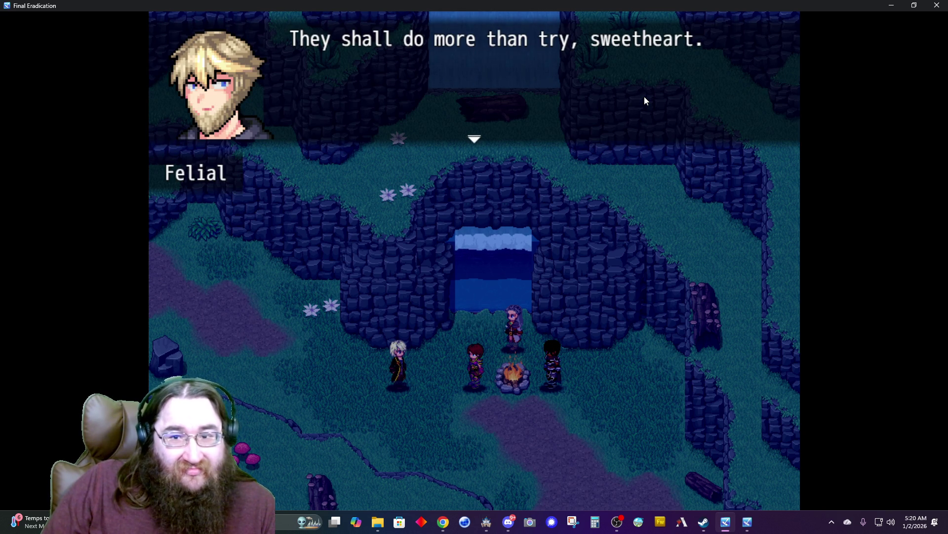
pyautogui.press('Return')
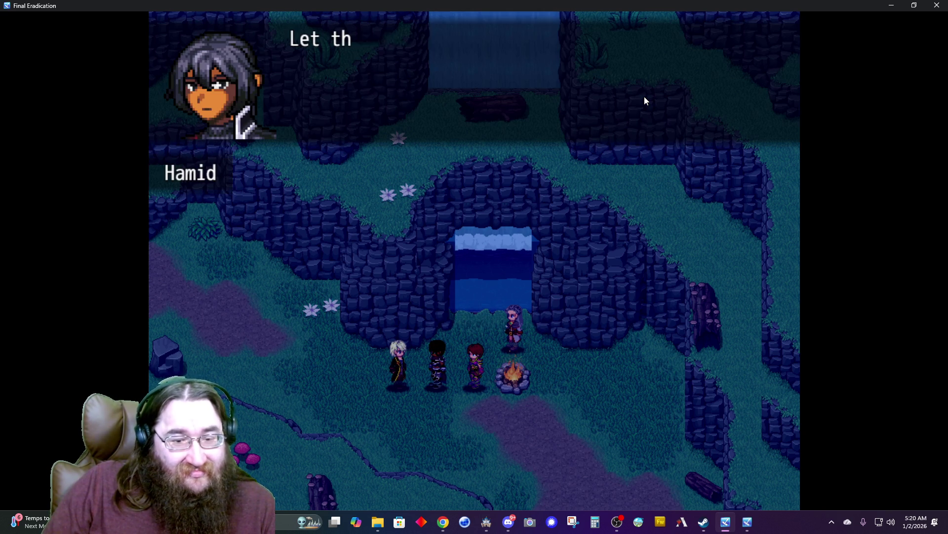
pyautogui.press('Return')
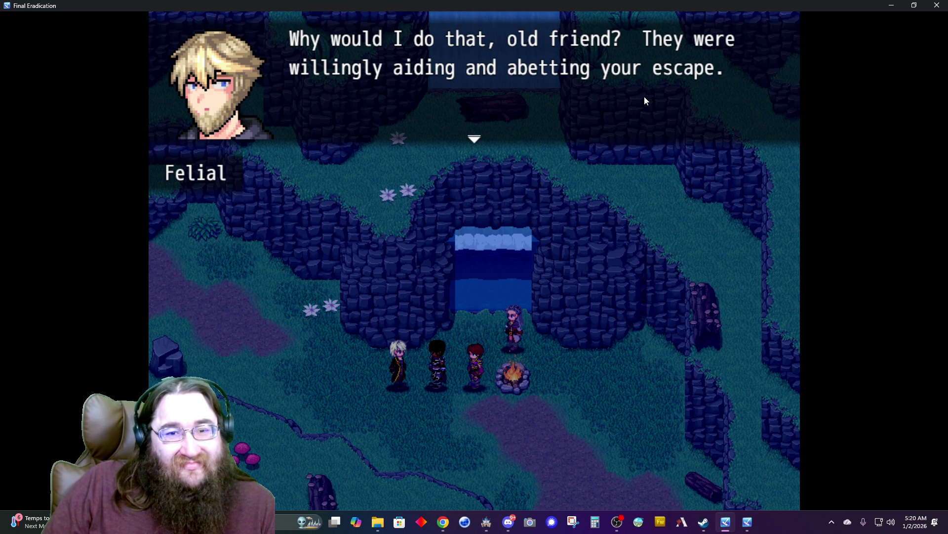
pyautogui.press('Return')
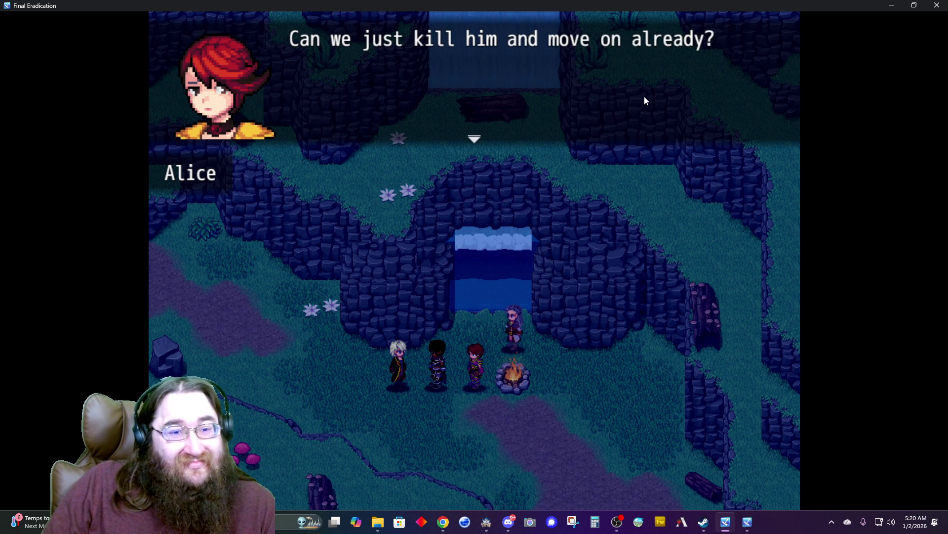
pyautogui.press('Return')
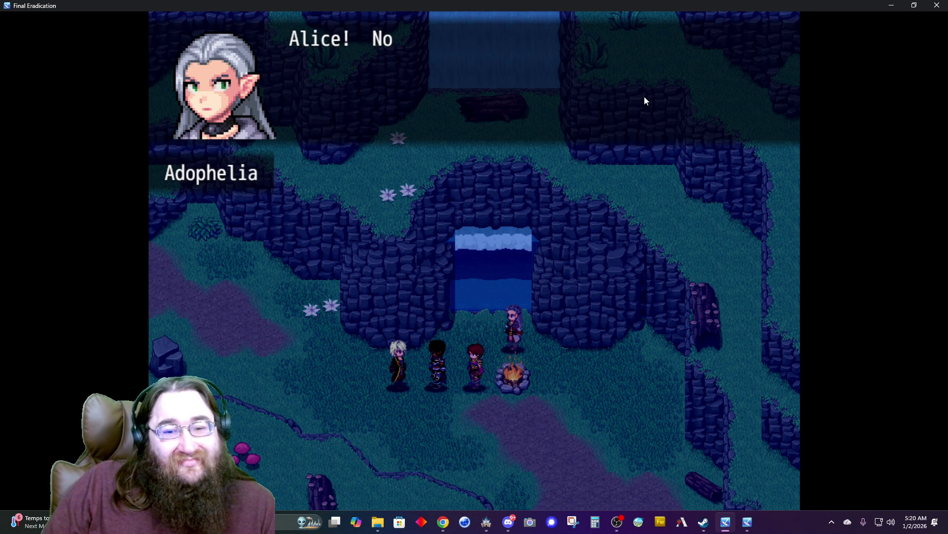
pyautogui.press('Return')
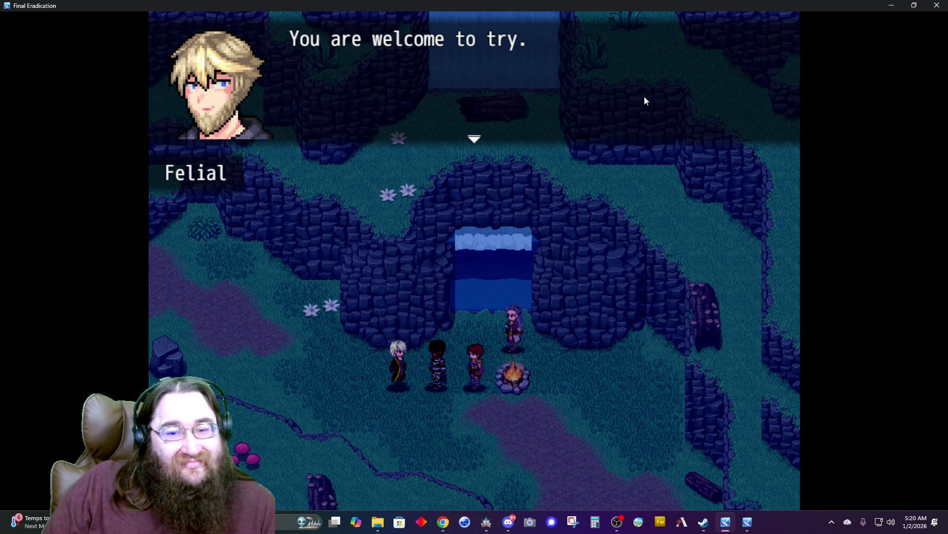
pyautogui.press('Return')
pyautogui.press('Return')
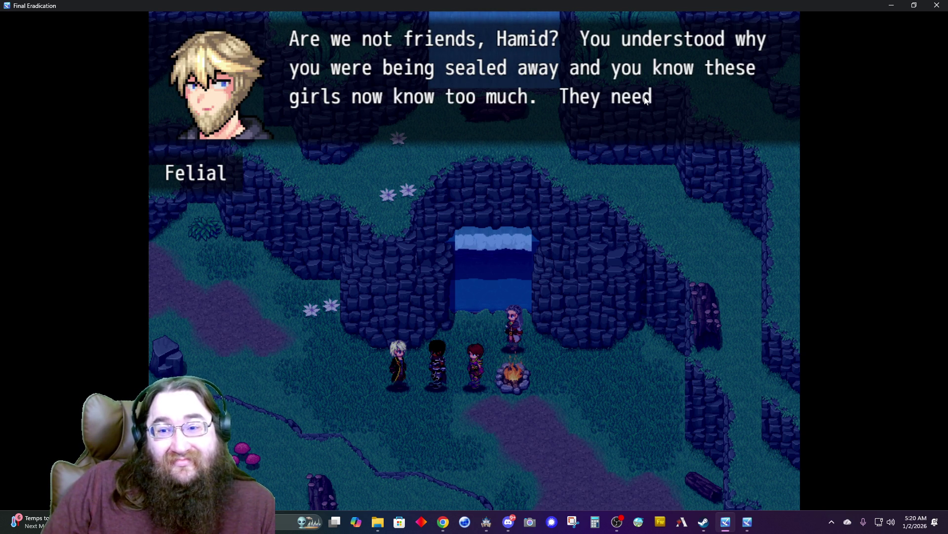
pyautogui.press('Return')
pyautogui.press('Return')
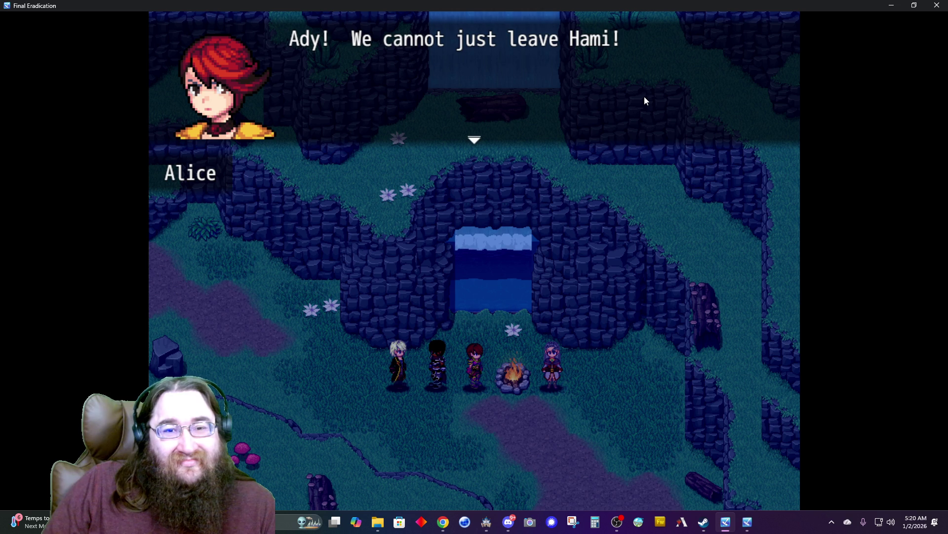
# - Advance through Hamid's plea, Alice's refusal and the argument over the girl until the fade to black
pyautogui.press('Return')
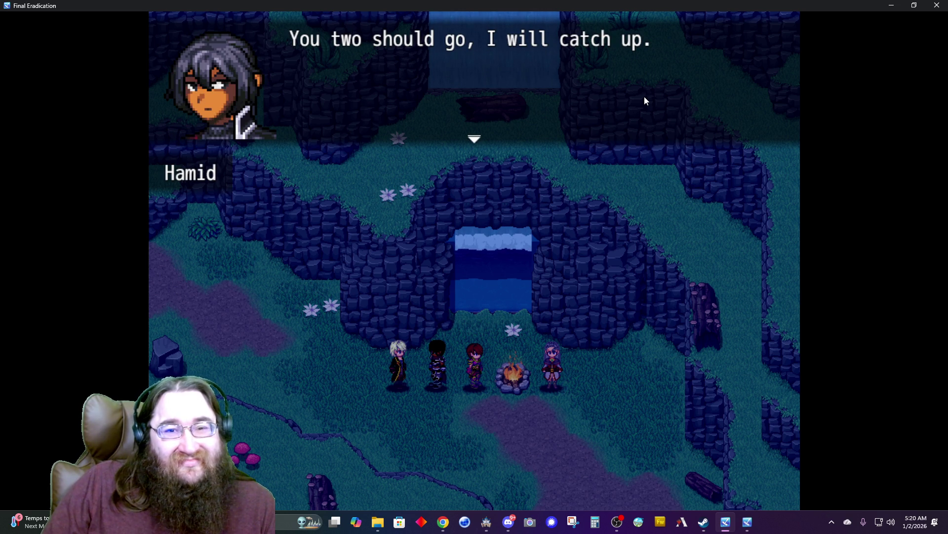
pyautogui.press('Return')
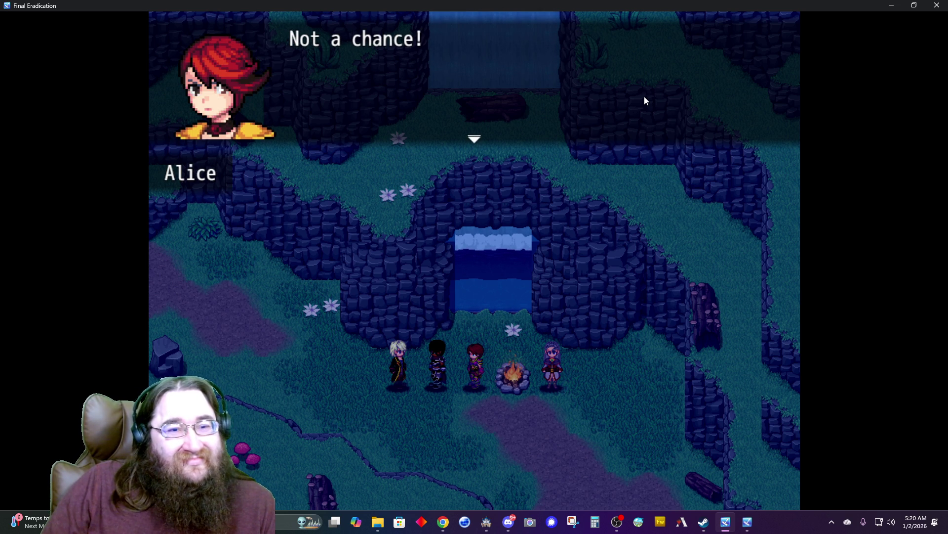
pyautogui.press('Return')
pyautogui.press('Return')
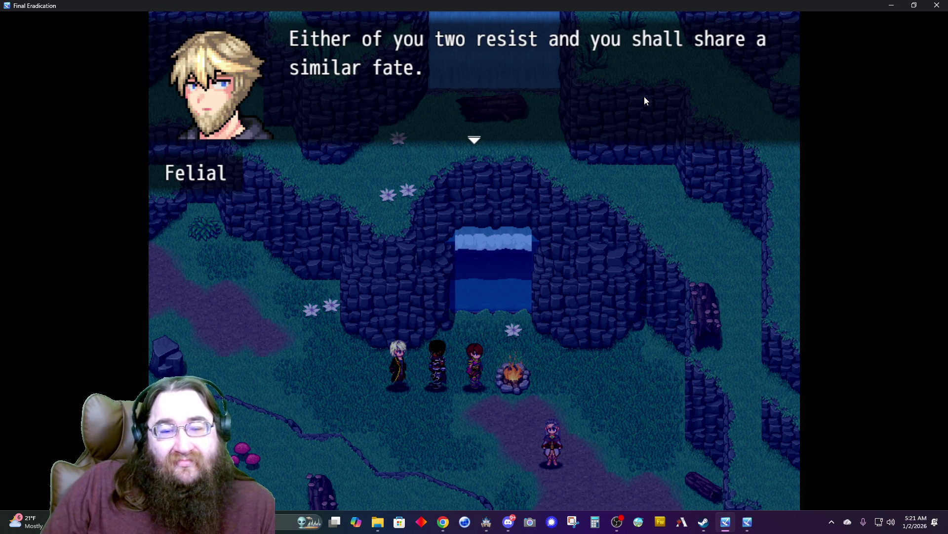
pyautogui.press('Return')
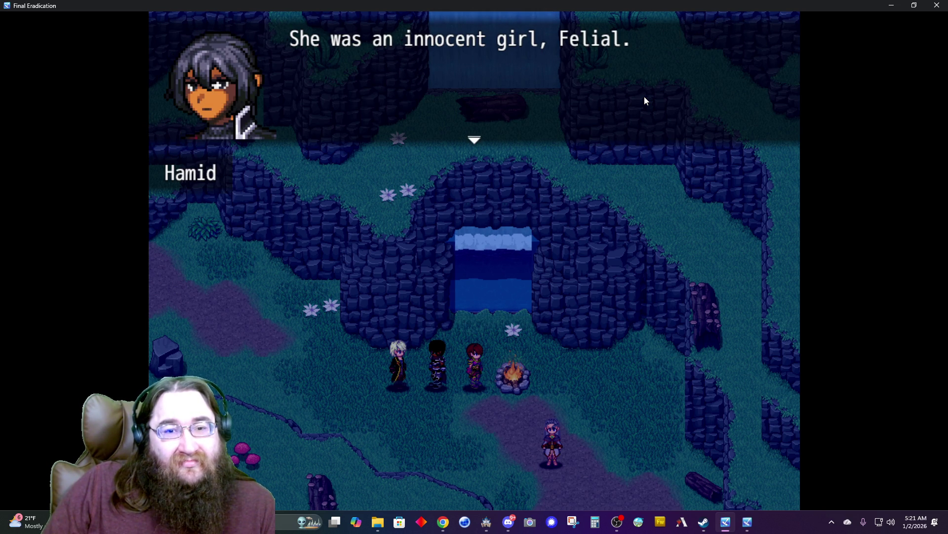
pyautogui.press('Return')
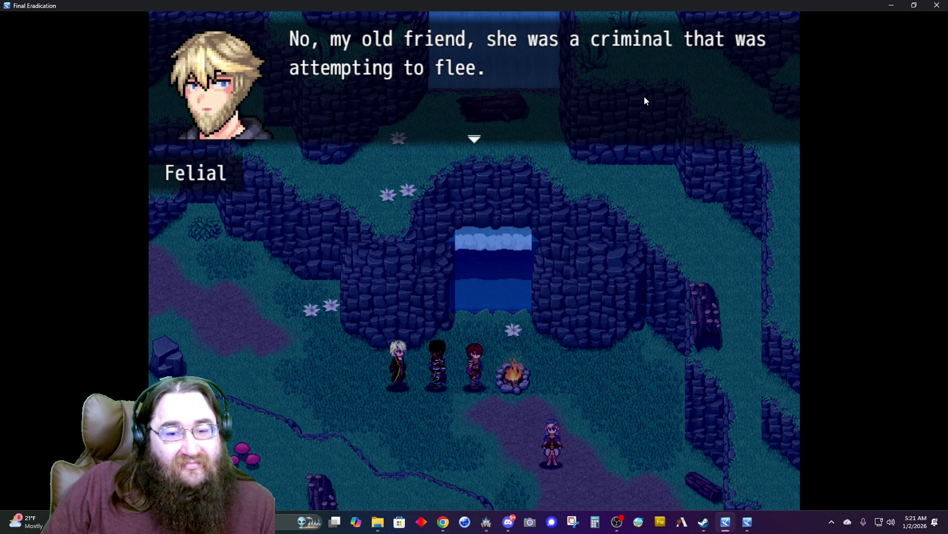
pyautogui.press('Return')
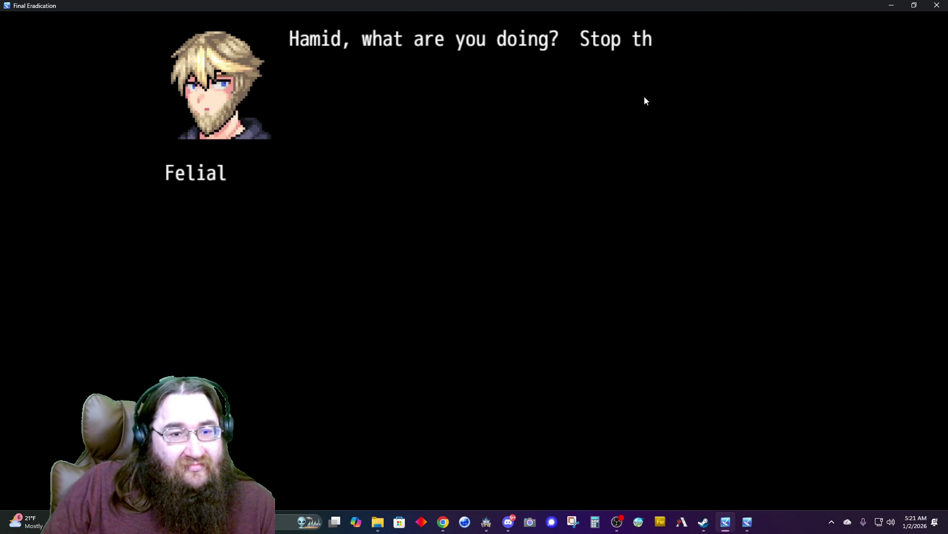
# - Dismiss Felial's last line and close the playtest window to return to the Yuralo Mountains 6 map
pyautogui.press('Return')
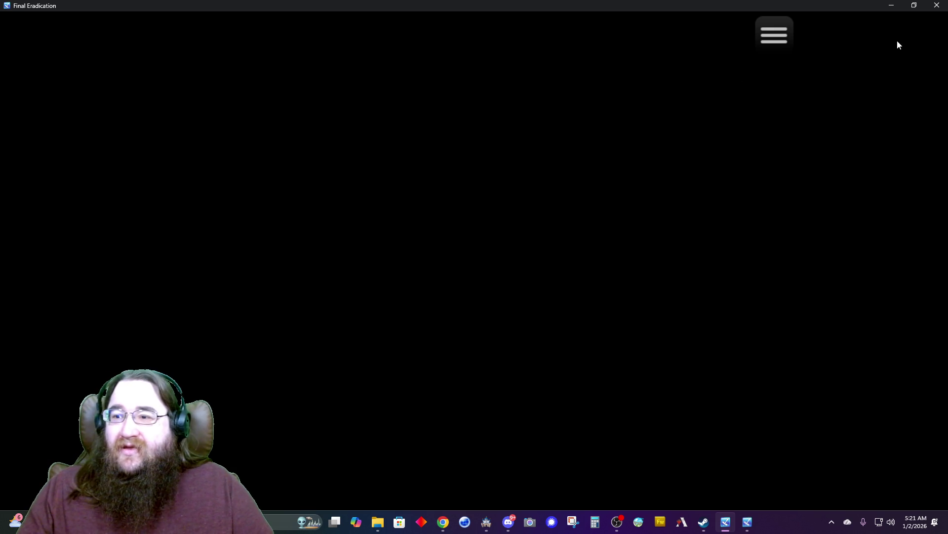
pyautogui.click(930, 8)
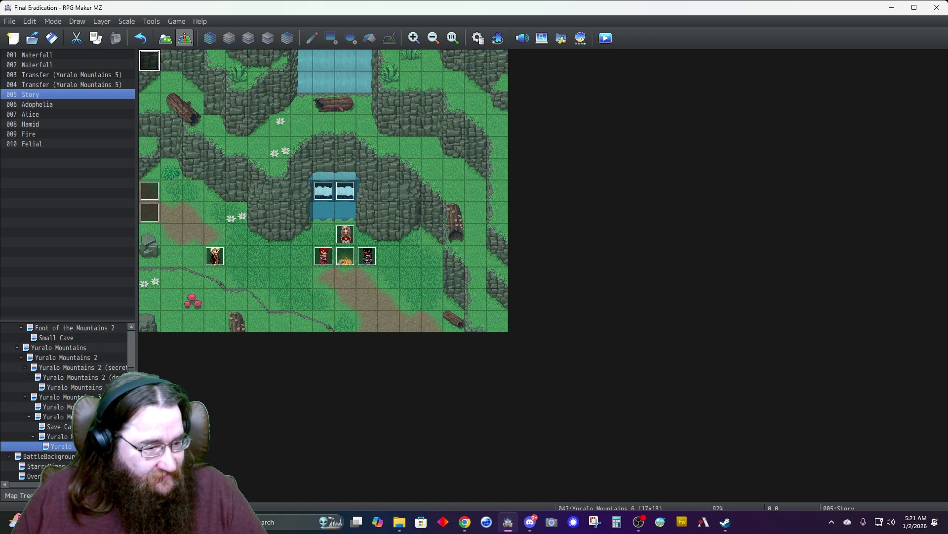
# - Edit the Story event to insert a 10-second Fadeout BGM before the Tint Screen command
pyautogui.rightClick(80, 355)
pyautogui.click(102, 361)
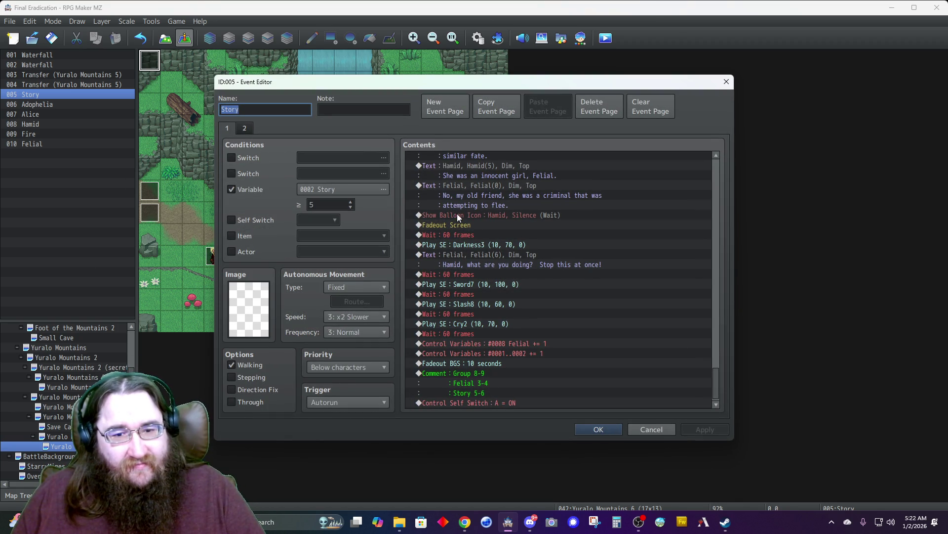
pyautogui.scroll(8, 471, 174)
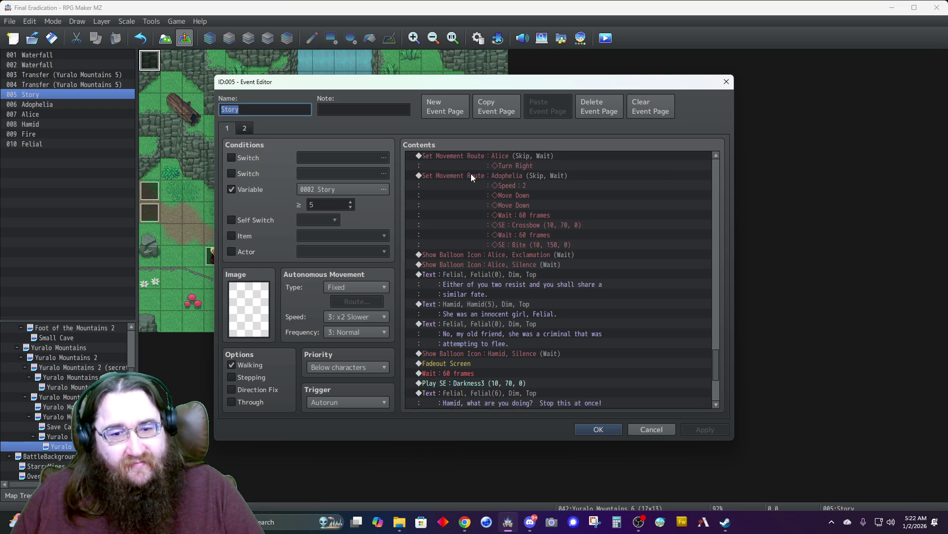
pyautogui.moveTo(714, 352); pyautogui.dragTo(697, 158)
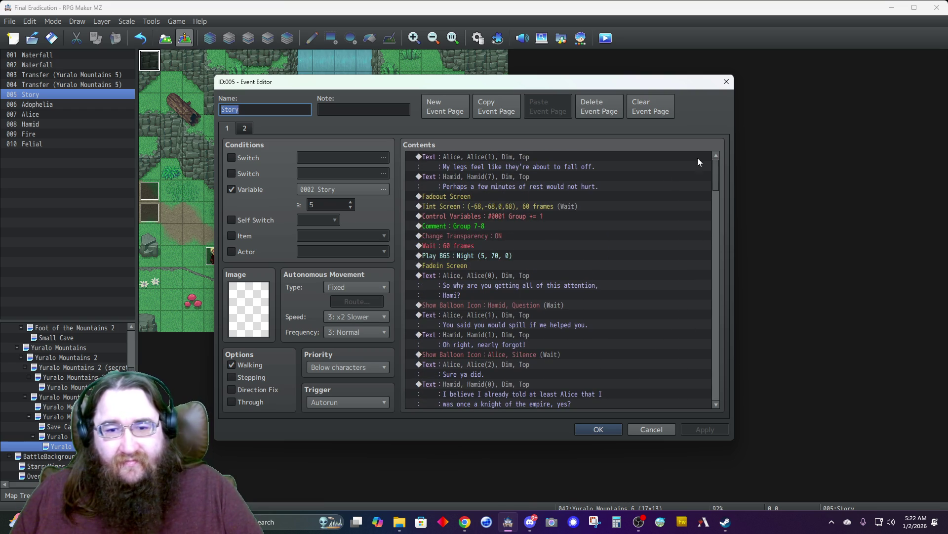
pyautogui.click(467, 202)
pyautogui.press('Insert')
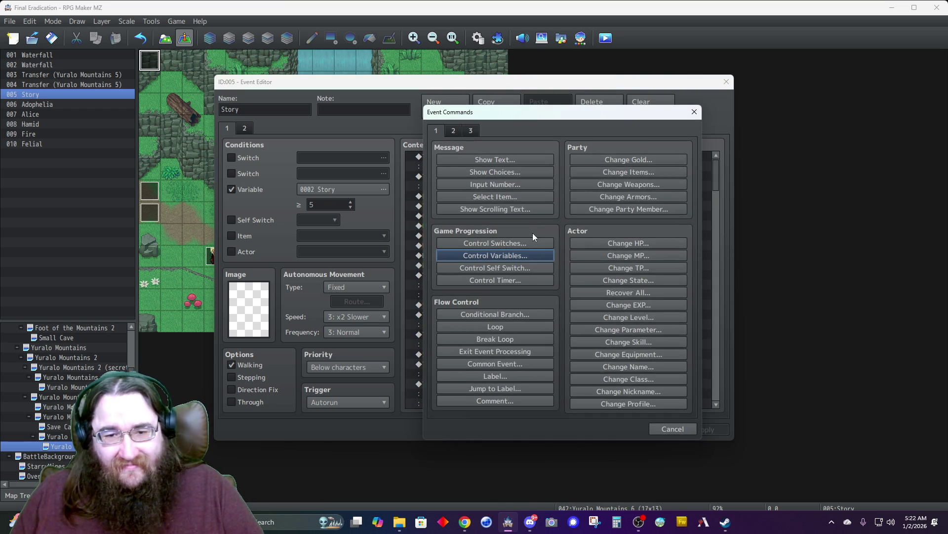
pyautogui.click(446, 130)
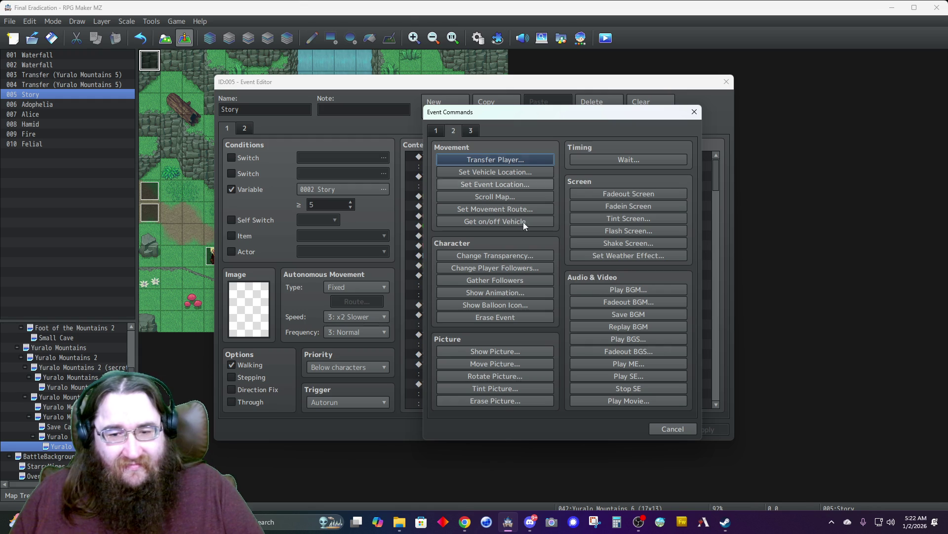
pyautogui.click(621, 302)
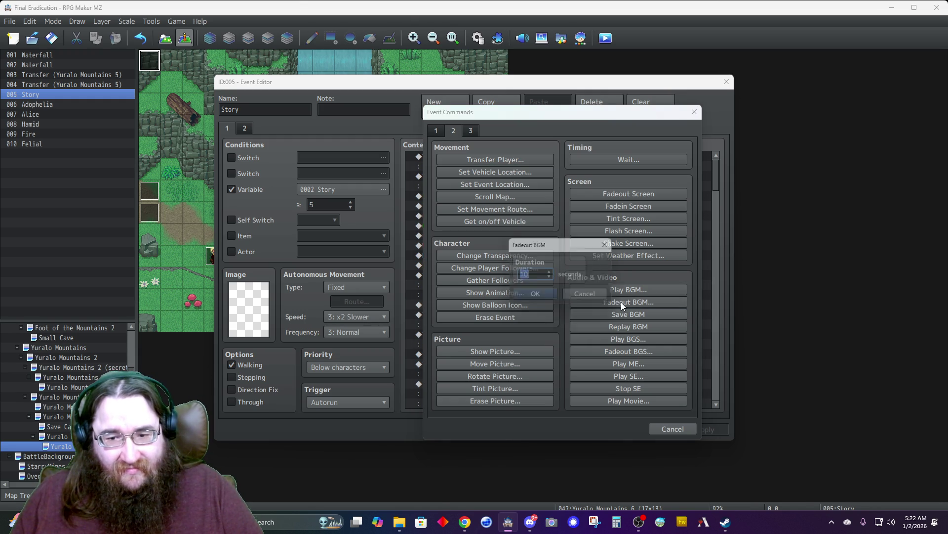
pyautogui.click(541, 299)
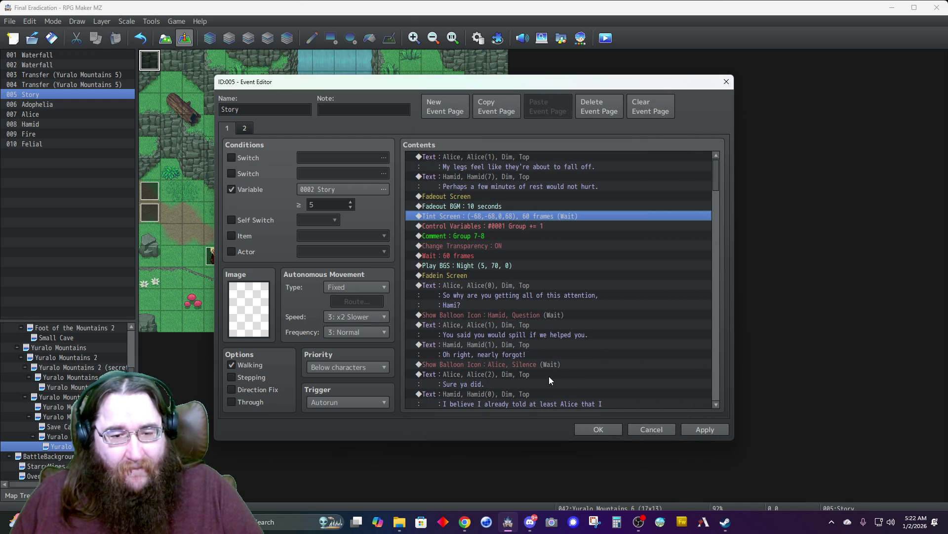
# - Scroll down the Story event's command list and select the line before Felial's dialogue
pyautogui.scroll(-5, 521, 360)
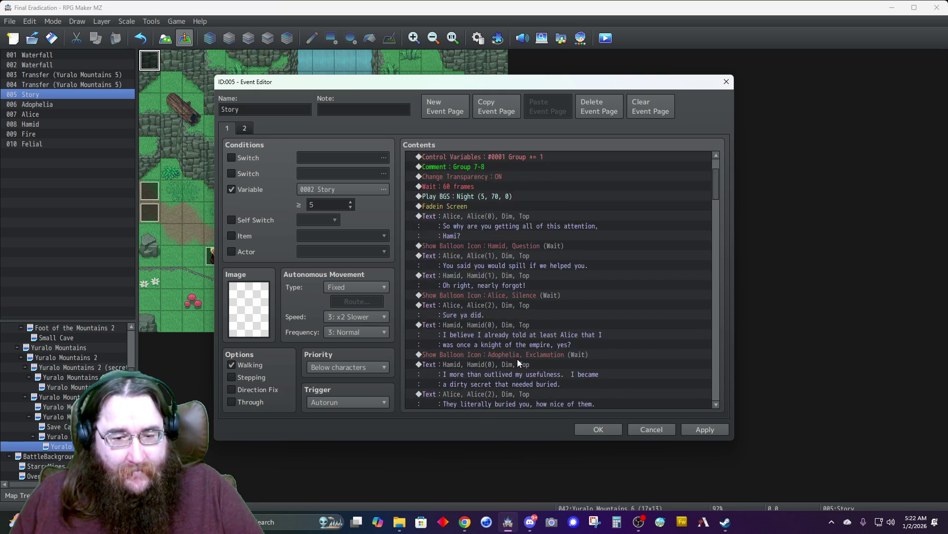
pyautogui.scroll(-10, 514, 361)
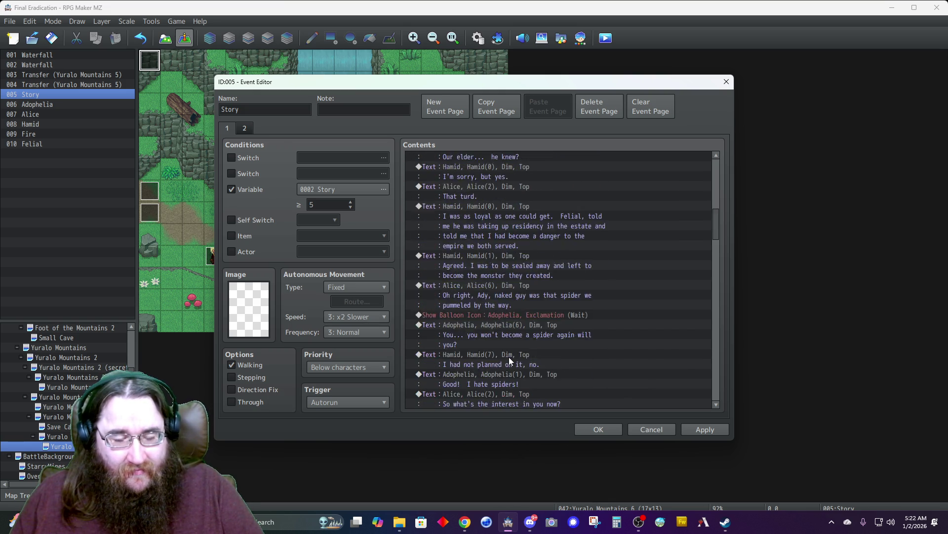
pyautogui.scroll(-10, 510, 362)
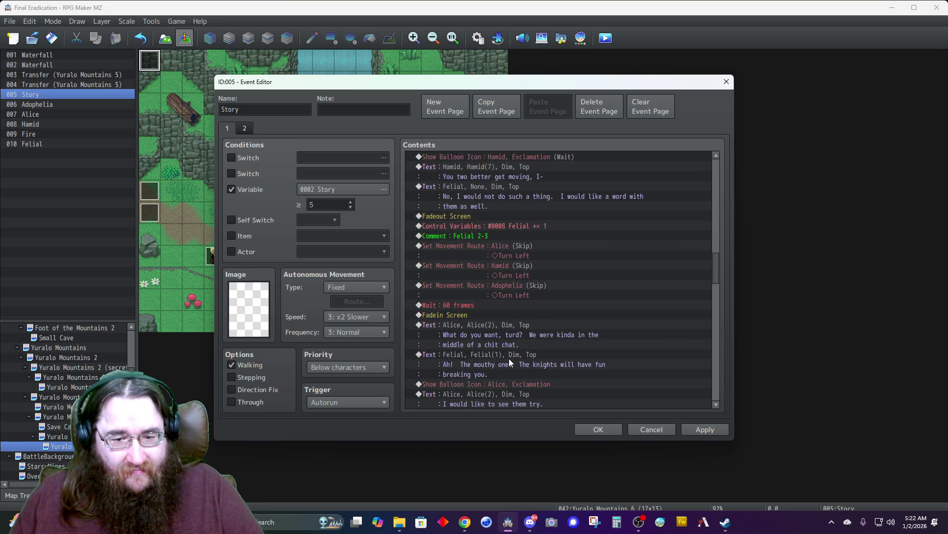
pyautogui.scroll(-10, 509, 362)
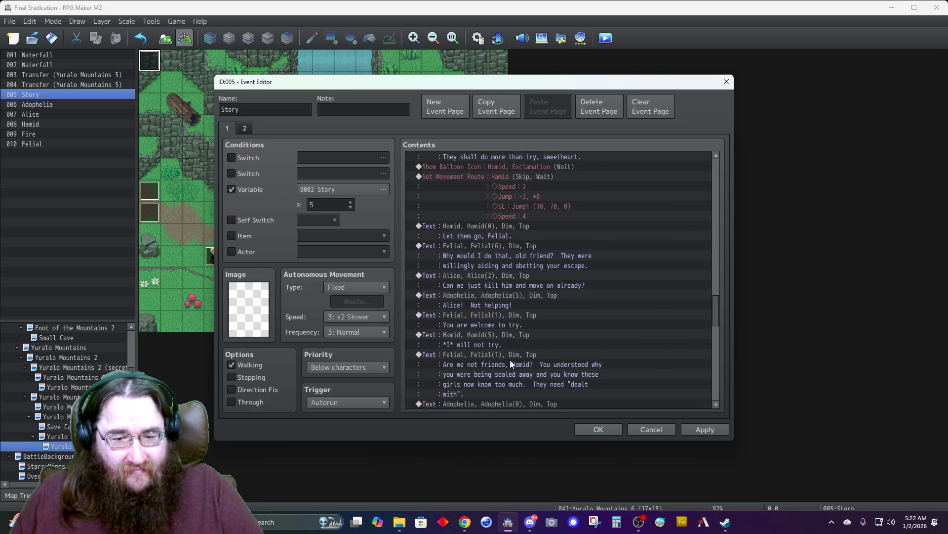
pyautogui.scroll(-10, 510, 361)
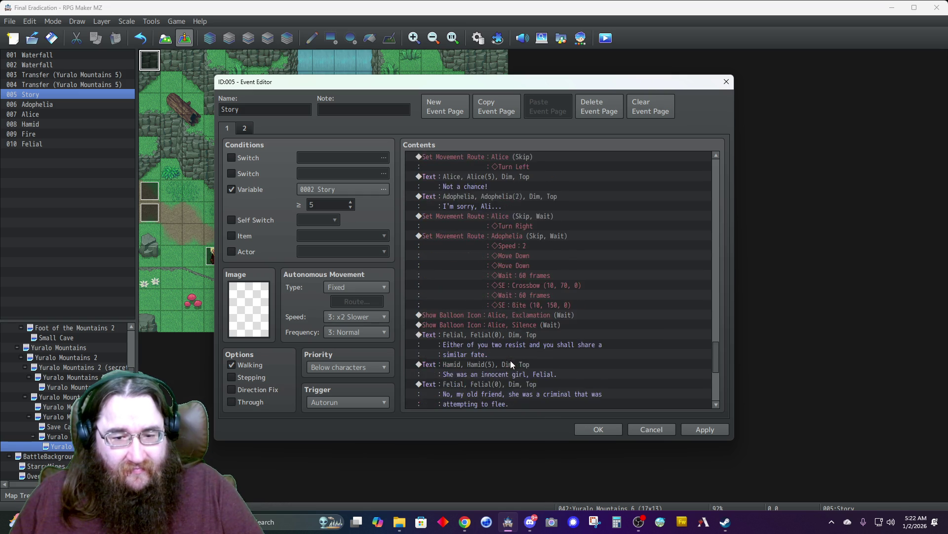
pyautogui.scroll(1, 510, 360)
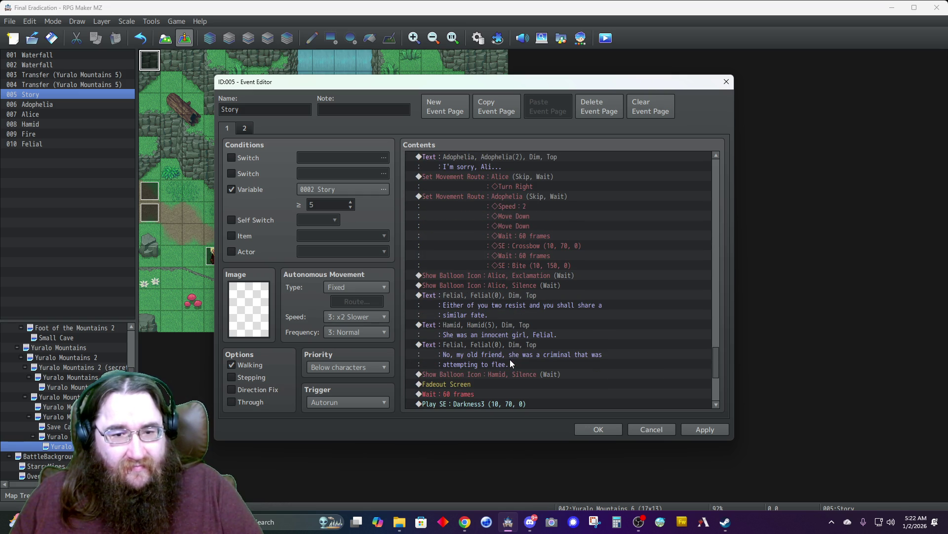
pyautogui.click(462, 295)
pyautogui.press('Insert')
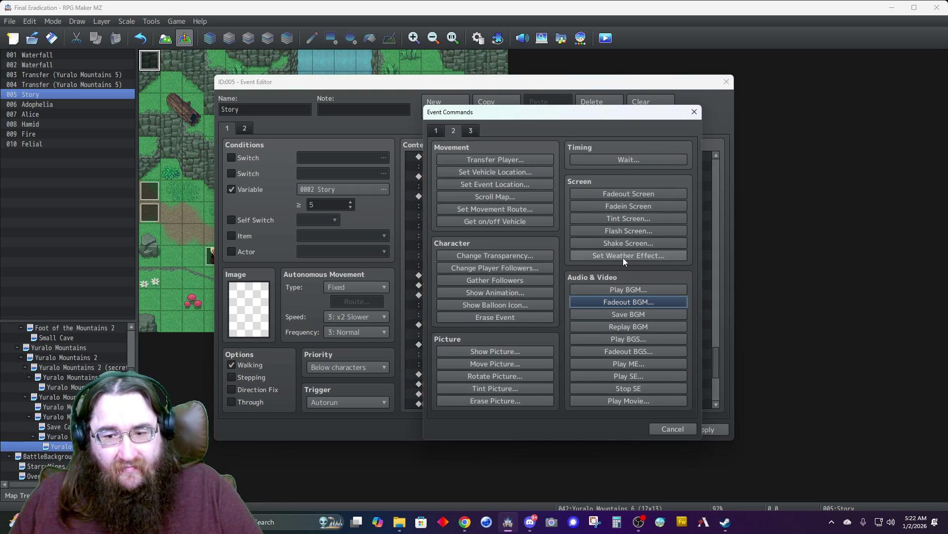
pyautogui.click(621, 288)
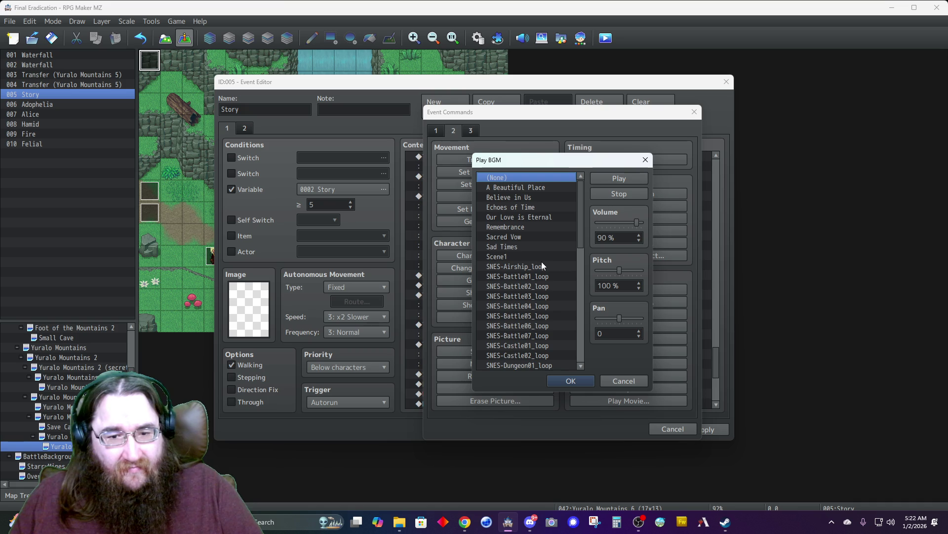
pyautogui.click(523, 247)
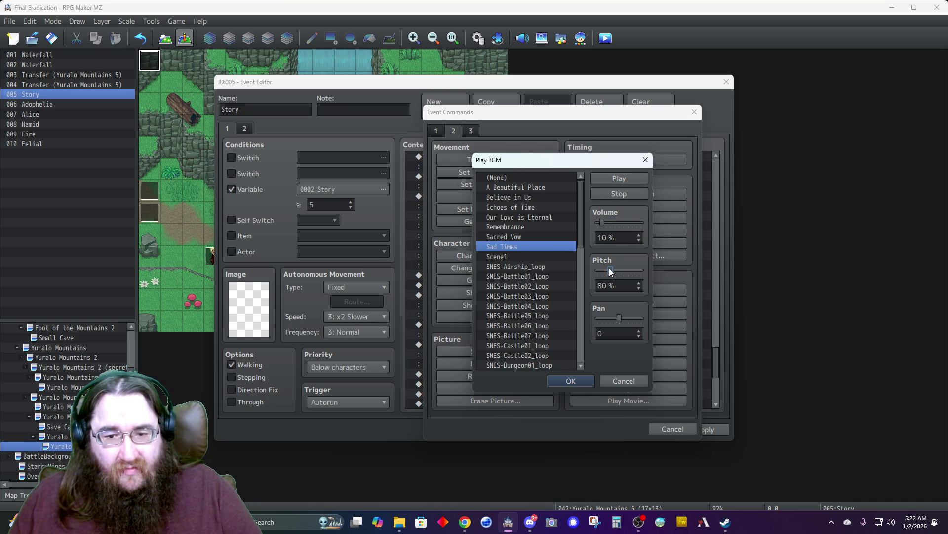
pyautogui.click(612, 179)
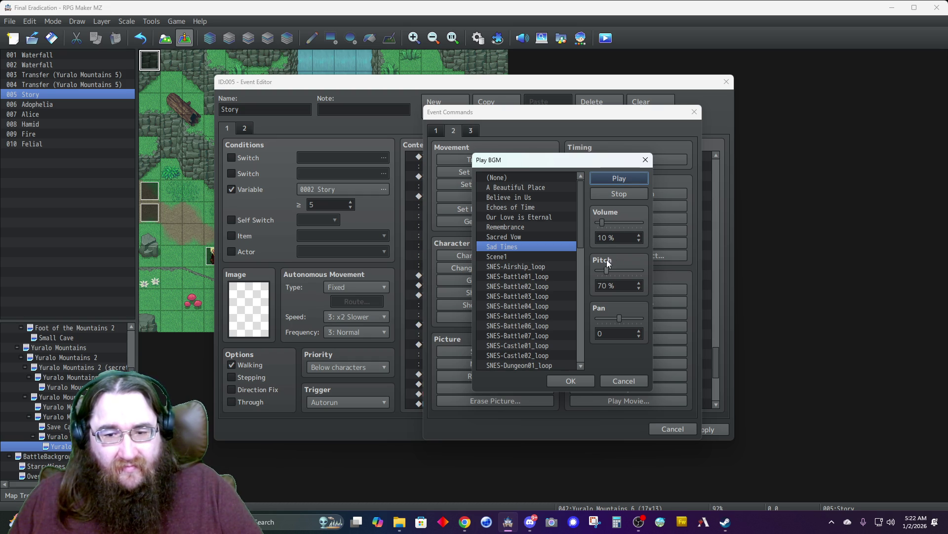
pyautogui.click(618, 381)
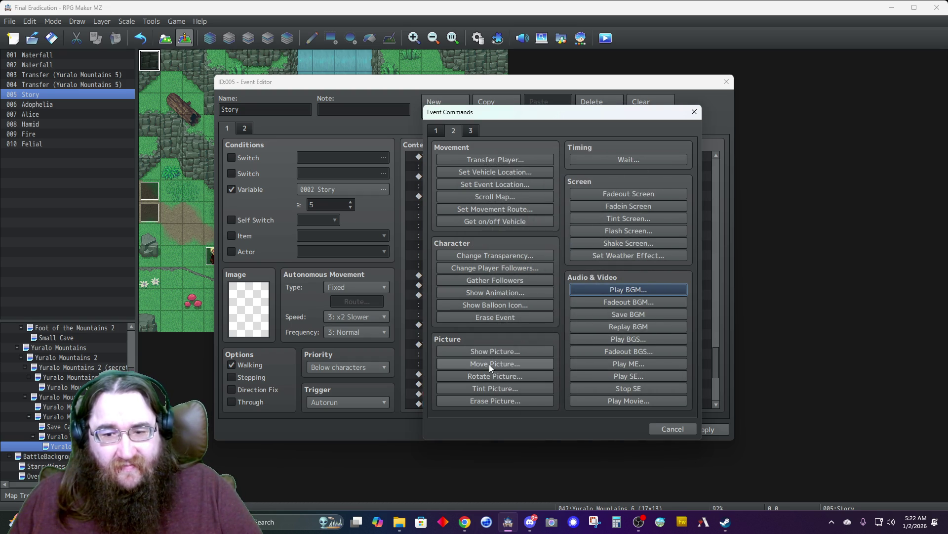
pyautogui.click(680, 428)
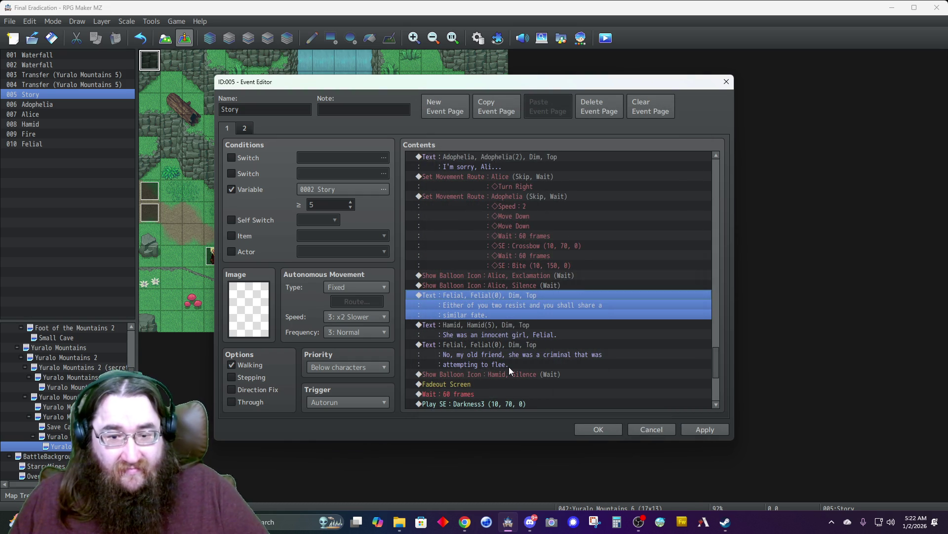
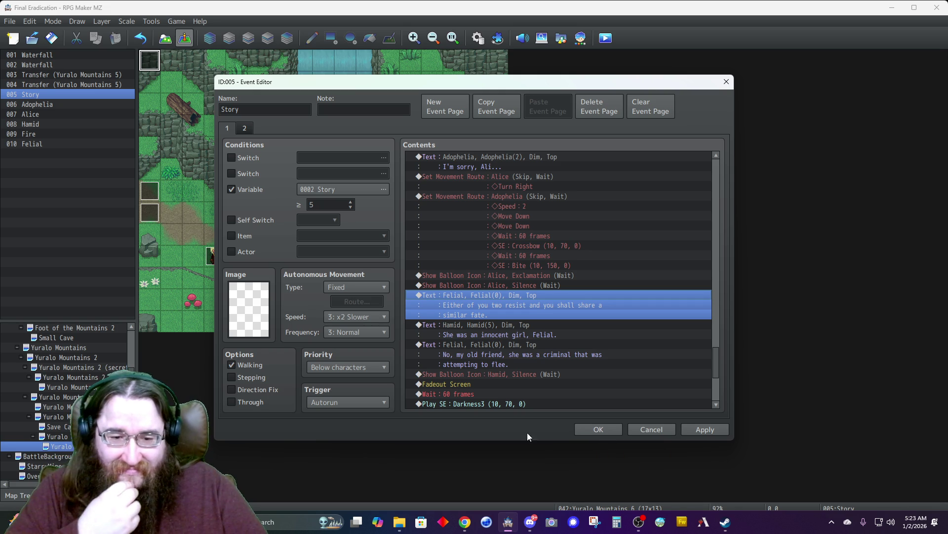
# - Scroll through the rest of the Story event's commands and close its editor, keeping changes
pyautogui.scroll(-6, 517, 393)
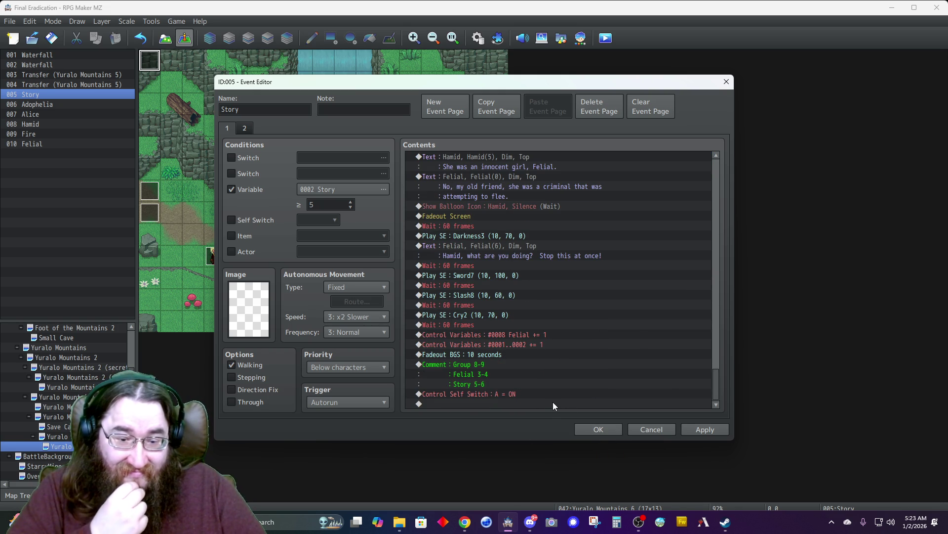
pyautogui.click(590, 430)
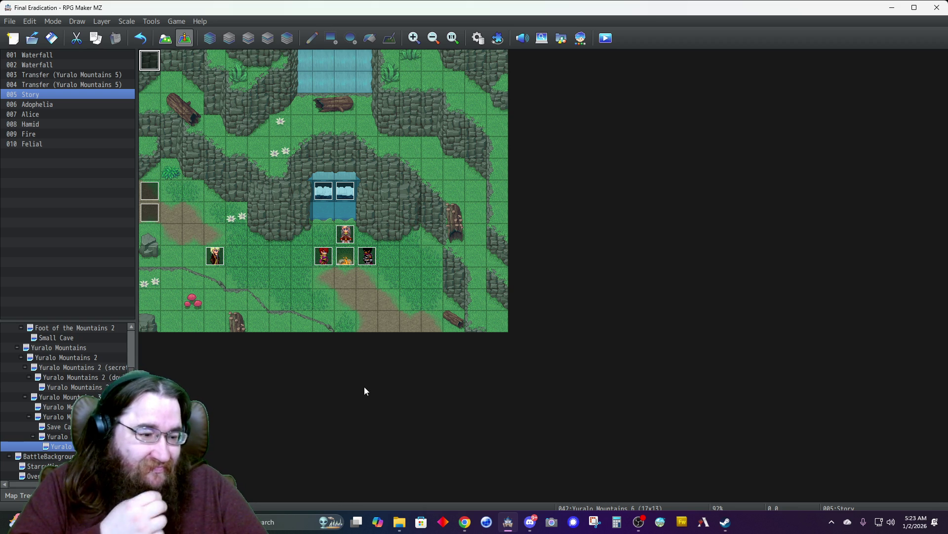
# - Select the Final Eradication project root in the map tree and check its options menu
pyautogui.scroll(3, 60, 394)
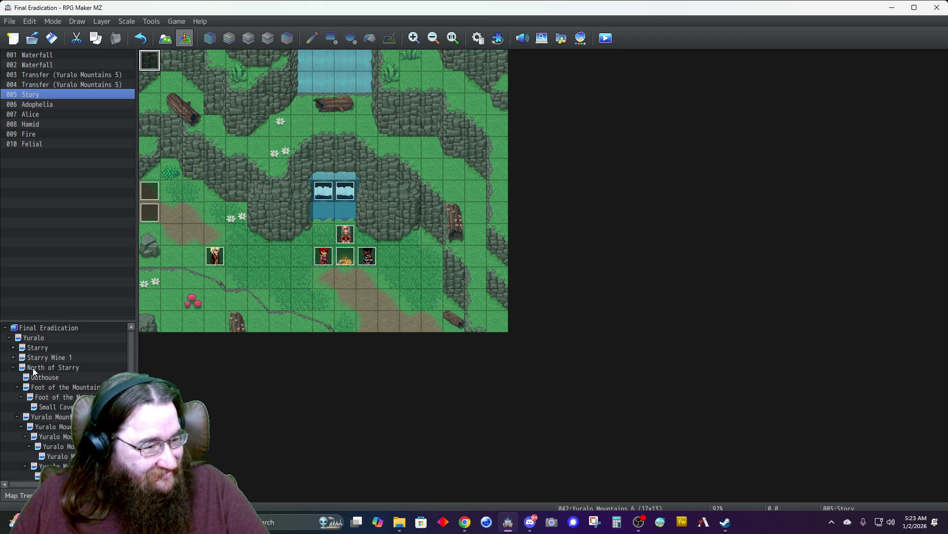
pyautogui.click(42, 328)
pyautogui.rightClick(42, 332)
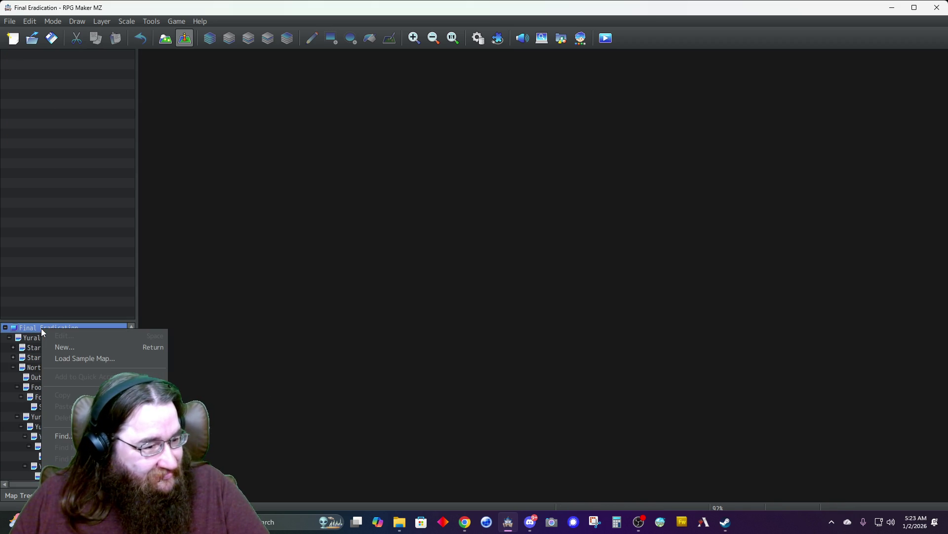
pyautogui.press('Escape')
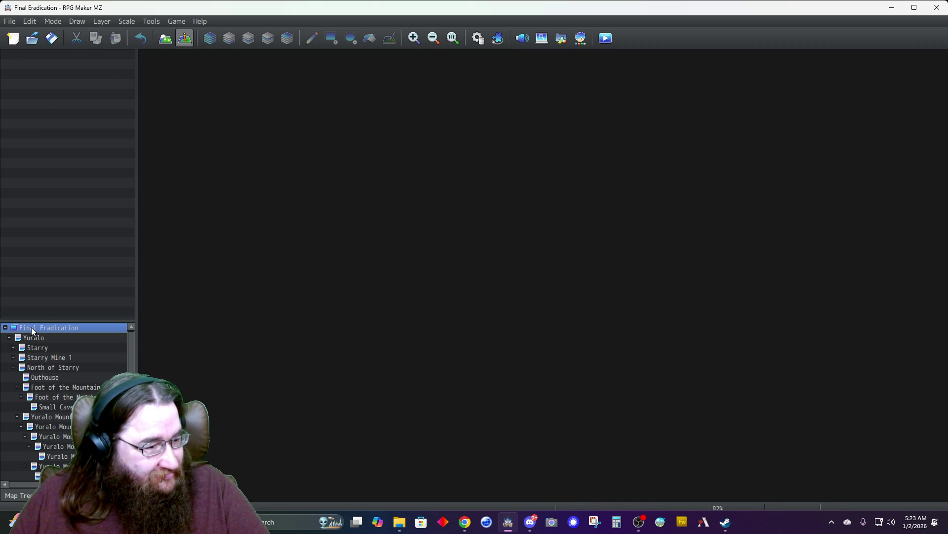
pyautogui.scroll(-5, 43, 353)
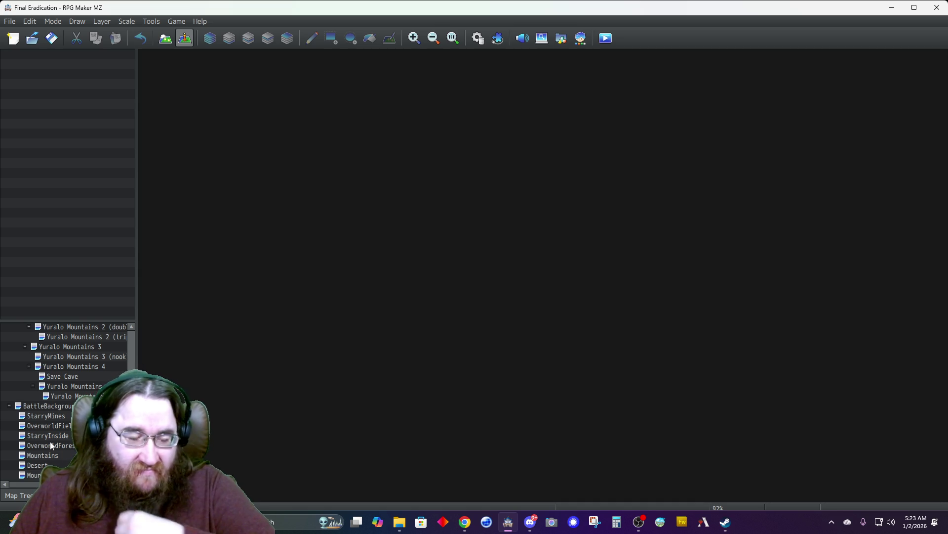
# - Copy and paste Yuralo Mountains 6 to create map 043, and open its properties
pyautogui.click(72, 396)
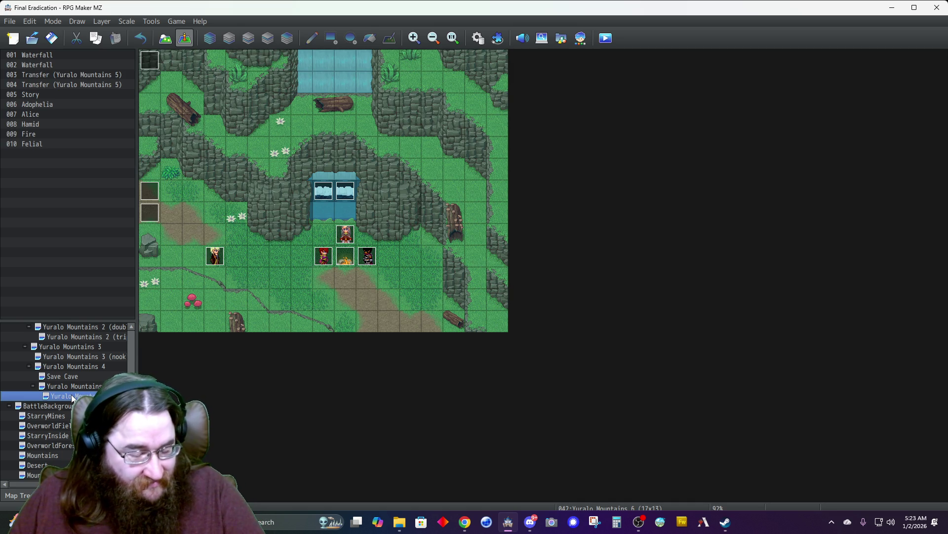
pyautogui.hotkey('ctrl', 'c')
pyautogui.hotkey('ctrl', 'v')
pyautogui.rightClick(79, 406)
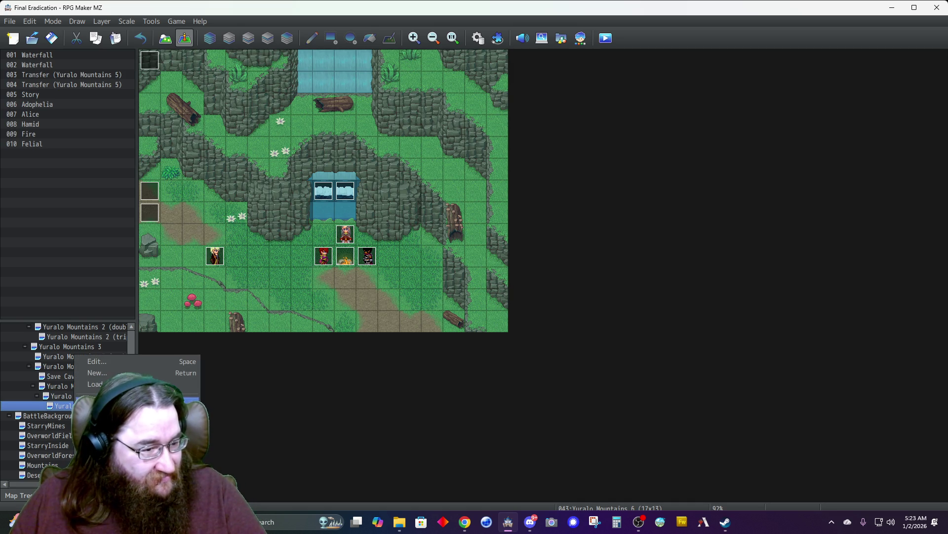
pyautogui.click(113, 363)
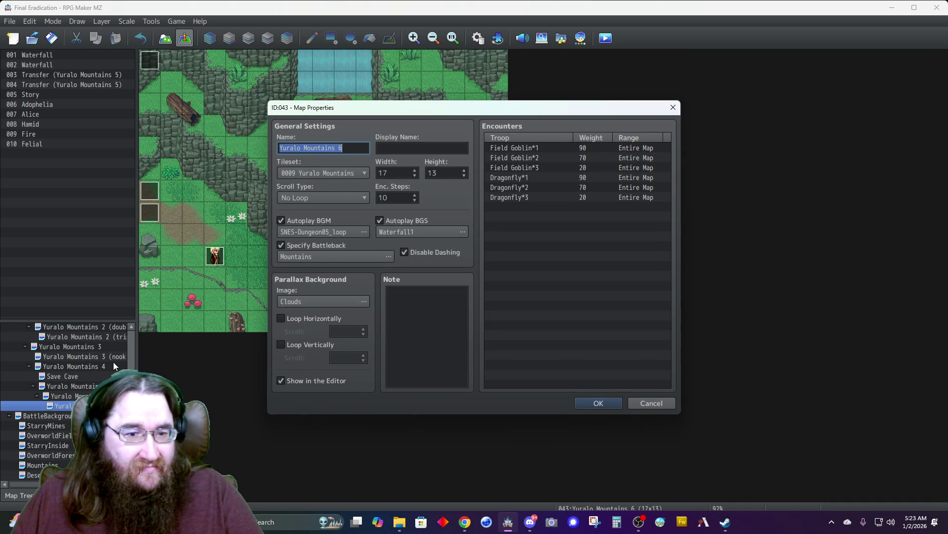
# - Rename map 043 to 'Yuralo Mountains 7' and set its autoplay BGM to Sad Times at 70% pitch
pyautogui.press('End')
pyautogui.press('BackSpace')
pyautogui.write('7')
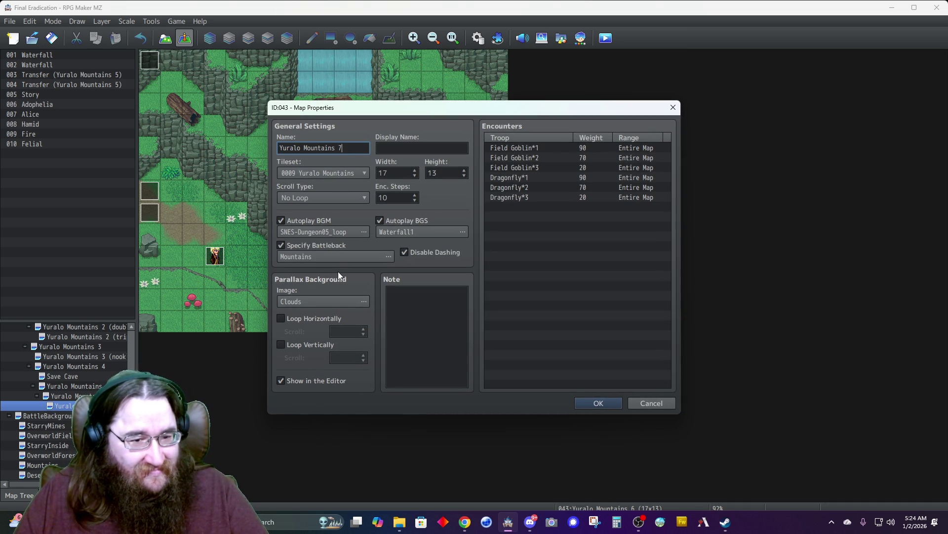
pyautogui.doubleClick(329, 233)
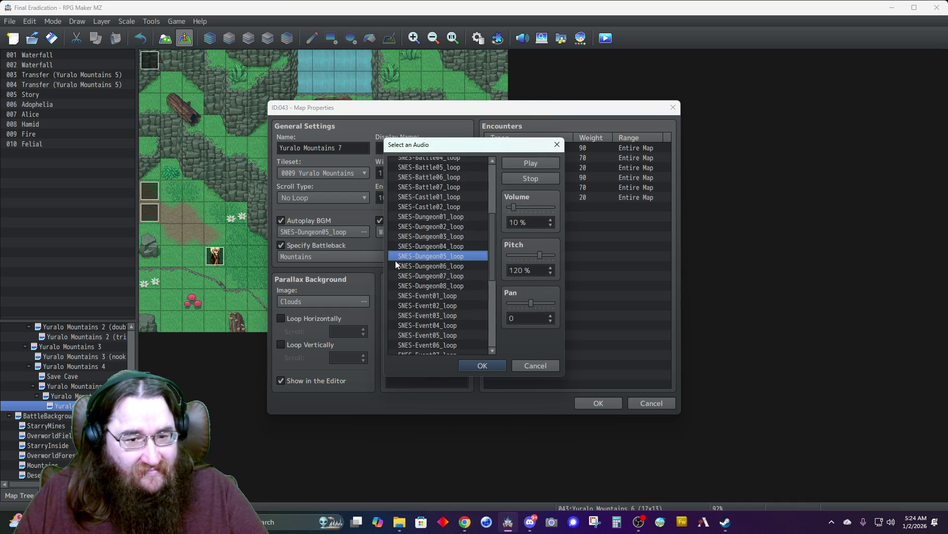
pyautogui.scroll(2, 435, 265)
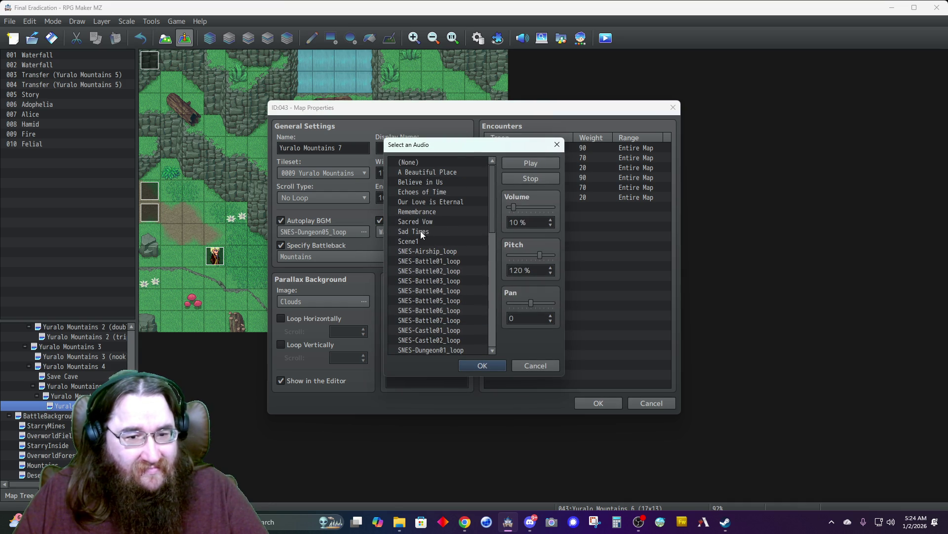
pyautogui.click(420, 230)
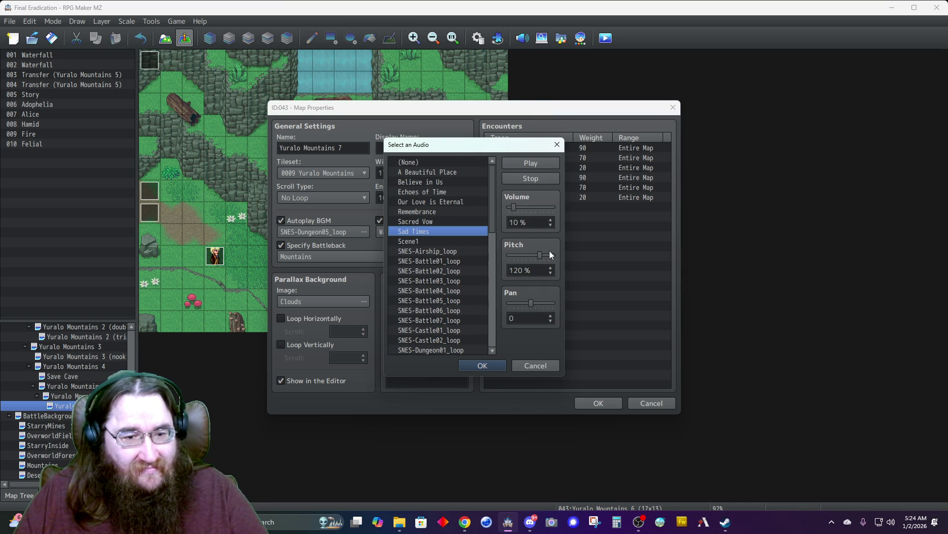
pyautogui.click(537, 254)
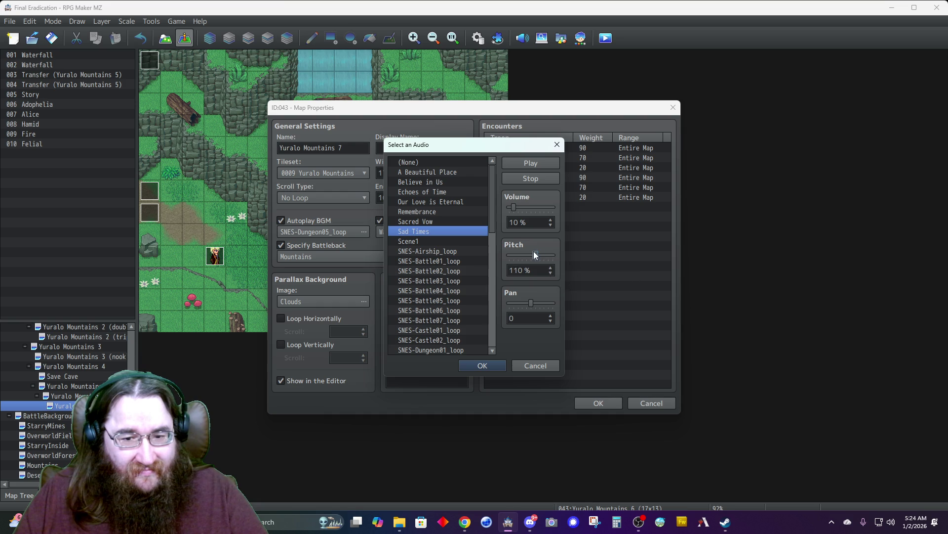
pyautogui.click(518, 255)
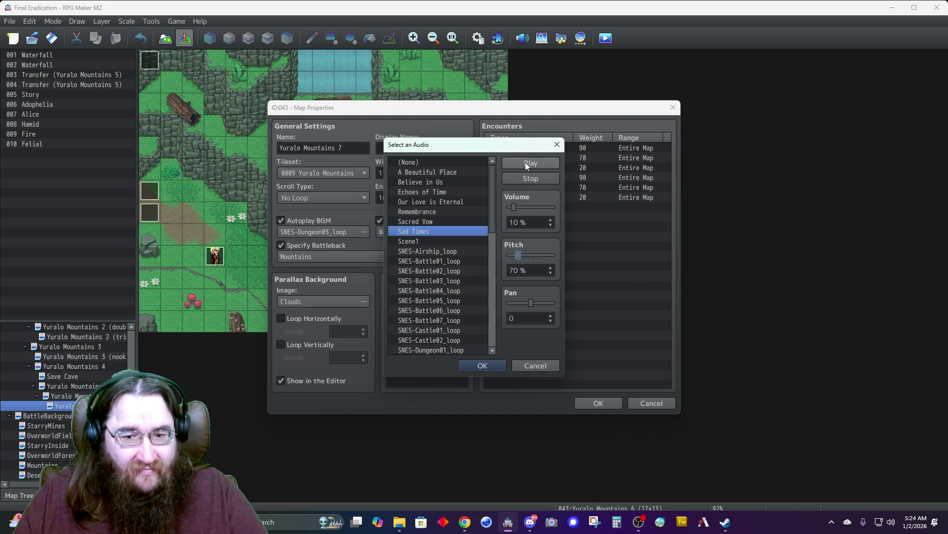
pyautogui.click(526, 162)
pyautogui.click(482, 365)
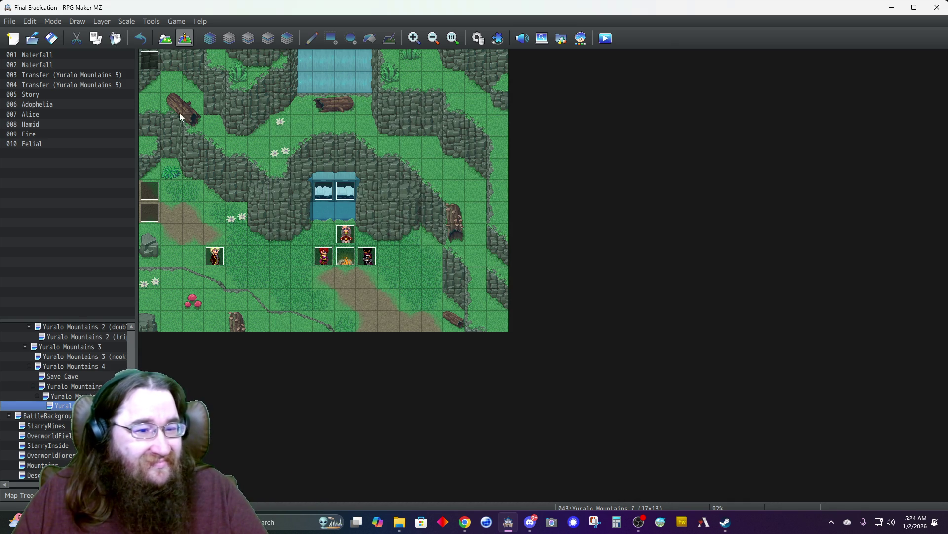
# - Delete the Adophelia, Felial, Fire, both waterfall, both transfer and Story events
pyautogui.click(351, 239)
pyautogui.press('Delete')
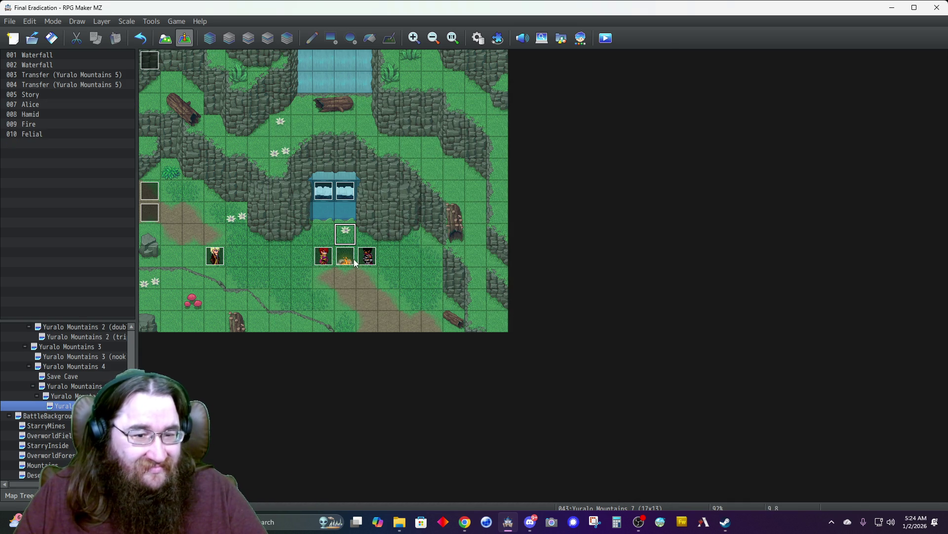
pyautogui.click(215, 262)
pyautogui.press('Delete')
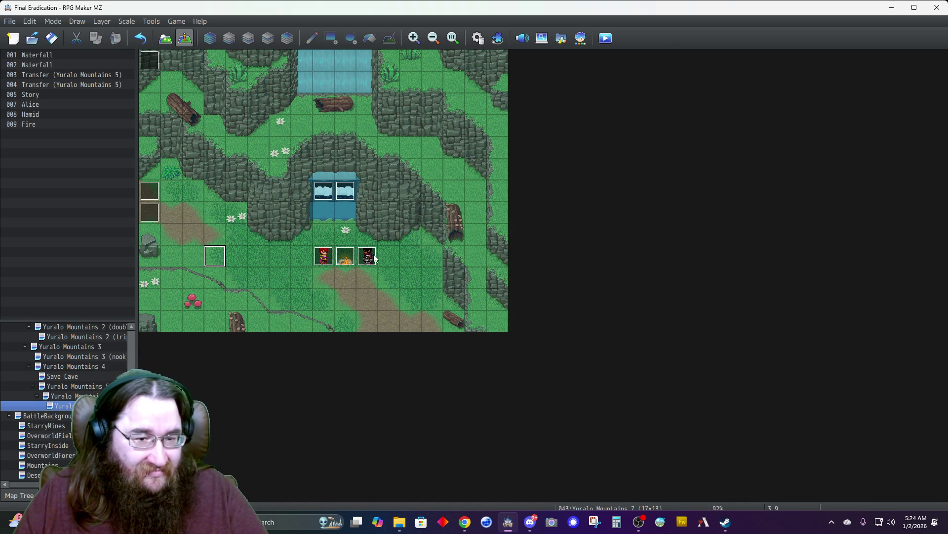
pyautogui.click(352, 260)
pyautogui.press('Delete')
pyautogui.click(324, 191)
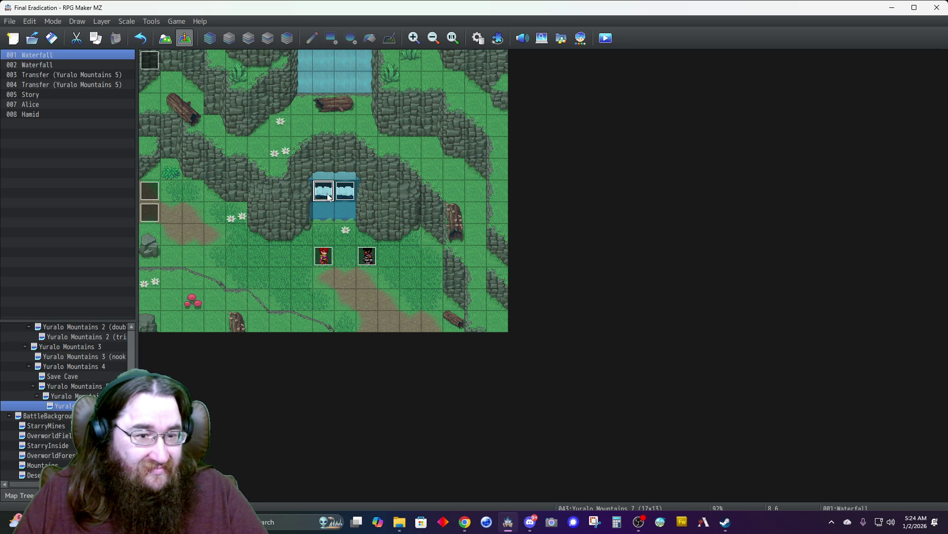
pyautogui.press('Delete')
pyautogui.click(345, 190)
pyautogui.press('Delete')
pyautogui.click(152, 208)
pyautogui.press('Delete')
pyautogui.click(150, 192)
pyautogui.press('Delete')
pyautogui.click(151, 60)
pyautogui.press('Delete')
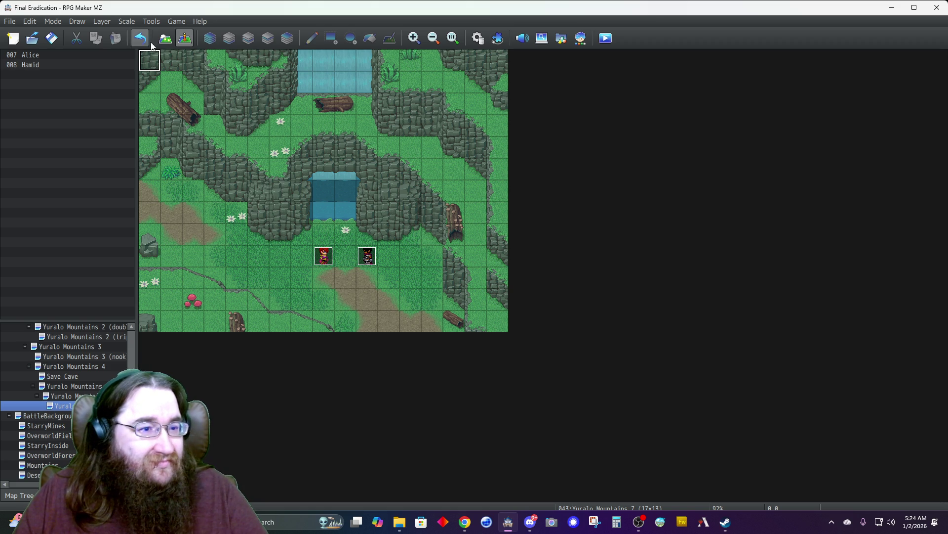
# - Cover the entire map with plain grass using the Rectangle tool
pyautogui.click(165, 38)
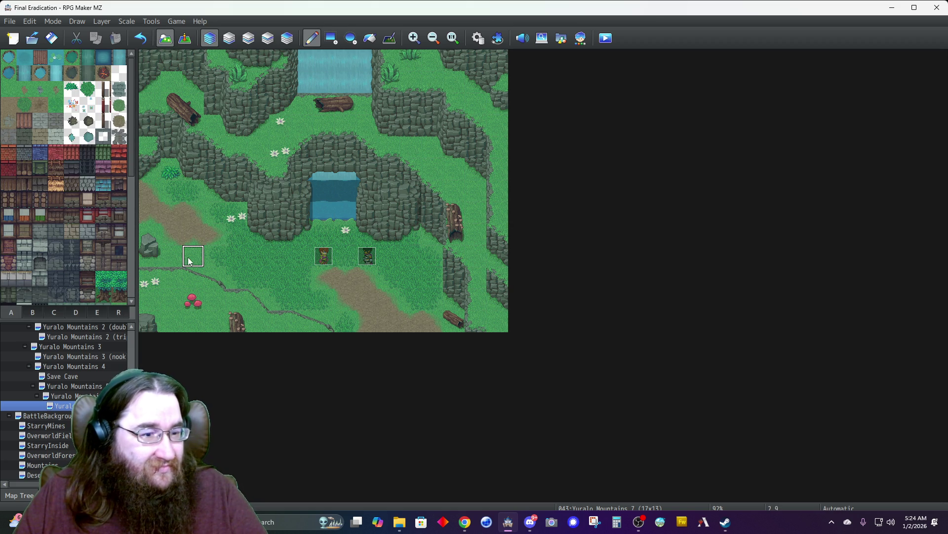
pyautogui.click(331, 38)
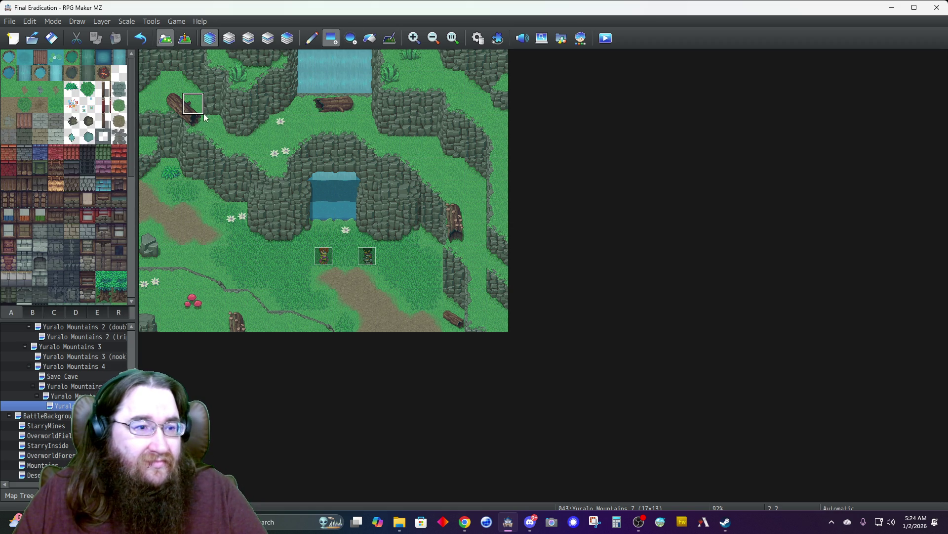
pyautogui.moveTo(159, 70); pyautogui.dragTo(598, 430)
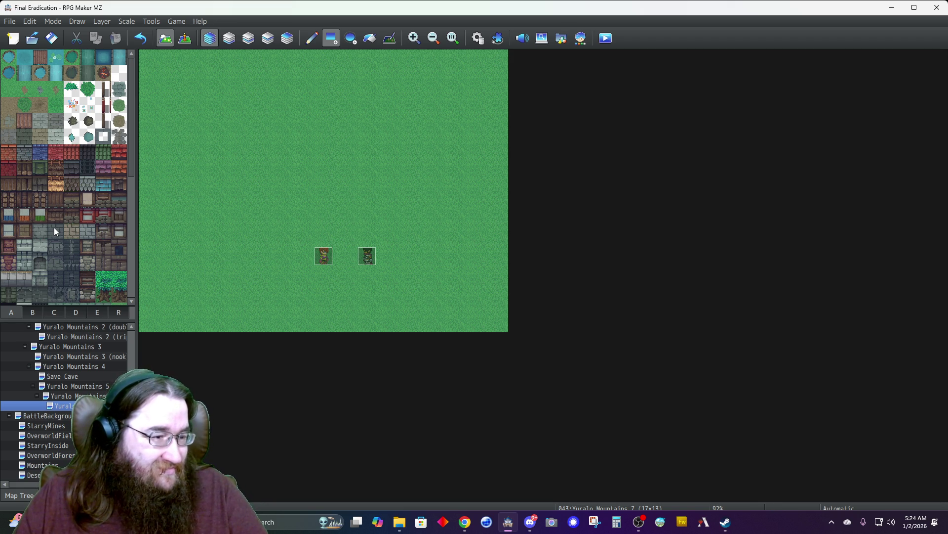
# - Paint a stone cliff mass in the upper-left area, widening it column by column
pyautogui.scroll(-5, 54, 228)
pyautogui.scroll(-3, 59, 220)
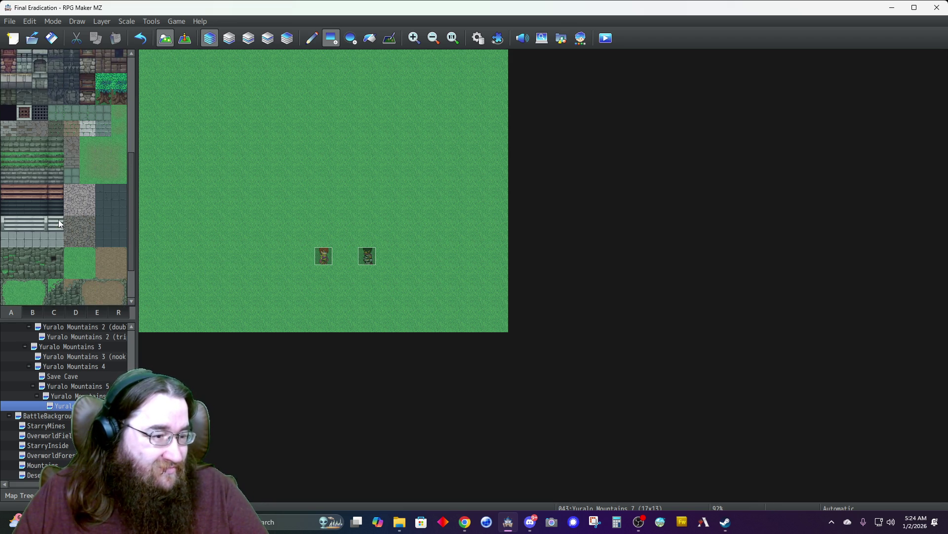
pyautogui.scroll(-1, 58, 221)
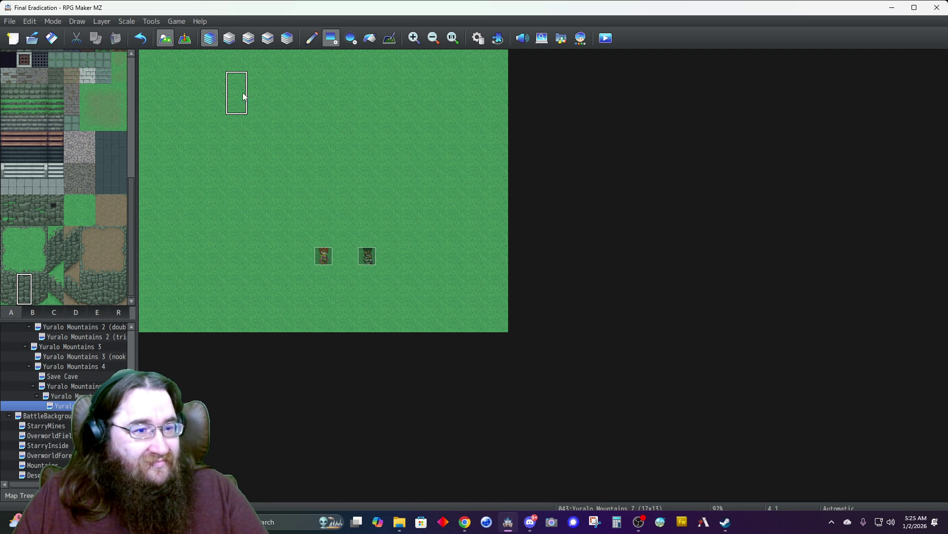
pyautogui.click(275, 63)
pyautogui.click(308, 40)
pyautogui.moveTo(280, 66)
pyautogui.mouseDown()
pyautogui.moveTo(283, 121)
pyautogui.moveTo(262, 148)
pyautogui.moveTo(242, 151)
pyautogui.mouseUp()
pyautogui.rightClick(280, 60)
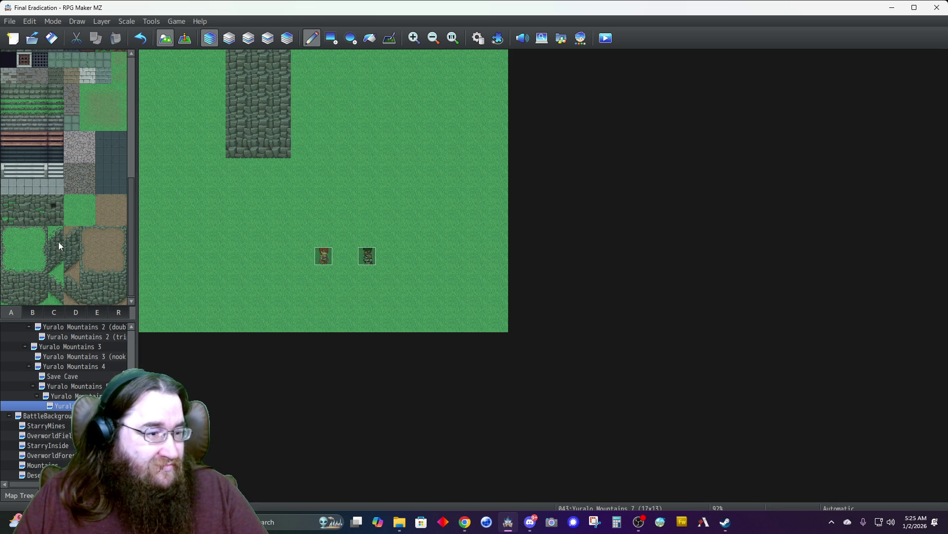
pyautogui.click(215, 169)
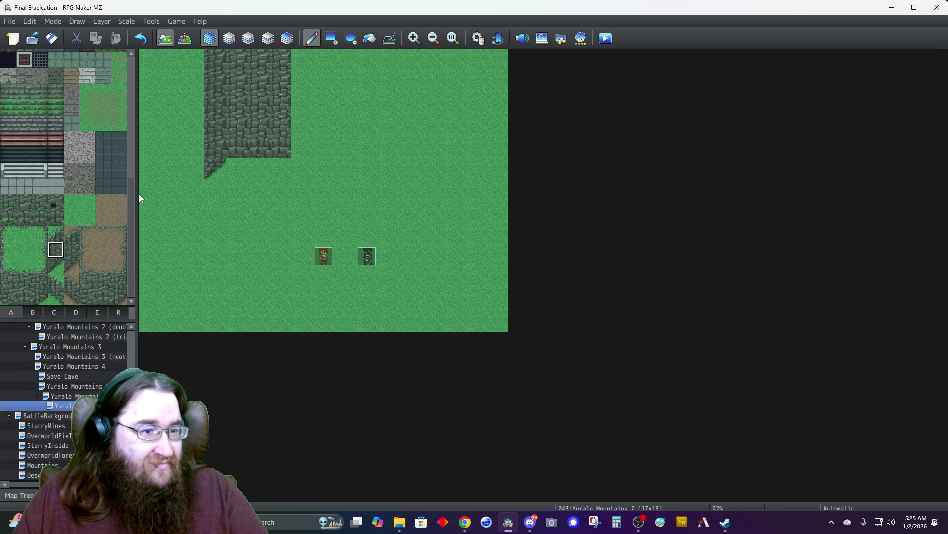
pyautogui.moveTo(230, 69); pyautogui.dragTo(239, 144)
pyautogui.click(197, 167)
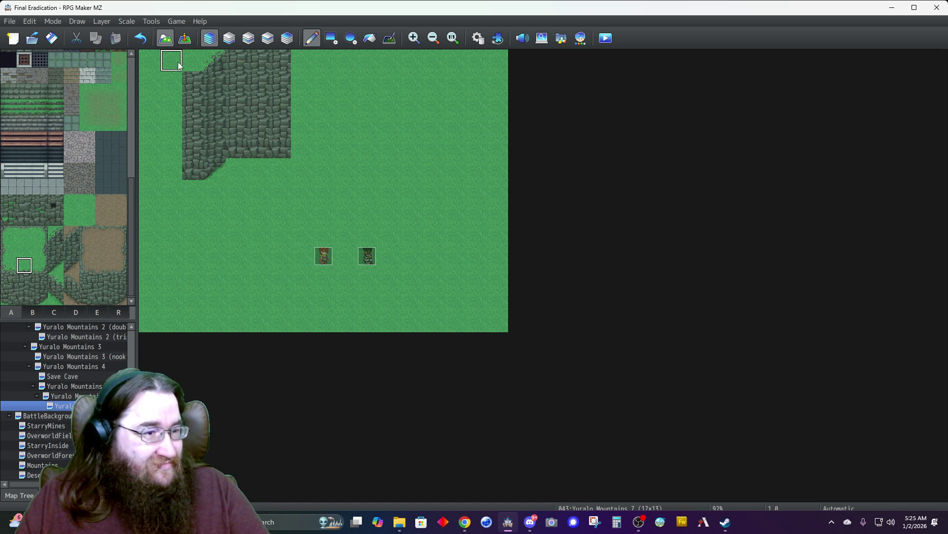
pyautogui.moveTo(195, 68); pyautogui.dragTo(196, 169)
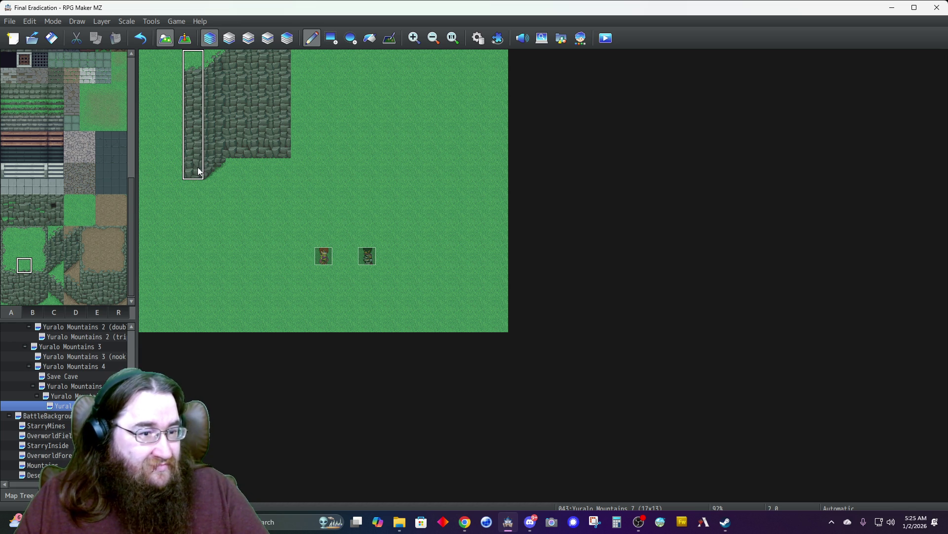
pyautogui.click(173, 169)
# - Reshape the cliff edge and paint grass down the leftmost map column
pyautogui.rightClick(211, 71)
pyautogui.moveTo(216, 97); pyautogui.dragTo(222, 168)
pyautogui.click(174, 188)
pyautogui.click(173, 175)
pyautogui.rightClick(177, 69)
pyautogui.click(88, 216)
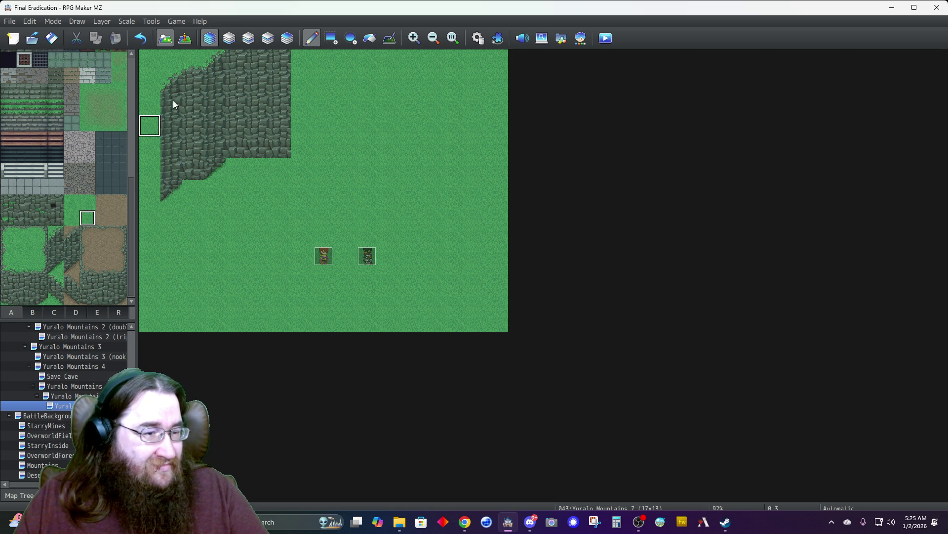
pyautogui.click(40, 249)
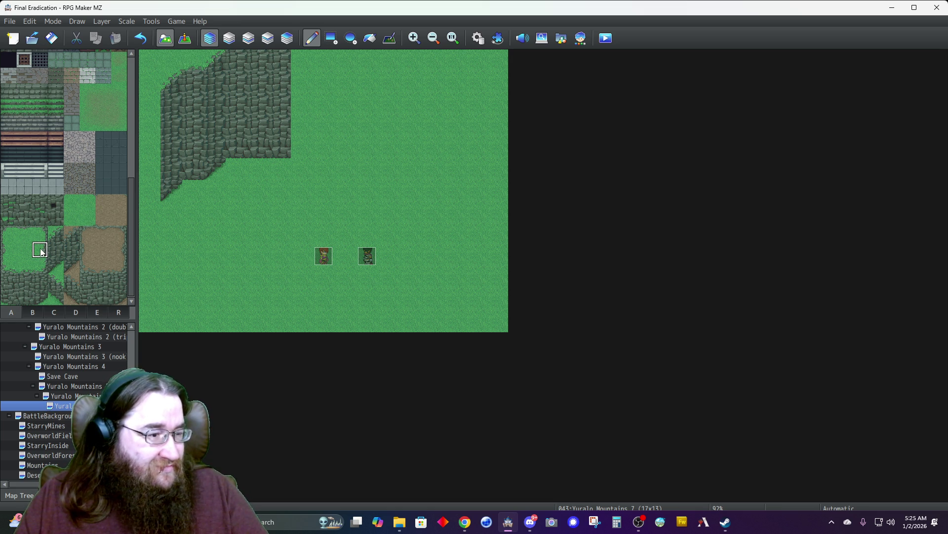
pyautogui.moveTo(156, 103); pyautogui.dragTo(154, 211)
# - Stamp copied cliff columns along the upper and lower left edge of the map
pyautogui.moveTo(172, 82); pyautogui.dragTo(173, 191)
pyautogui.click(150, 324)
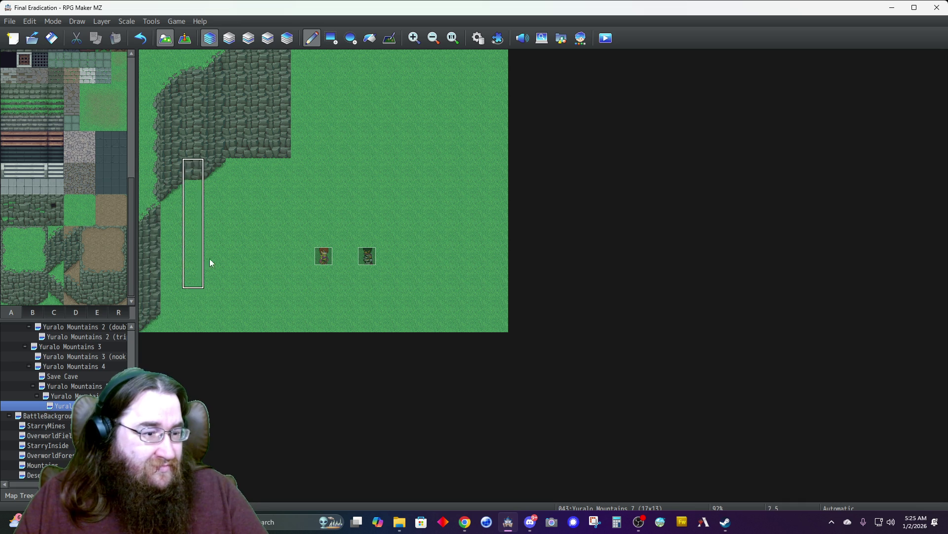
pyautogui.click(141, 221)
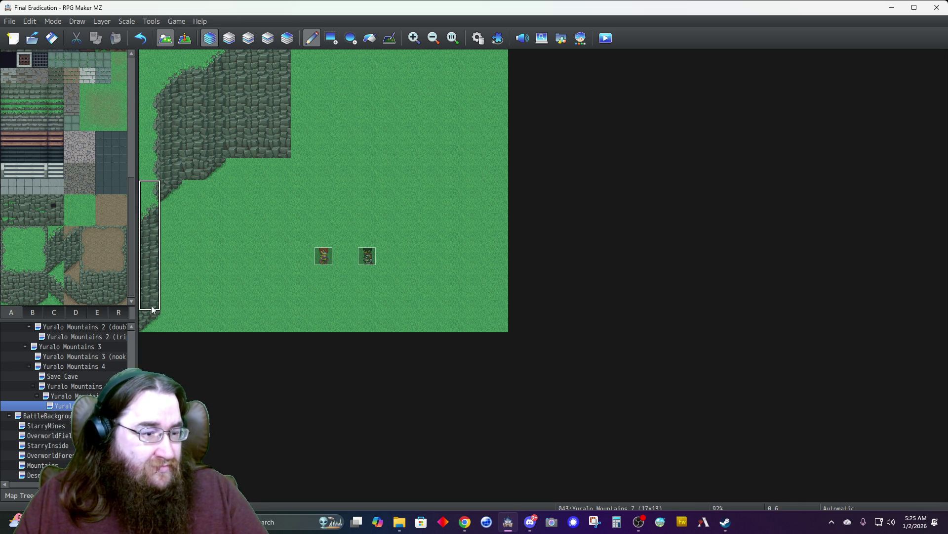
pyautogui.click(150, 310)
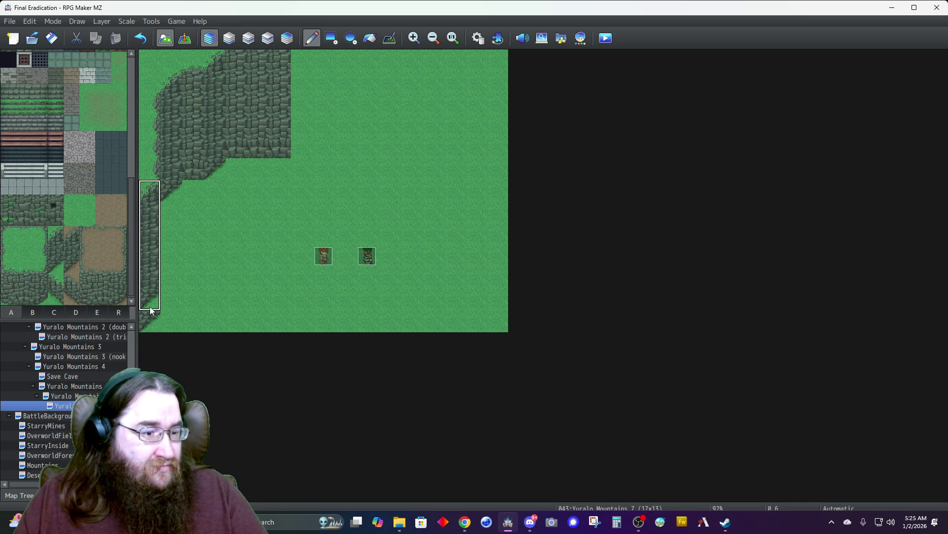
pyautogui.rightClick(148, 322)
pyautogui.moveTo(150, 168)
pyautogui.mouseDown()
pyautogui.moveTo(152, 324)
pyautogui.moveTo(152, 307)
pyautogui.mouseUp()
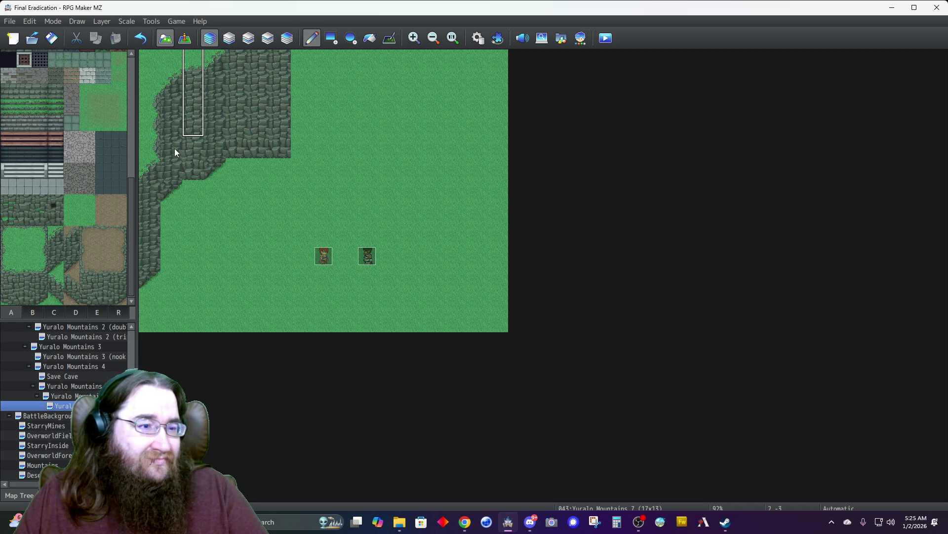
pyautogui.click(61, 283)
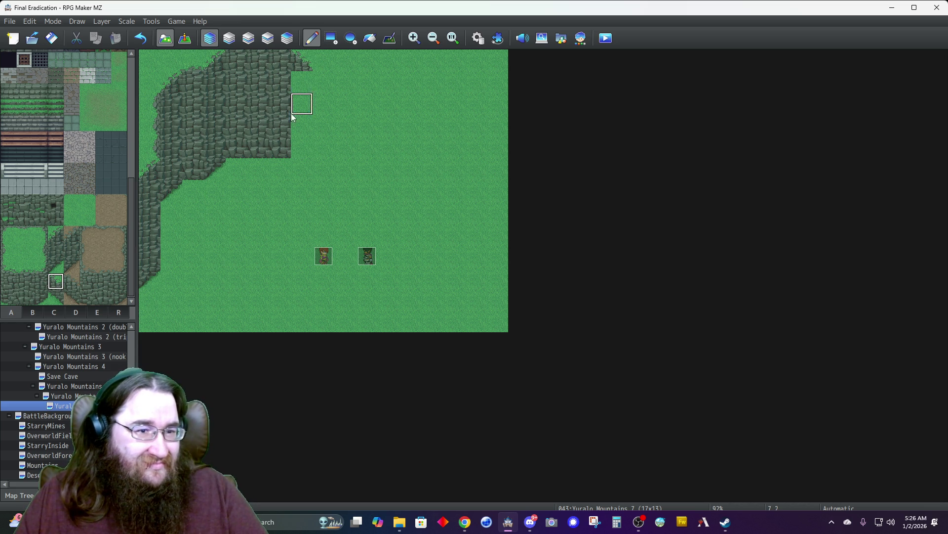
# - Extend the rock mass downward and widen the cliff three columns right with a rough top edge
pyautogui.moveTo(301, 82); pyautogui.dragTo(301, 148)
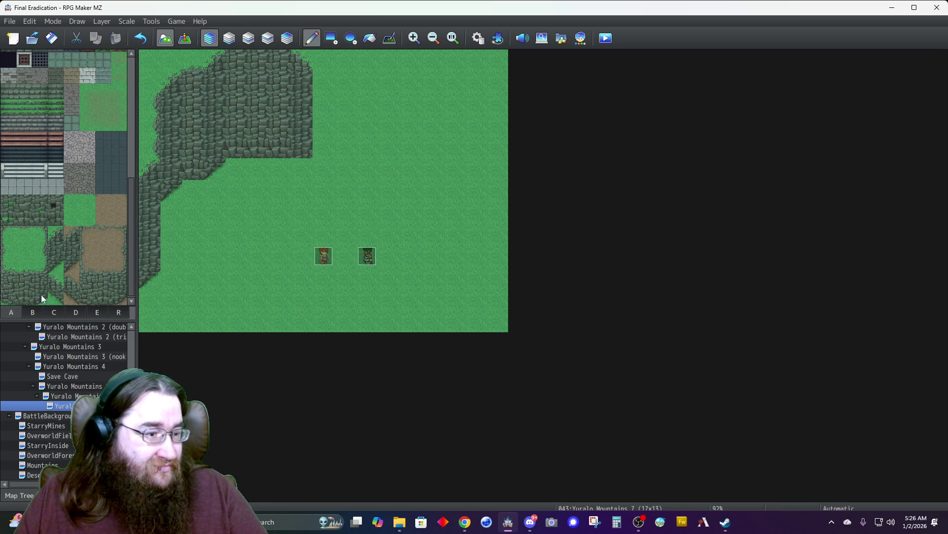
pyautogui.click(301, 169)
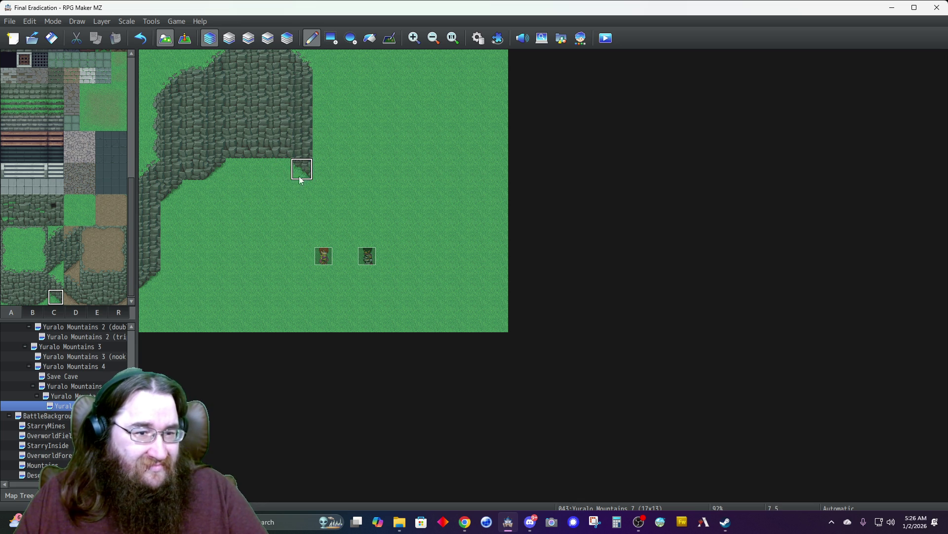
pyautogui.moveTo(326, 170); pyautogui.dragTo(356, 169)
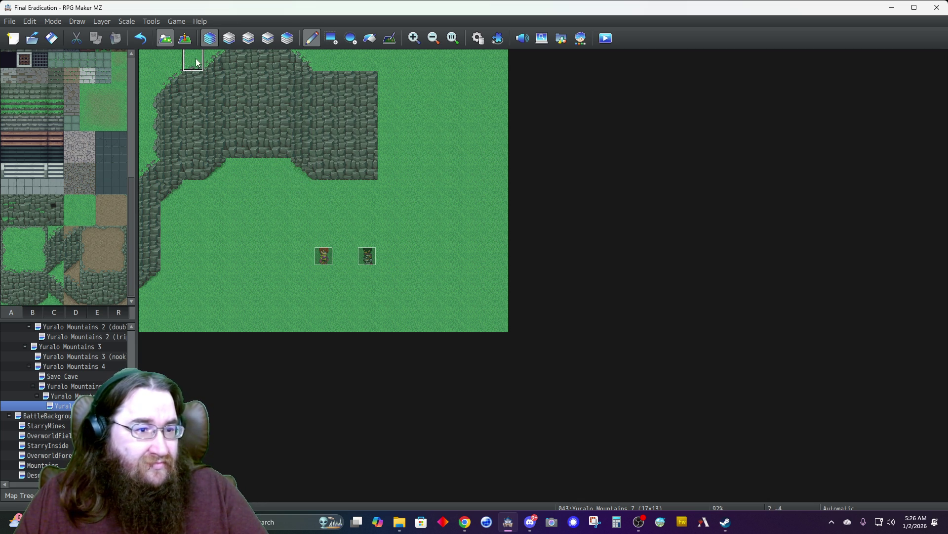
pyautogui.moveTo(321, 64); pyautogui.dragTo(371, 63)
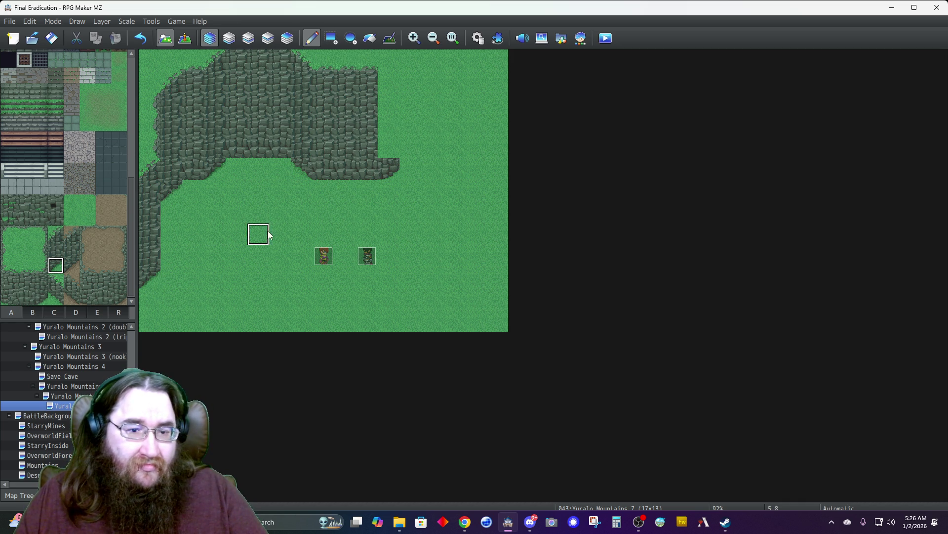
pyautogui.click(410, 156)
pyautogui.hotkey('ctrl', 'z')
pyautogui.click(389, 173)
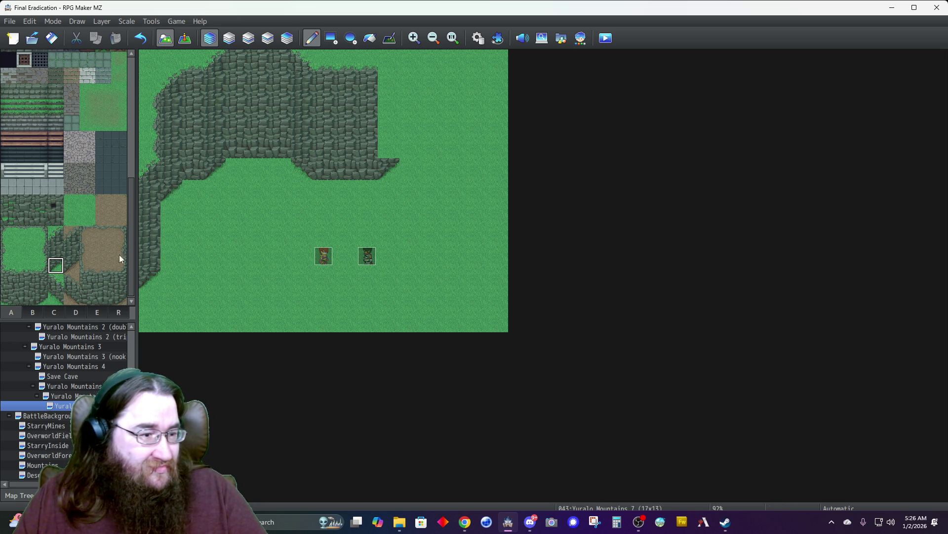
# - Build a cliff column at the upper right up to the top edge, filling the notches beside it
pyautogui.click(40, 297)
pyautogui.click(403, 155)
pyautogui.click(40, 281)
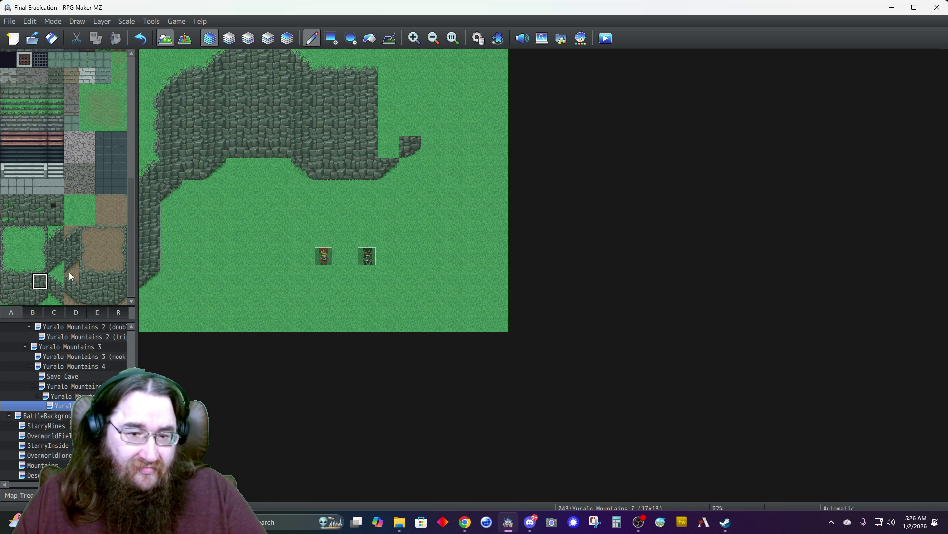
pyautogui.click(410, 126)
pyautogui.click(410, 102)
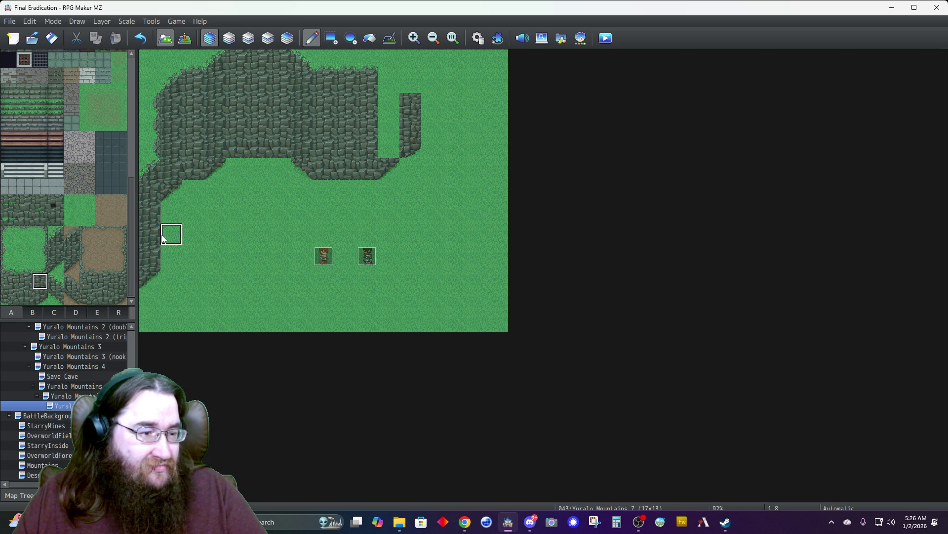
pyautogui.moveTo(388, 169); pyautogui.dragTo(381, 107)
pyautogui.click(387, 88)
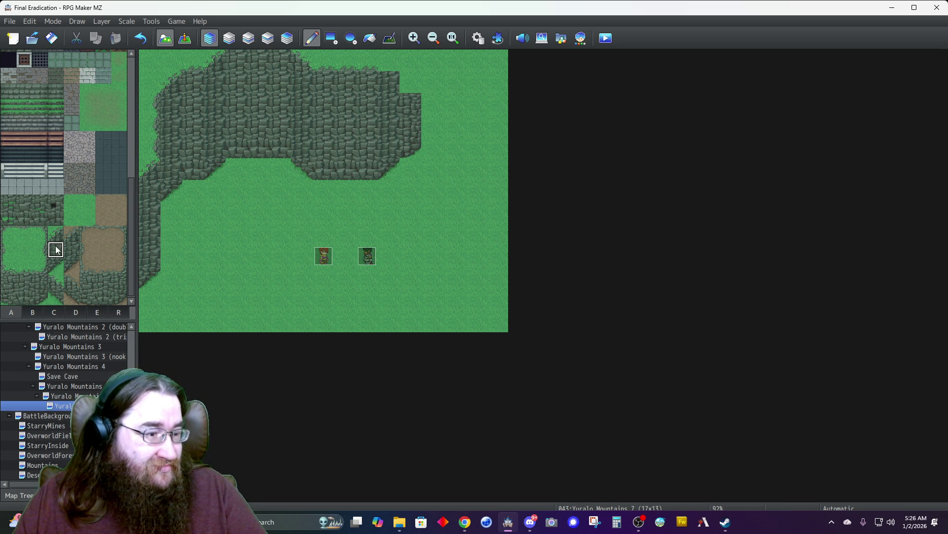
pyautogui.click(388, 61)
pyautogui.moveTo(409, 99); pyautogui.dragTo(409, 60)
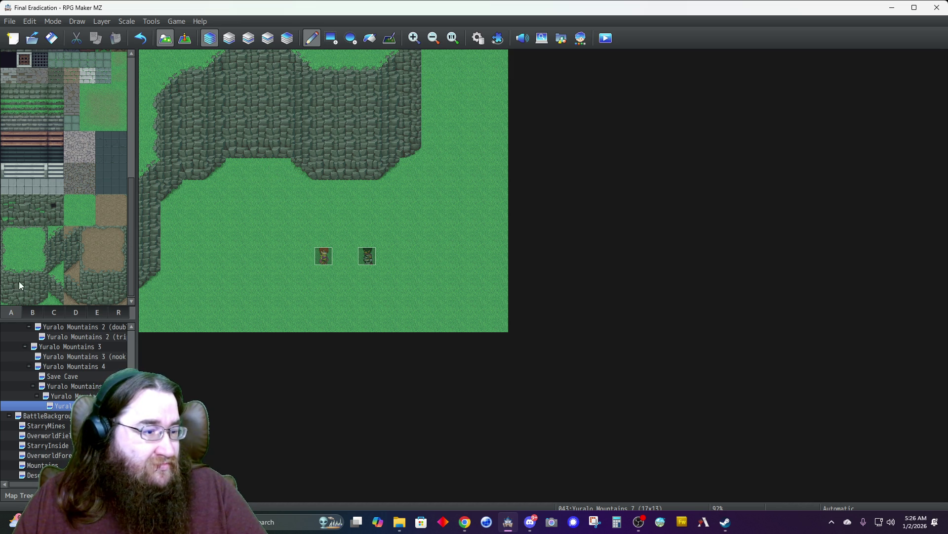
pyautogui.click(433, 102)
# - Touch up the cliff around column 13, clearing its protrusion and extending the ledge rightward
pyautogui.click(8, 250)
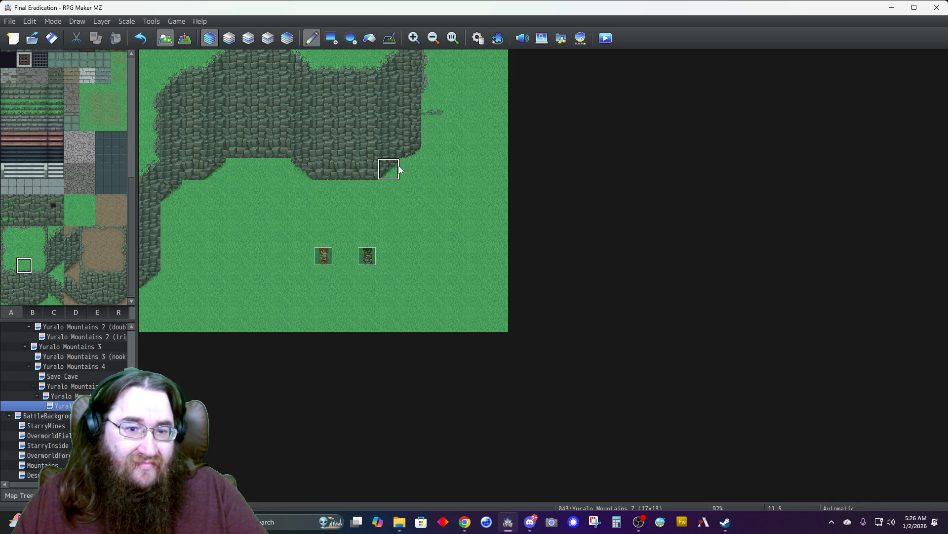
pyautogui.click(8, 265)
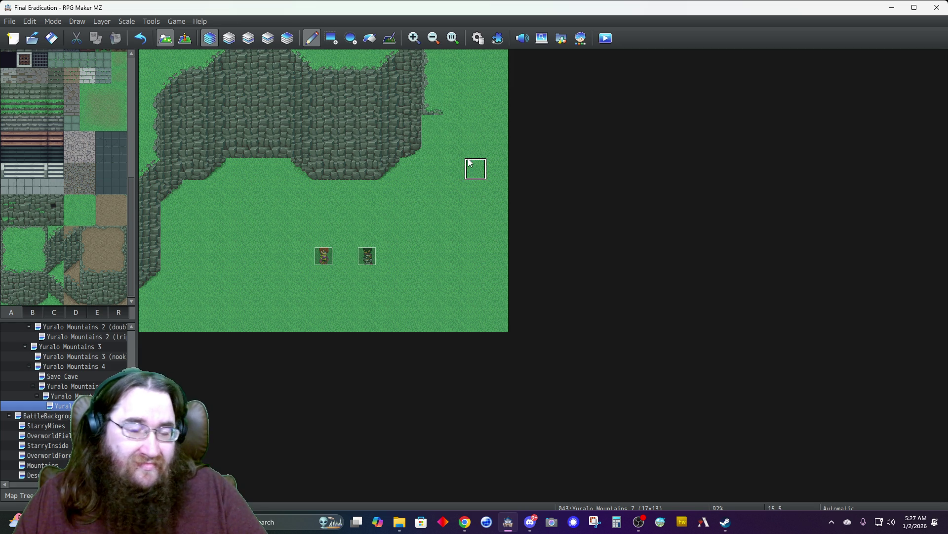
pyautogui.click(437, 125)
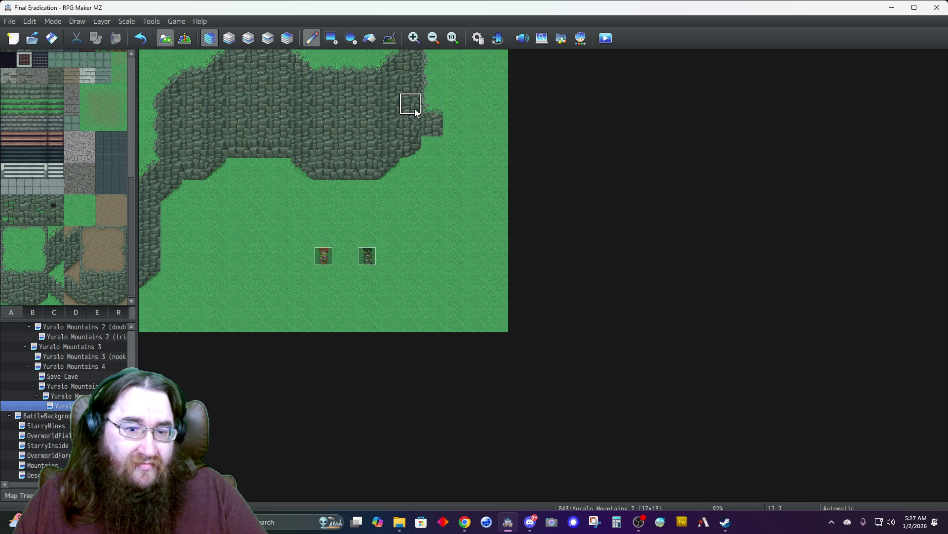
pyautogui.click(19, 295)
pyautogui.click(439, 141)
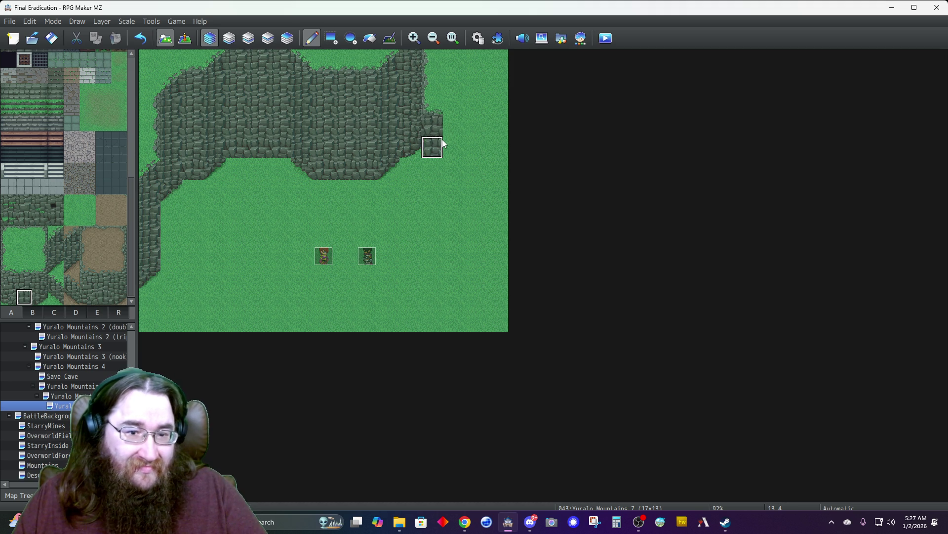
pyautogui.hotkey('ctrl', 'z')
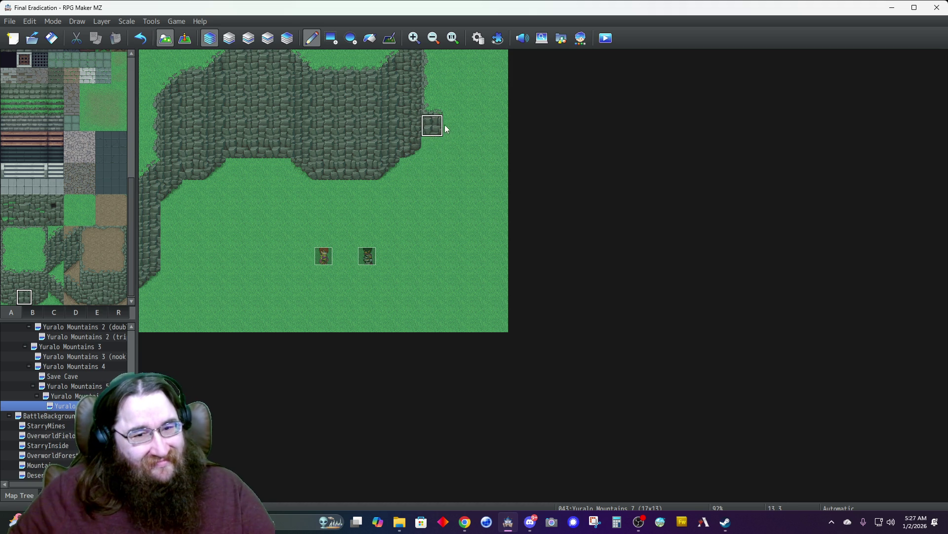
pyautogui.click(9, 267)
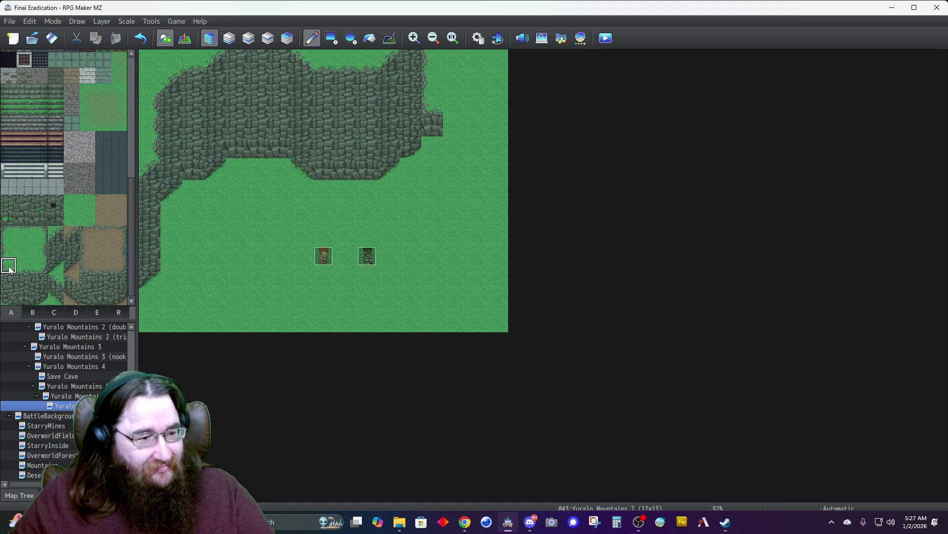
pyautogui.click(21, 270)
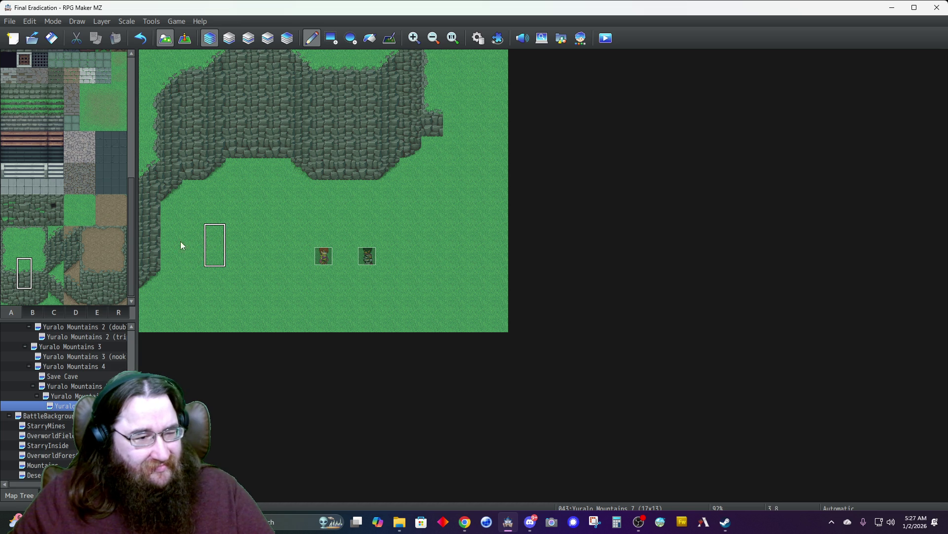
pyautogui.click(441, 124)
pyautogui.click(434, 80)
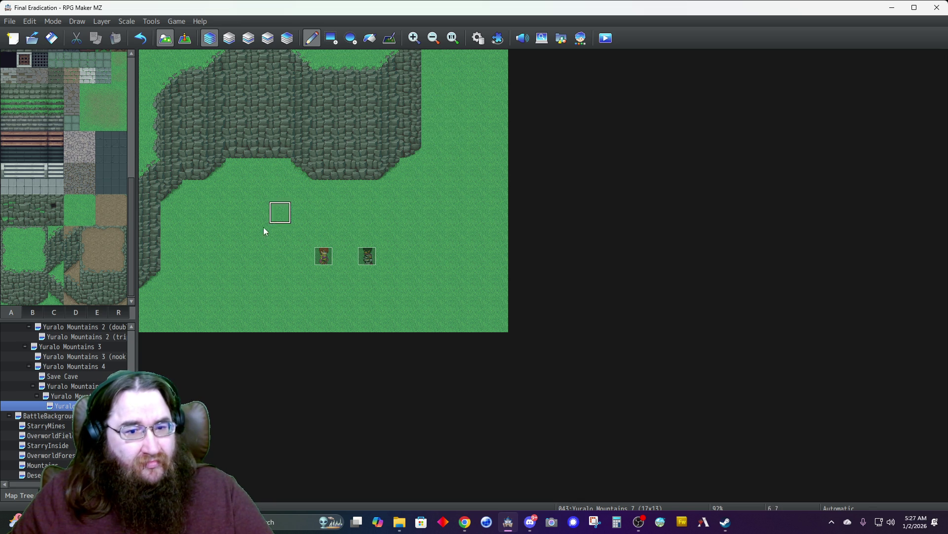
pyautogui.click(24, 297)
pyautogui.click(432, 104)
# - Extend the rock ledge toward the right edge, ending it in a pointed tip
pyautogui.click(455, 102)
pyautogui.moveTo(462, 102); pyautogui.dragTo(498, 101)
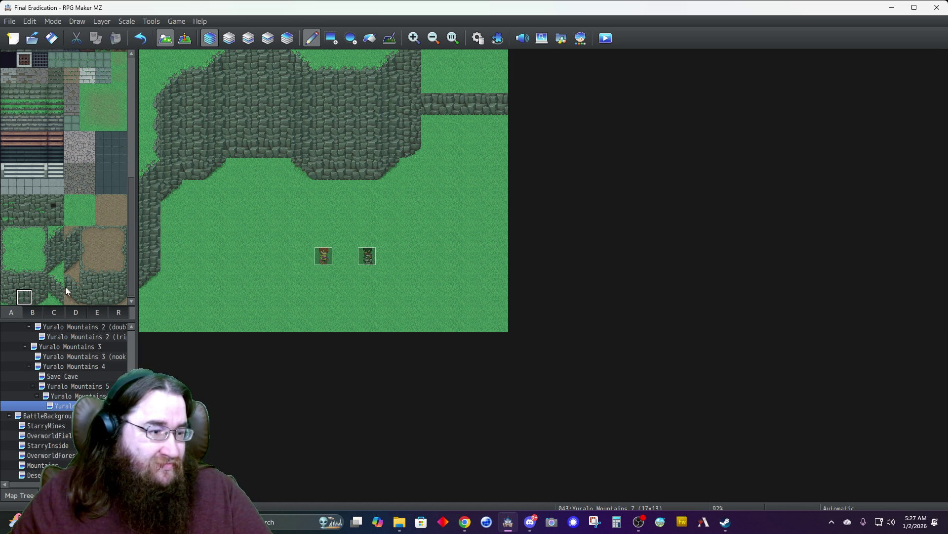
pyautogui.moveTo(497, 103); pyautogui.dragTo(475, 103)
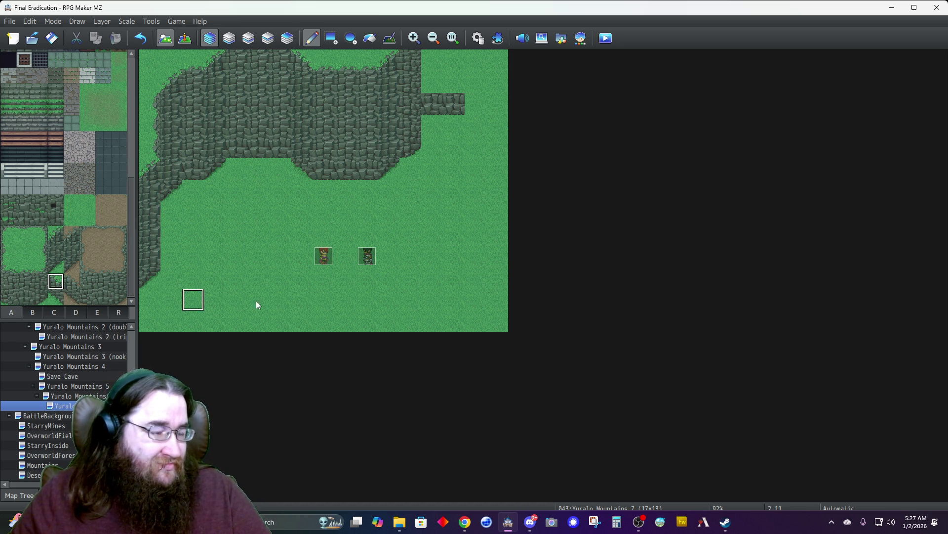
pyautogui.click(476, 105)
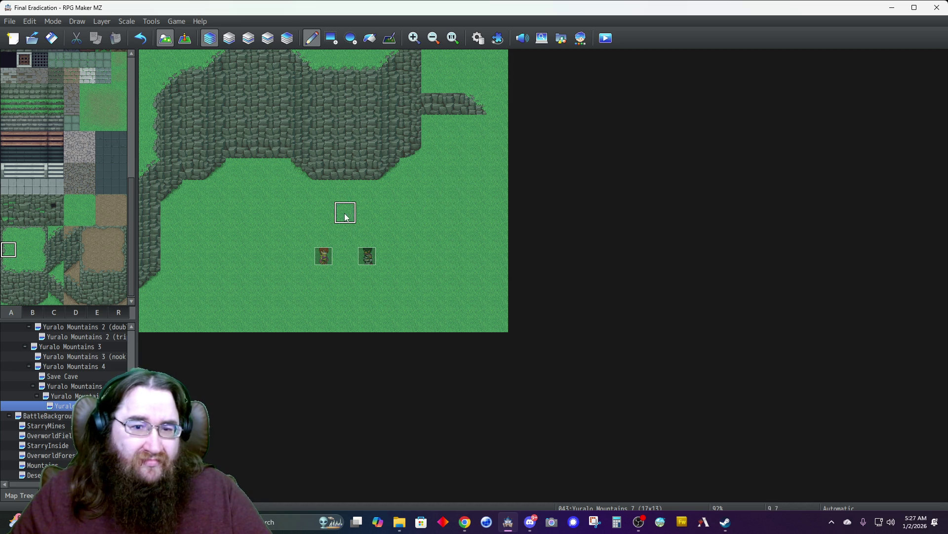
# - Run the cliff edge down the right map column to the bottom, turning a stray patch back to grass
pyautogui.moveTo(498, 128)
pyautogui.mouseDown()
pyautogui.moveTo(491, 187)
pyautogui.moveTo(475, 168)
pyautogui.moveTo(494, 178)
pyautogui.mouseUp()
pyautogui.rightClick(466, 218)
pyautogui.click(476, 171)
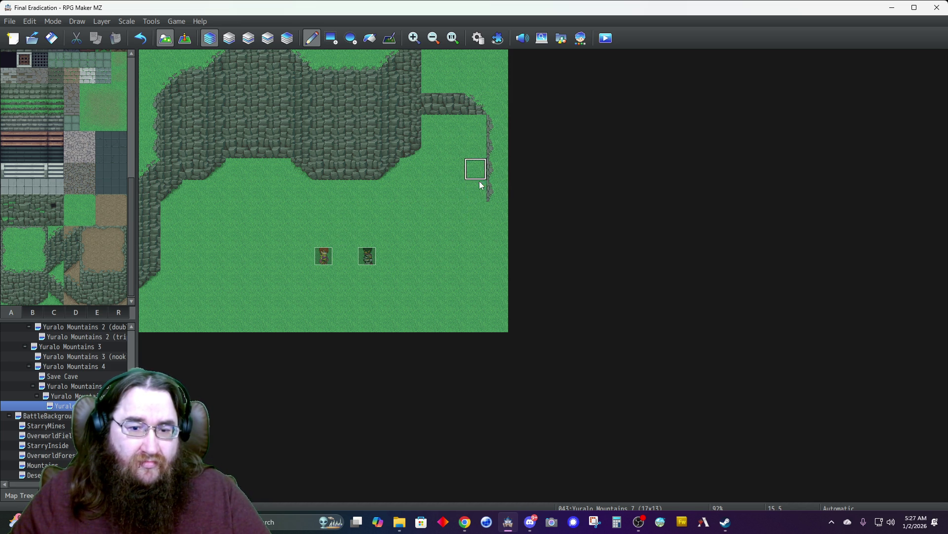
pyautogui.moveTo(498, 214); pyautogui.dragTo(495, 240)
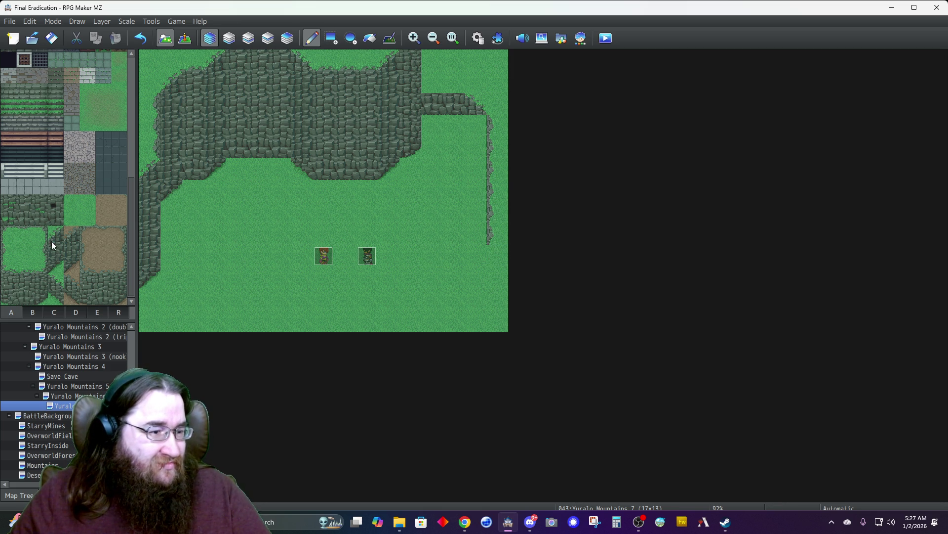
pyautogui.click(56, 281)
pyautogui.click(497, 256)
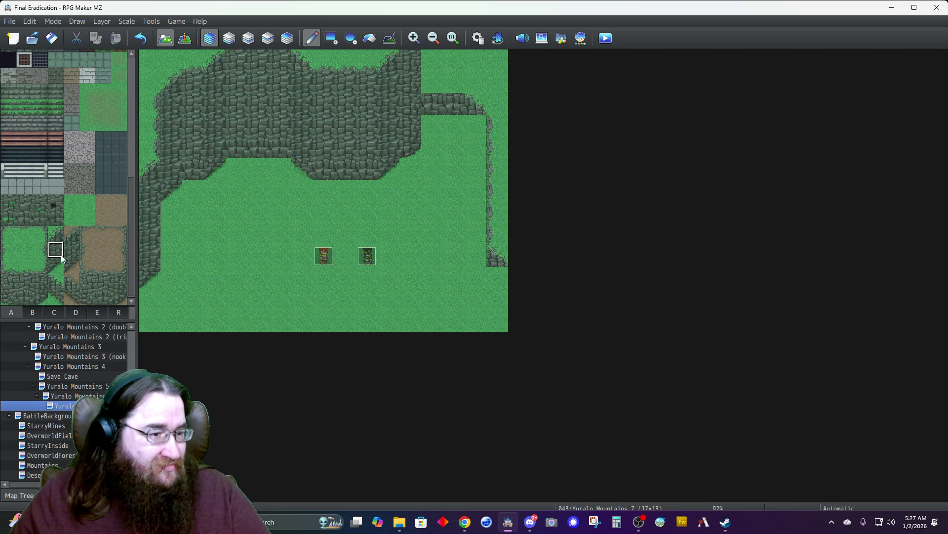
pyautogui.moveTo(496, 307); pyautogui.dragTo(497, 323)
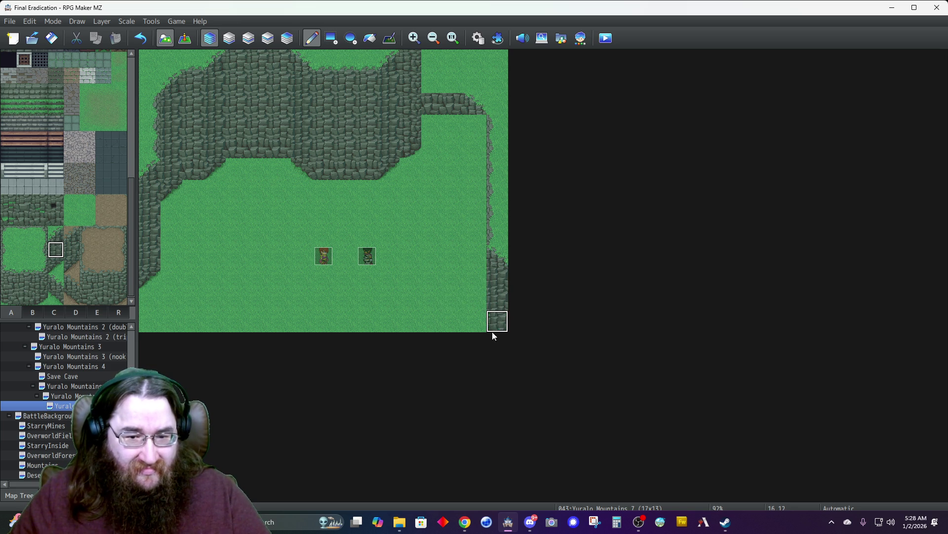
# - Fill the cliff gaps at 13,0, 14,0 and 13,1, and try extending cliff down the clearing's right side
pyautogui.moveTo(439, 102); pyautogui.dragTo(440, 84)
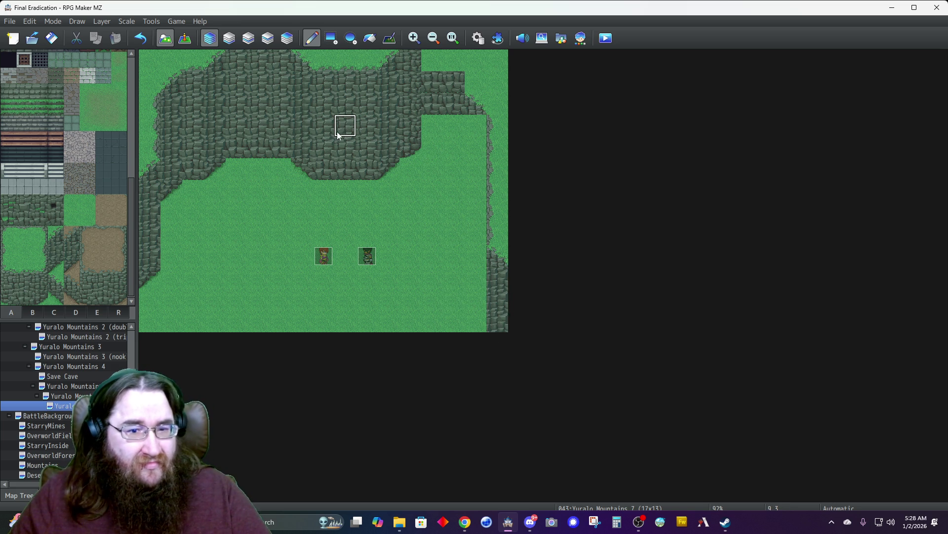
pyautogui.moveTo(443, 61); pyautogui.dragTo(451, 61)
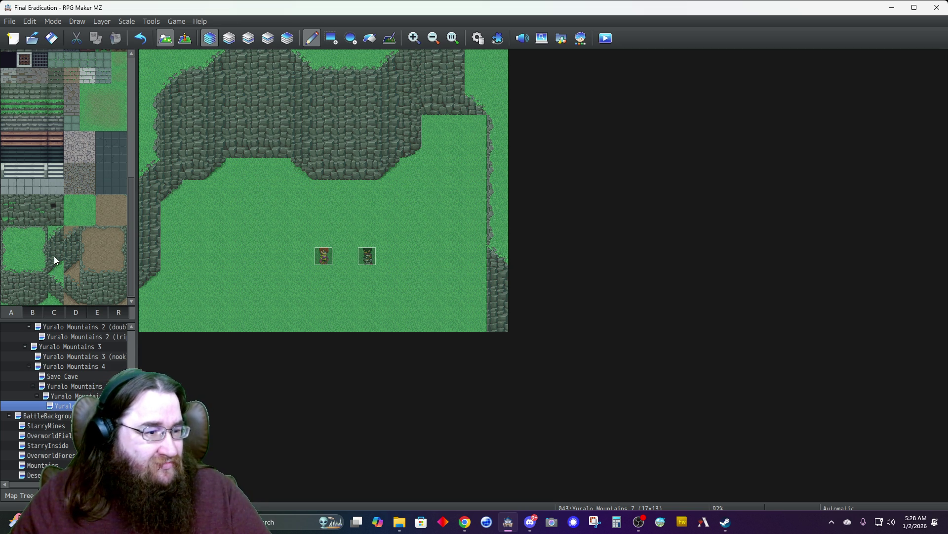
pyautogui.click(53, 297)
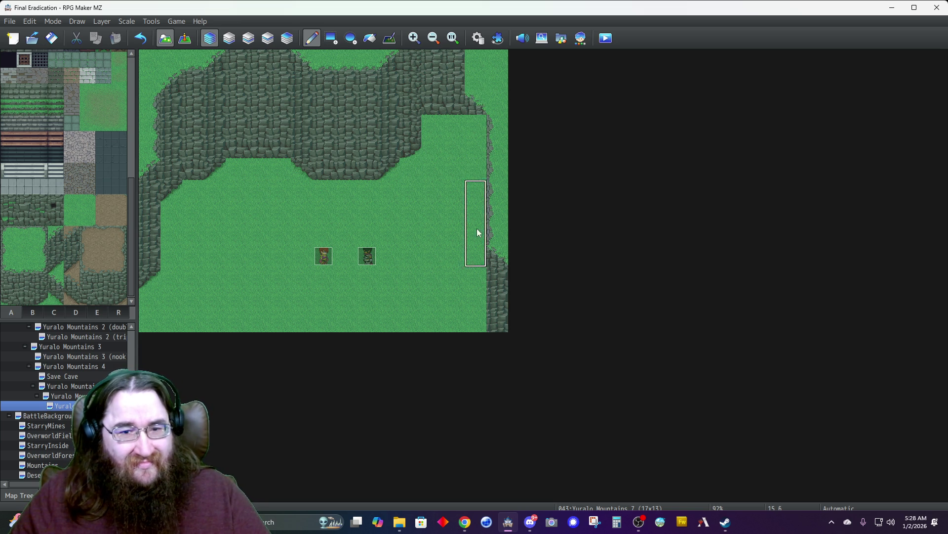
pyautogui.click(476, 170)
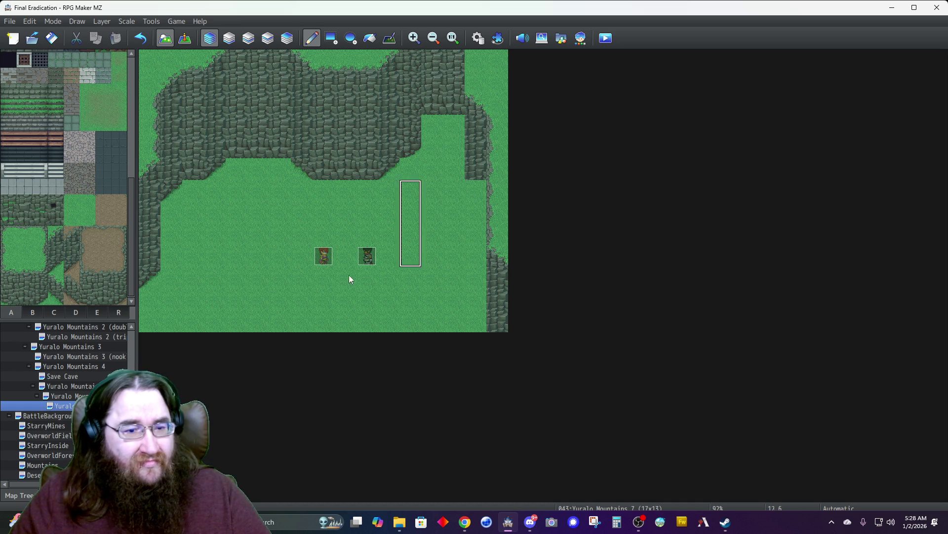
pyautogui.rightClick(303, 191)
pyautogui.click(476, 187)
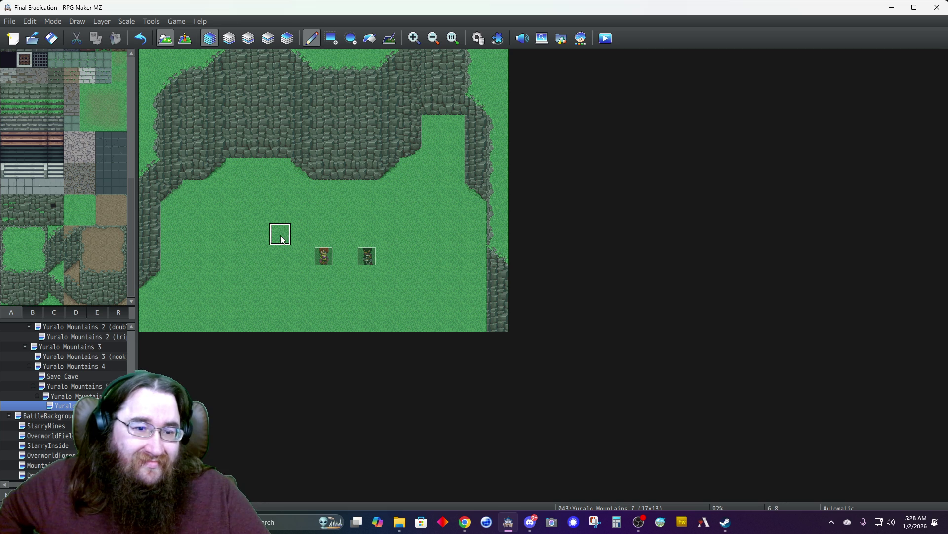
pyautogui.hotkey('ctrl', 'z')
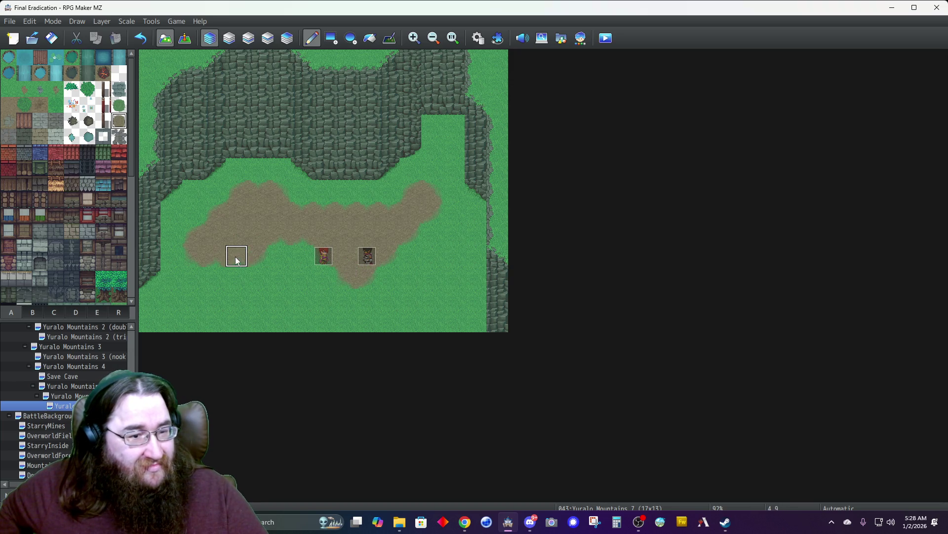
# - Extend the dirt patch downward and widen it along its lower-right edge
pyautogui.click(237, 275)
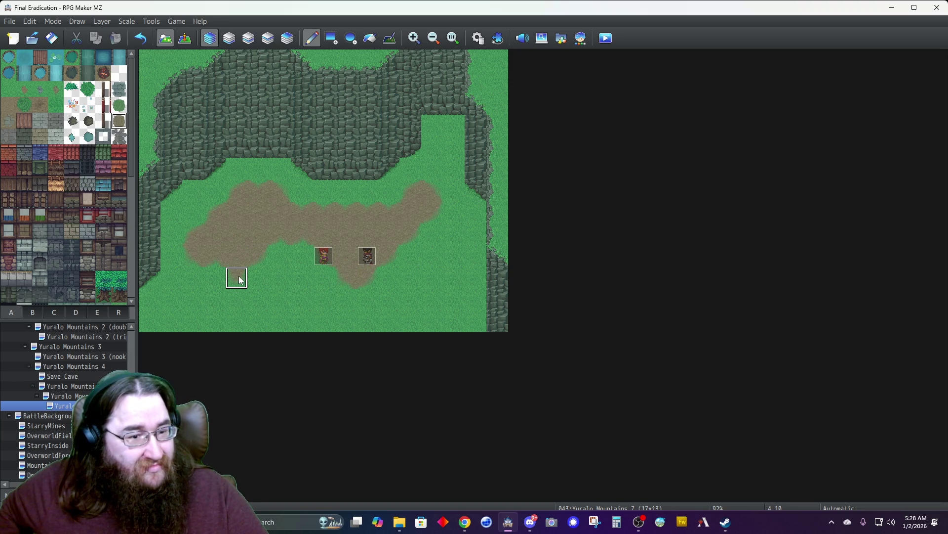
pyautogui.click(255, 277)
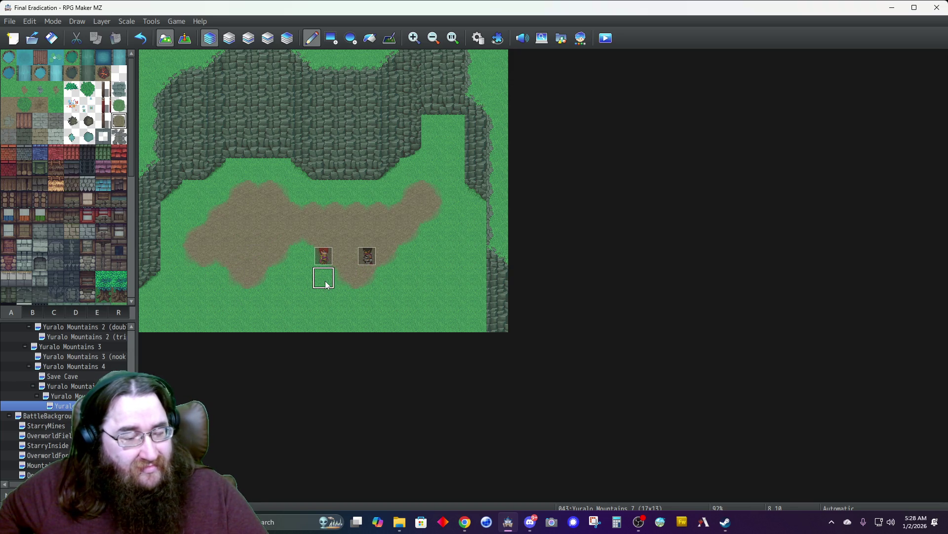
pyautogui.click(409, 256)
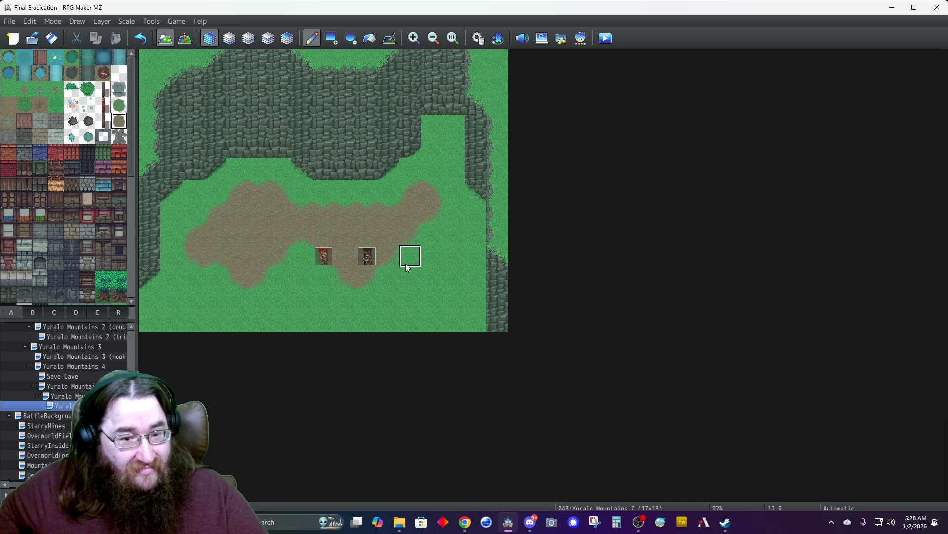
pyautogui.click(418, 277)
pyautogui.click(433, 277)
pyautogui.click(449, 276)
# - Run a dirt trail from the patch down to the bottom edge, removing a stray tile
pyautogui.click(431, 299)
pyautogui.click(412, 304)
pyautogui.click(411, 324)
pyautogui.click(415, 295)
pyautogui.hotkey('ctrl', 'z')
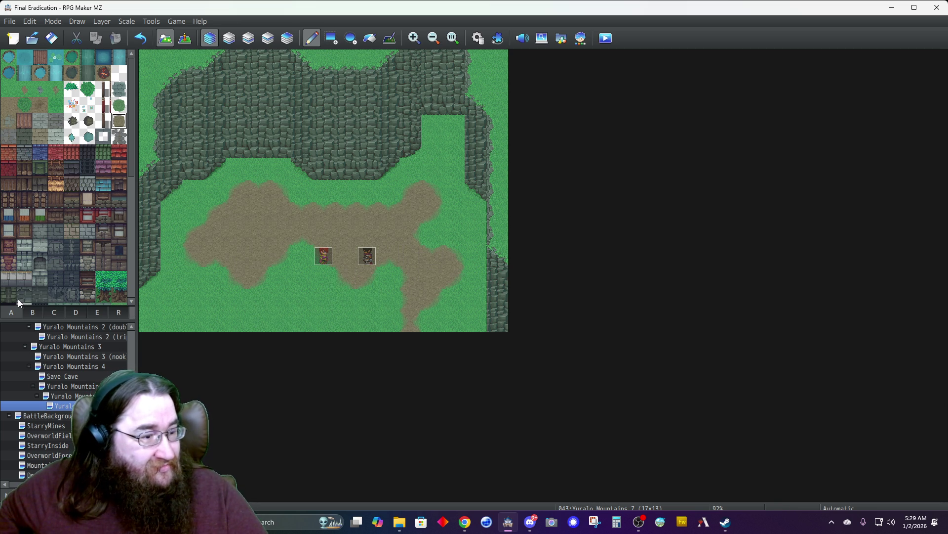
# - Paint two-tile and single ridge pieces from tab D across the lower grass beside the trail
pyautogui.click(76, 313)
pyautogui.moveTo(40, 233); pyautogui.dragTo(56, 234)
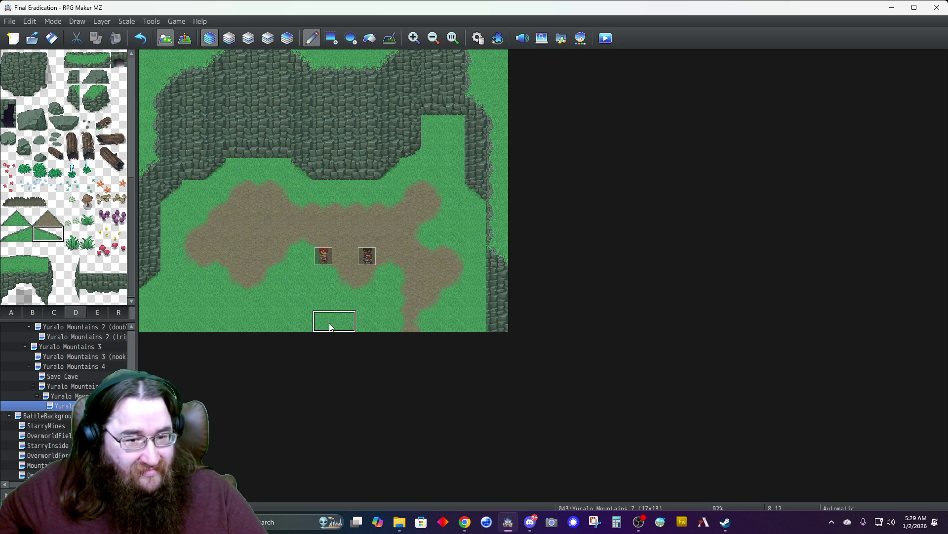
pyautogui.click(356, 309)
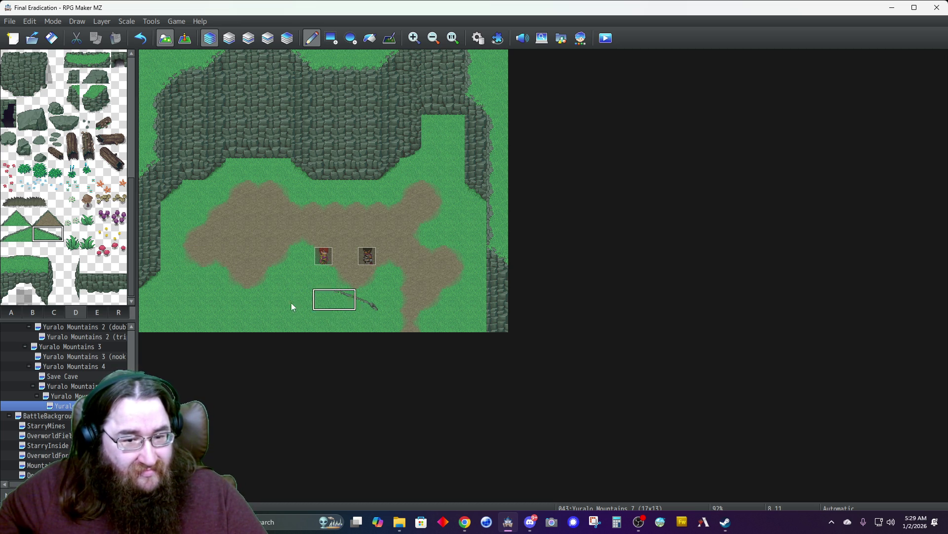
pyautogui.click(23, 218)
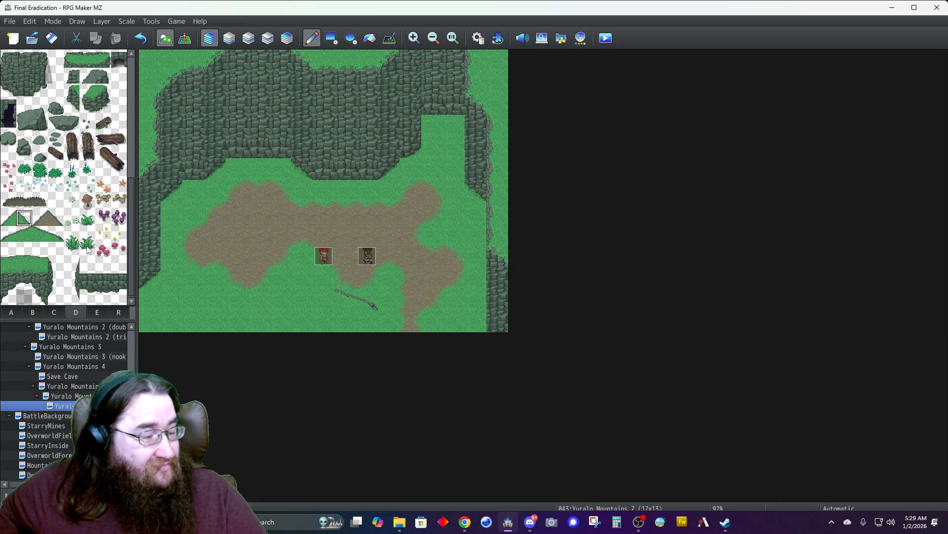
pyautogui.moveTo(376, 328); pyautogui.dragTo(384, 328)
pyautogui.click(10, 219)
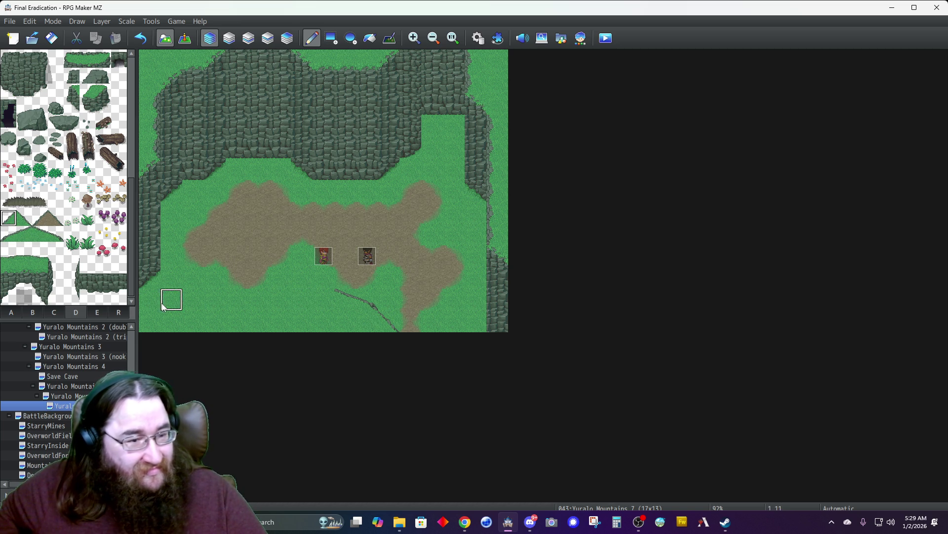
pyautogui.click(24, 217)
pyautogui.click(322, 276)
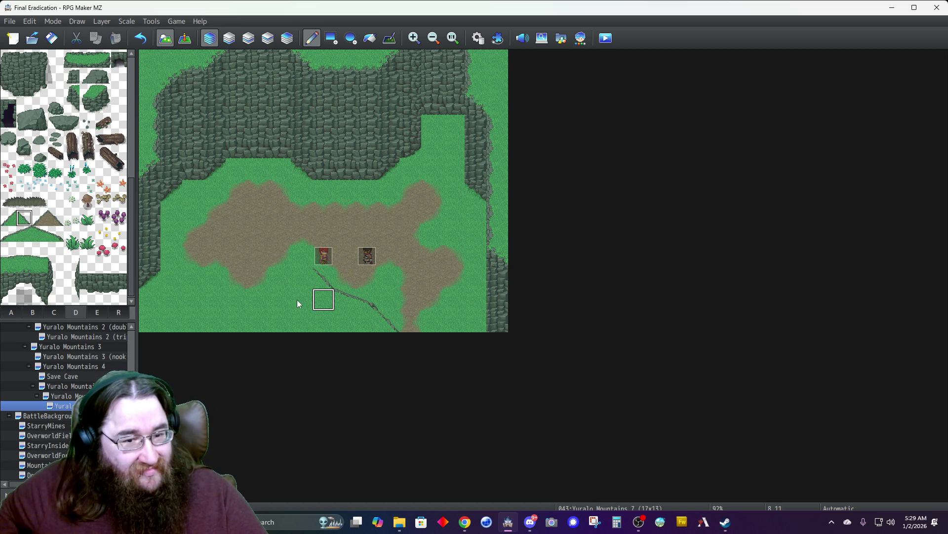
pyautogui.click(8, 218)
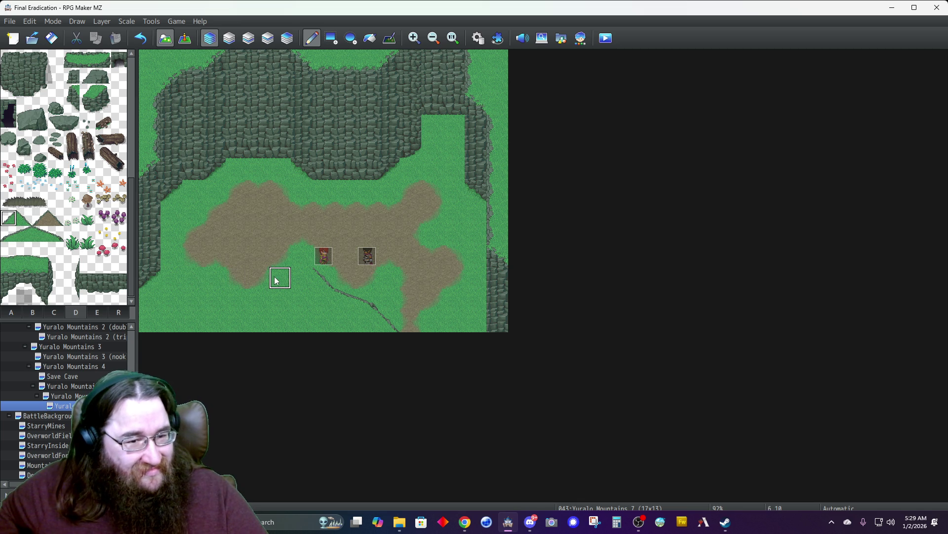
pyautogui.click(290, 286)
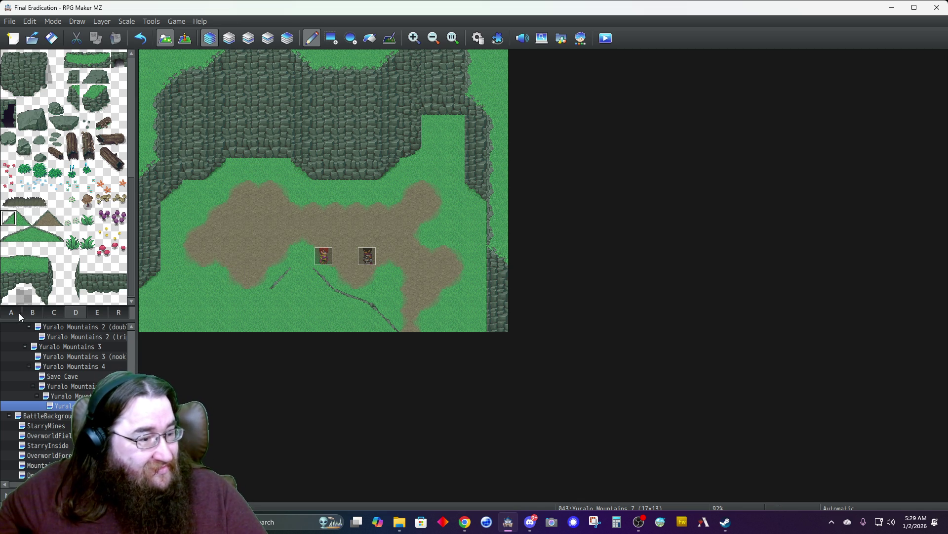
# - Touch up the ridge with tab A grass, then clear and repaint part of the ridge line
pyautogui.click(14, 312)
pyautogui.scroll(-10, 40, 219)
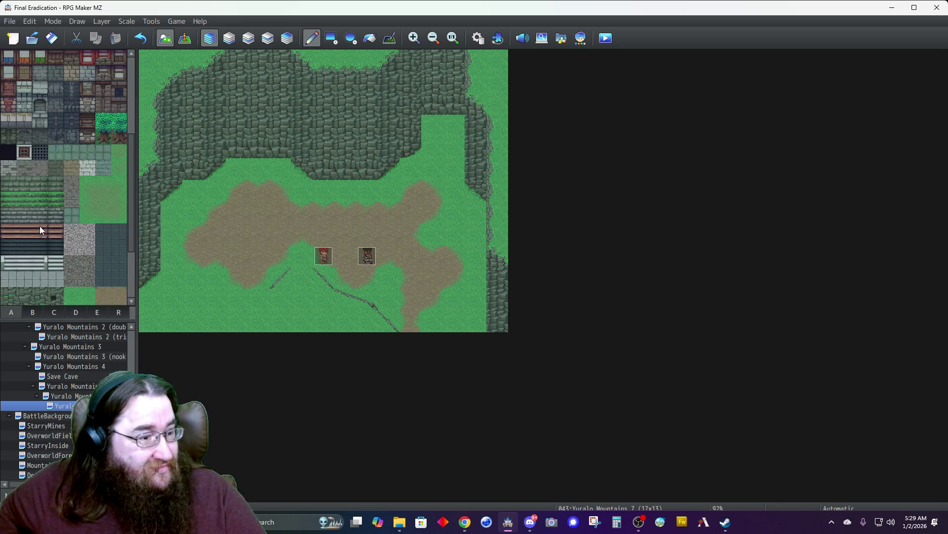
pyautogui.click(21, 236)
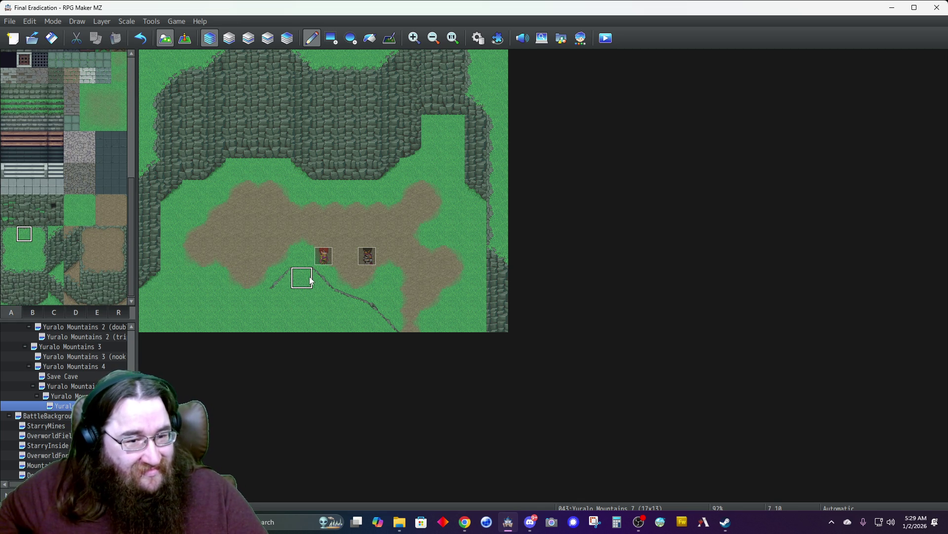
pyautogui.click(76, 312)
pyautogui.moveTo(24, 234); pyautogui.dragTo(9, 237)
pyautogui.rightClick(208, 306)
pyautogui.click(258, 297)
pyautogui.click(239, 303)
# - Patch grass around the ridge and extend the line further left with the two-tile ridge piece
pyautogui.click(9, 312)
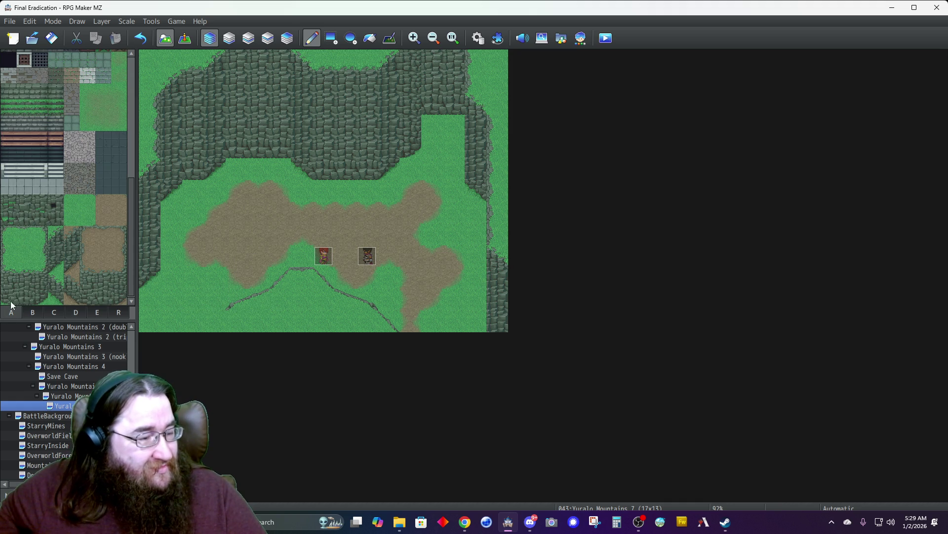
pyautogui.click(19, 236)
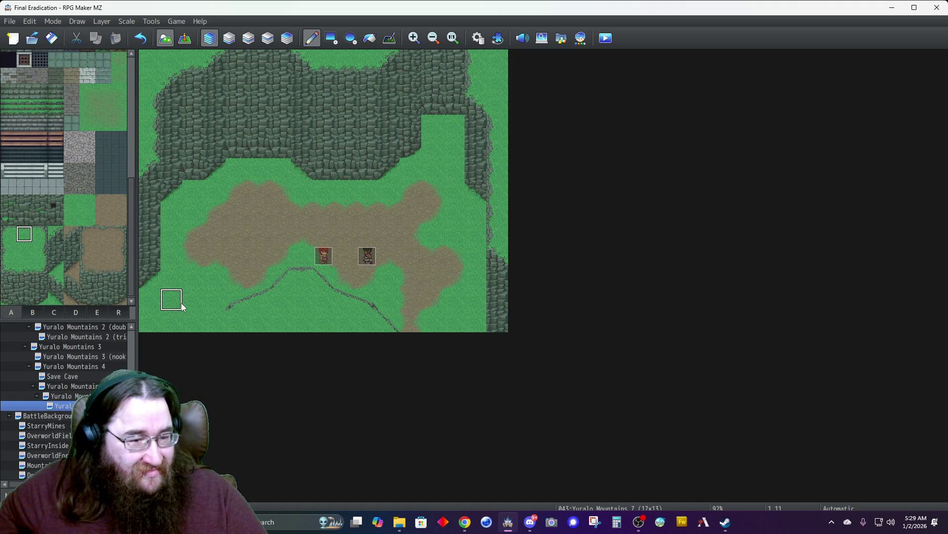
pyautogui.click(221, 316)
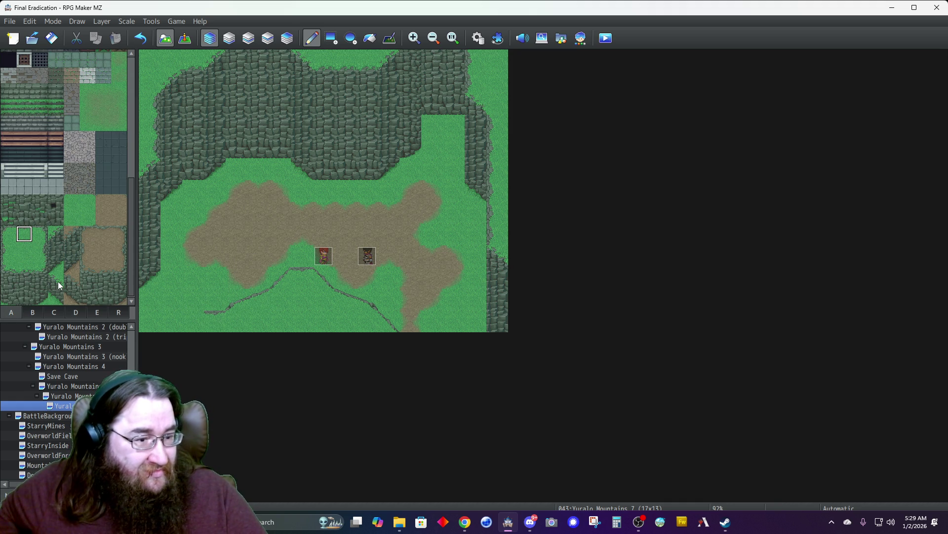
pyautogui.click(76, 311)
pyautogui.moveTo(20, 237); pyautogui.dragTo(6, 236)
# - Paint the remaining ridge segments in the lower left so the line reaches the left edge
pyautogui.click(156, 325)
pyautogui.click(197, 321)
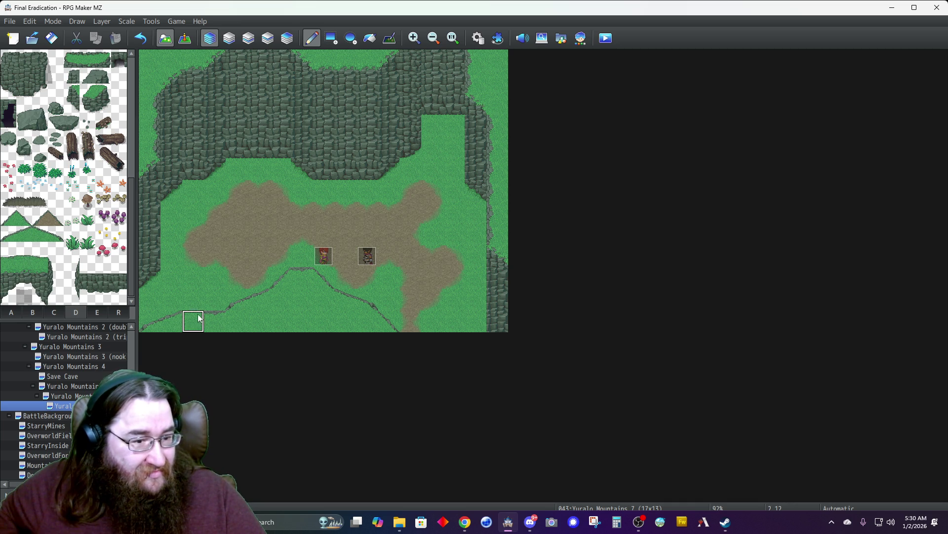
pyautogui.click(11, 307)
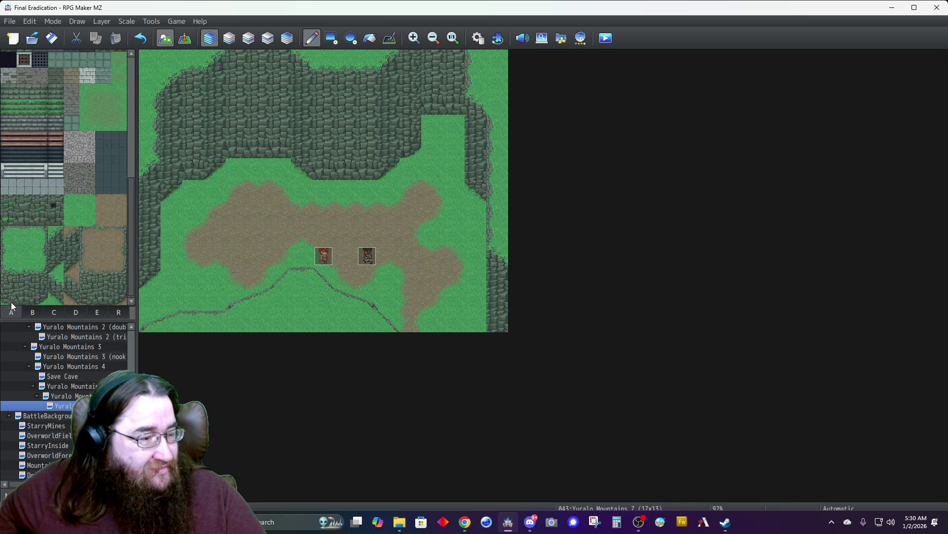
# - Widen the bottom-right dirt trail with tab A dirt, reverting stray dirt to grass
pyautogui.click(67, 209)
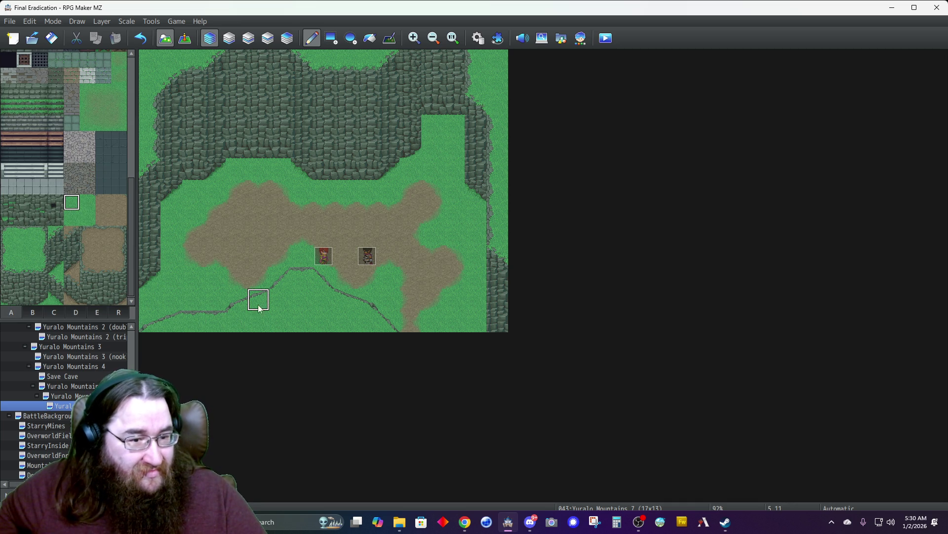
pyautogui.click(88, 204)
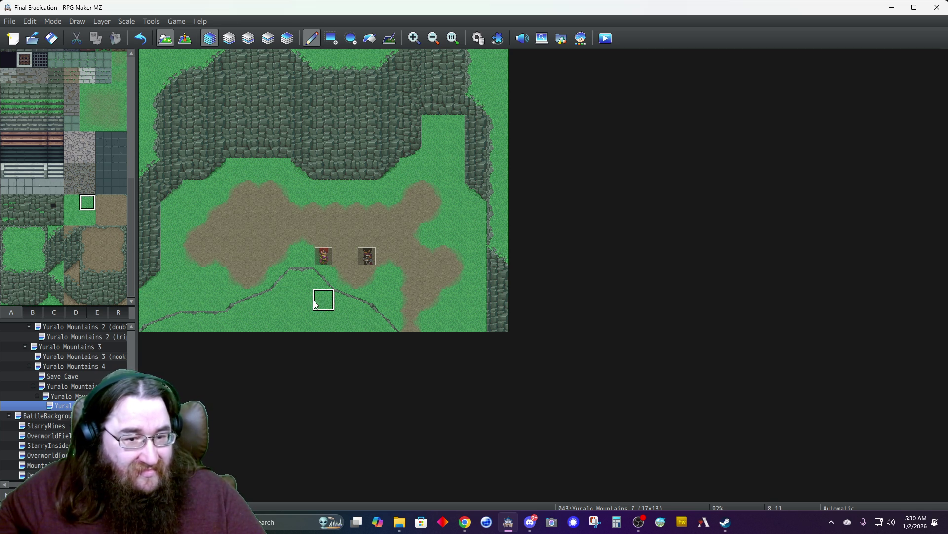
pyautogui.click(445, 321)
pyautogui.moveTo(449, 320); pyautogui.dragTo(445, 303)
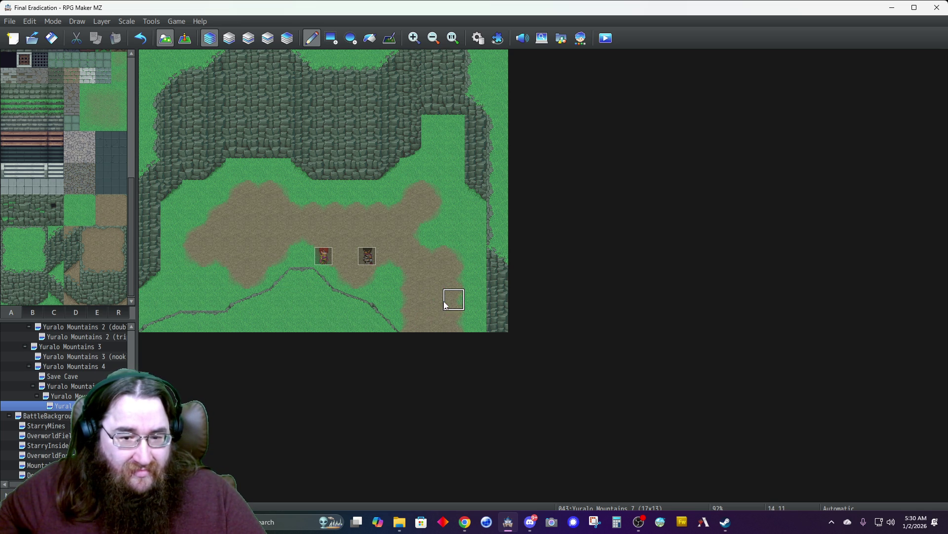
pyautogui.click(414, 310)
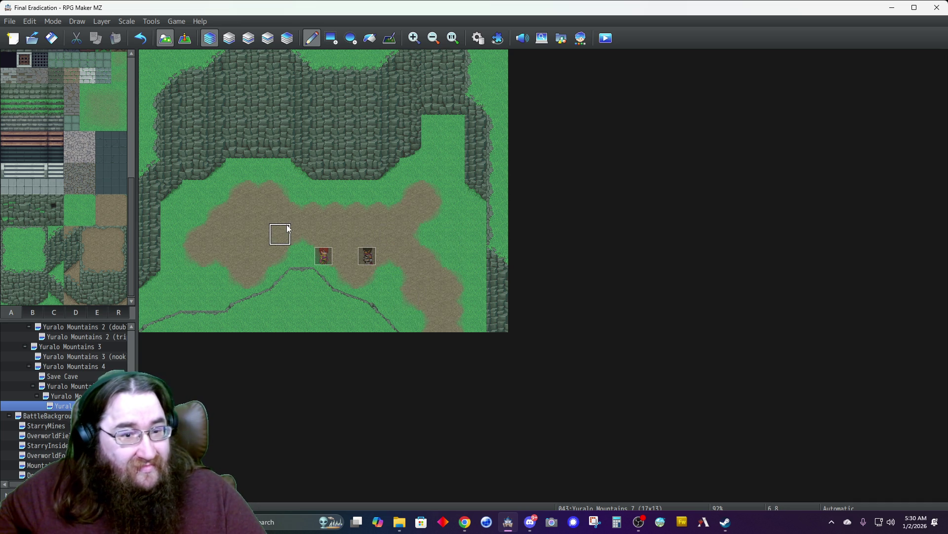
pyautogui.click(76, 310)
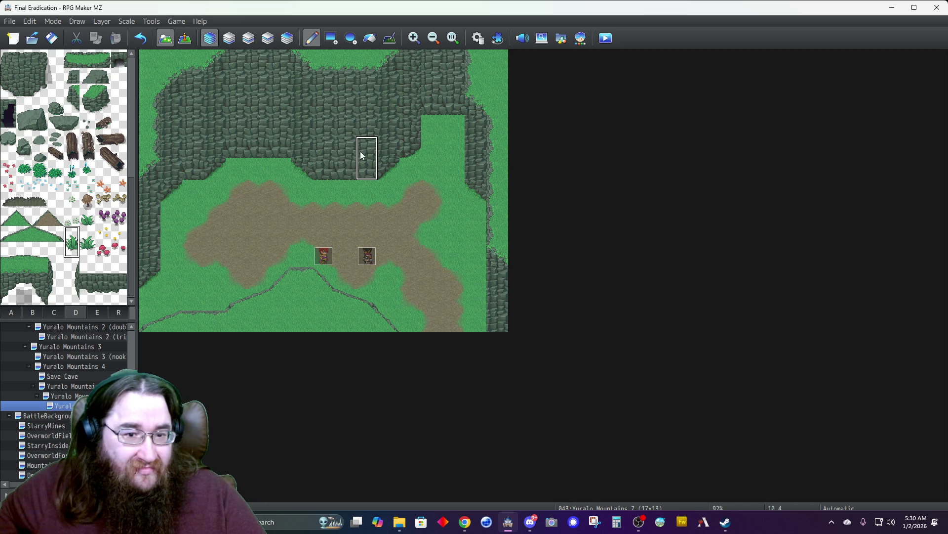
# - Place tall grass tufts on the cliff, near the cliff base and at the left edge
pyautogui.click(433, 114)
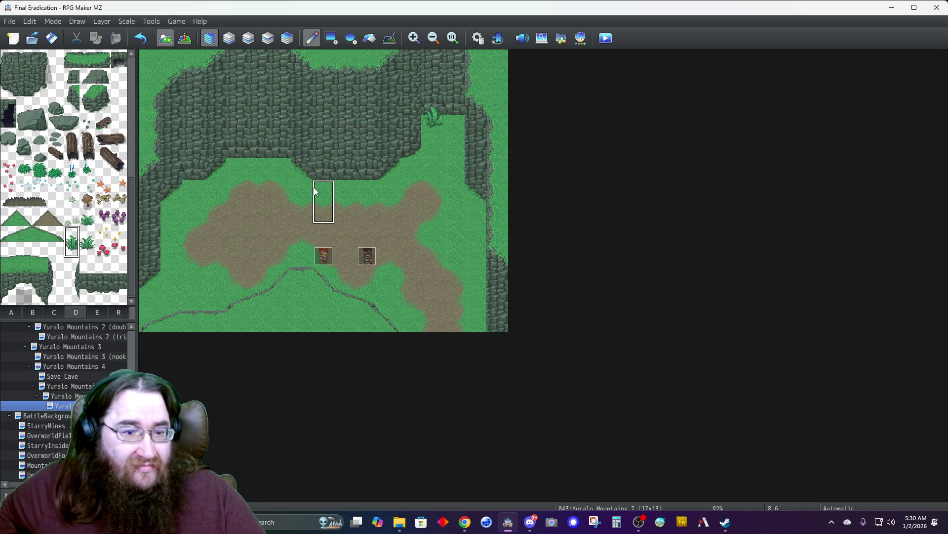
pyautogui.click(274, 157)
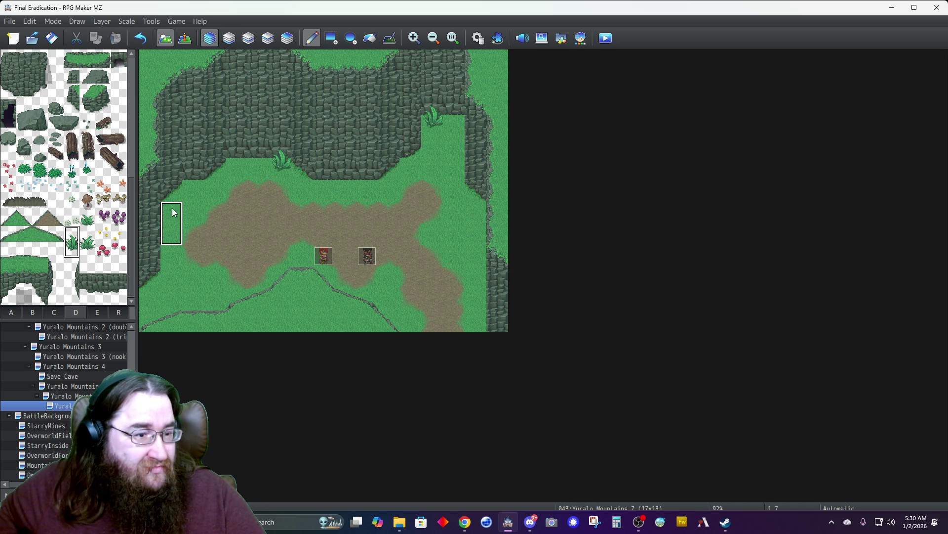
pyautogui.click(148, 285)
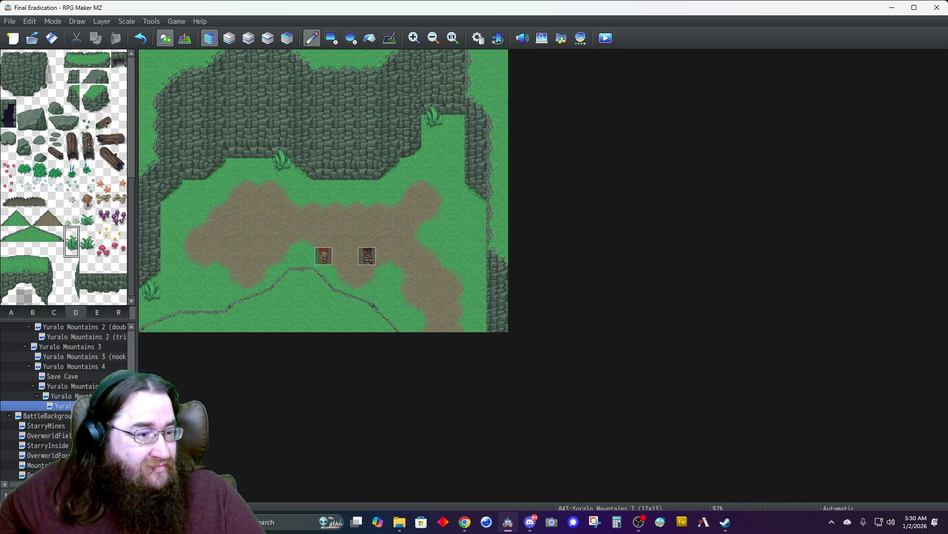
# - Paint a mushroom patch in the top-left corner and purple mushrooms at the top-right corner
pyautogui.moveTo(104, 203); pyautogui.dragTo(119, 203)
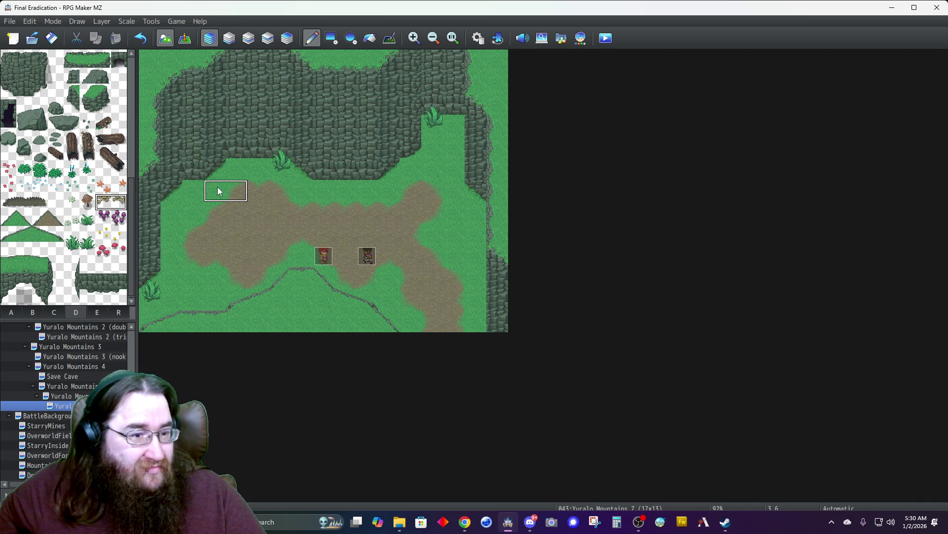
pyautogui.click(209, 176)
pyautogui.hotkey('ctrl', 'z')
pyautogui.click(152, 63)
pyautogui.click(118, 220)
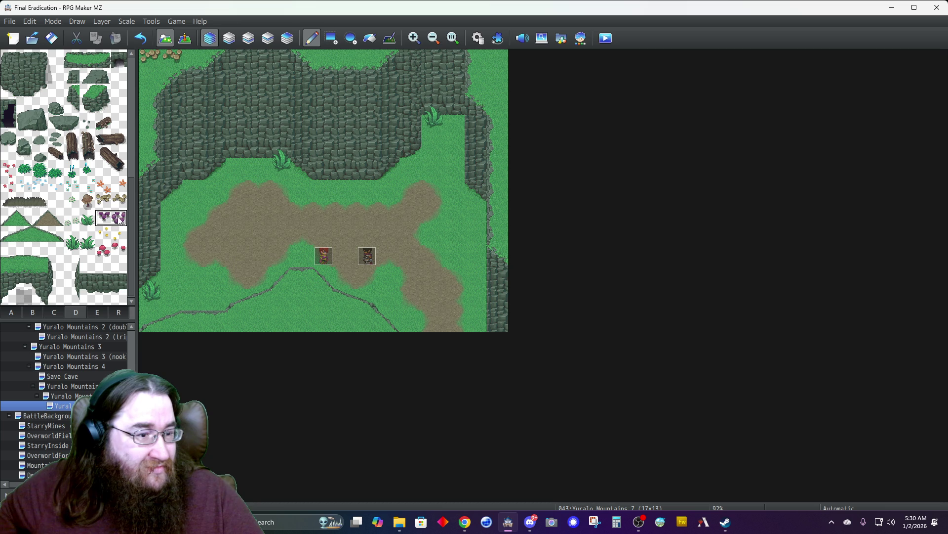
pyautogui.click(497, 82)
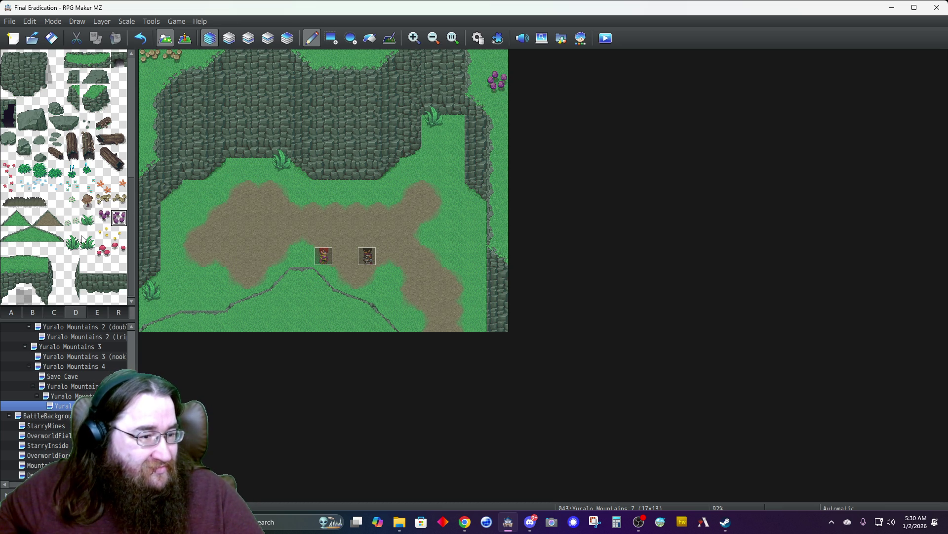
# - Paint two-tile-wide log ends along the map's top edge
pyautogui.moveTo(101, 141); pyautogui.dragTo(118, 141)
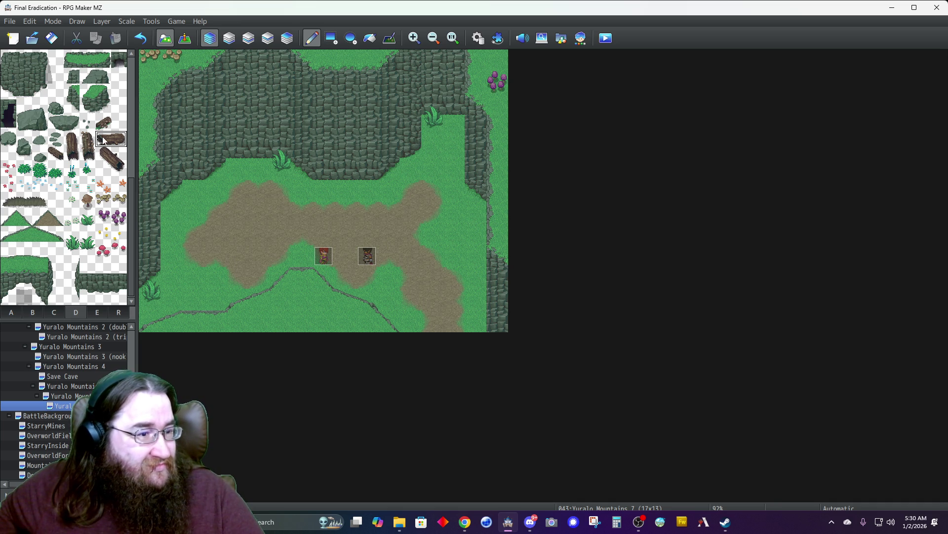
pyautogui.moveTo(114, 169); pyautogui.dragTo(101, 170)
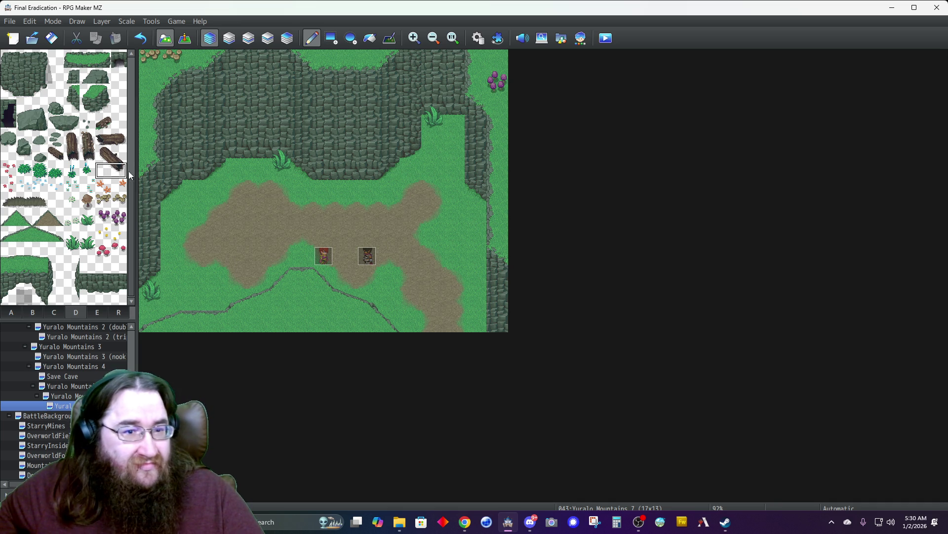
pyautogui.click(343, 61)
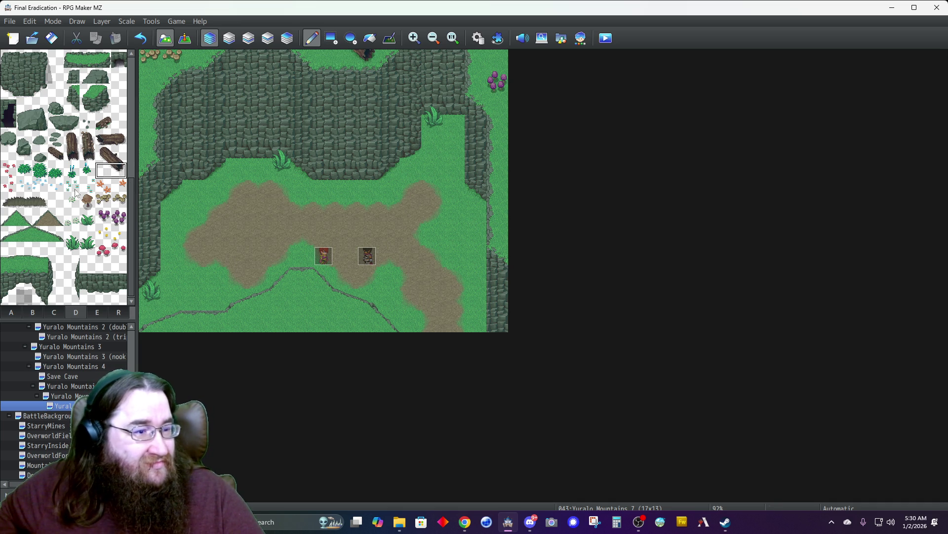
pyautogui.click(86, 157)
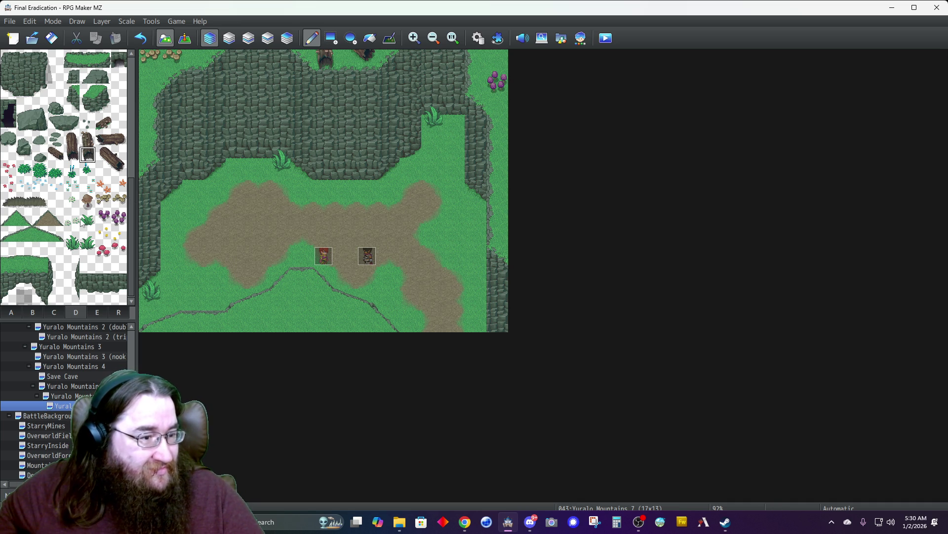
# - Paint bushes at the lower left, left side and upper left of the clearing
pyautogui.click(40, 170)
pyautogui.click(214, 278)
pyautogui.click(193, 278)
pyautogui.click(193, 193)
pyautogui.click(192, 213)
pyautogui.click(171, 212)
pyautogui.click(214, 192)
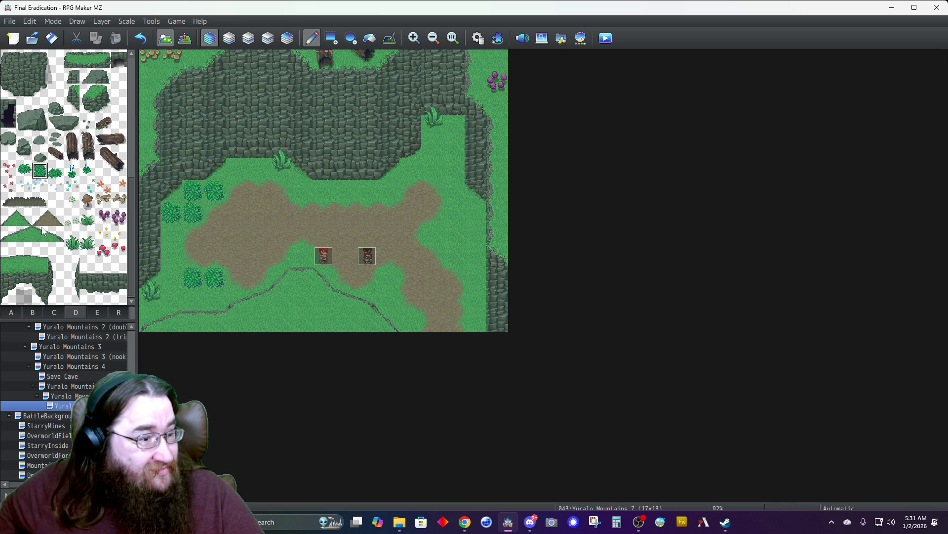
# - Place a two-tile-tall rock at the clearing's right edge and red flowers in the upper-right and lower grass
pyautogui.moveTo(25, 140); pyautogui.dragTo(25, 156)
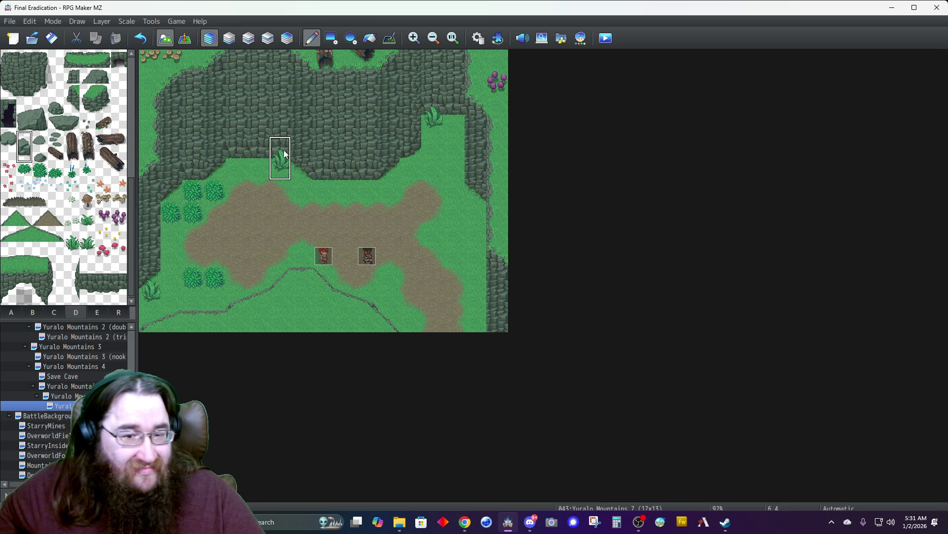
pyautogui.click(473, 198)
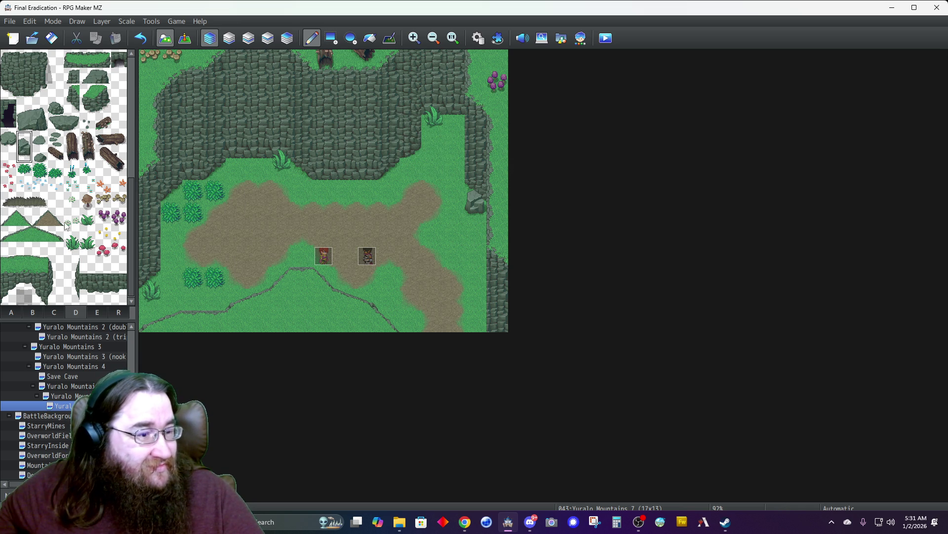
pyautogui.click(101, 249)
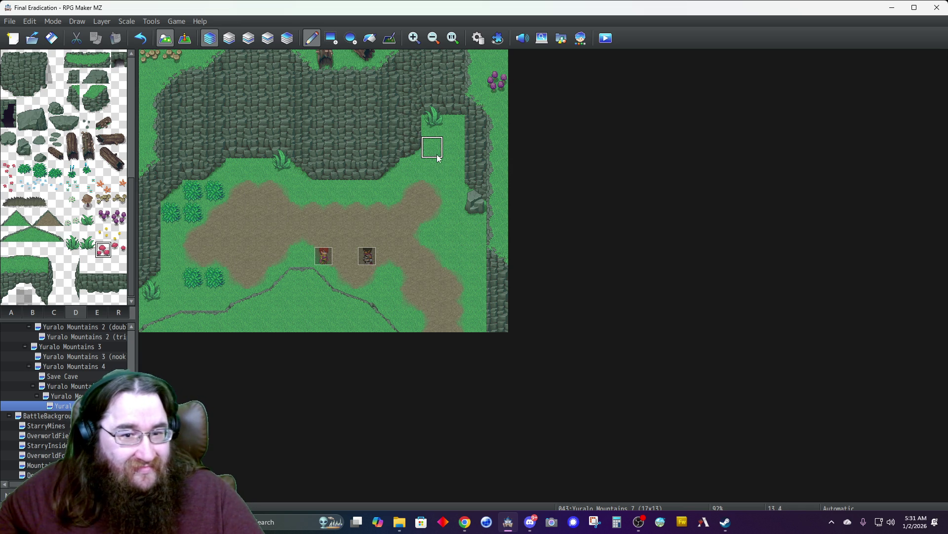
pyautogui.click(455, 148)
pyautogui.click(302, 301)
# - Paint a grass tuft along the bottom edge of the map
pyautogui.click(86, 239)
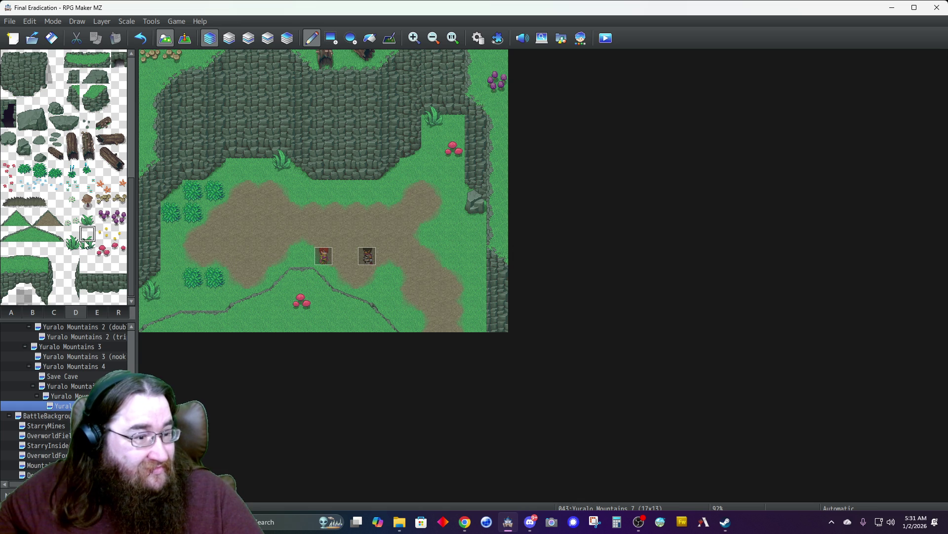
pyautogui.click(89, 219)
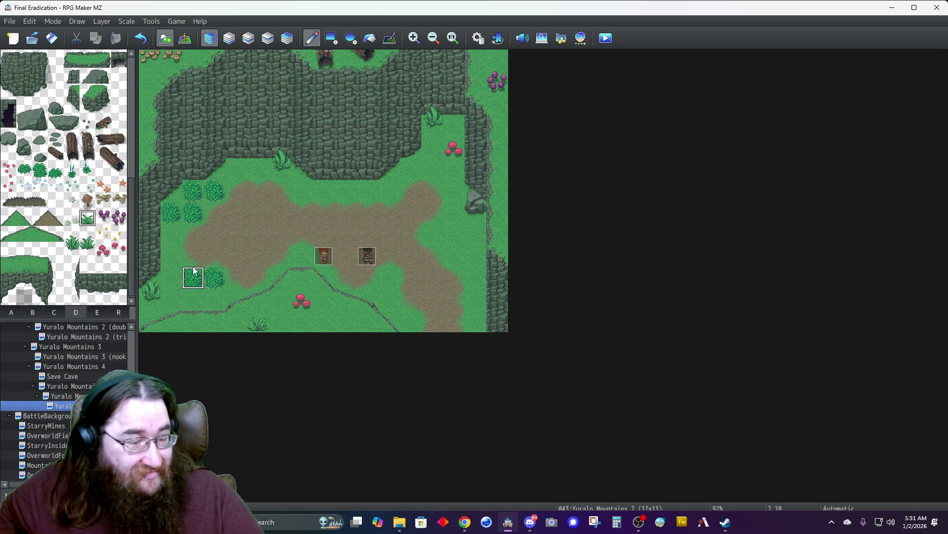
pyautogui.click(53, 172)
pyautogui.click(345, 318)
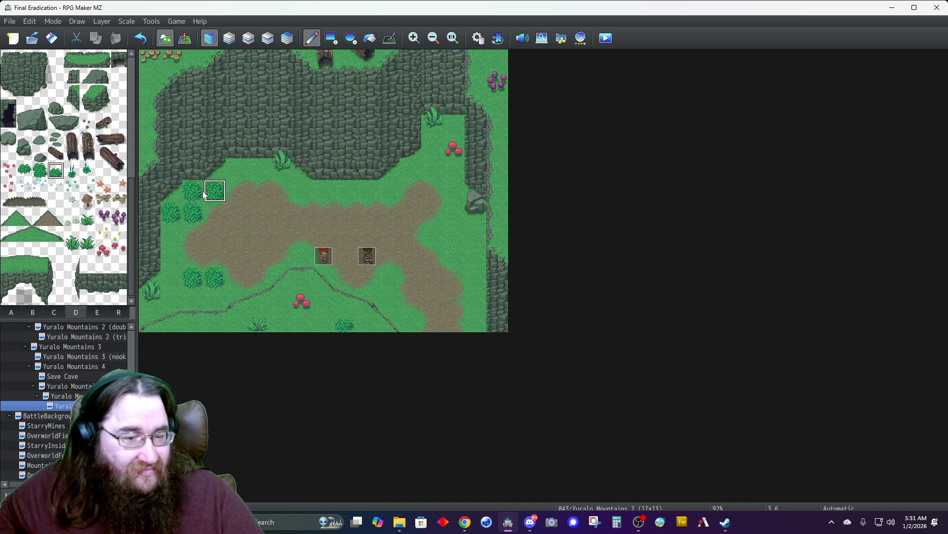
pyautogui.click(55, 313)
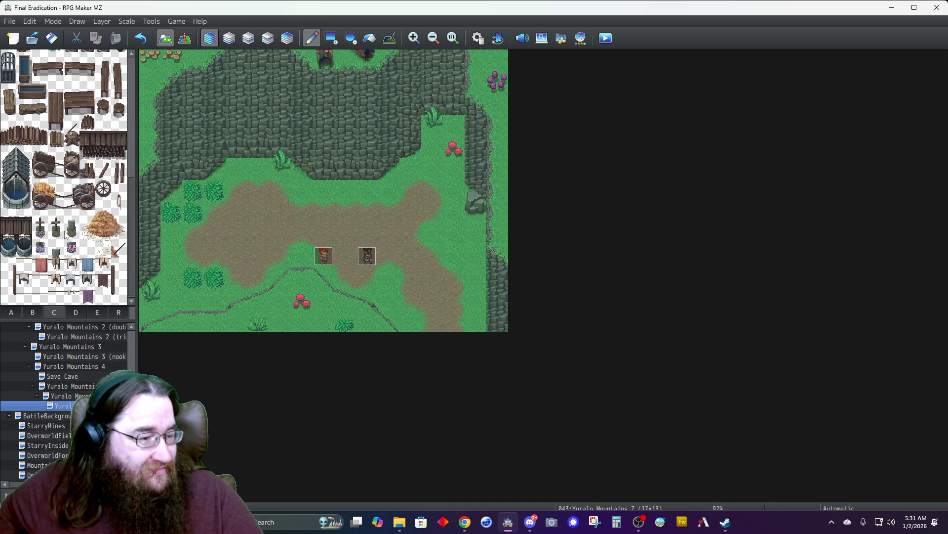
# - Place a two-tile wooden grave marker above the dirt path, erasing the extra second marker
pyautogui.moveTo(41, 223); pyautogui.dragTo(42, 234)
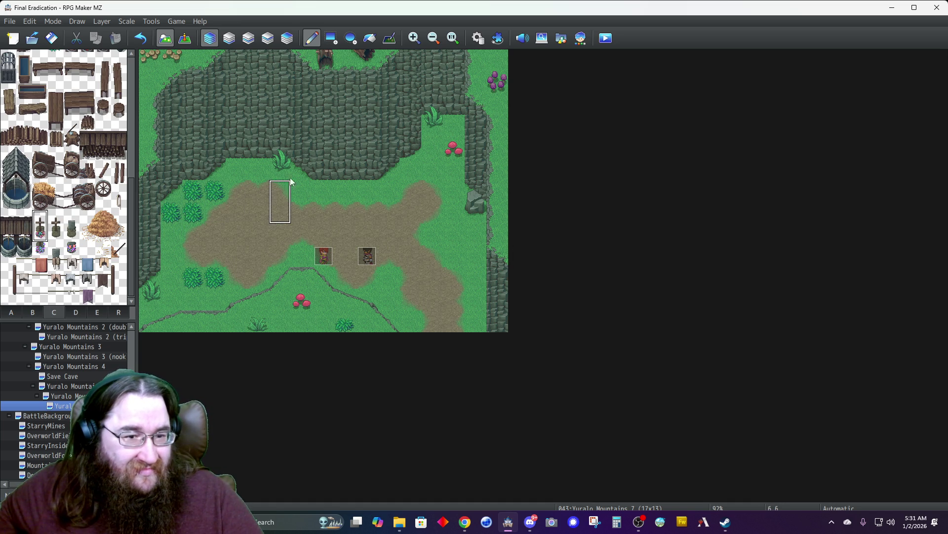
pyautogui.click(324, 172)
pyautogui.click(366, 170)
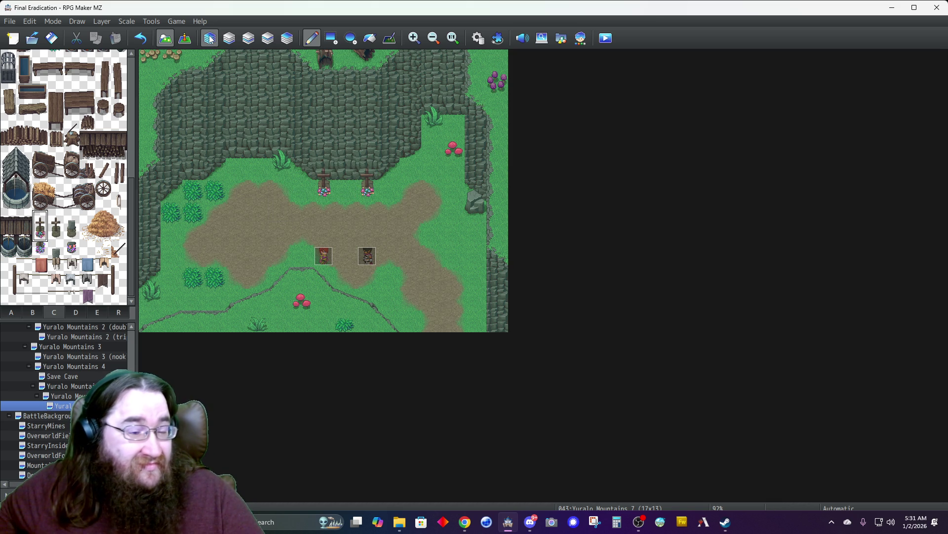
pyautogui.rightClick(362, 139)
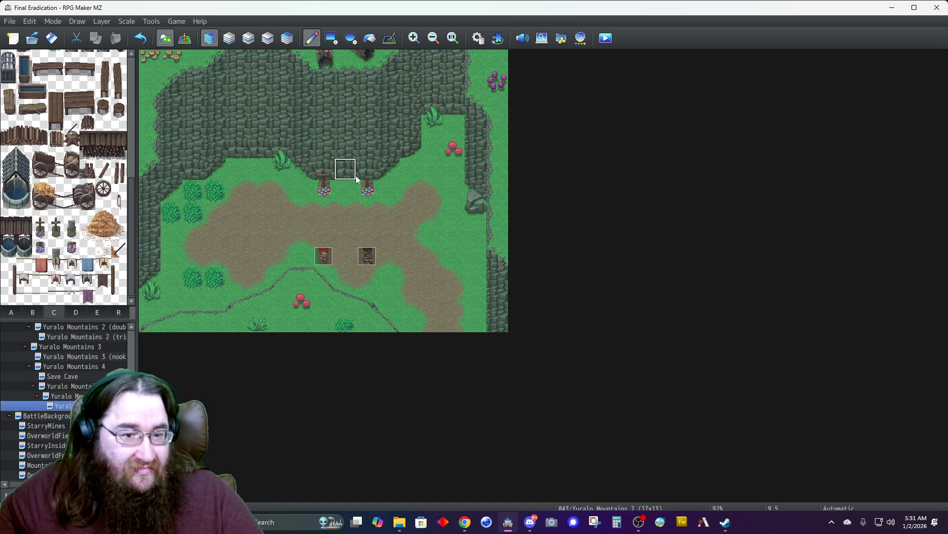
pyautogui.click(365, 192)
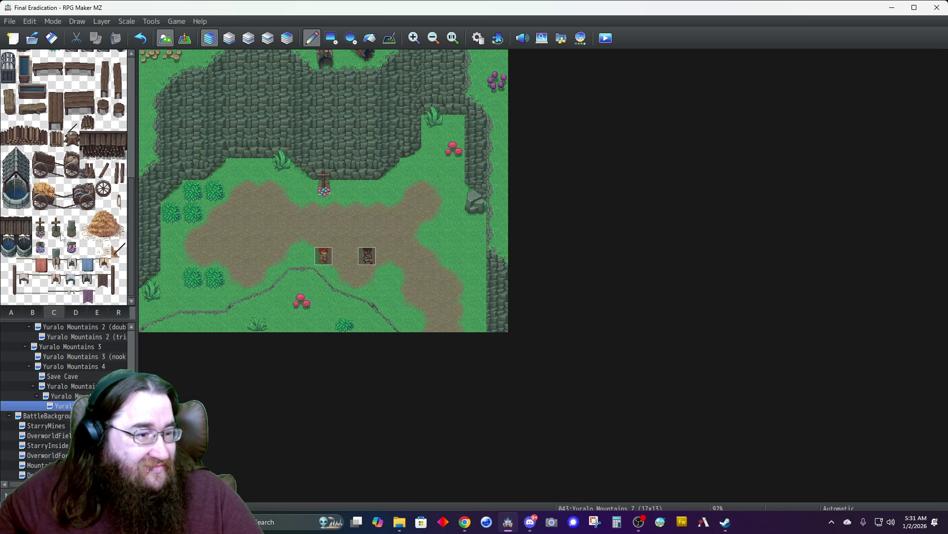
pyautogui.scroll(2, 62, 242)
pyautogui.scroll(4, 62, 242)
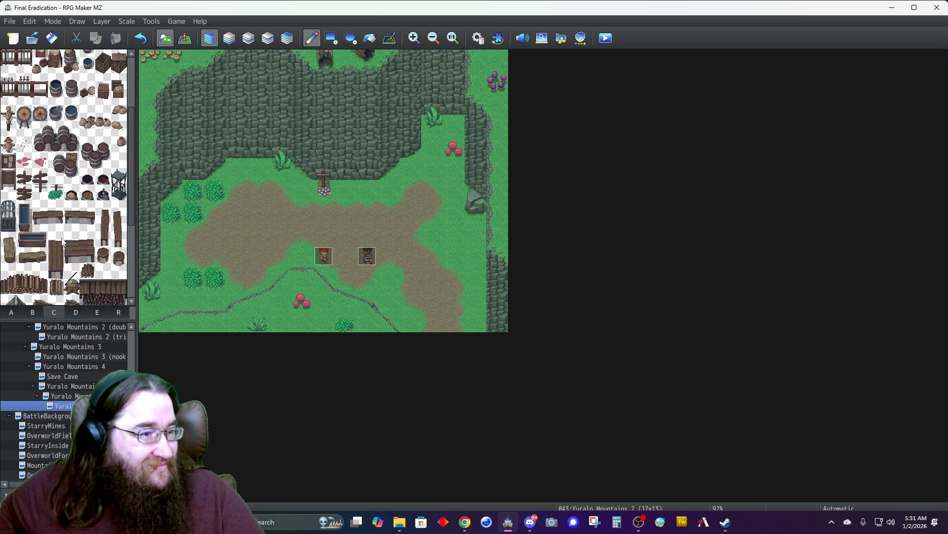
pyautogui.scroll(-3, 51, 231)
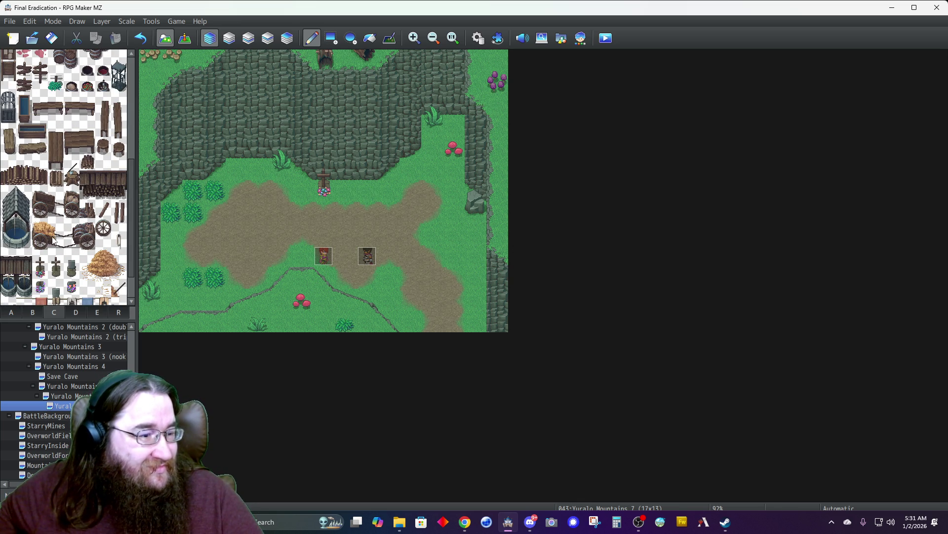
# - Place a grey rock from tab D beside the grave marker
pyautogui.click(76, 311)
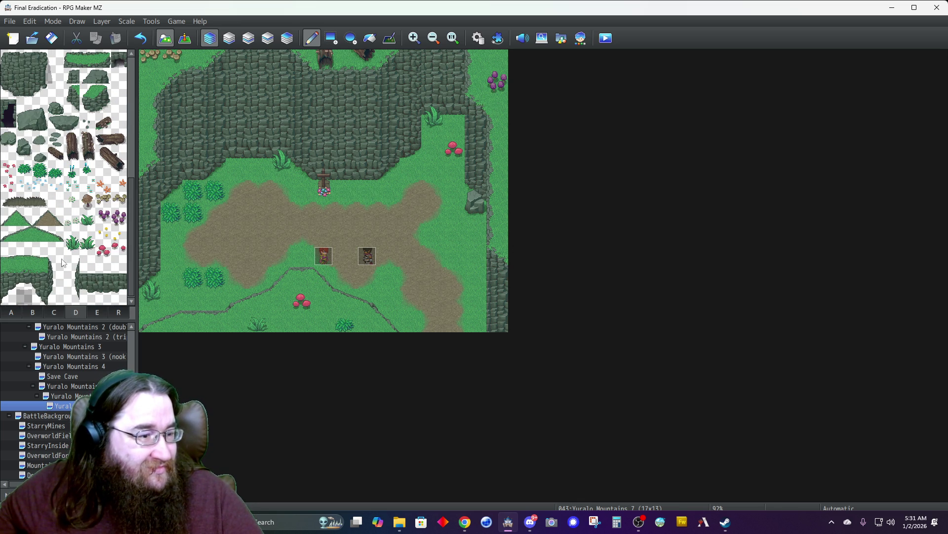
pyautogui.click(7, 140)
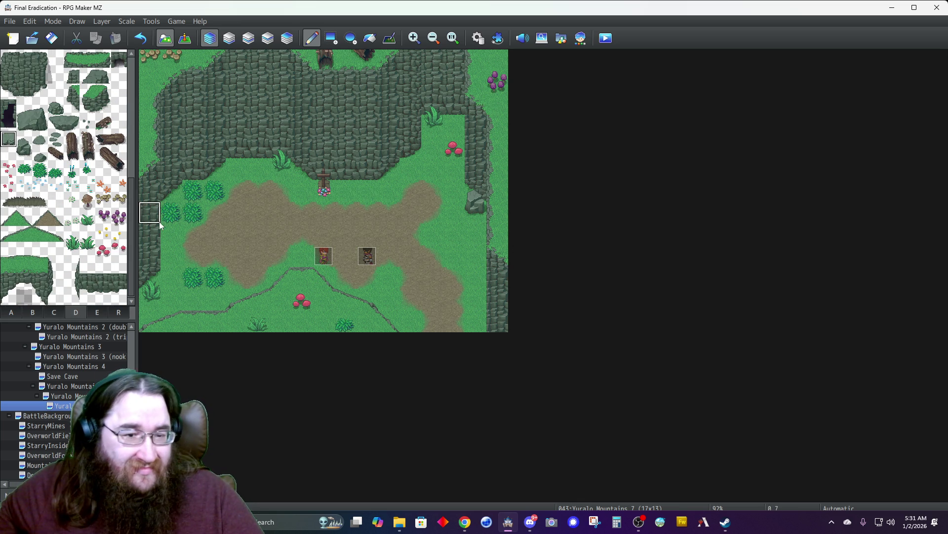
pyautogui.click(368, 195)
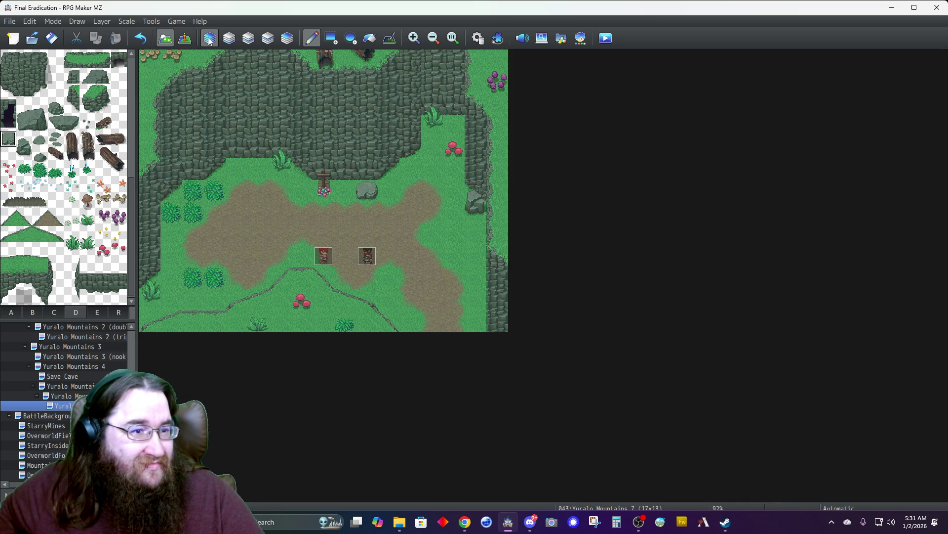
pyautogui.click(183, 39)
# - Move Alice's event up, face her sprite upward, and set her Group conditions to 9 and 10 on pages 1 and 2
pyautogui.moveTo(324, 257); pyautogui.dragTo(322, 213)
pyautogui.moveTo(367, 256); pyautogui.dragTo(369, 216)
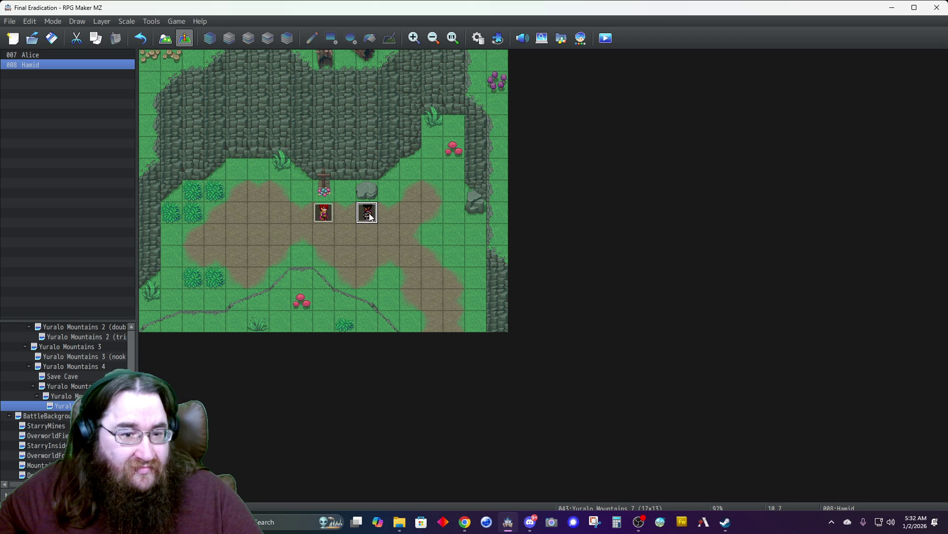
pyautogui.doubleClick(319, 216)
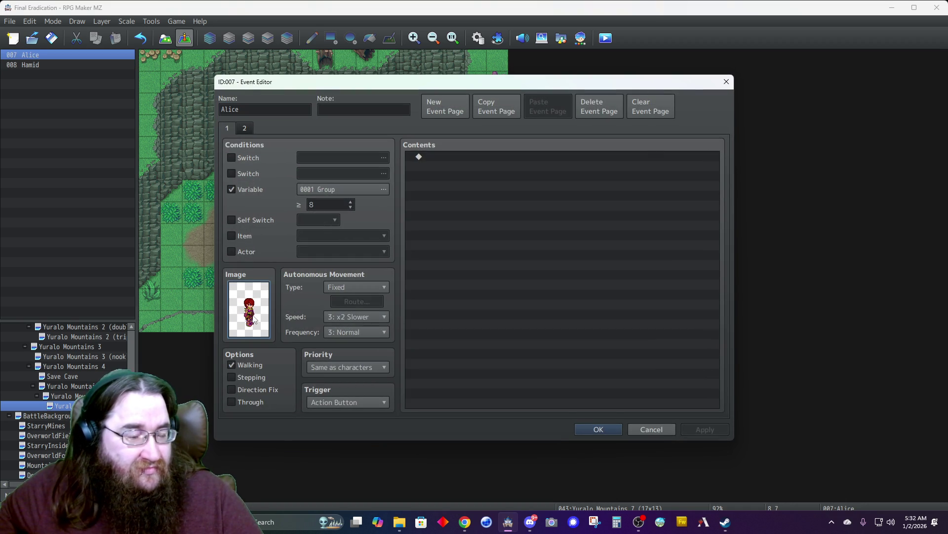
pyautogui.doubleClick(255, 316)
pyautogui.doubleClick(448, 252)
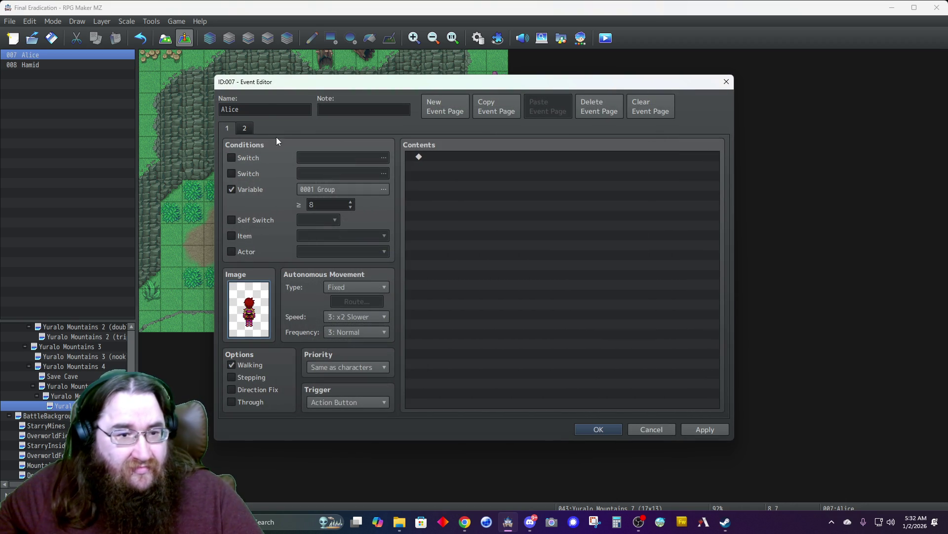
pyautogui.click(268, 112)
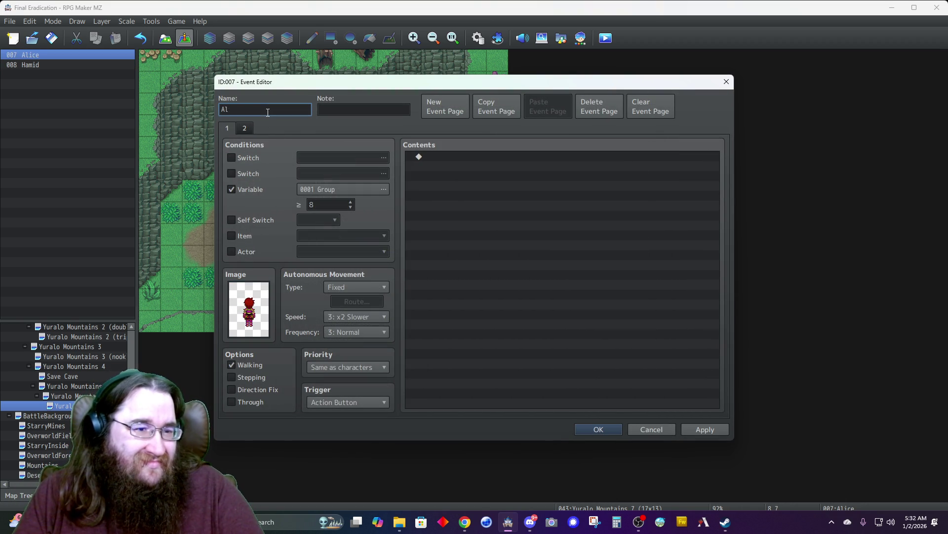
pyautogui.click(350, 202)
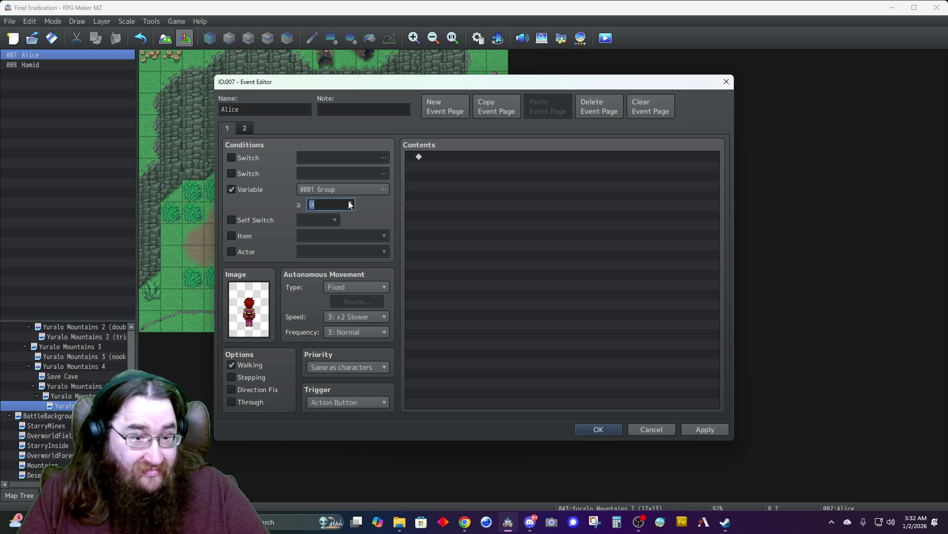
pyautogui.click(246, 128)
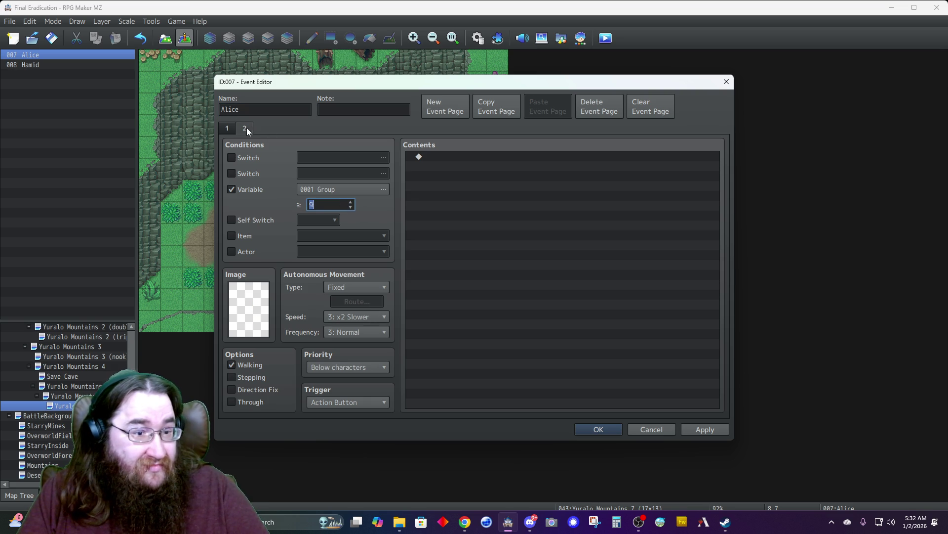
pyautogui.click(352, 201)
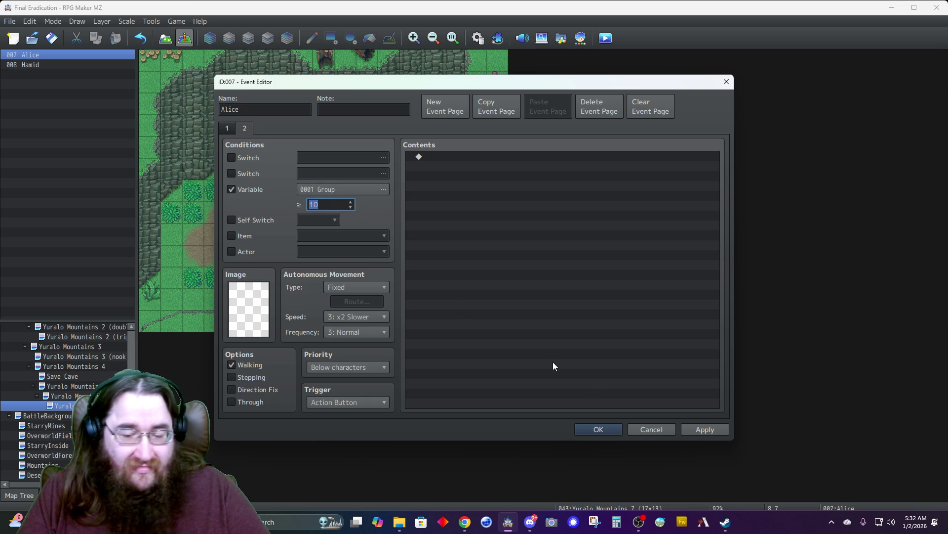
pyautogui.click(598, 432)
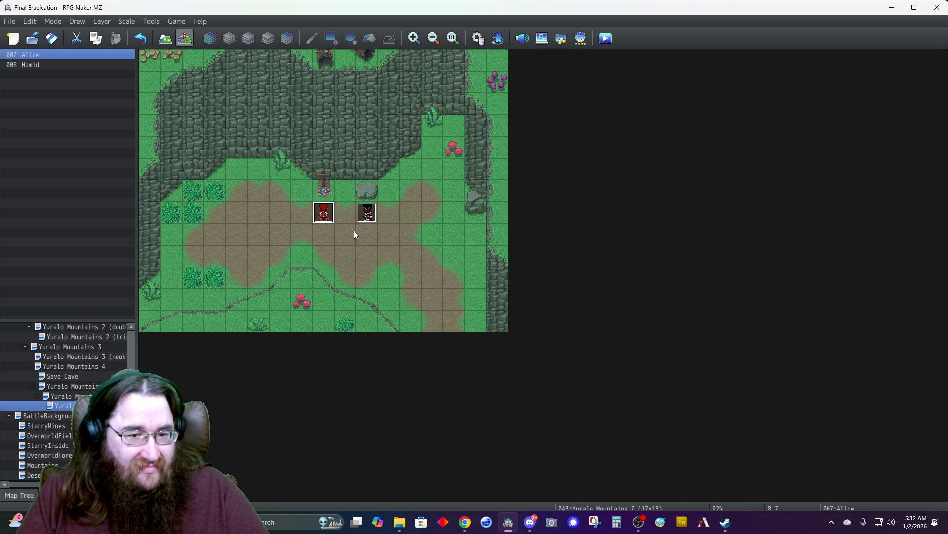
# - Move Hamid's event to the lower right, use the top-middle sprite frame, and require Group 10 on page 2
pyautogui.moveTo(369, 216); pyautogui.dragTo(452, 273)
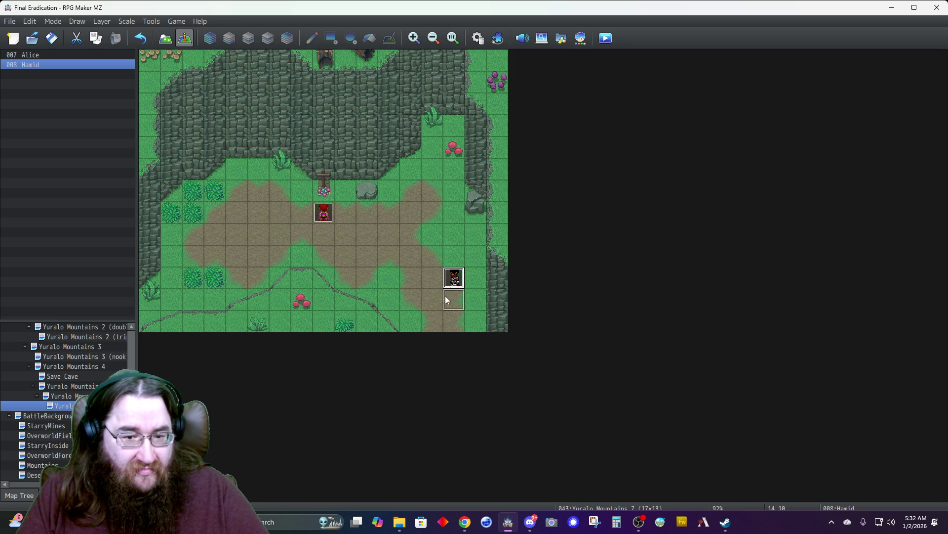
pyautogui.doubleClick(452, 280)
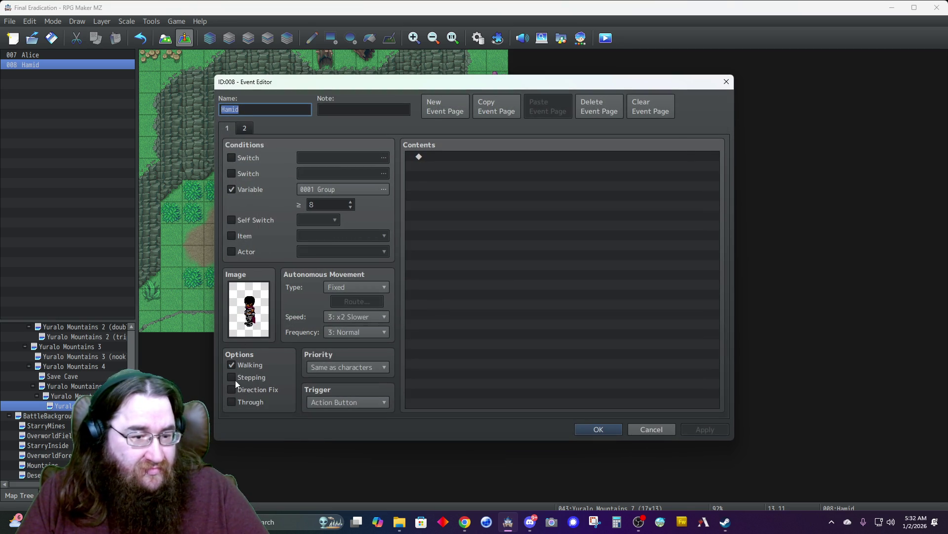
pyautogui.click(652, 427)
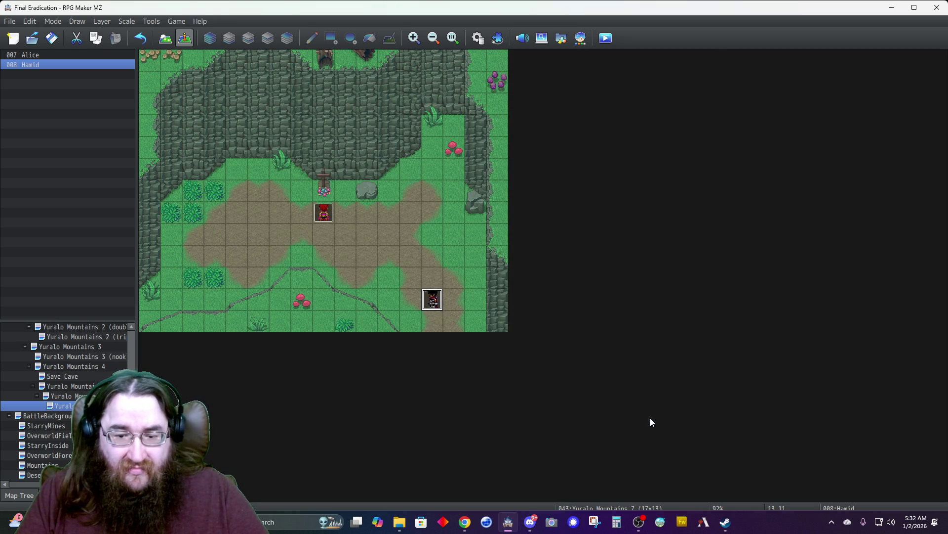
pyautogui.doubleClick(433, 298)
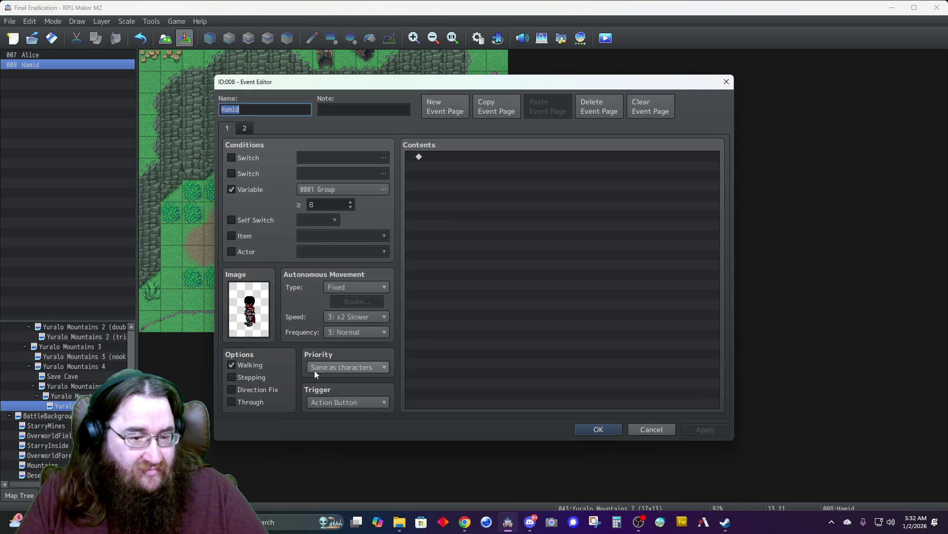
pyautogui.click(253, 390)
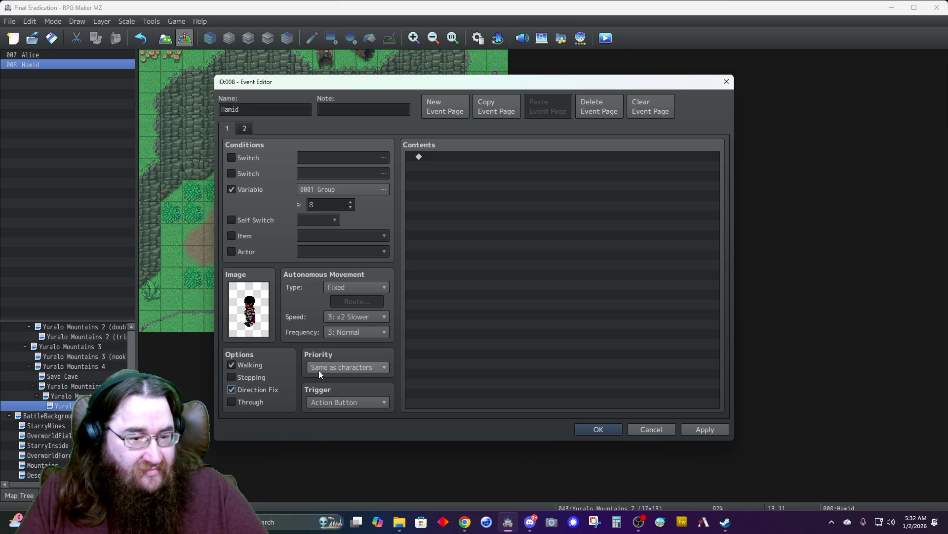
pyautogui.click(248, 389)
pyautogui.doubleClick(249, 309)
pyautogui.doubleClick(449, 171)
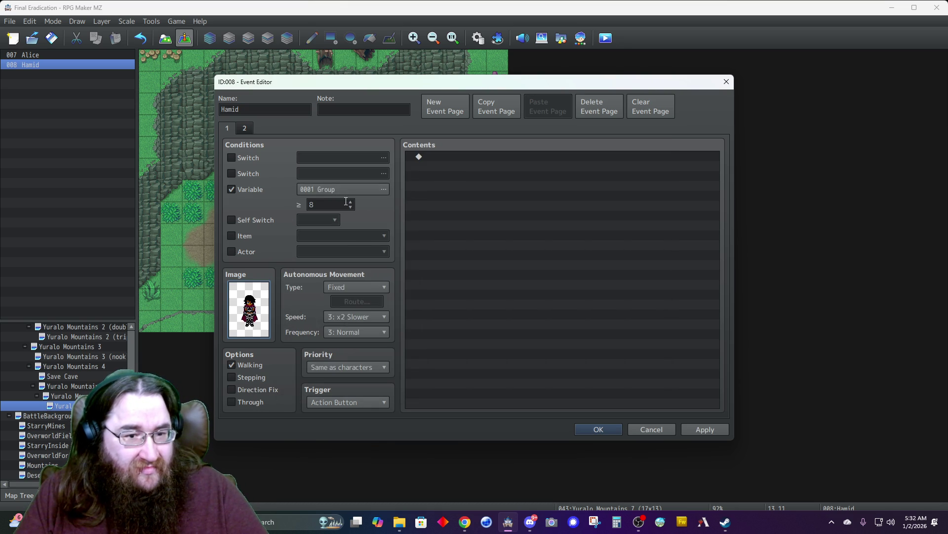
pyautogui.click(245, 128)
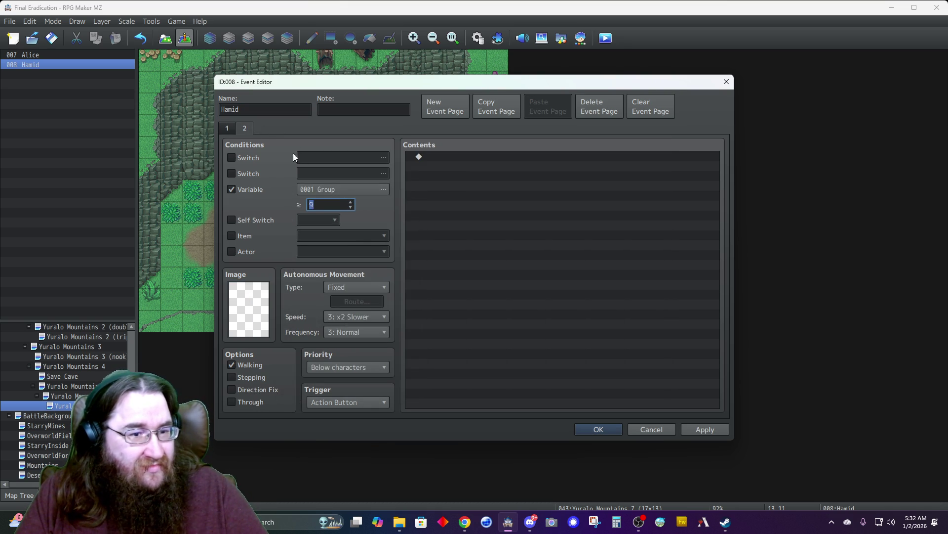
pyautogui.click(351, 201)
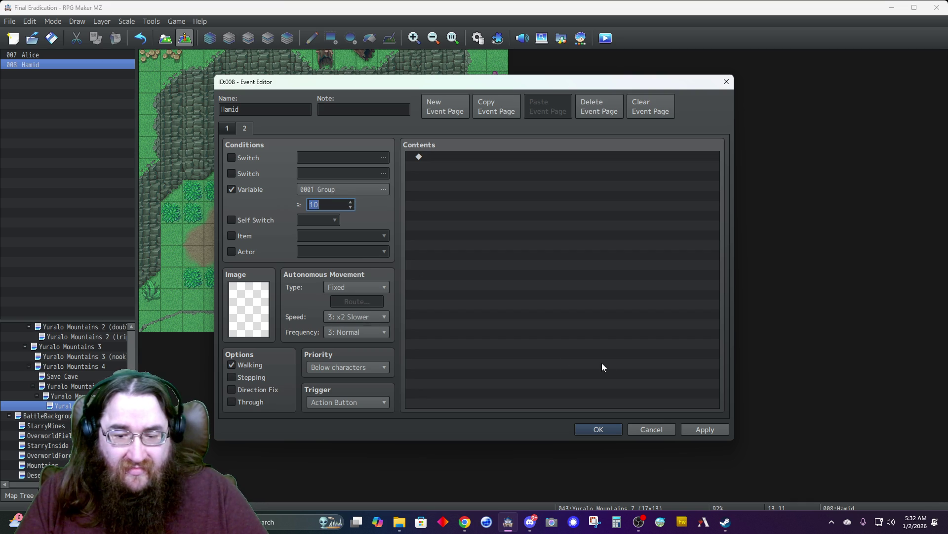
pyautogui.click(596, 429)
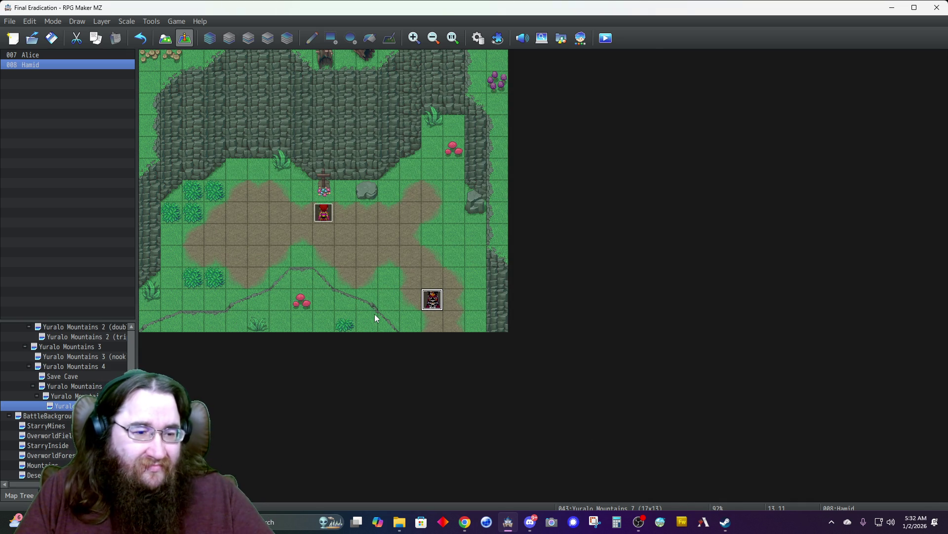
# - On Yuralo Mountains 6, create a quick transfer event to Yuralo (34,6) arriving facing down
pyautogui.click(65, 397)
pyautogui.rightClick(415, 324)
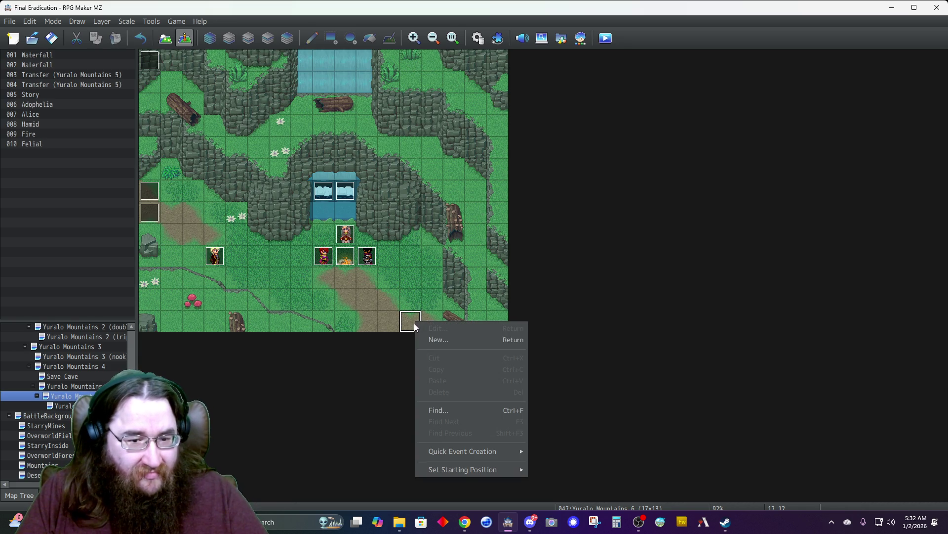
pyautogui.moveTo(485, 451)
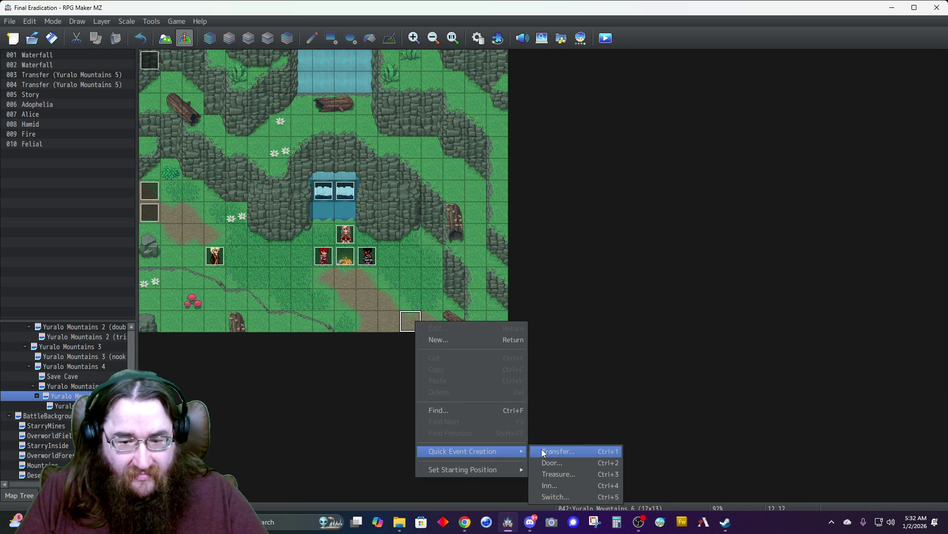
pyautogui.click(535, 451)
pyautogui.click(424, 258)
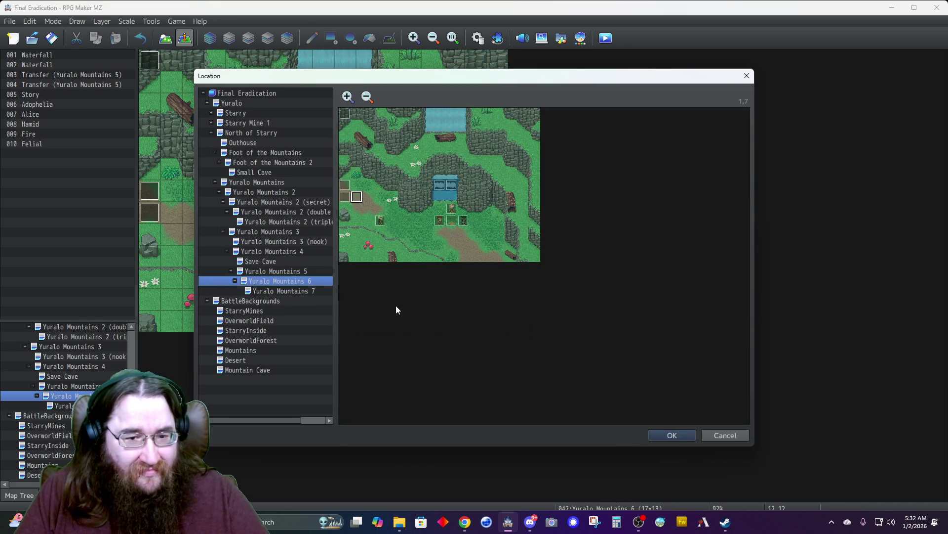
pyautogui.click(238, 104)
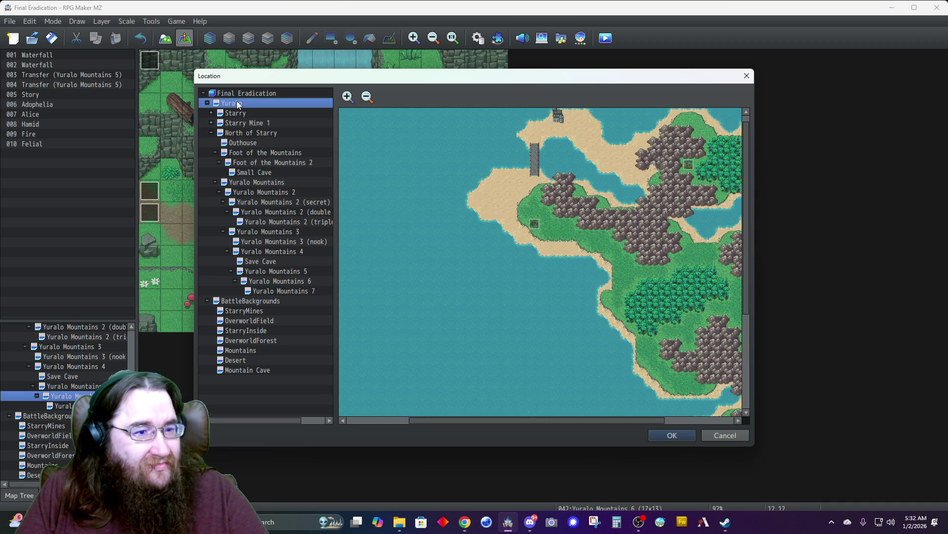
pyautogui.click(643, 176)
pyautogui.click(652, 176)
pyautogui.click(674, 434)
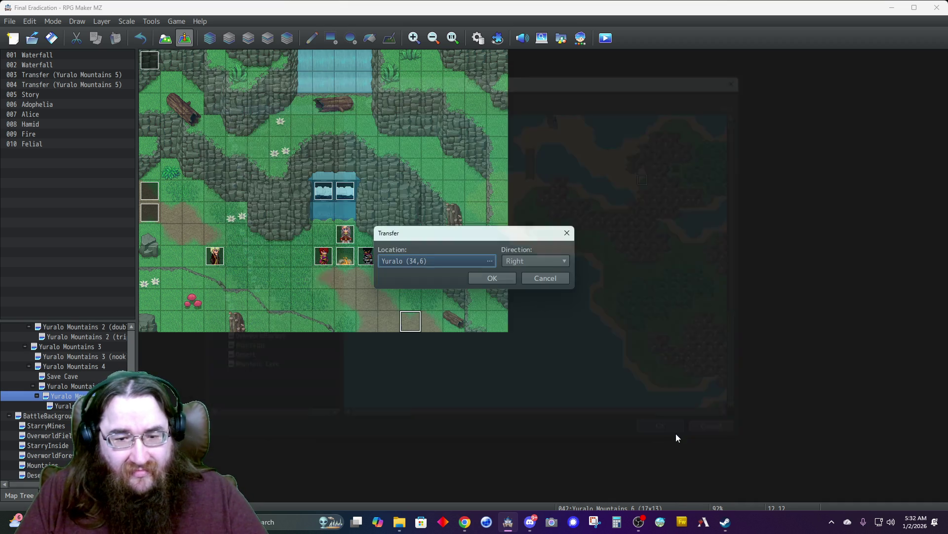
pyautogui.click(518, 259)
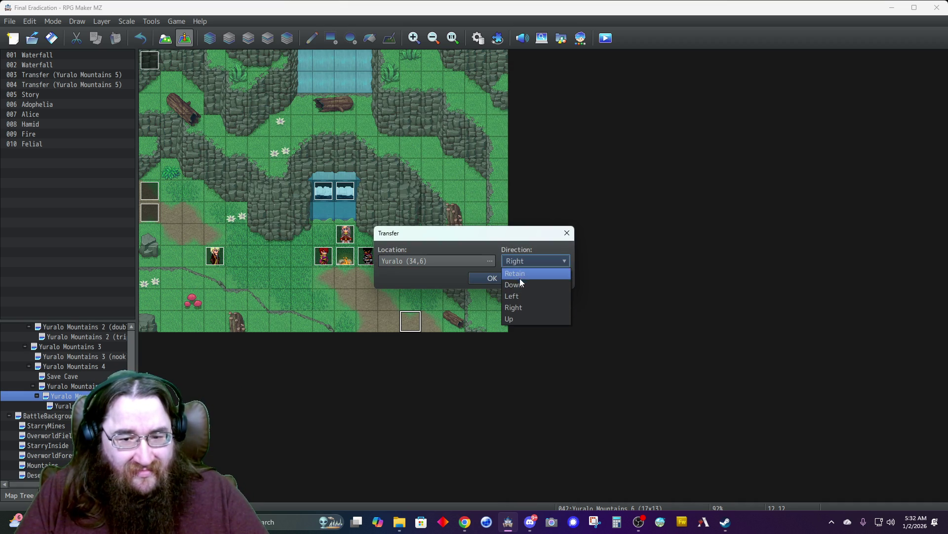
pyautogui.click(517, 285)
pyautogui.click(482, 278)
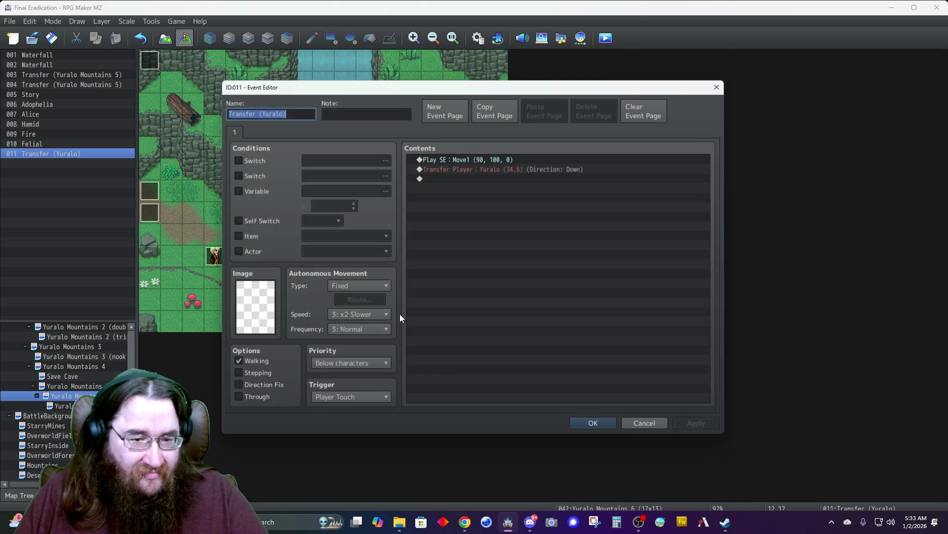
# - Delete the Play SE Move1 command from the transfer event and save it
pyautogui.click(438, 156)
pyautogui.press('Delete')
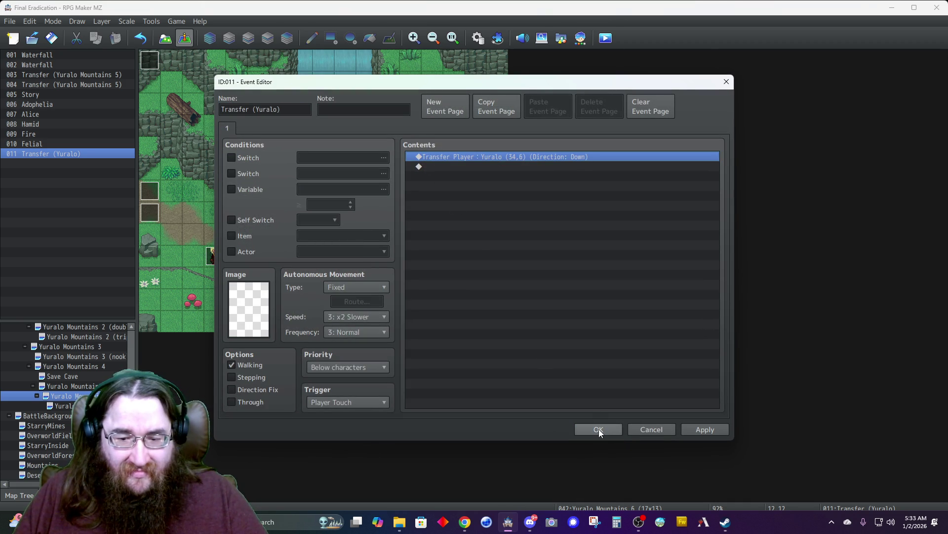
pyautogui.click(600, 430)
# - Copy the transfer event onto three neighbouring bottom-edge tiles
pyautogui.press('Right')
pyautogui.hotkey('ctrl', 'v')
pyautogui.press('Left')
pyautogui.press('Left')
pyautogui.hotkey('ctrl', 'v')
pyautogui.press('Left')
pyautogui.hotkey('ctrl', 'v')
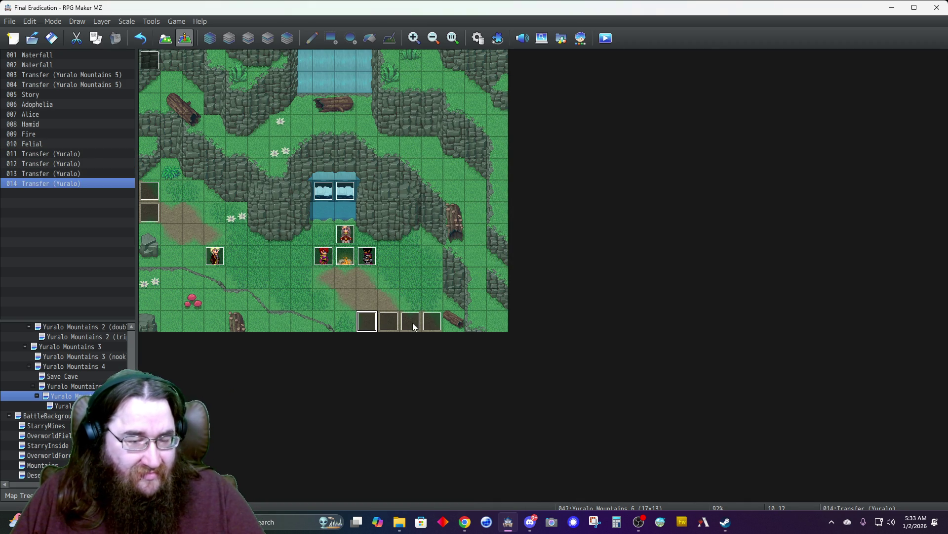
# - Paint a small rock near the map's bottom edge
pyautogui.click(172, 38)
pyautogui.click(56, 107)
pyautogui.click(345, 320)
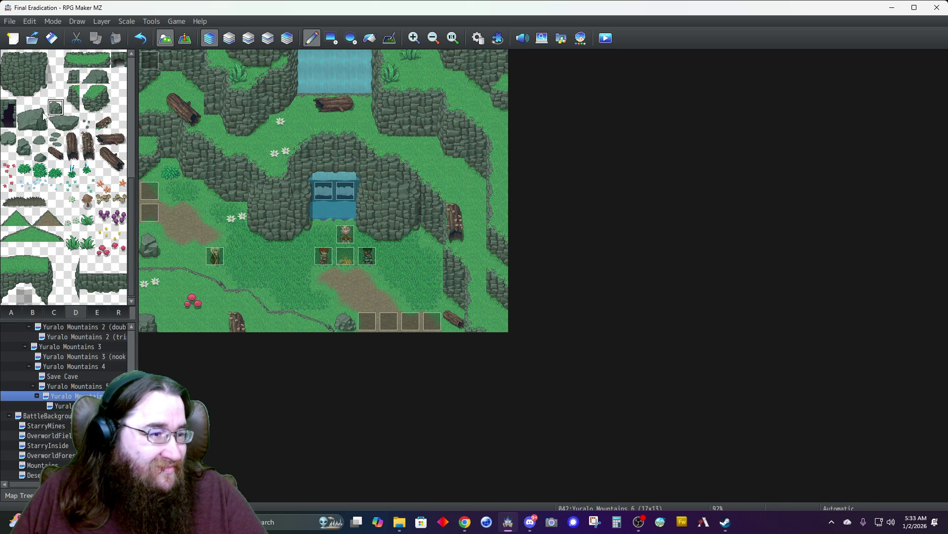
# - Place a two-tile-tall rock beside the dirt path, then open the Story event's settings
pyautogui.moveTo(24, 139); pyautogui.dragTo(25, 153)
pyautogui.click(325, 277)
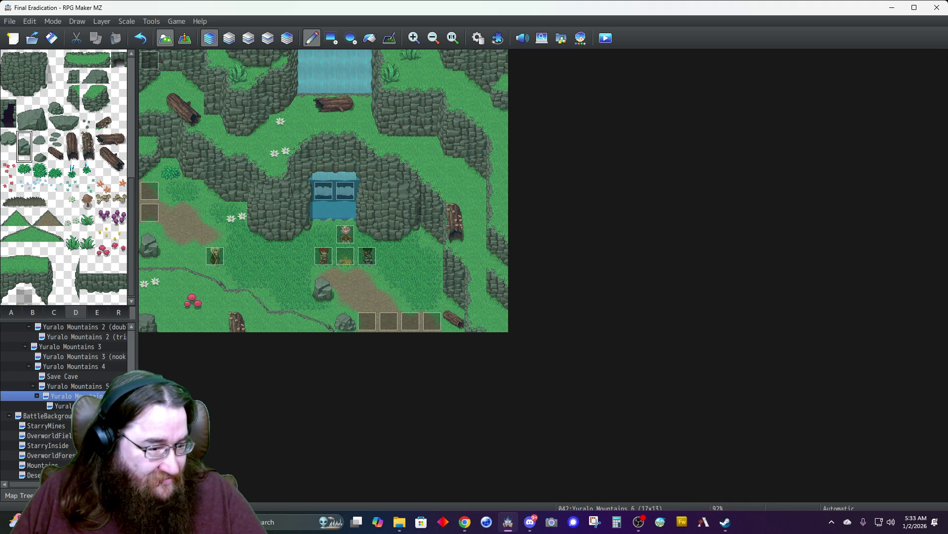
pyautogui.click(62, 405)
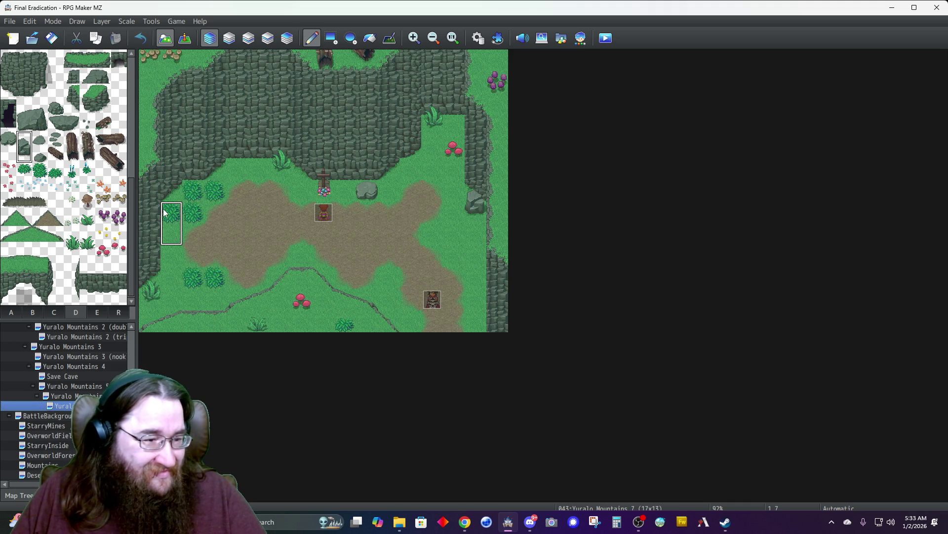
pyautogui.click(83, 395)
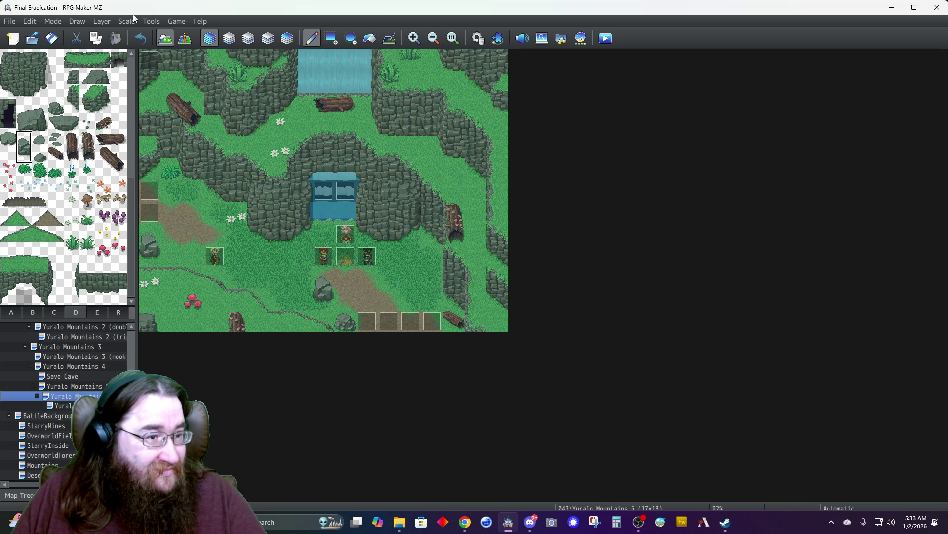
pyautogui.click(185, 38)
pyautogui.doubleClick(150, 60)
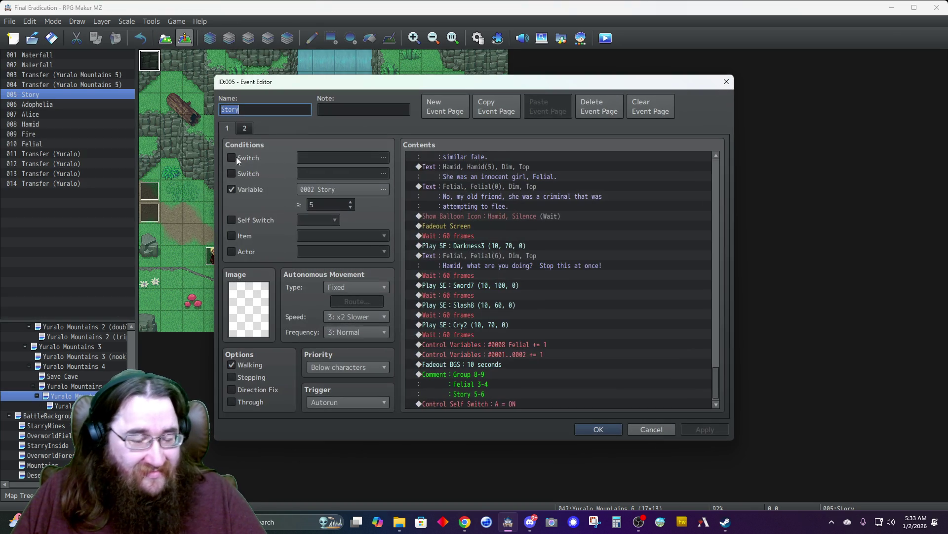
# - Append a Transfer Player to Yuralo Mountains 7 (9,7), facing down, to the Story event and save
pyautogui.doubleClick(478, 404)
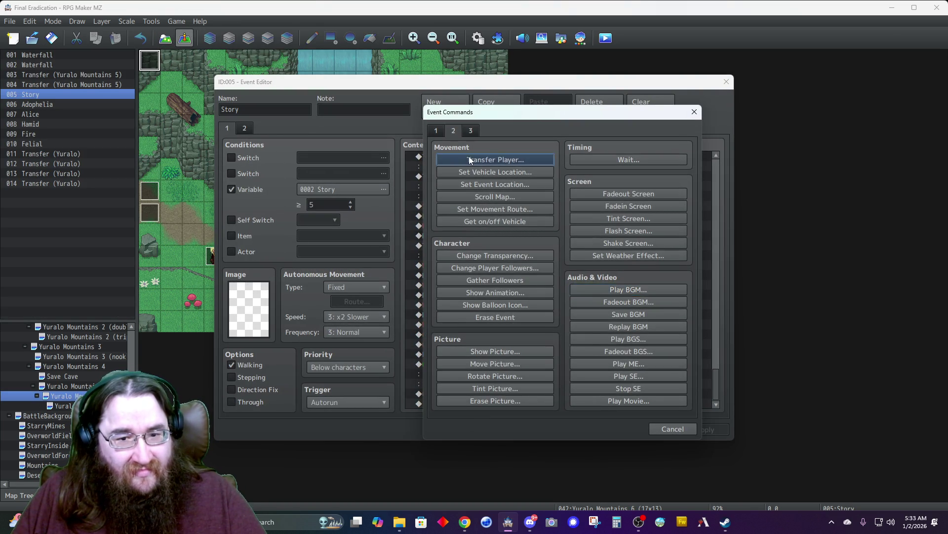
pyautogui.click(469, 157)
pyautogui.click(538, 237)
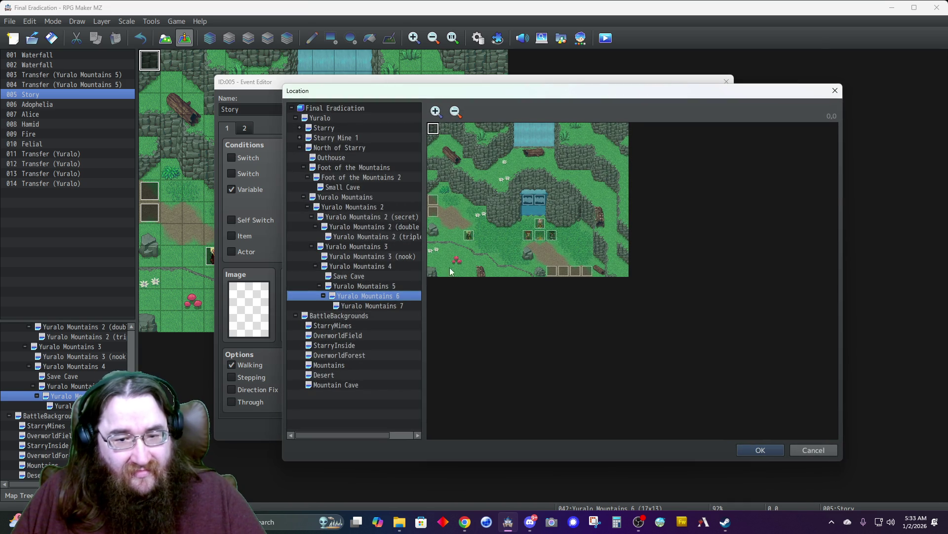
pyautogui.click(356, 305)
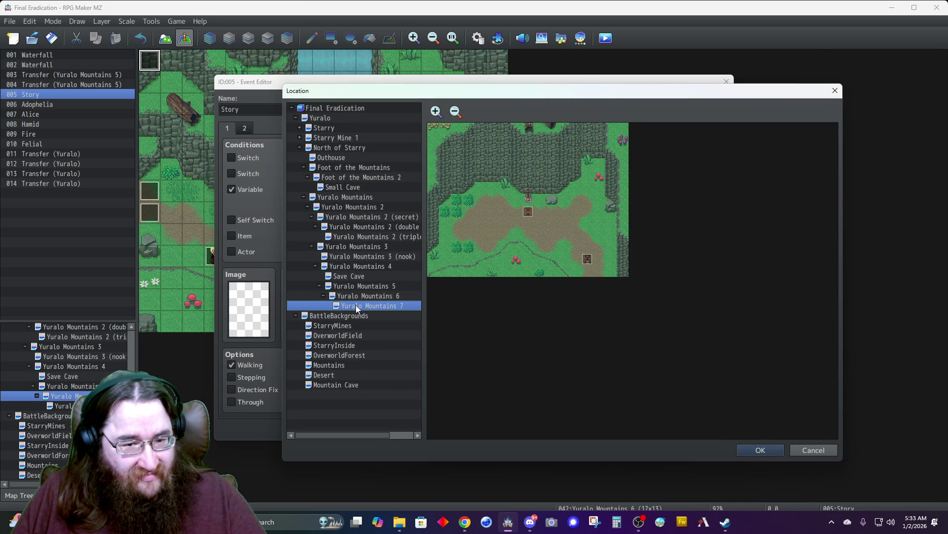
pyautogui.click(541, 210)
pyautogui.click(760, 448)
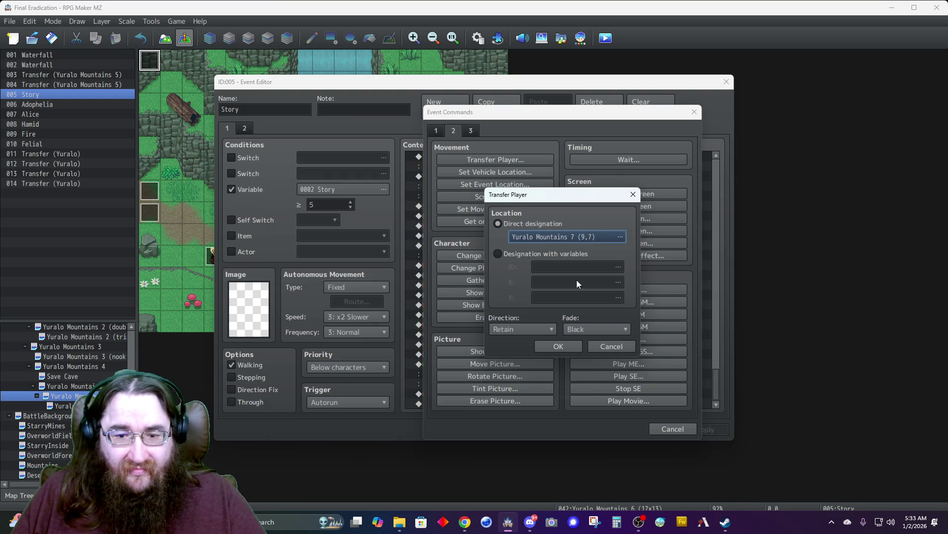
pyautogui.click(533, 329)
pyautogui.click(516, 352)
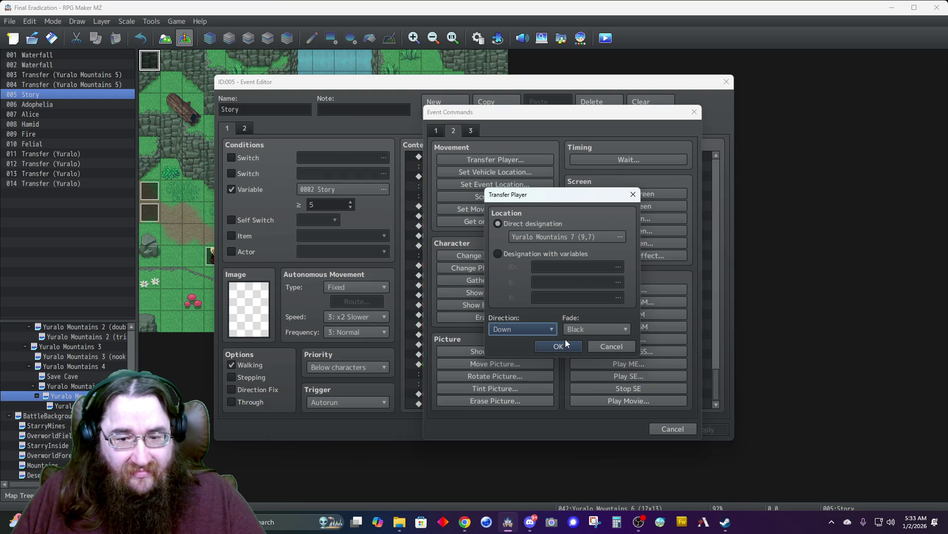
pyautogui.click(566, 345)
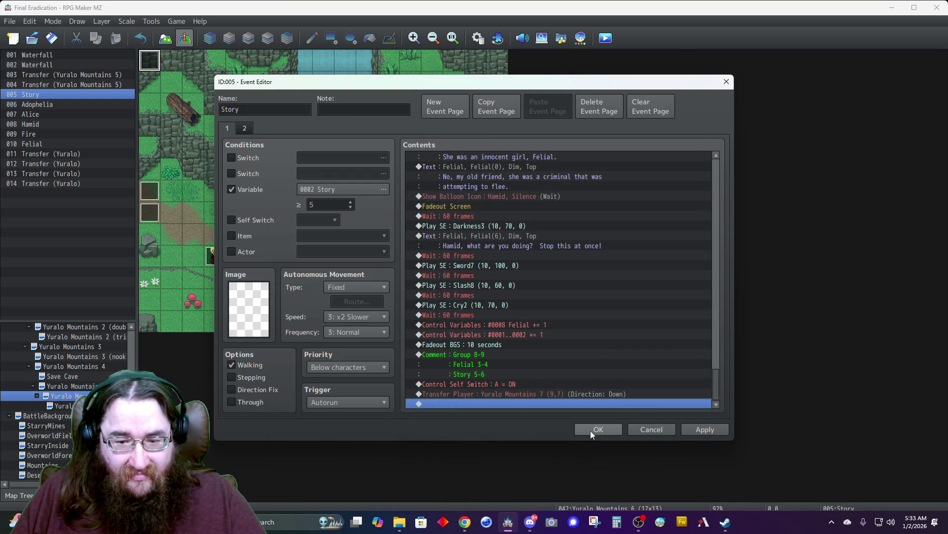
pyautogui.click(587, 430)
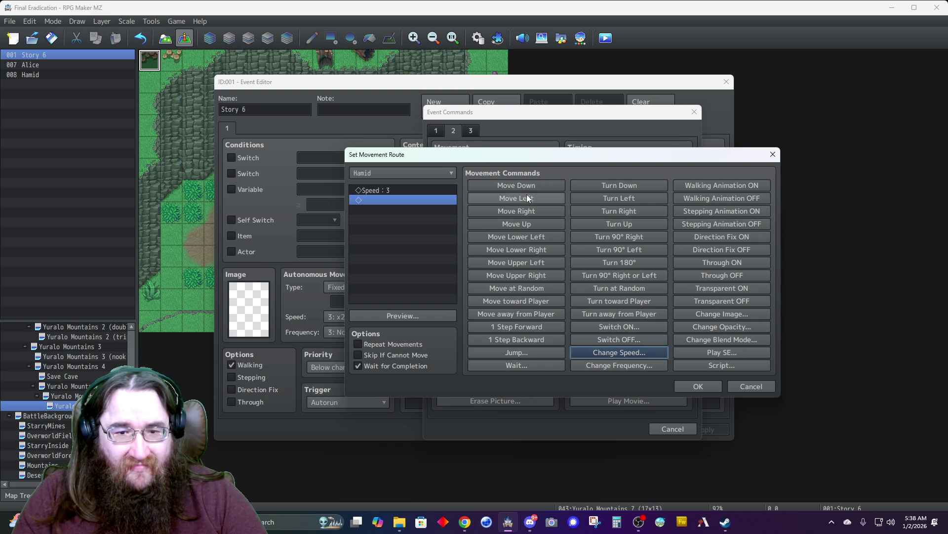
# - Extend Hamid's route with up, right and up steps, and preview the path
pyautogui.click(524, 222)
pyautogui.click(523, 222)
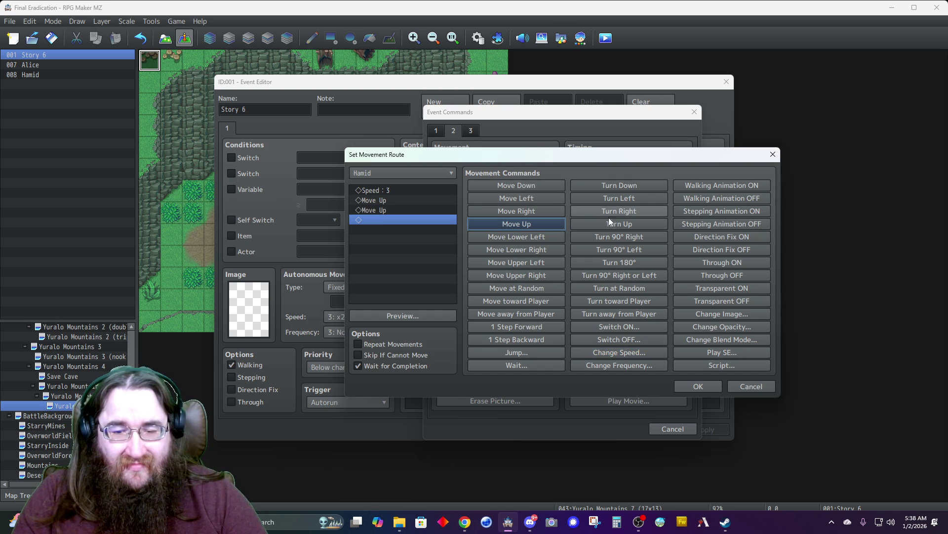
pyautogui.click(523, 213)
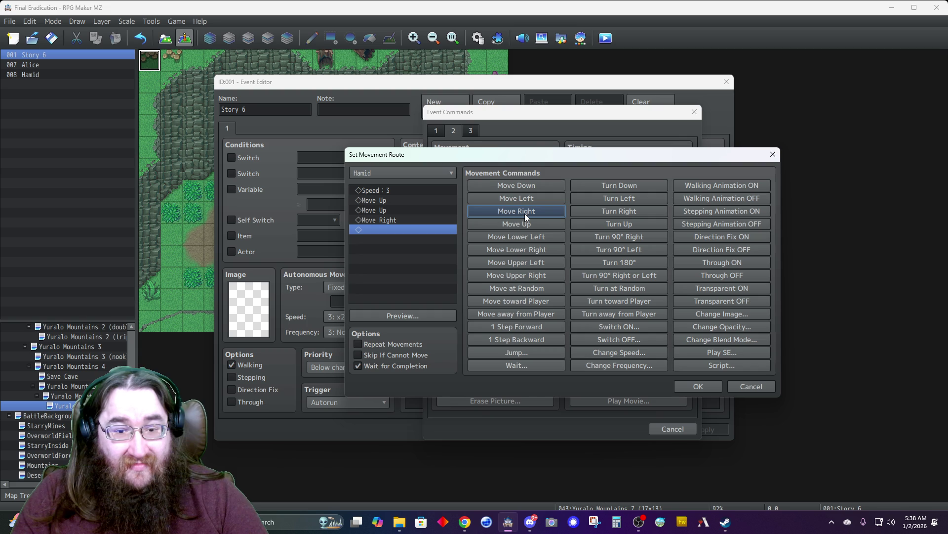
pyautogui.click(523, 223)
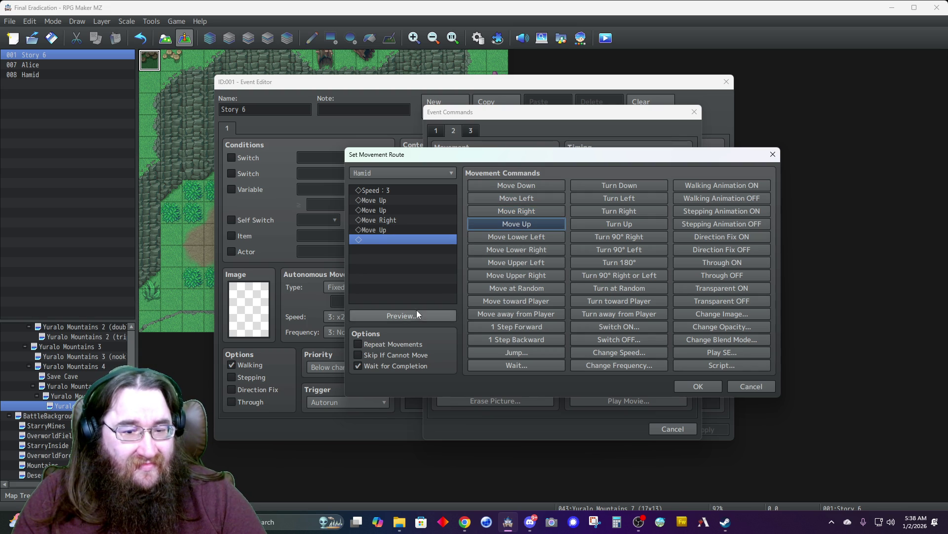
pyautogui.click(418, 315)
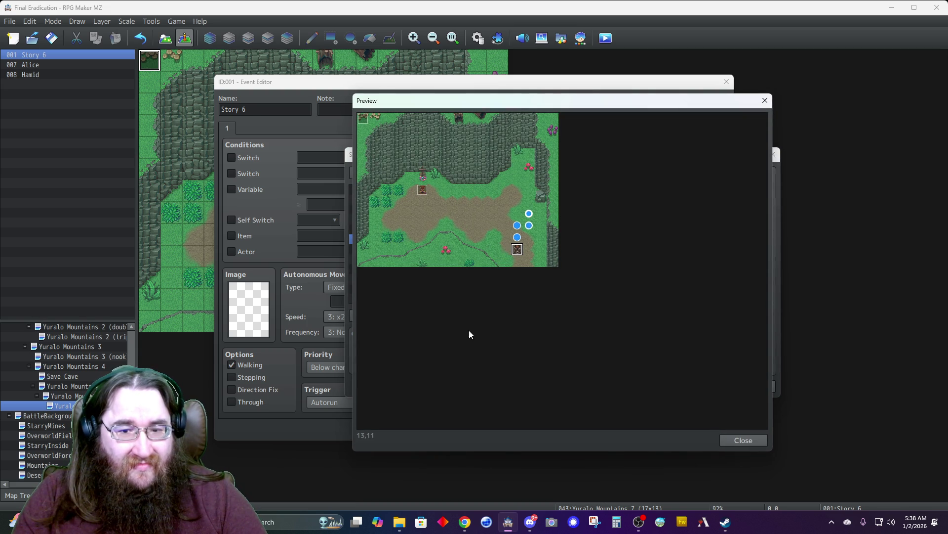
pyautogui.click(743, 441)
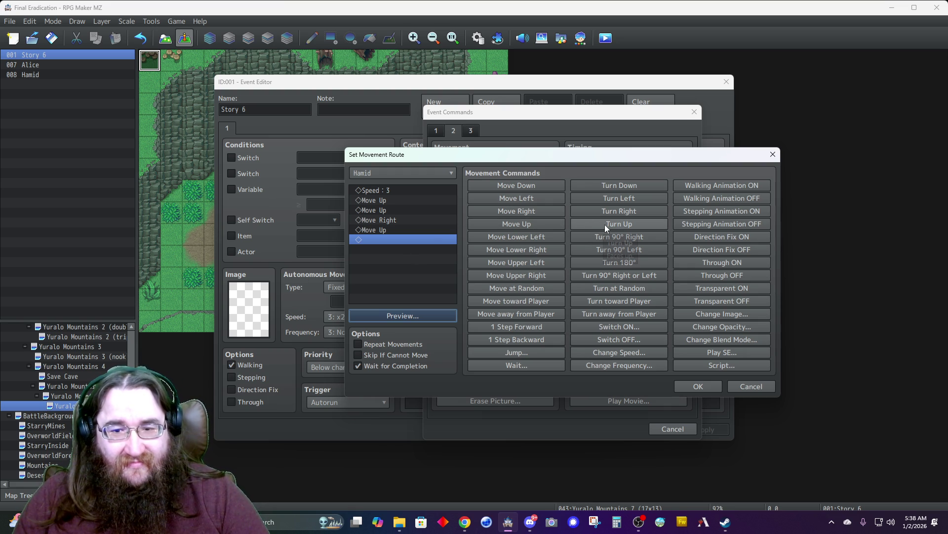
# - Finish Hamid's route with another up, two lefts and Speed 4, preview it, and insert it
pyautogui.click(514, 222)
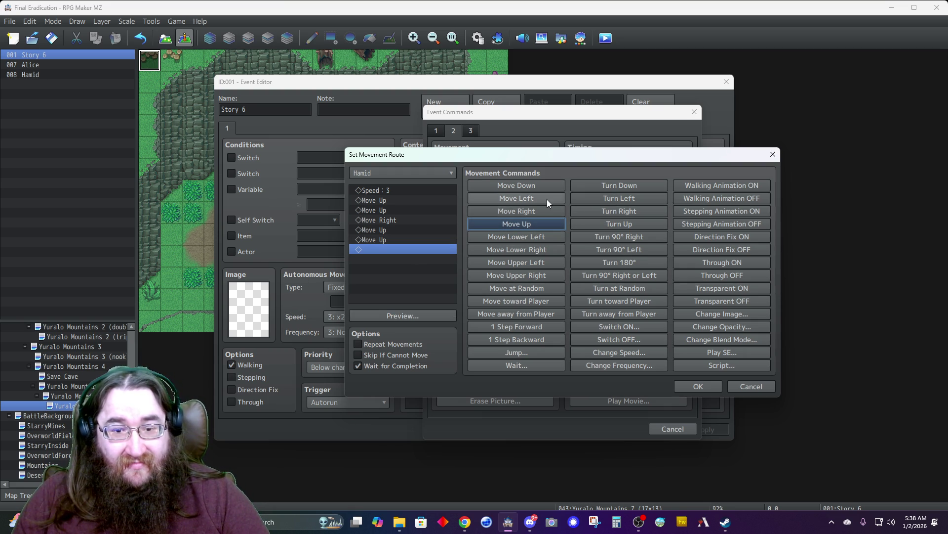
pyautogui.click(533, 198)
pyautogui.click(533, 198)
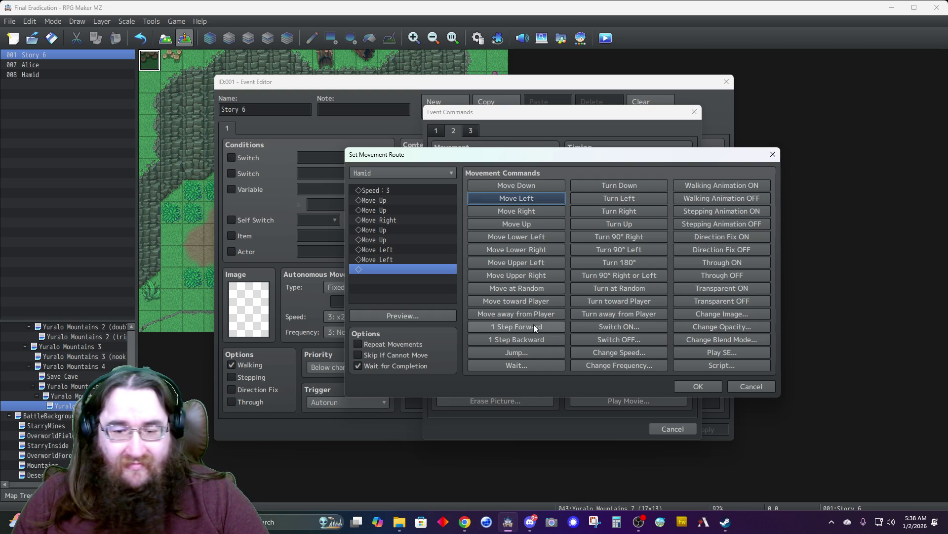
pyautogui.click(606, 351)
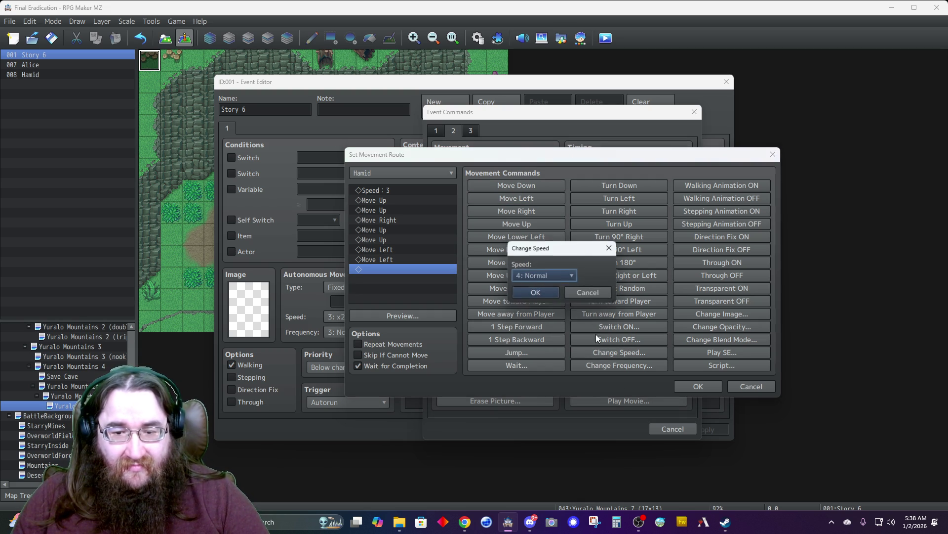
pyautogui.click(528, 294)
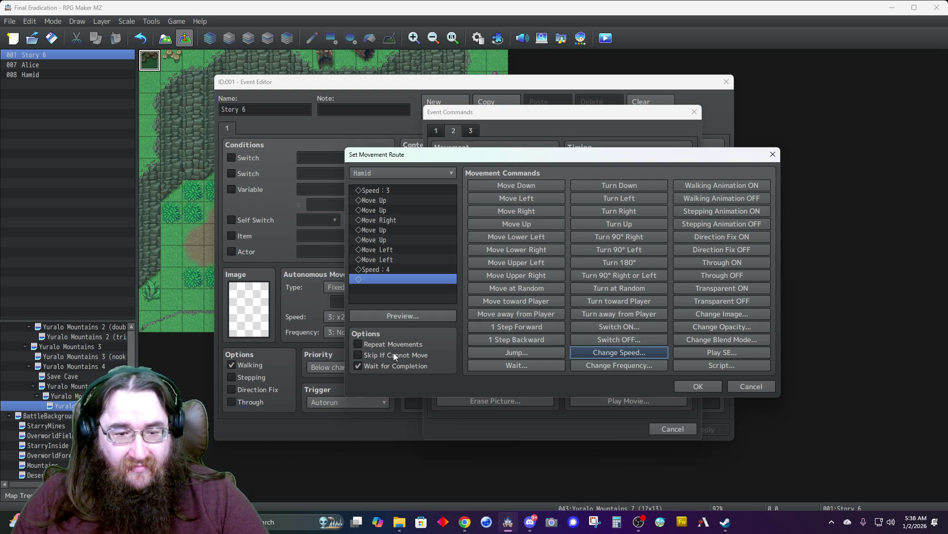
pyautogui.click(416, 314)
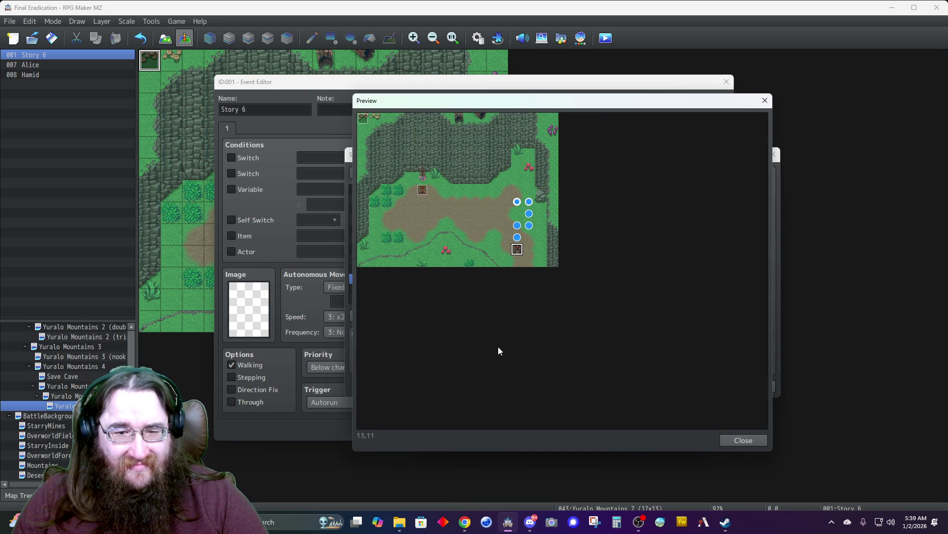
pyautogui.click(741, 440)
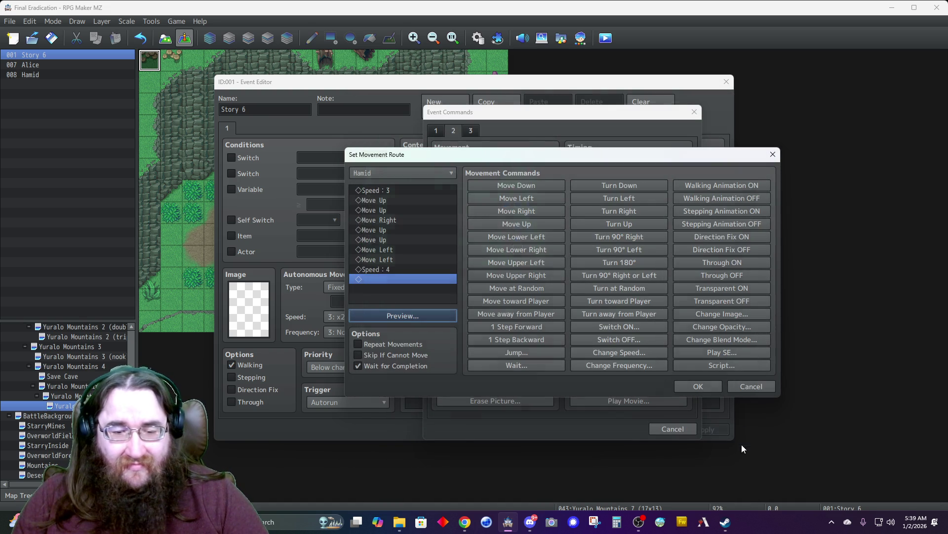
pyautogui.click(696, 387)
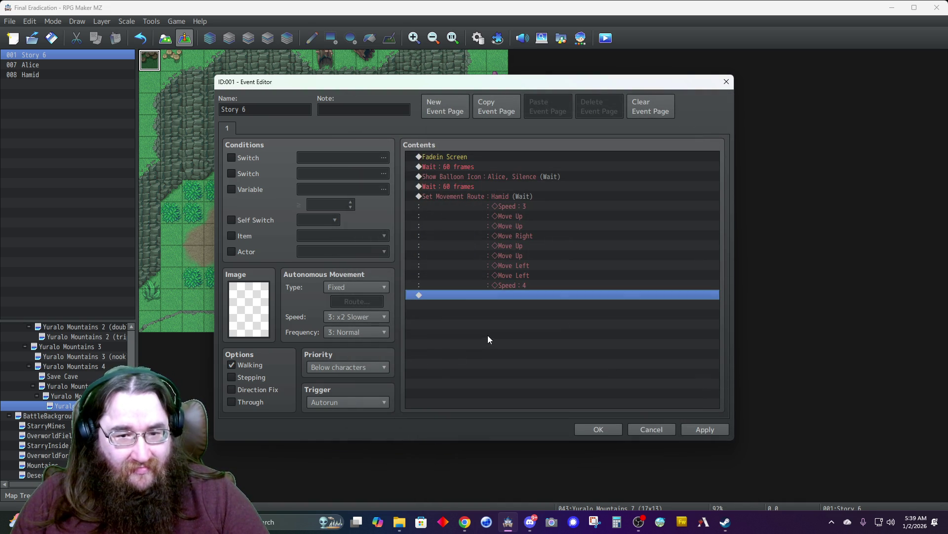
# - Paste a copy of Alice's Silence balloon command at the end and retarget it to Hamid
pyautogui.click(485, 176)
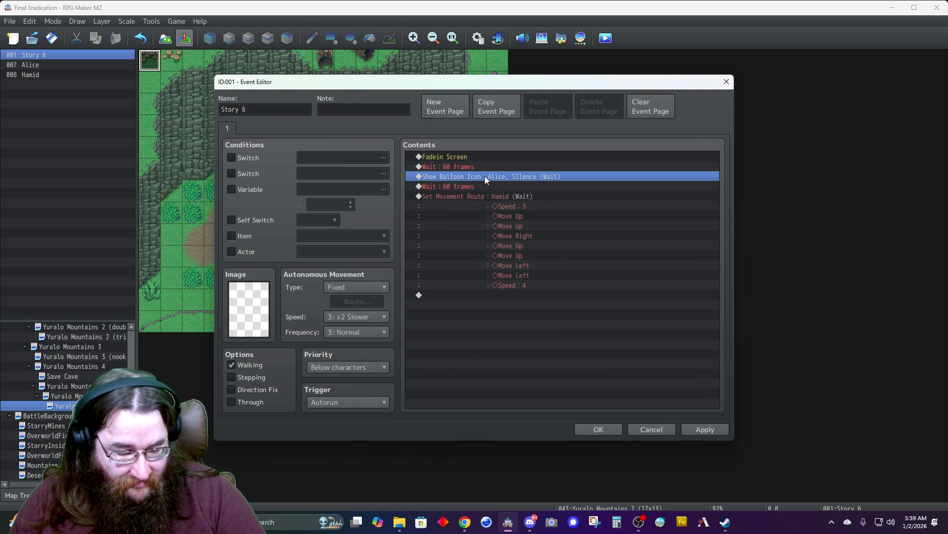
pyautogui.click(479, 295)
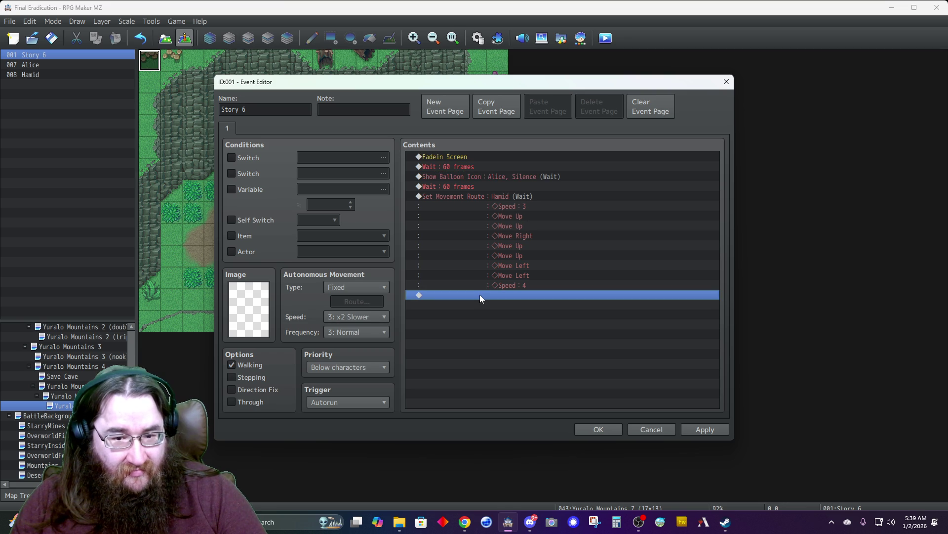
pyautogui.hotkey('ctrl', 'v')
pyautogui.click(480, 296)
pyautogui.rightClick(480, 297)
pyautogui.click(500, 321)
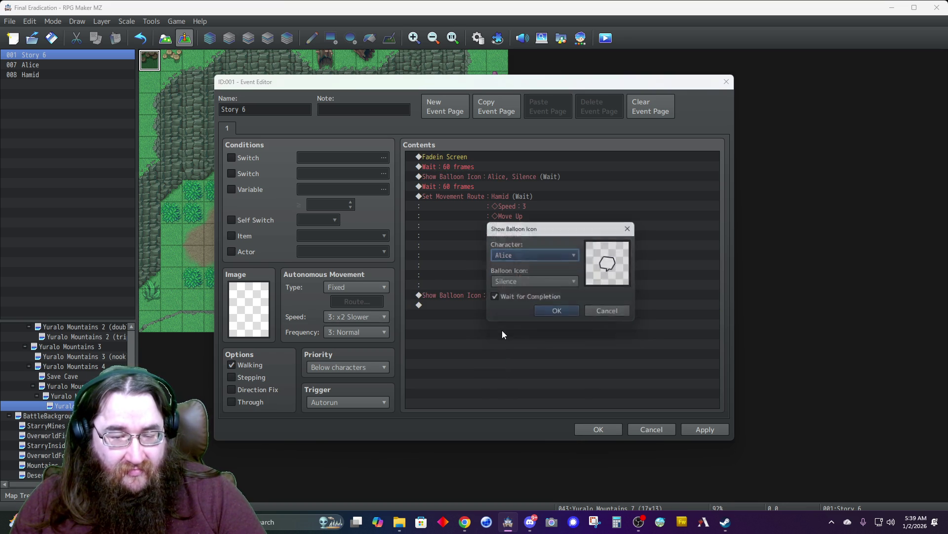
pyautogui.click(526, 257)
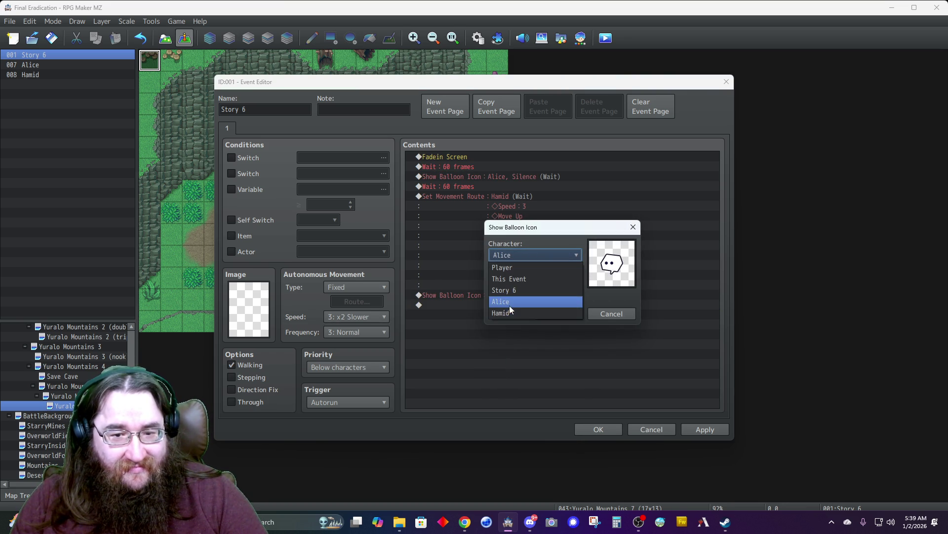
pyautogui.click(509, 305)
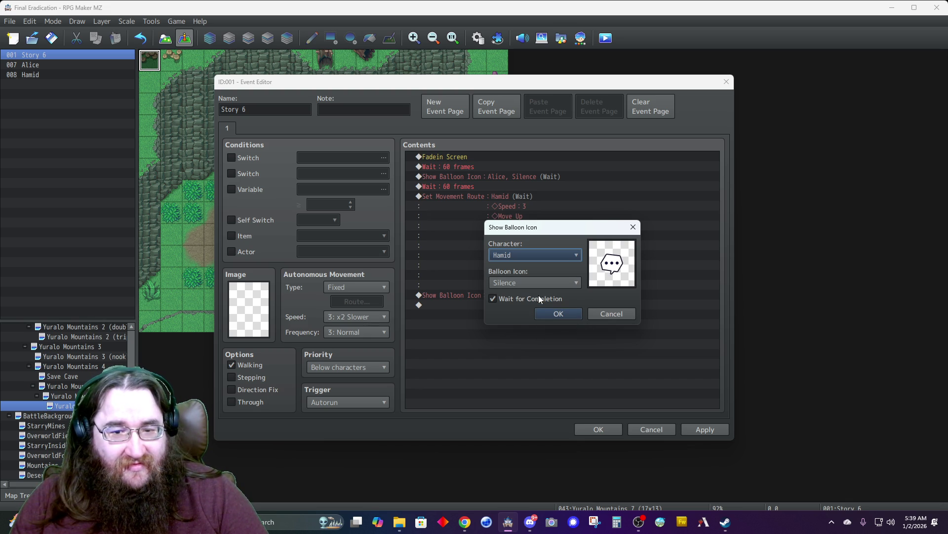
pyautogui.click(550, 313)
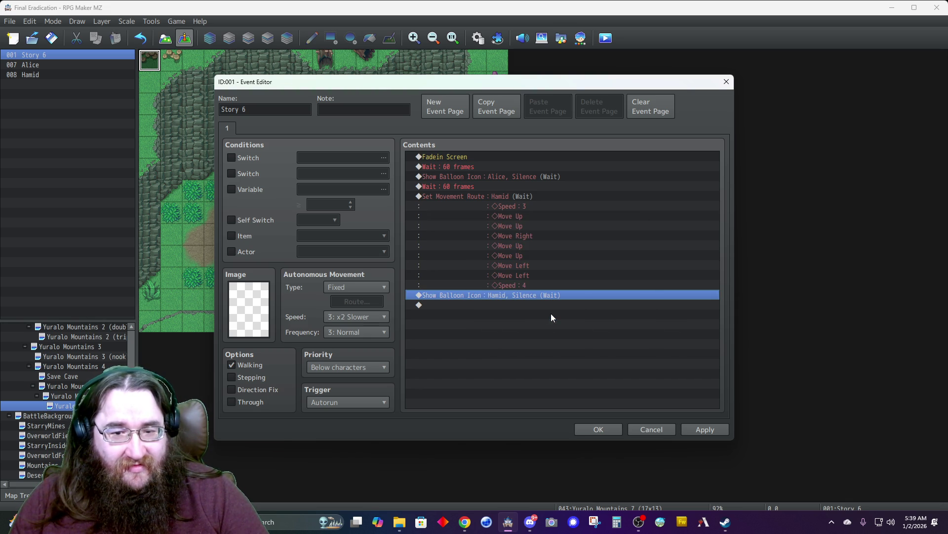
# - Start a new Hamid movement route that begins with Speed 2 and a step left
pyautogui.doubleClick(523, 307)
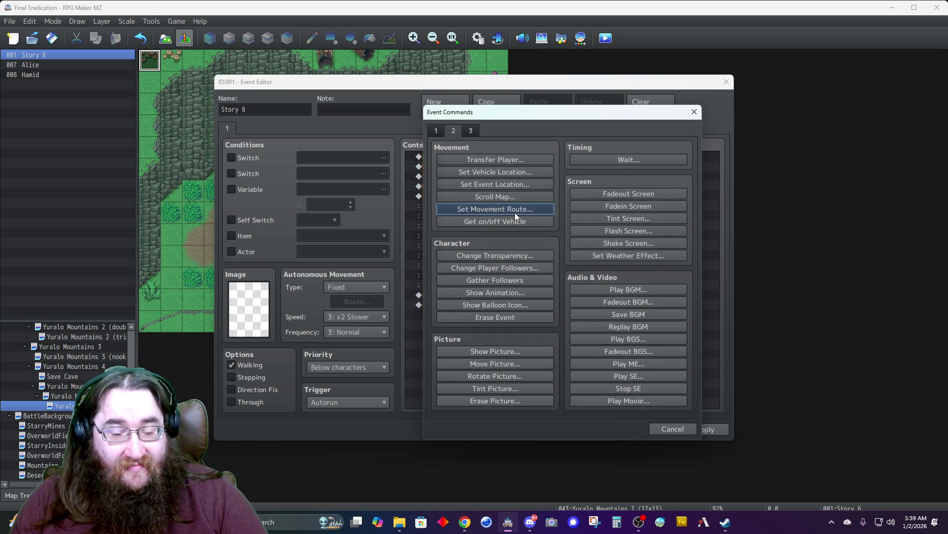
pyautogui.click(515, 212)
pyautogui.click(432, 172)
pyautogui.click(405, 230)
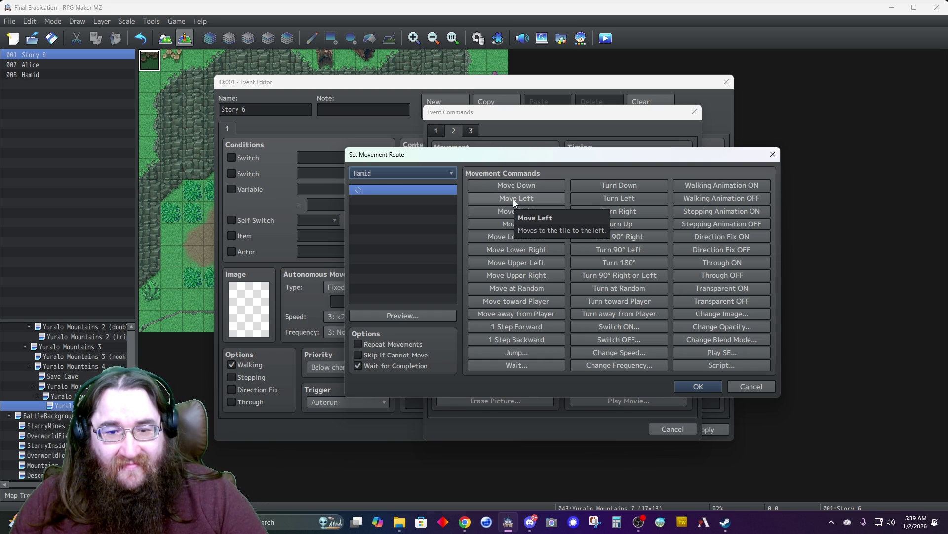
pyautogui.click(513, 200)
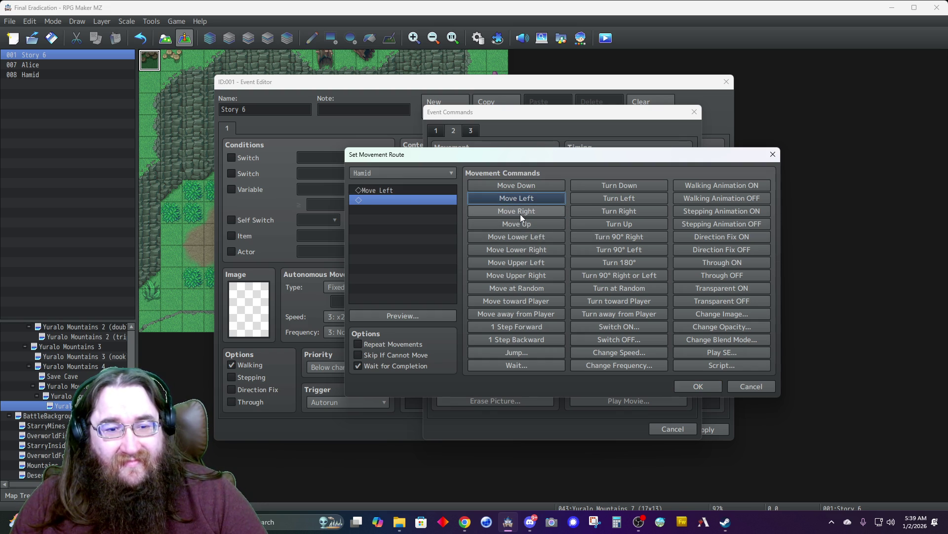
pyautogui.click(409, 191)
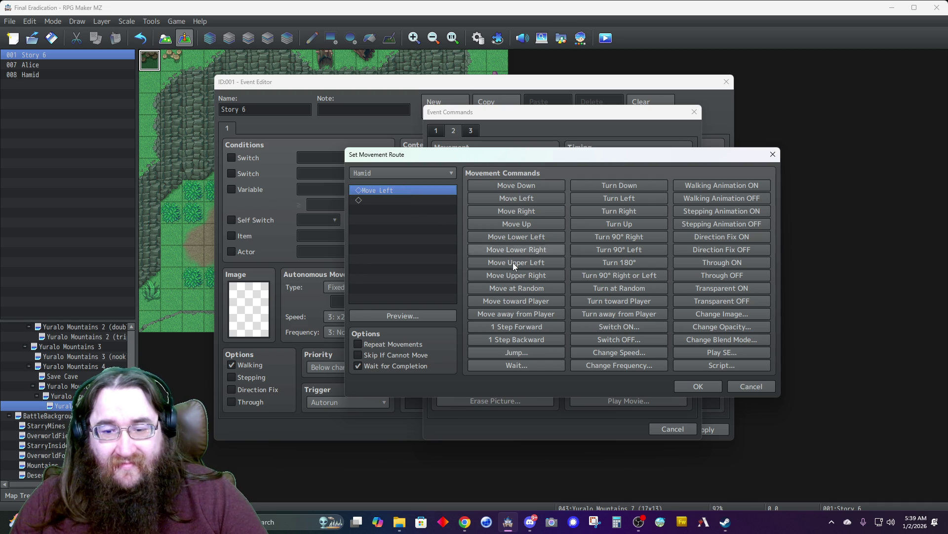
pyautogui.click(613, 352)
pyautogui.click(553, 274)
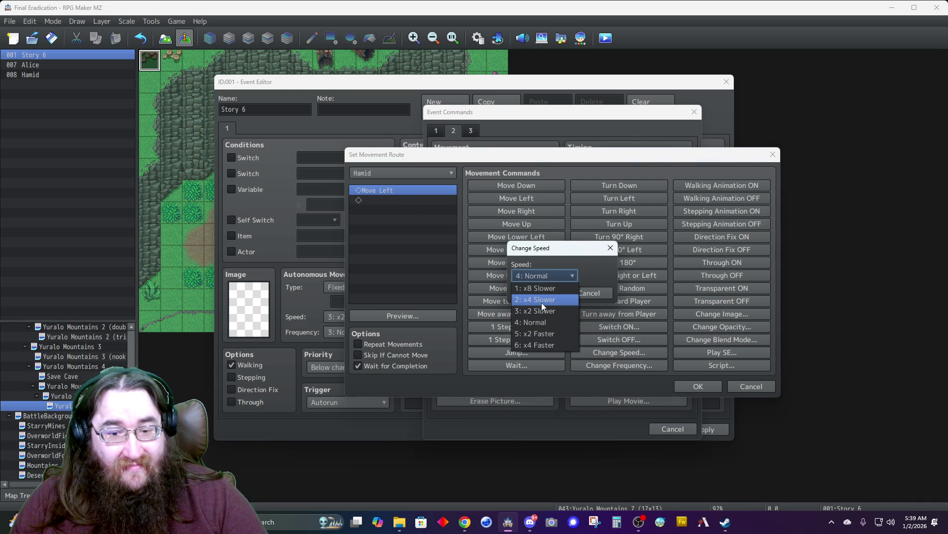
pyautogui.click(541, 300)
pyautogui.click(549, 293)
# - Add three steps down, one left and Speed 4, enable Skip If Cannot Move, and insert the route
pyautogui.click(399, 207)
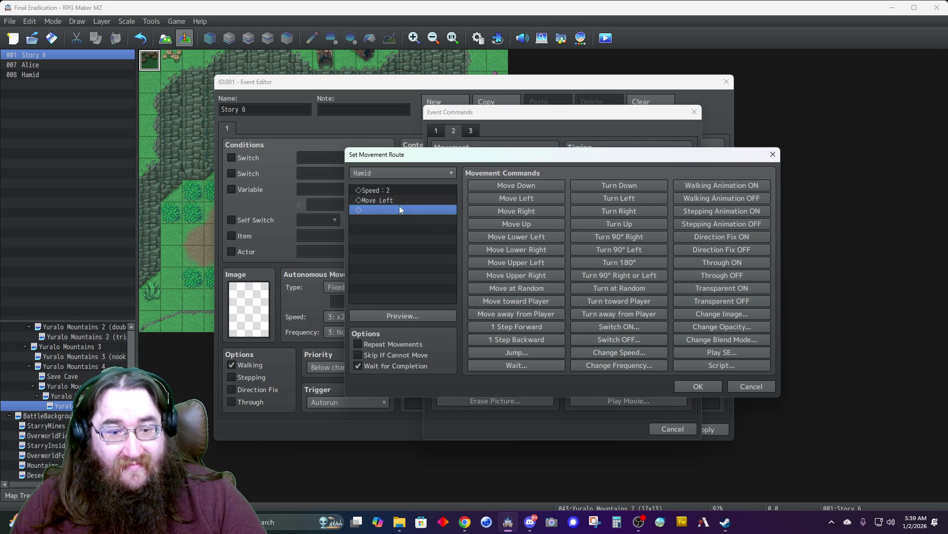
pyautogui.click(522, 182)
pyautogui.click(523, 183)
pyautogui.click(523, 183)
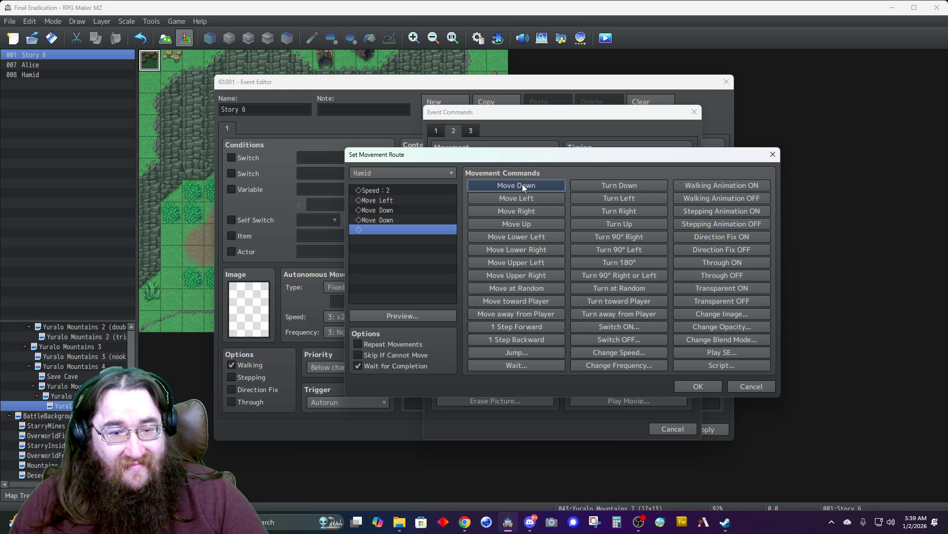
pyautogui.click(517, 199)
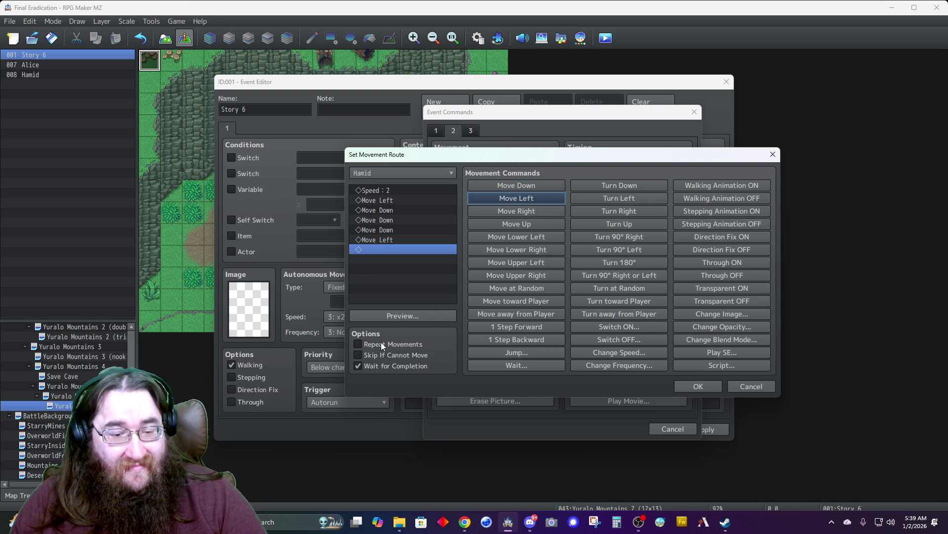
pyautogui.click(376, 354)
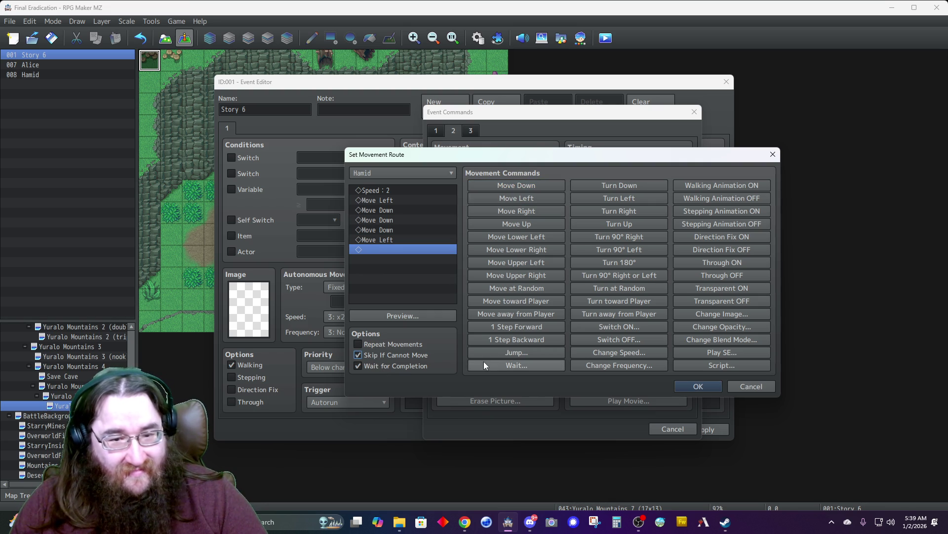
pyautogui.click(594, 353)
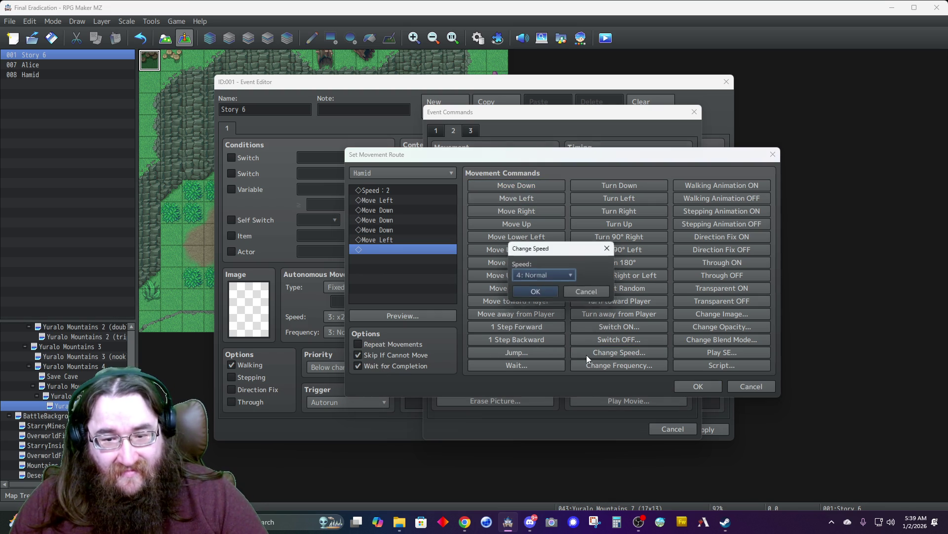
pyautogui.click(536, 292)
pyautogui.click(691, 388)
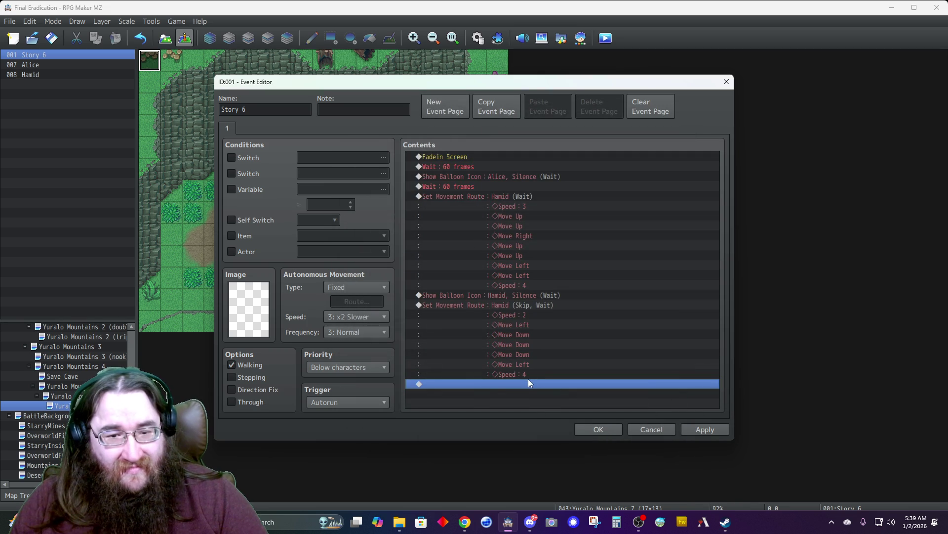
pyautogui.doubleClick(481, 384)
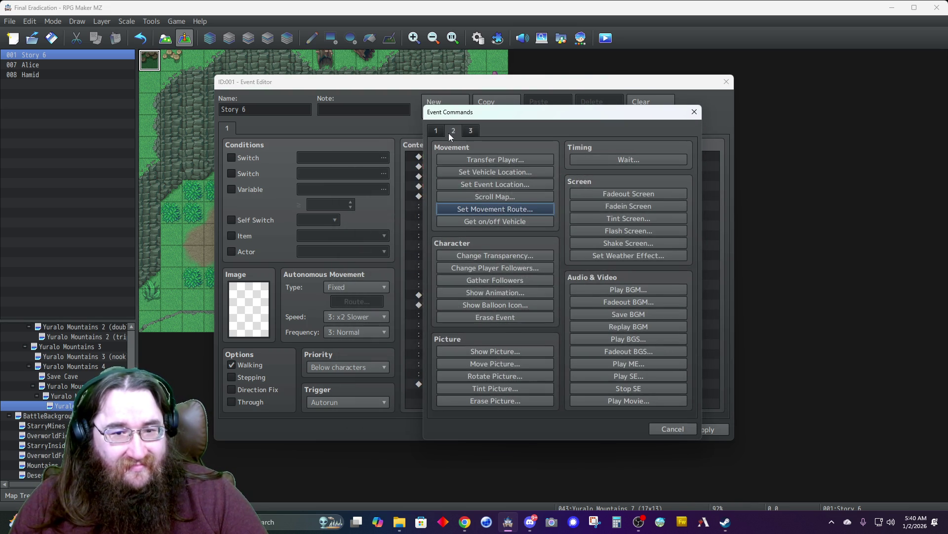
# - Start a Show Text with Alice's first portrait, Dim background and Top position
pyautogui.click(433, 130)
pyautogui.click(459, 159)
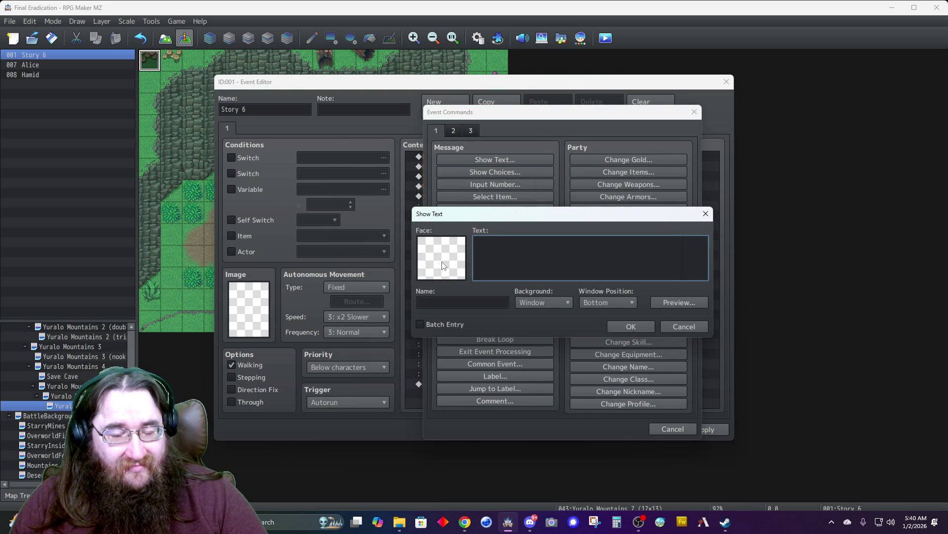
pyautogui.doubleClick(453, 263)
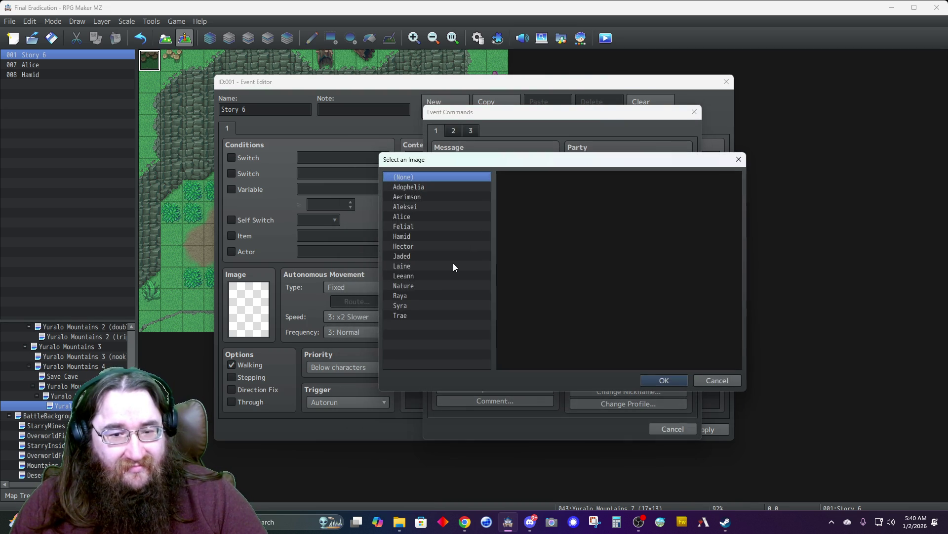
pyautogui.click(415, 217)
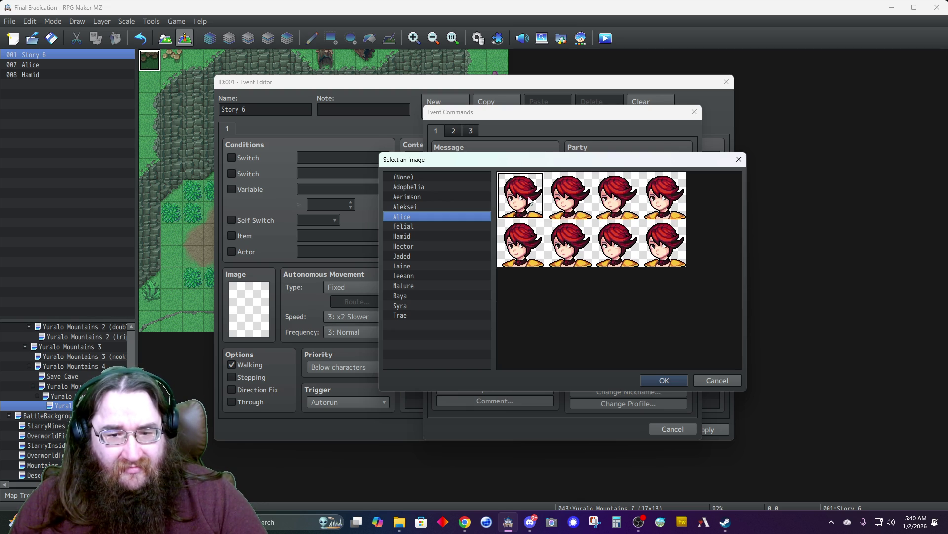
pyautogui.doubleClick(515, 192)
pyautogui.click(552, 302)
pyautogui.click(548, 323)
pyautogui.click(594, 303)
pyautogui.click(593, 315)
# - Enter the line 'Will he live?' with speaker name Alice and confirm it
pyautogui.click(547, 262)
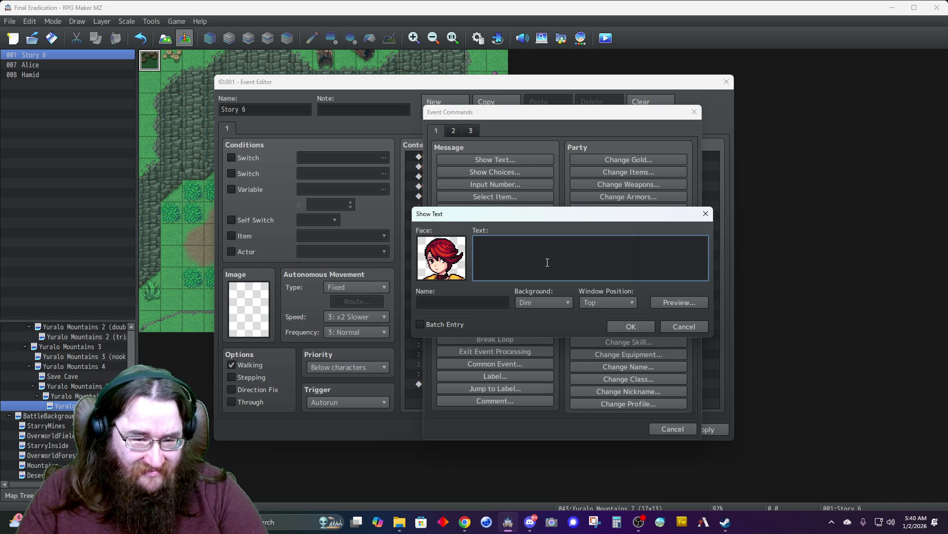
pyautogui.write('Will he liv')
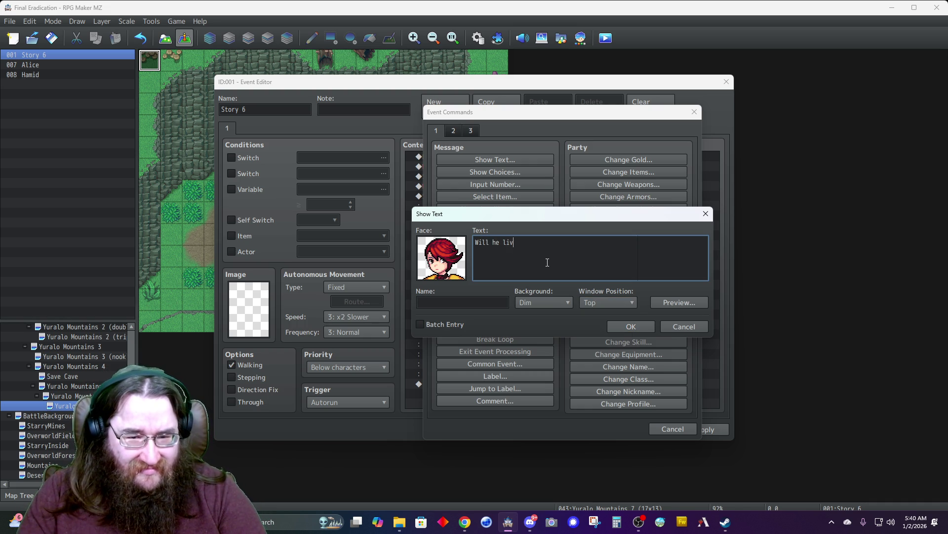
pyautogui.write('e?')
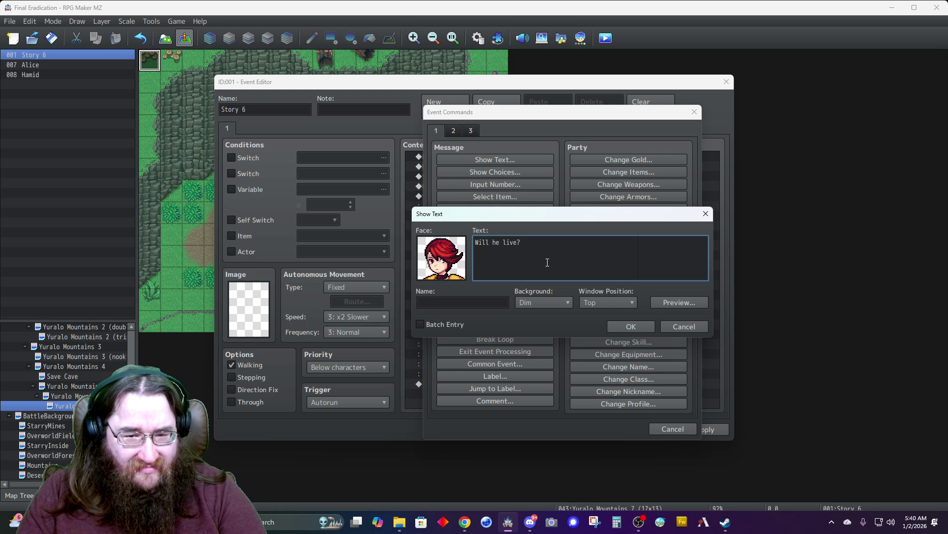
pyautogui.press('Tab')
pyautogui.write('Alice')
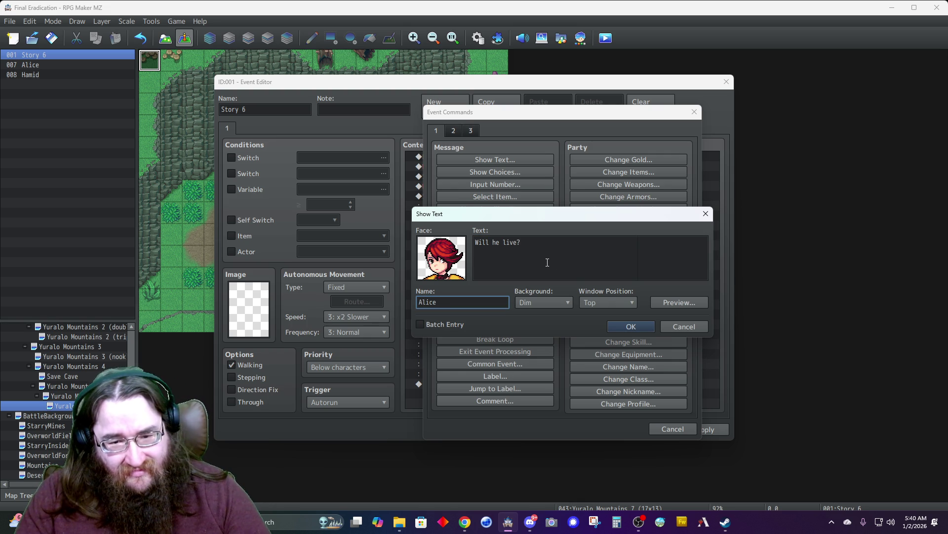
pyautogui.click(629, 327)
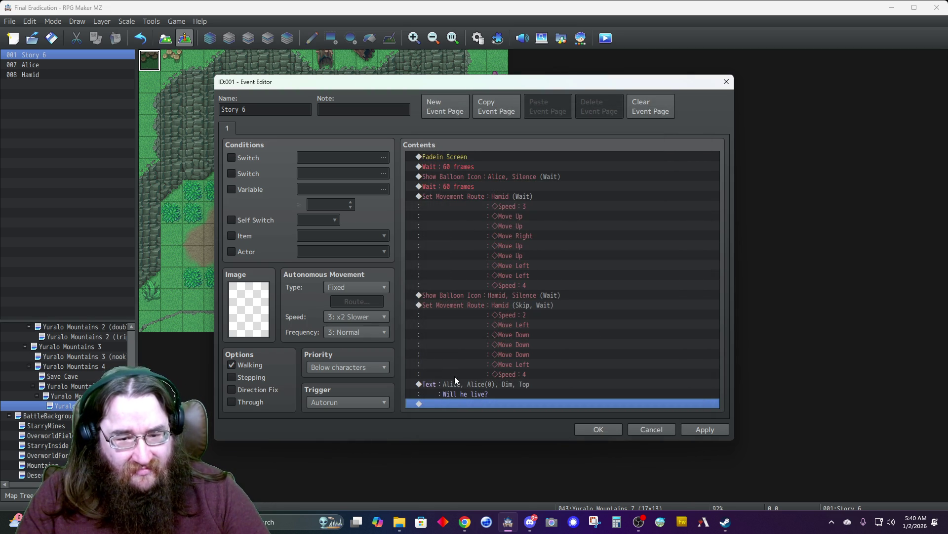
# - Add an Exclamation balloon over Hamid with Wait for Completion
pyautogui.doubleClick(466, 404)
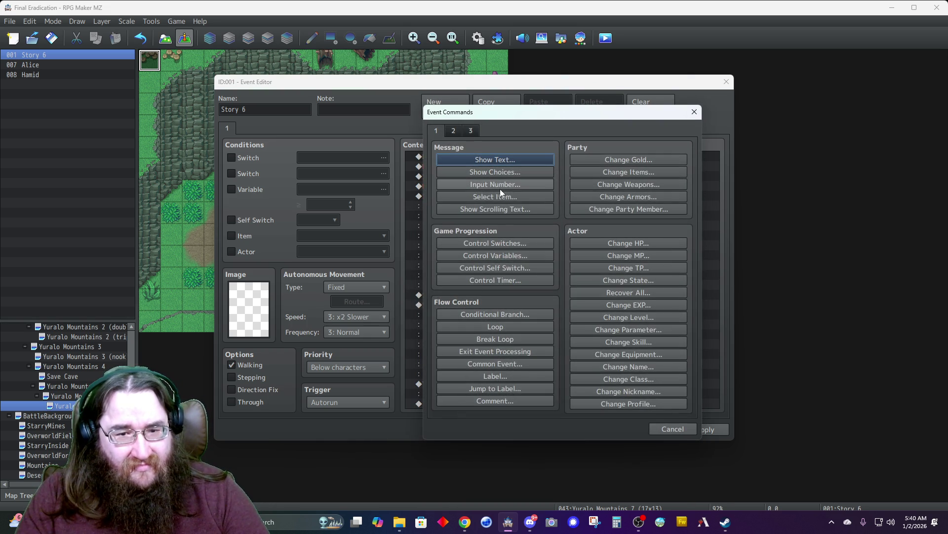
pyautogui.click(454, 132)
pyautogui.click(495, 304)
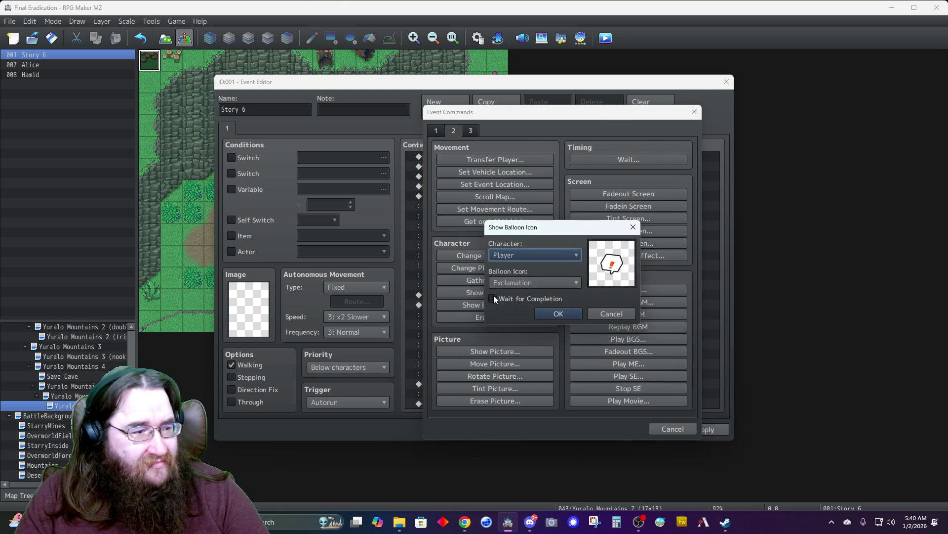
pyautogui.click(506, 255)
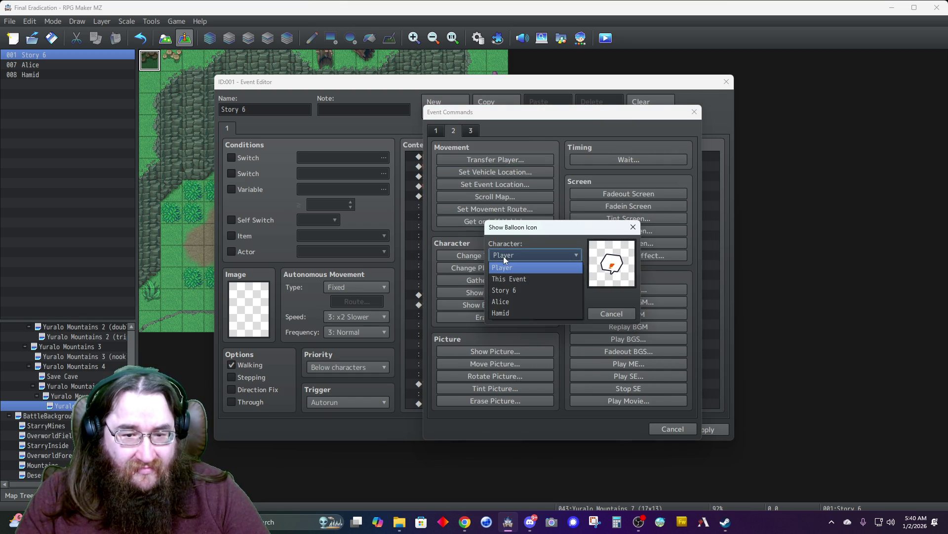
pyautogui.click(507, 313)
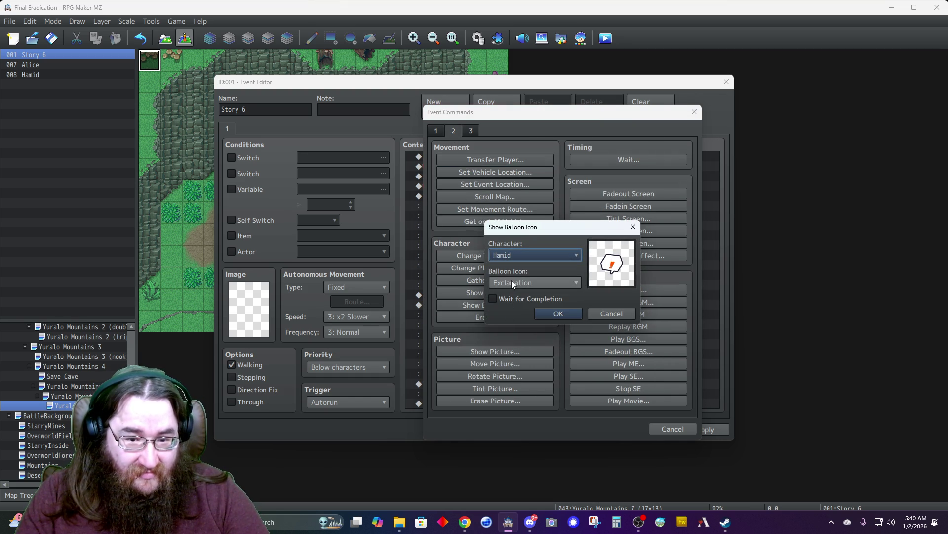
pyautogui.click(512, 298)
pyautogui.click(557, 313)
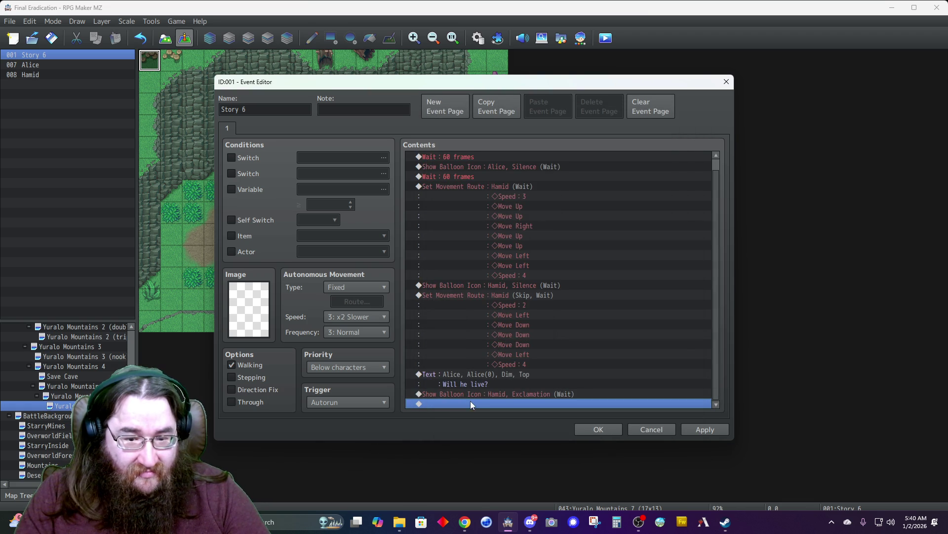
pyautogui.doubleClick(471, 403)
pyautogui.click(435, 132)
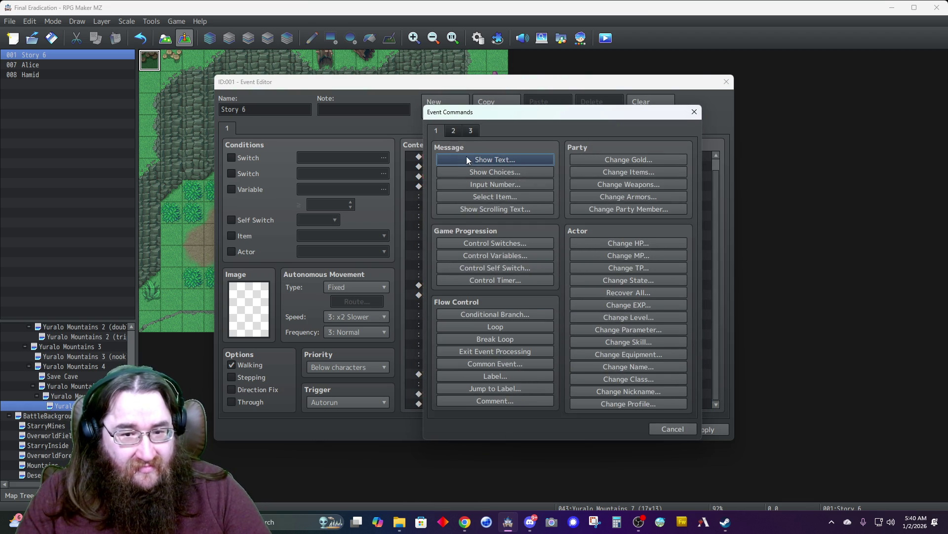
# - Add Alice's line 'Will Felial survive?' with her sixth portrait, Dim background, Top position
pyautogui.click(466, 159)
pyautogui.doubleClick(442, 256)
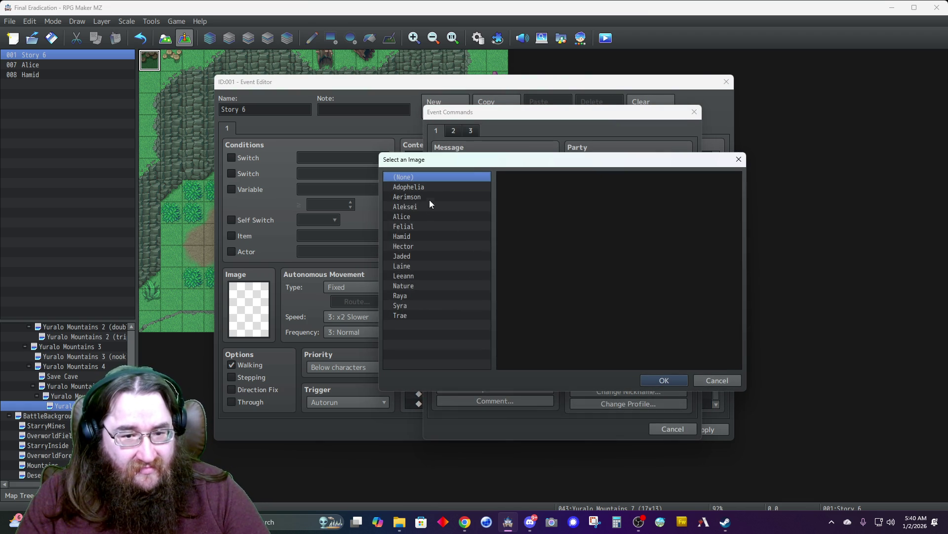
pyautogui.click(431, 218)
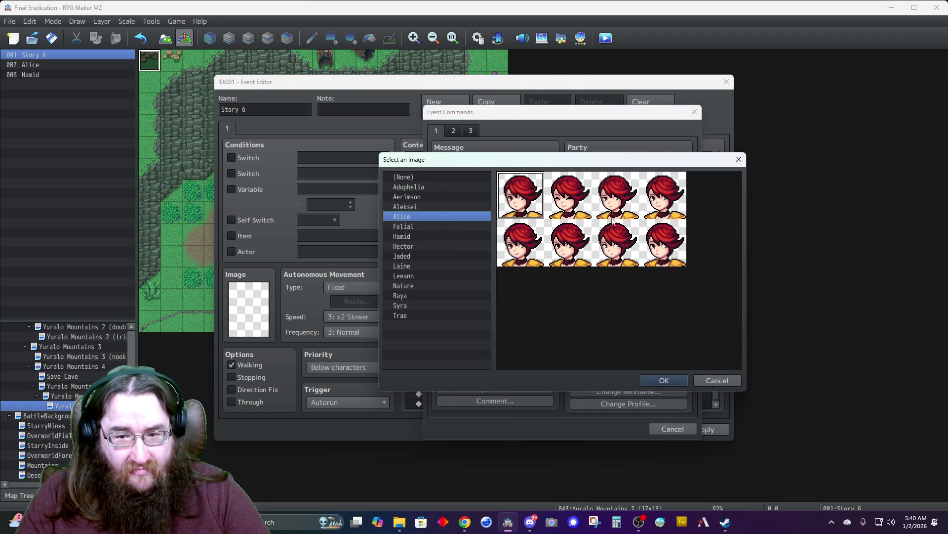
pyautogui.doubleClick(572, 260)
pyautogui.write('Will Felial ')
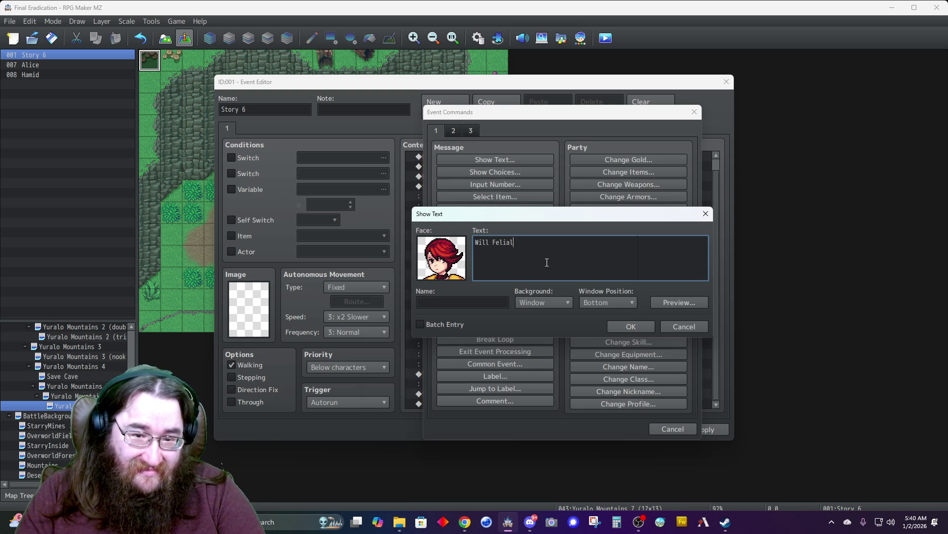
pyautogui.write('survive?')
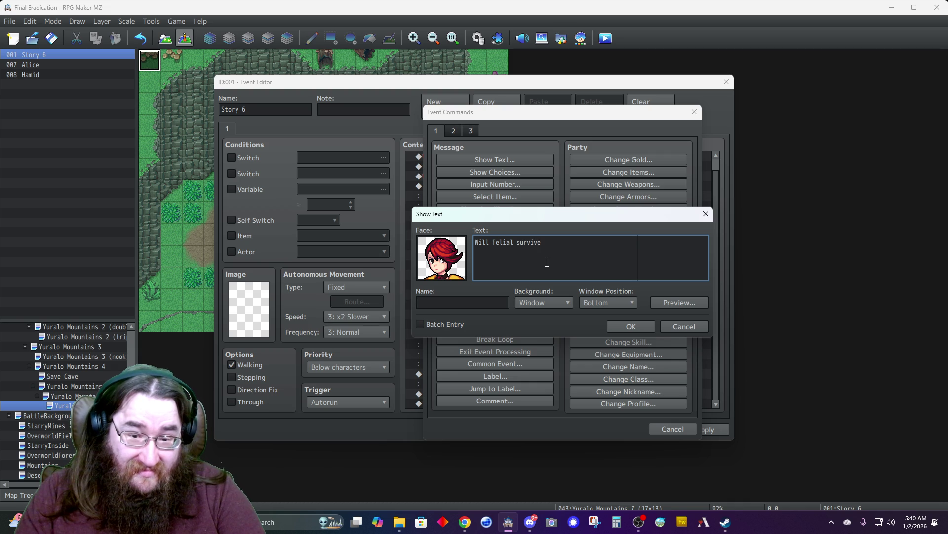
pyautogui.press('Tab')
pyautogui.write('Alice')
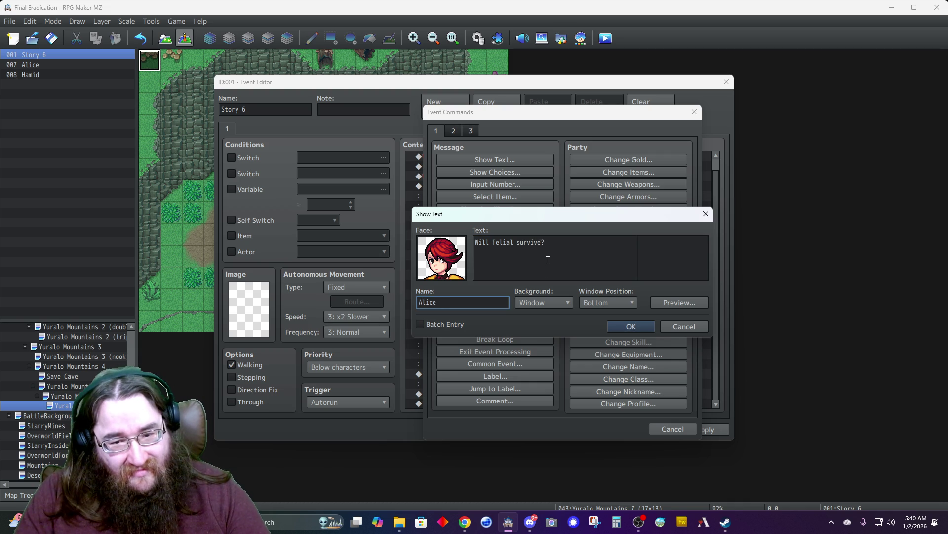
pyautogui.click(538, 303)
pyautogui.click(539, 319)
pyautogui.click(597, 302)
pyautogui.click(597, 314)
pyautogui.click(631, 326)
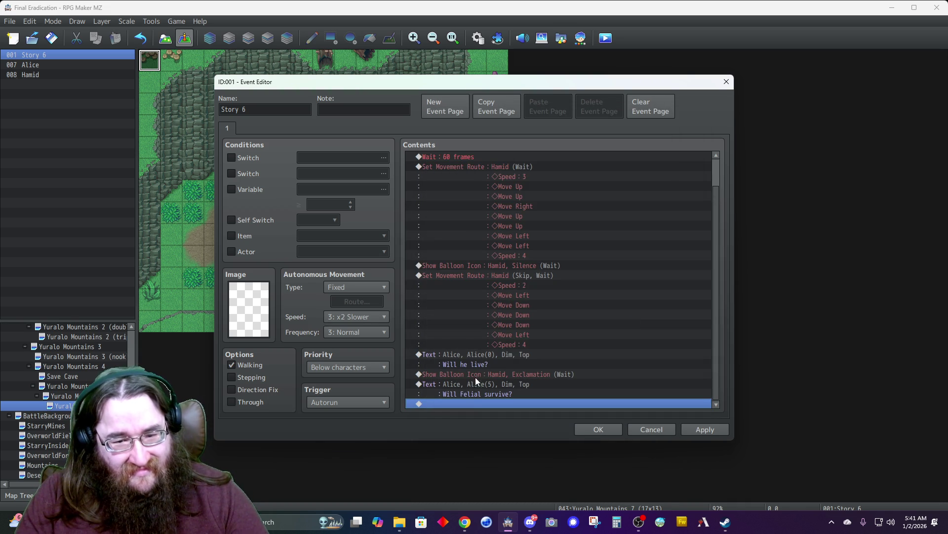
# - Add Hamid's reply 'Unfortunately.' with his eighth portrait, Dim background, Top position
pyautogui.doubleClick(469, 401)
pyautogui.click(481, 162)
pyautogui.doubleClick(455, 261)
pyautogui.click(419, 235)
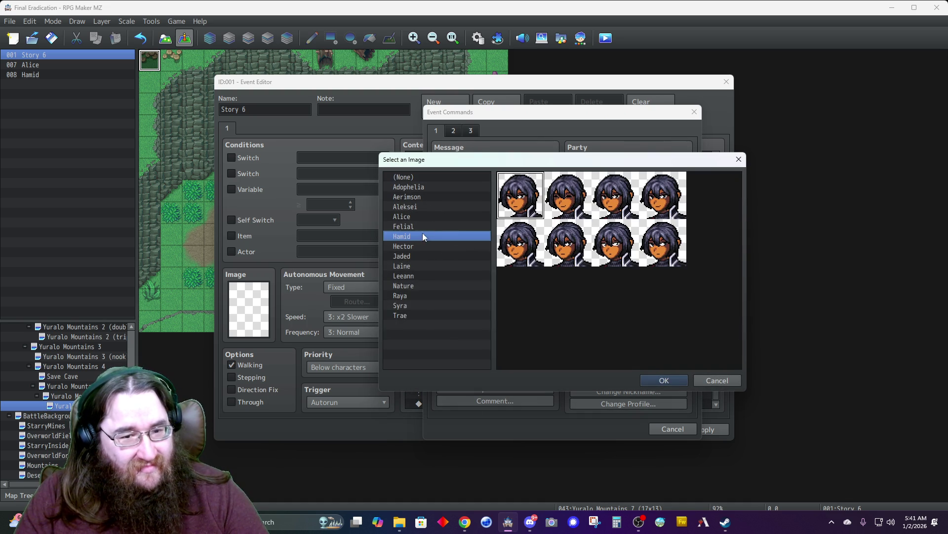
pyautogui.doubleClick(662, 260)
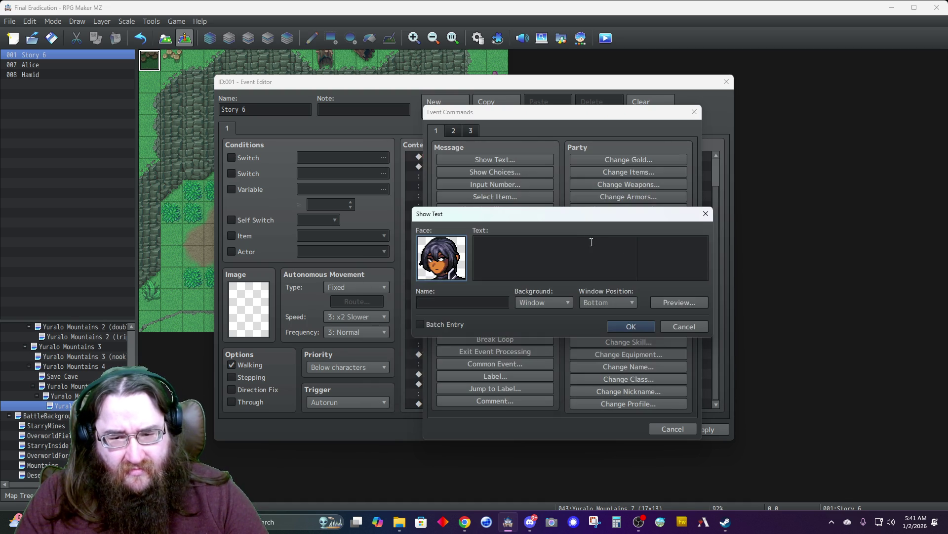
pyautogui.write('Unfortuanat')
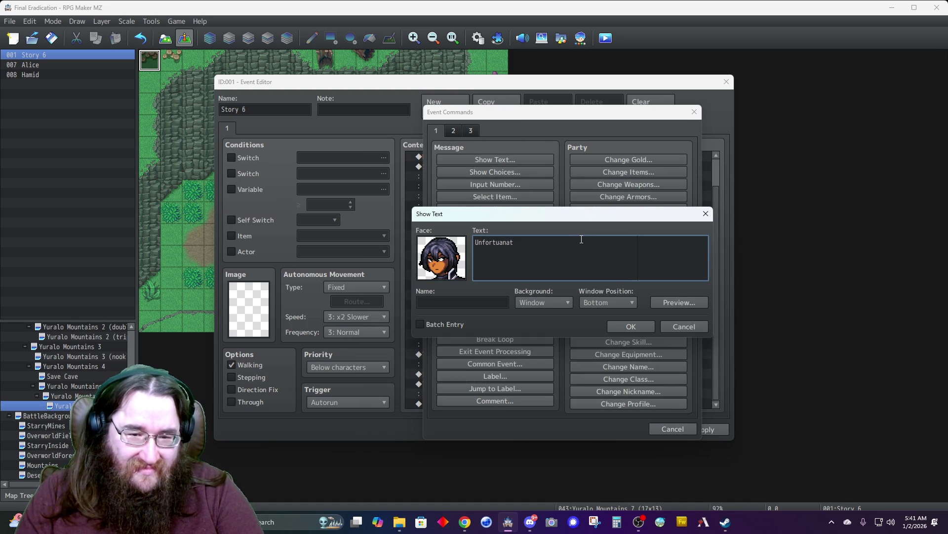
pyautogui.press('BackSpace')
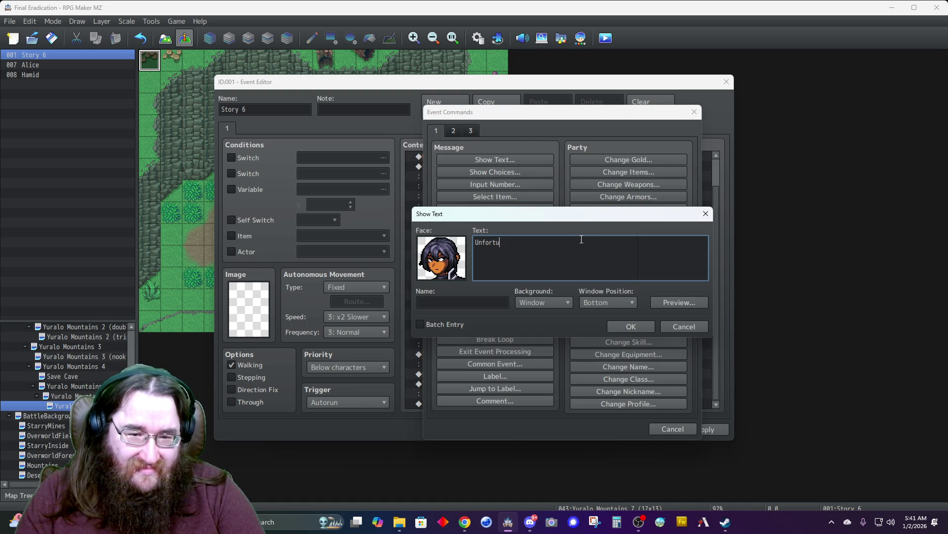
pyautogui.write('ately.')
pyautogui.press('Tab')
pyautogui.write('Hamid')
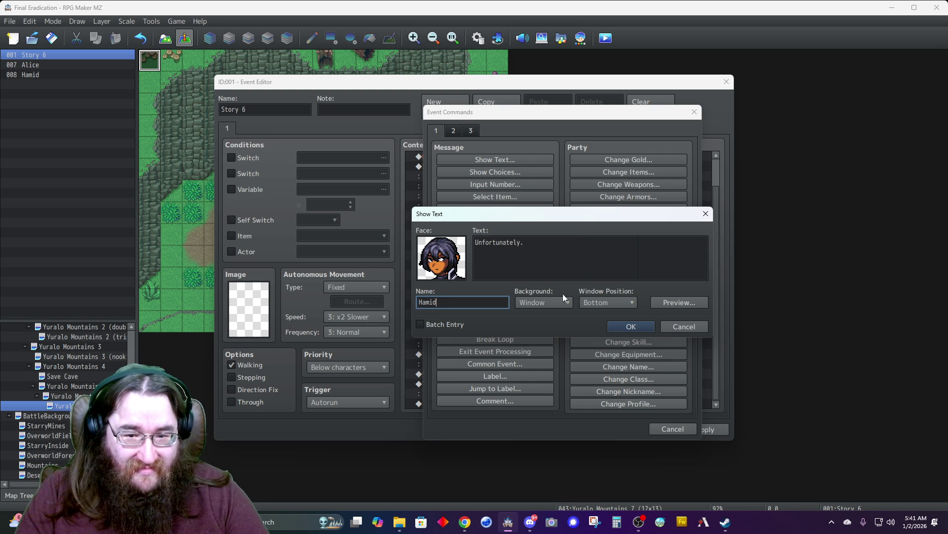
pyautogui.click(547, 303)
pyautogui.click(543, 325)
pyautogui.click(598, 302)
pyautogui.click(592, 314)
pyautogui.click(629, 326)
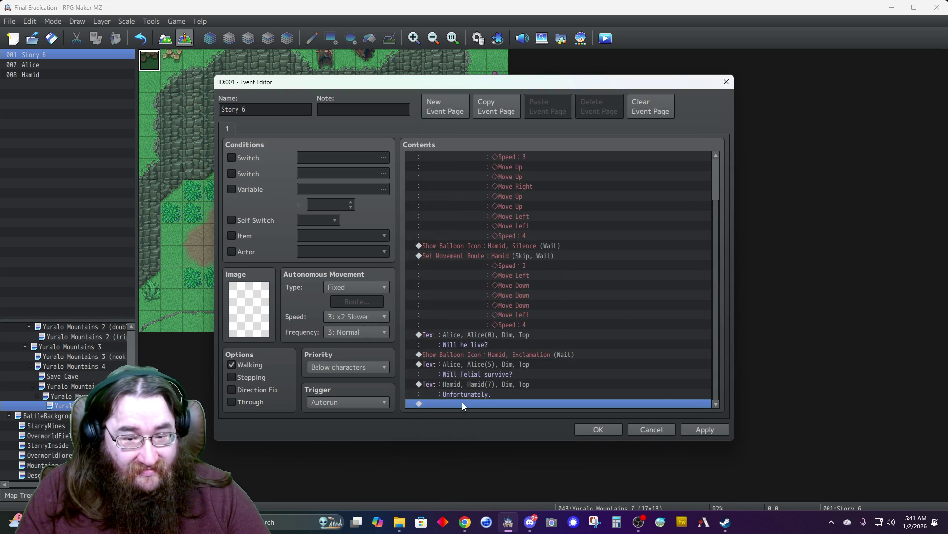
# - Start an Alice movement route beginning with Change Frequency 1
pyautogui.doubleClick(461, 402)
pyautogui.click(453, 131)
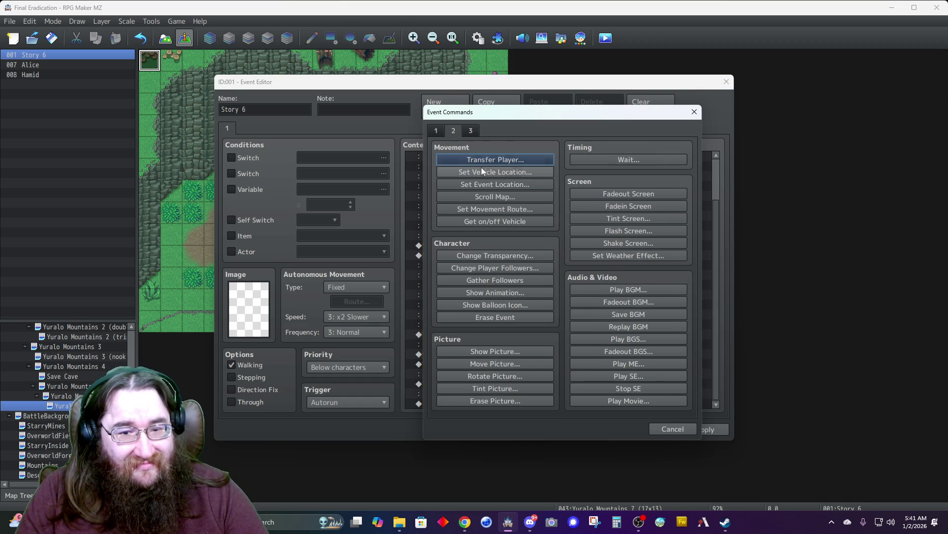
pyautogui.click(497, 209)
pyautogui.click(421, 171)
pyautogui.click(385, 219)
pyautogui.click(615, 353)
pyautogui.click(543, 277)
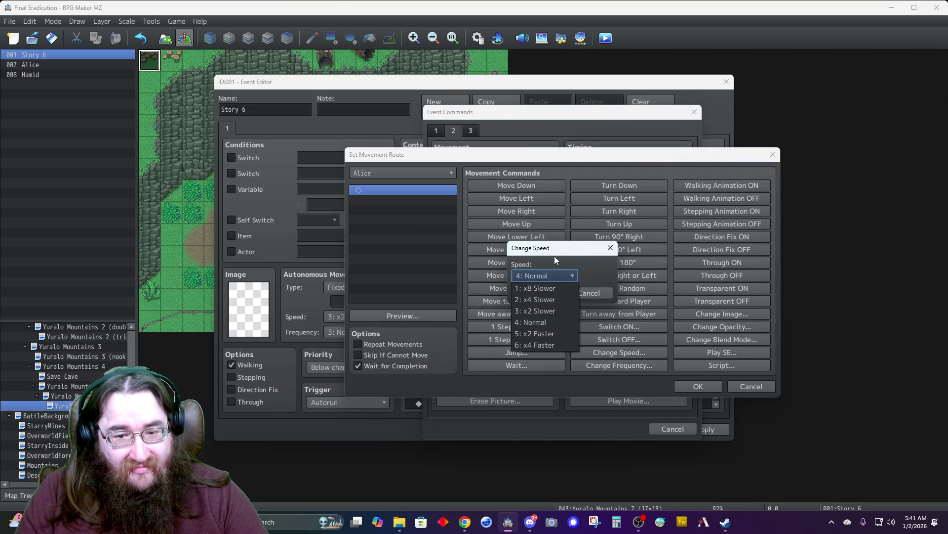
pyautogui.click(581, 286)
pyautogui.click(583, 291)
pyautogui.click(624, 365)
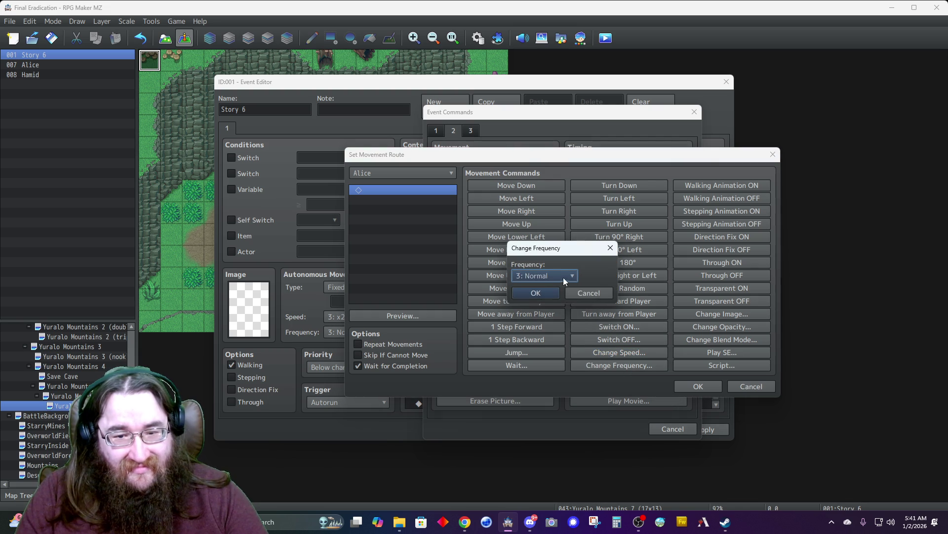
pyautogui.click(566, 278)
pyautogui.click(531, 299)
pyautogui.click(540, 277)
pyautogui.click(540, 290)
pyautogui.click(541, 291)
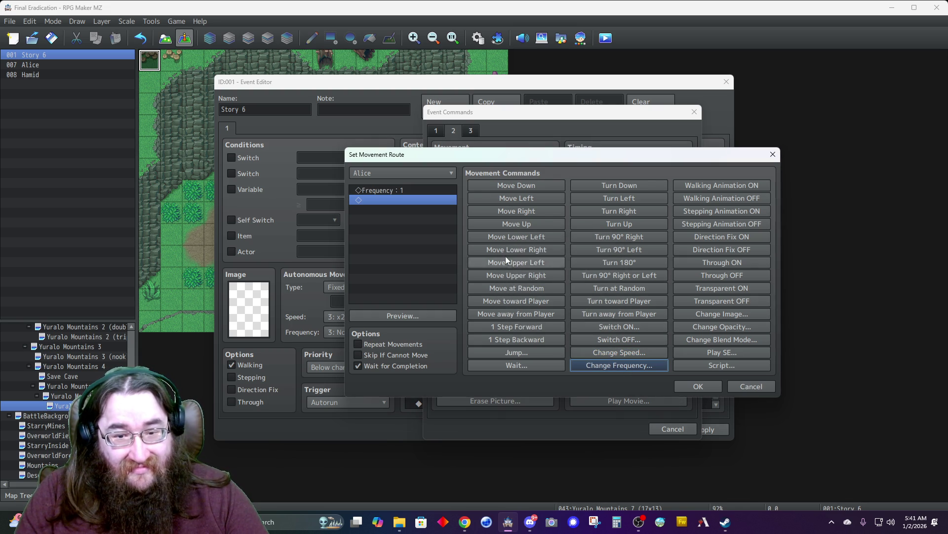
# - Add Turn Down and Frequency 3, enable Skip If Cannot Move, and insert the route
pyautogui.click(613, 185)
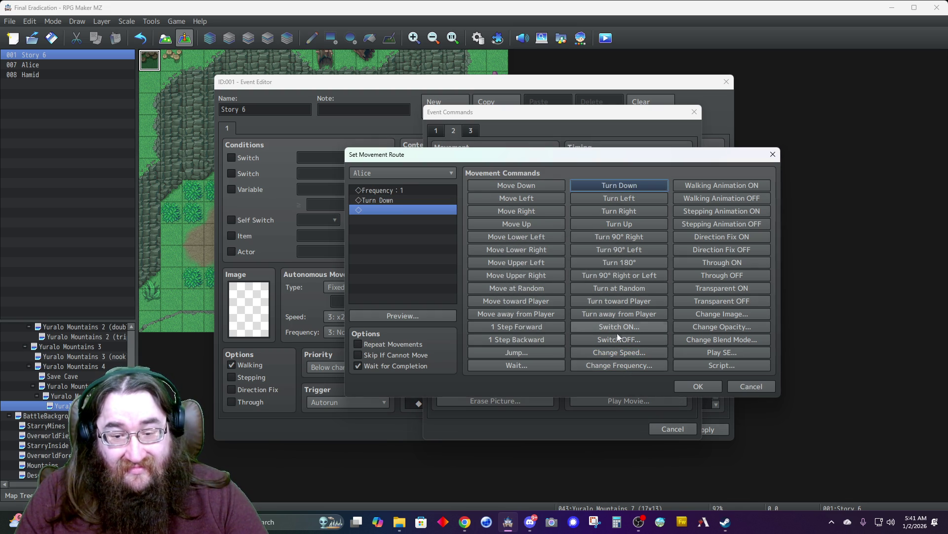
pyautogui.click(619, 364)
pyautogui.click(541, 292)
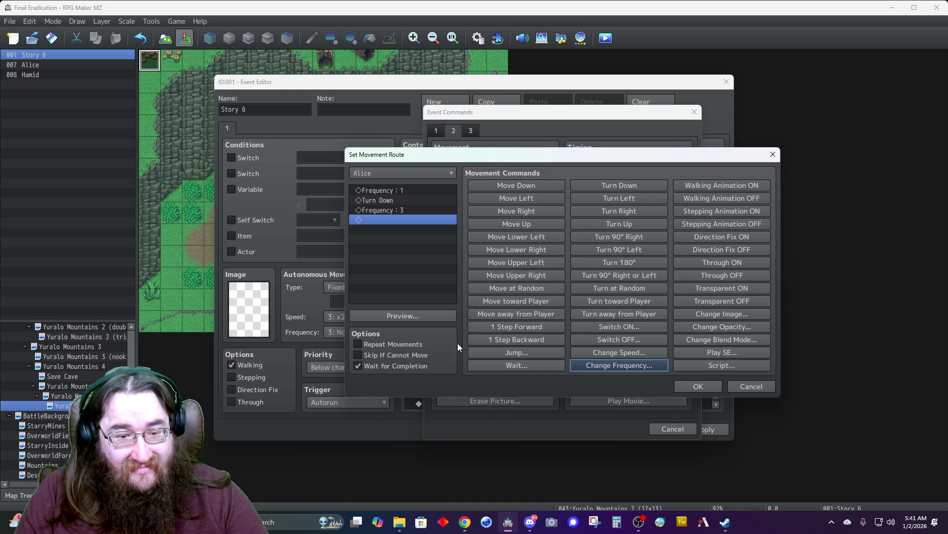
pyautogui.click(398, 355)
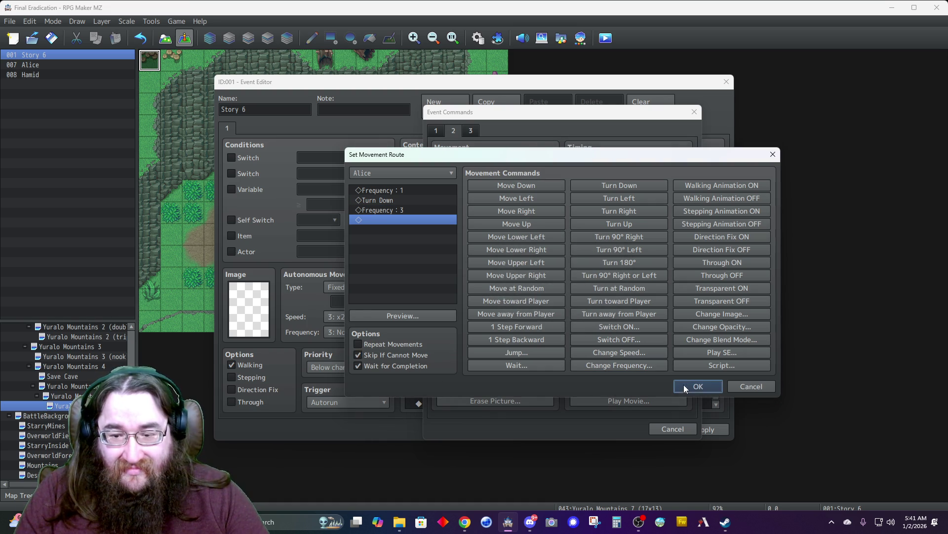
pyautogui.click(698, 386)
pyautogui.scroll(-1, 467, 403)
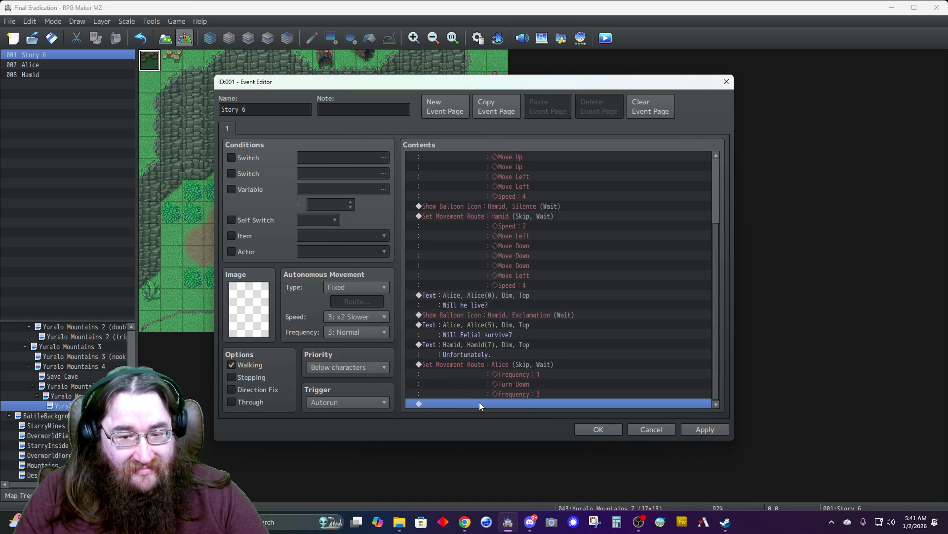
# - Start a new Show Text command using Alice's first face portrait
pyautogui.doubleClick(479, 401)
pyautogui.click(436, 131)
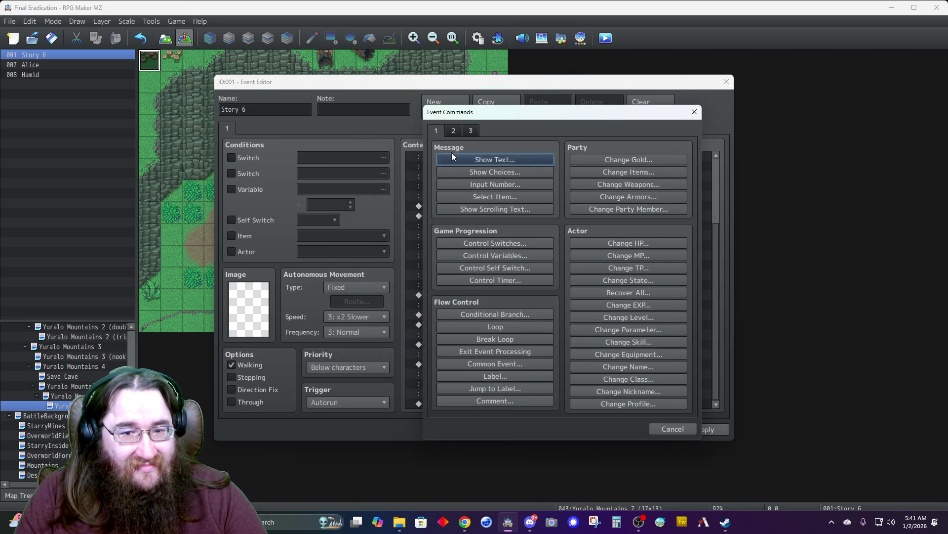
pyautogui.click(449, 157)
pyautogui.doubleClick(455, 272)
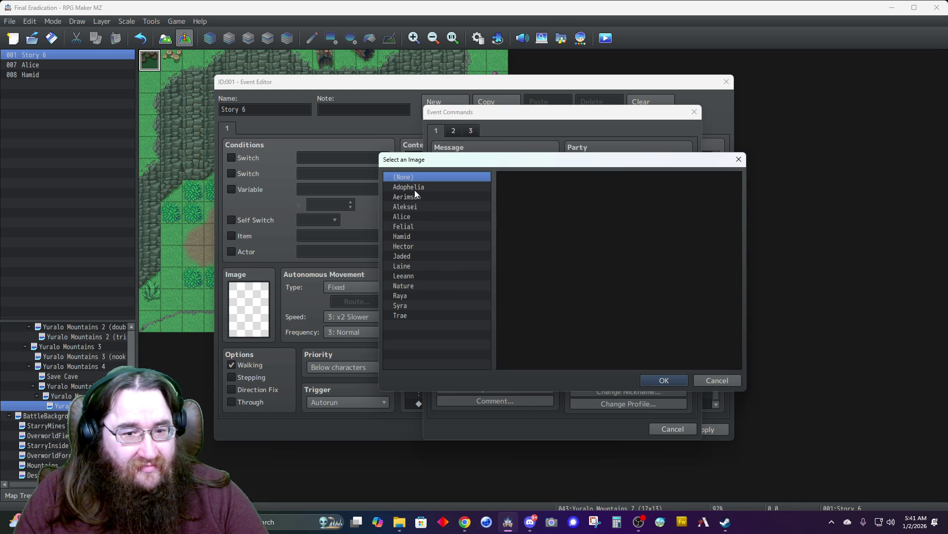
pyautogui.click(416, 216)
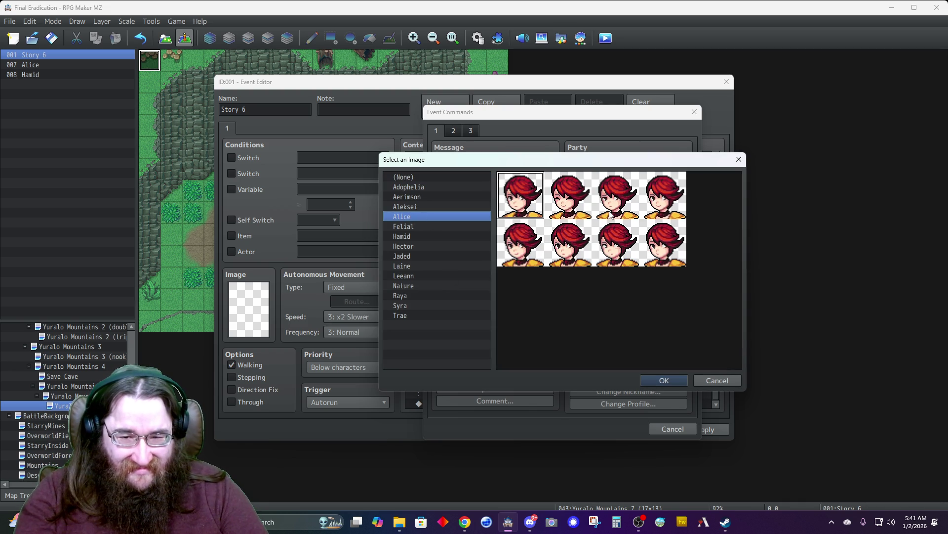
pyautogui.doubleClick(611, 216)
# - Enter 'Then he lives long enough for me to find hiim and kill him.' as Alice, Dim, Top
pyautogui.click(528, 261)
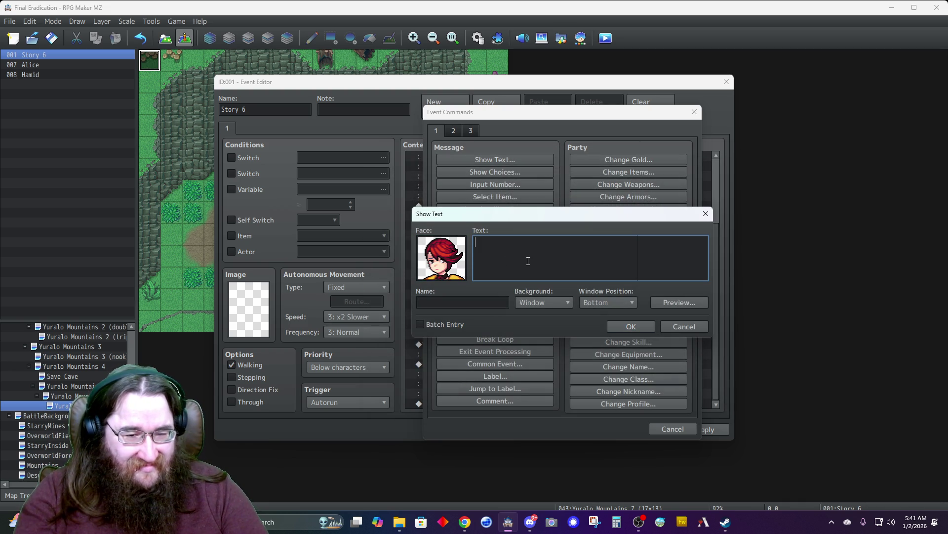
pyautogui.write('Then he lives long enou')
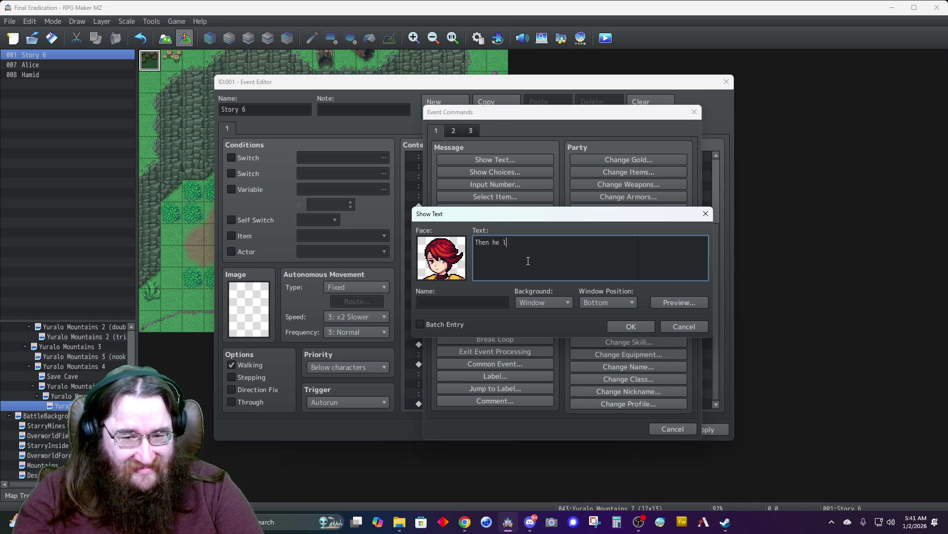
pyautogui.write('gh for me to ')
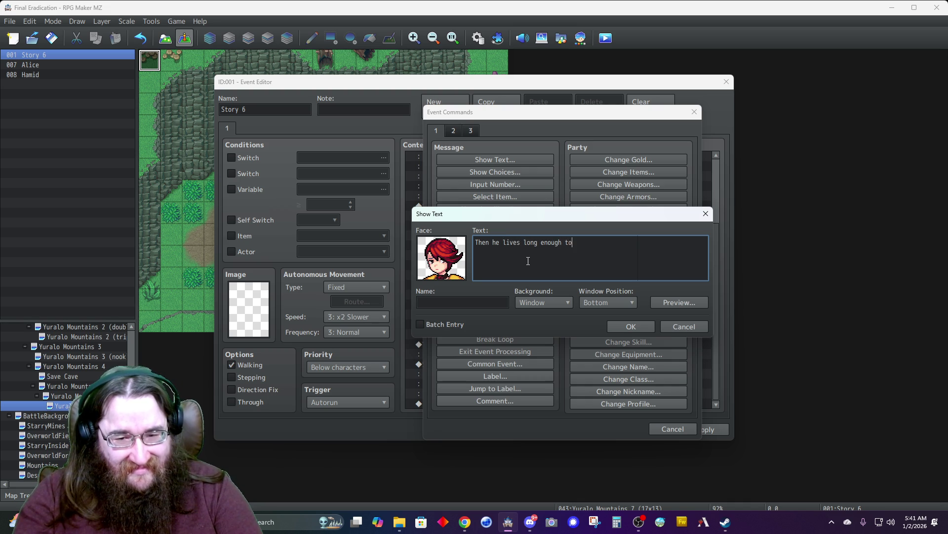
pyautogui.write('find ')
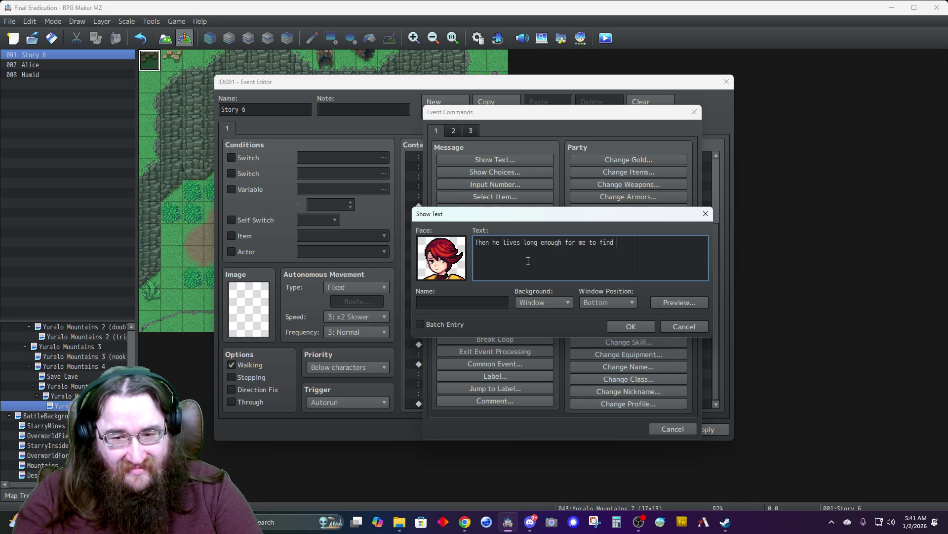
pyautogui.write('hiim and kill him.')
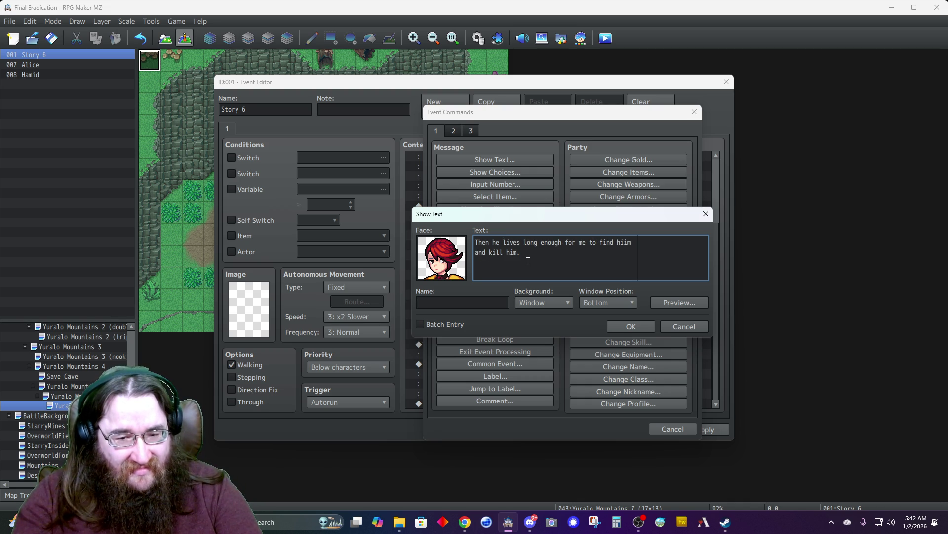
pyautogui.click(499, 302)
pyautogui.write('Alice')
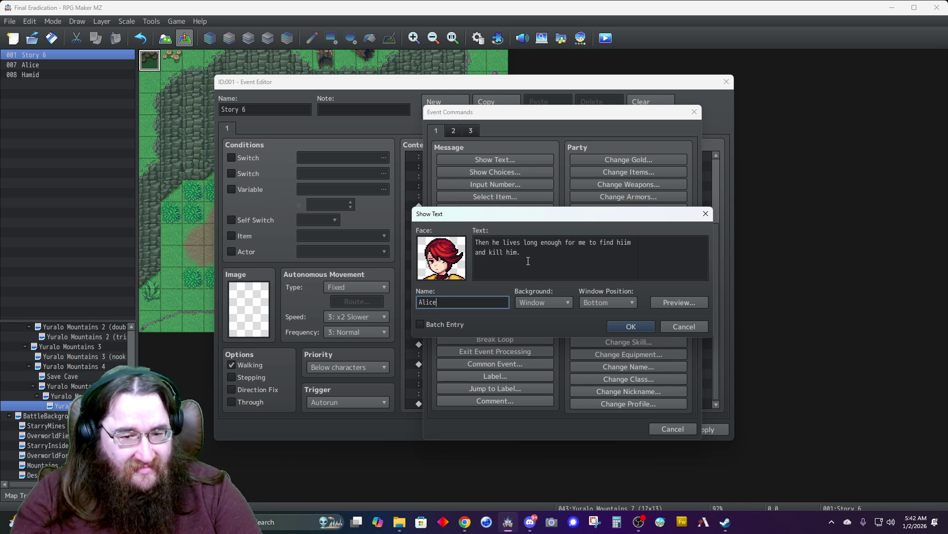
pyautogui.click(538, 303)
pyautogui.click(541, 324)
pyautogui.click(598, 305)
pyautogui.click(599, 316)
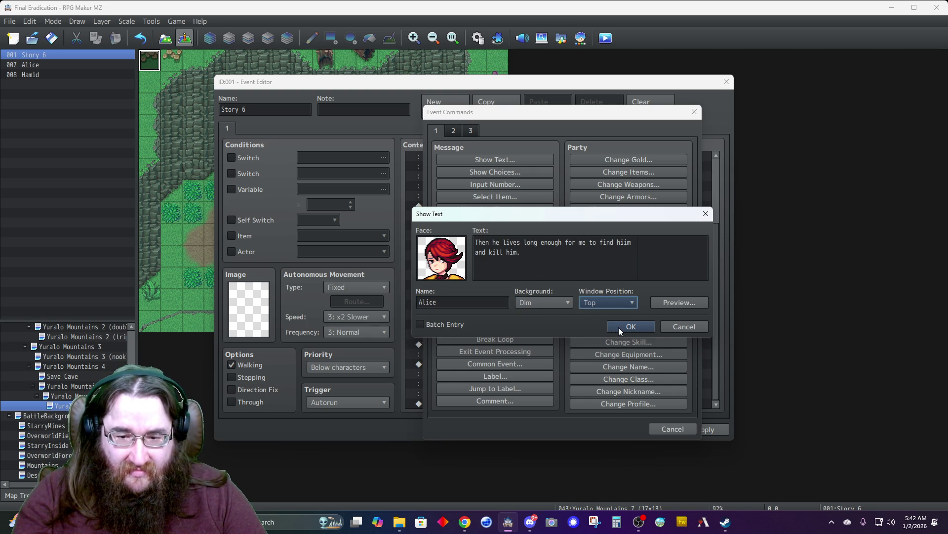
pyautogui.click(619, 327)
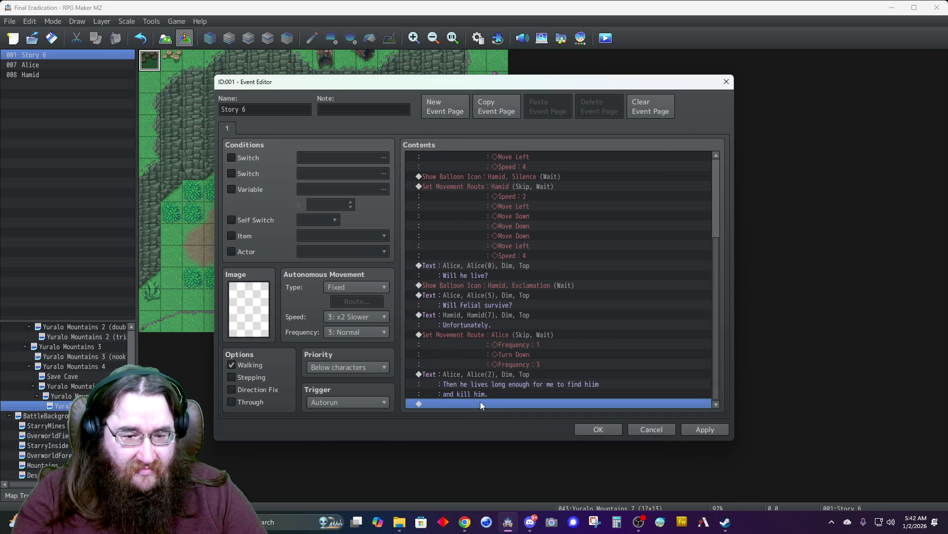
pyautogui.doubleClick(481, 403)
# - Insert a Hamid movement route containing Turn Up, with Skip If Cannot Move enabled
pyautogui.click(473, 160)
pyautogui.click(665, 330)
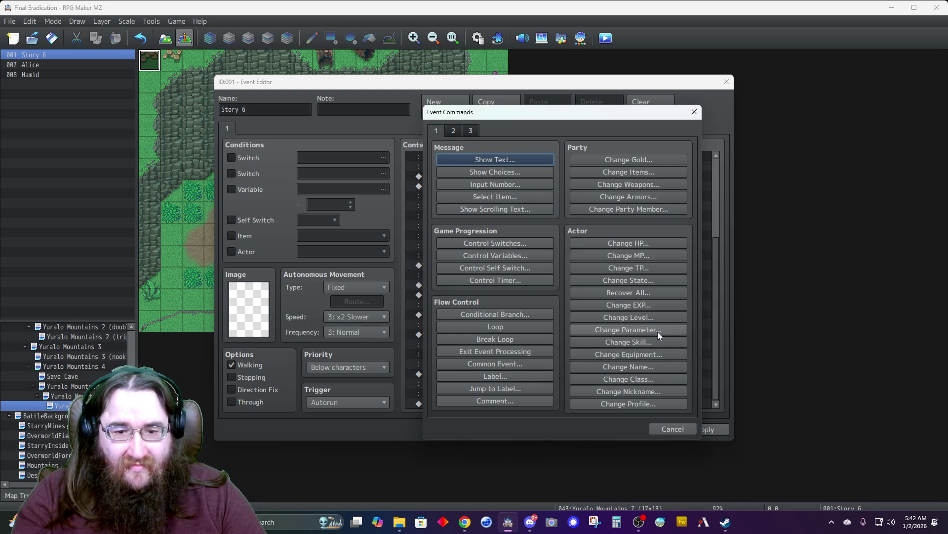
pyautogui.click(454, 131)
pyautogui.click(497, 209)
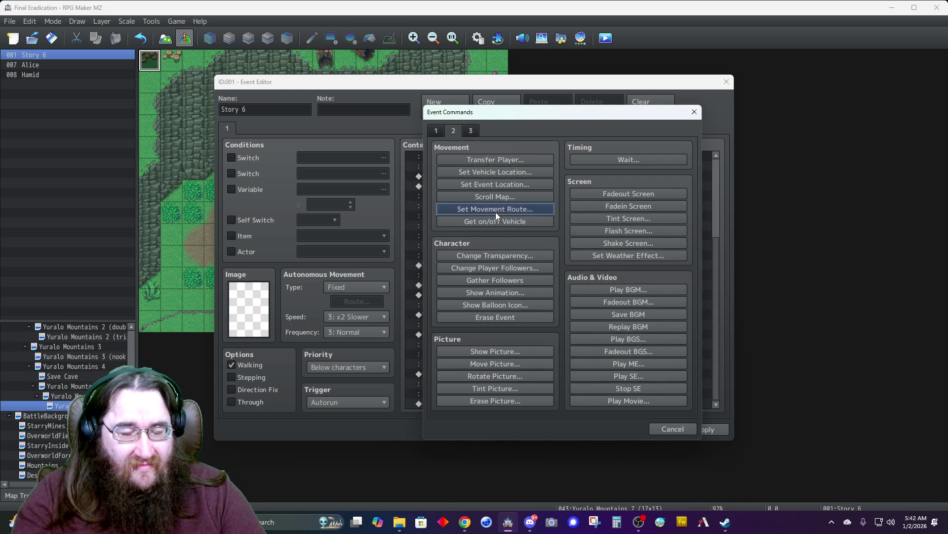
pyautogui.click(399, 171)
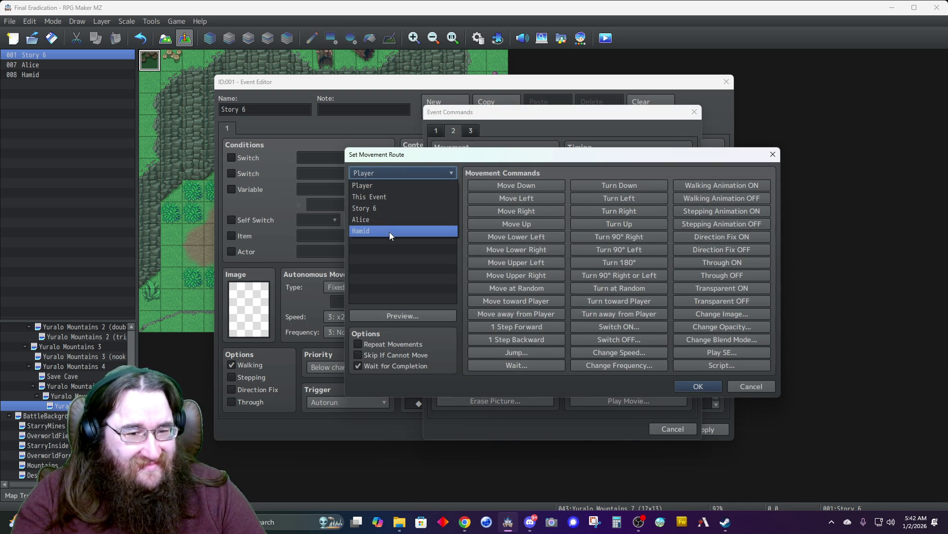
pyautogui.click(389, 232)
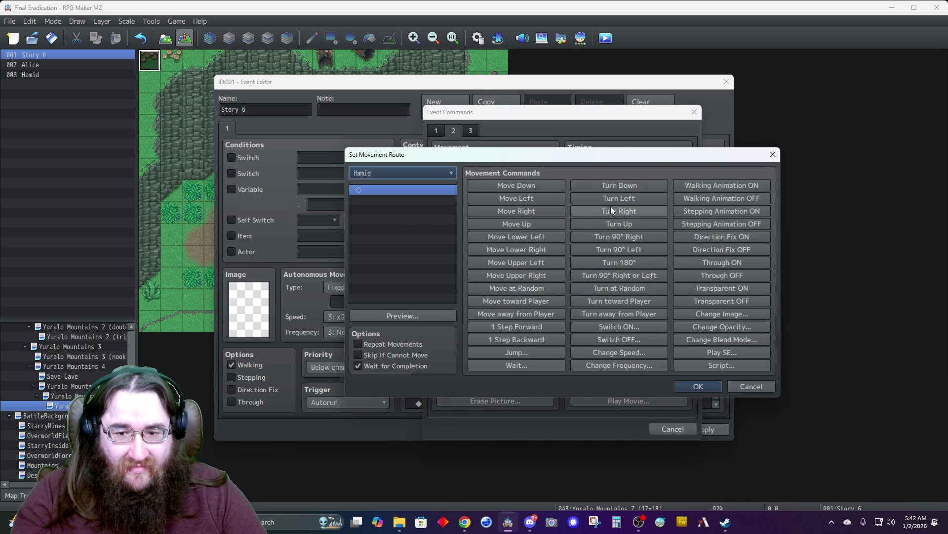
pyautogui.click(615, 224)
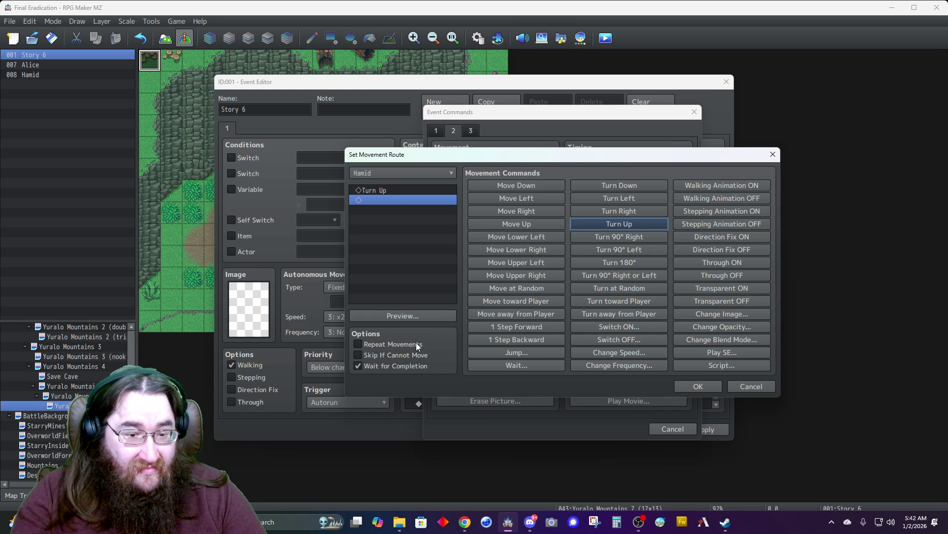
pyautogui.click(404, 191)
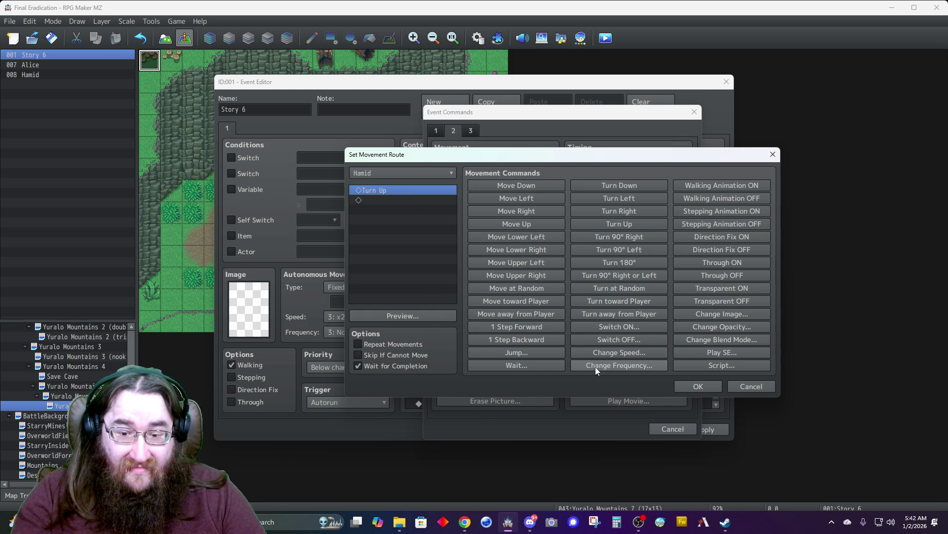
pyautogui.click(393, 355)
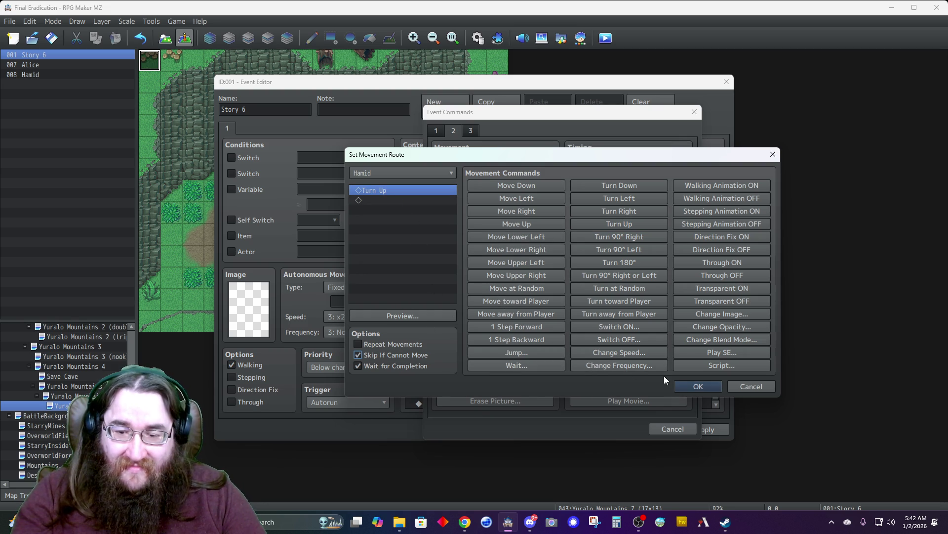
pyautogui.click(698, 387)
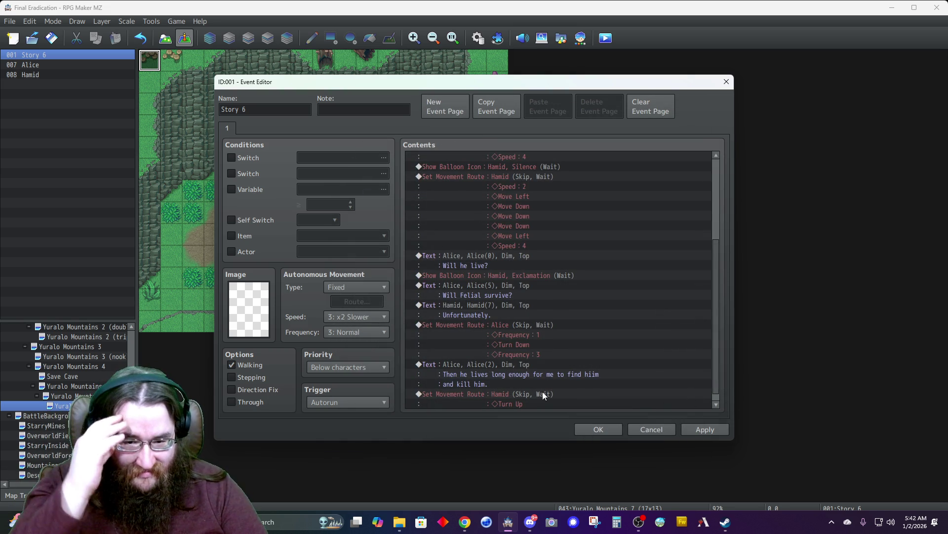
pyautogui.scroll(-1, 541, 391)
# - Start a new Show Text message using Hamid's first face portrait
pyautogui.doubleClick(526, 403)
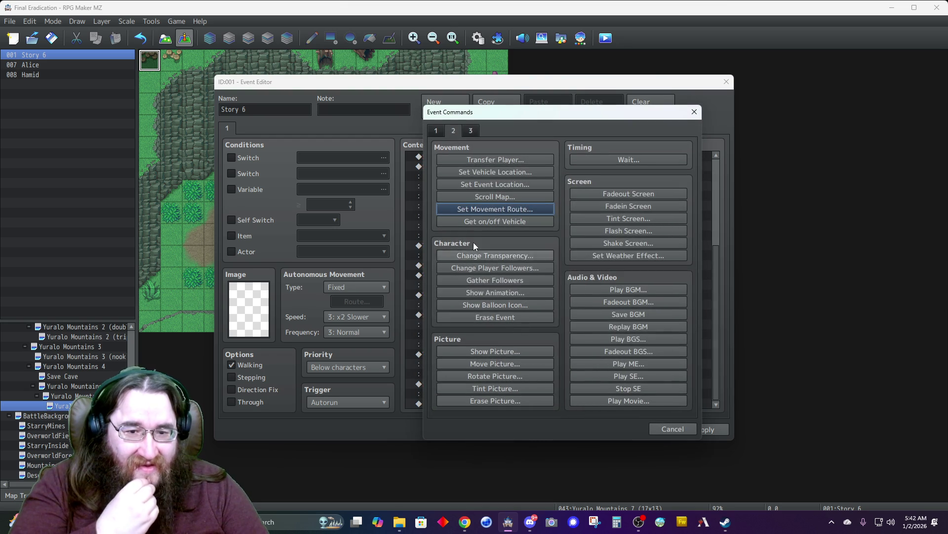
pyautogui.click(436, 131)
pyautogui.click(469, 159)
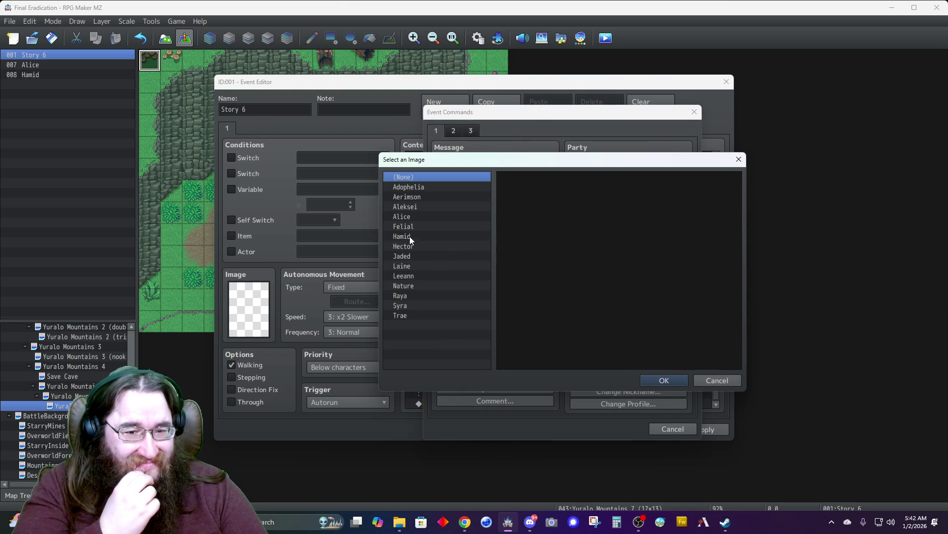
pyautogui.click(410, 236)
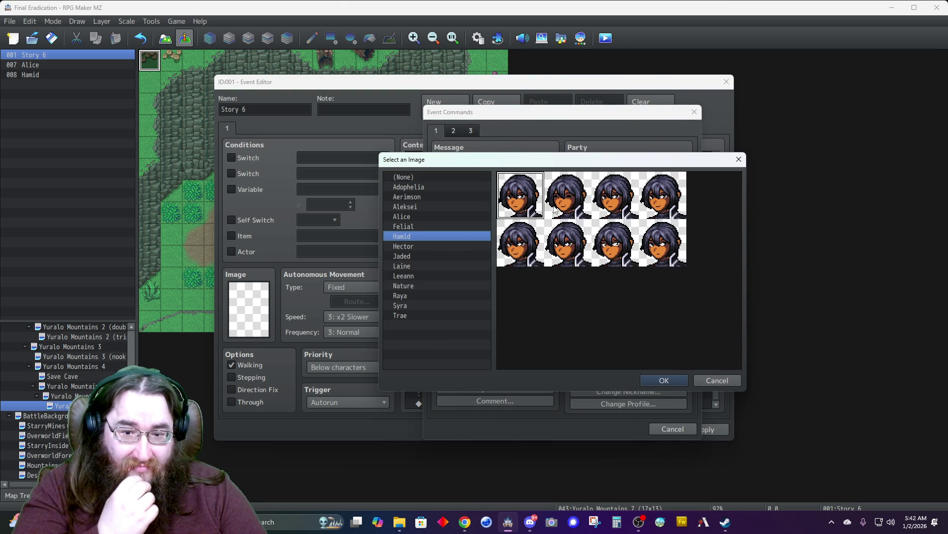
pyautogui.doubleClick(522, 203)
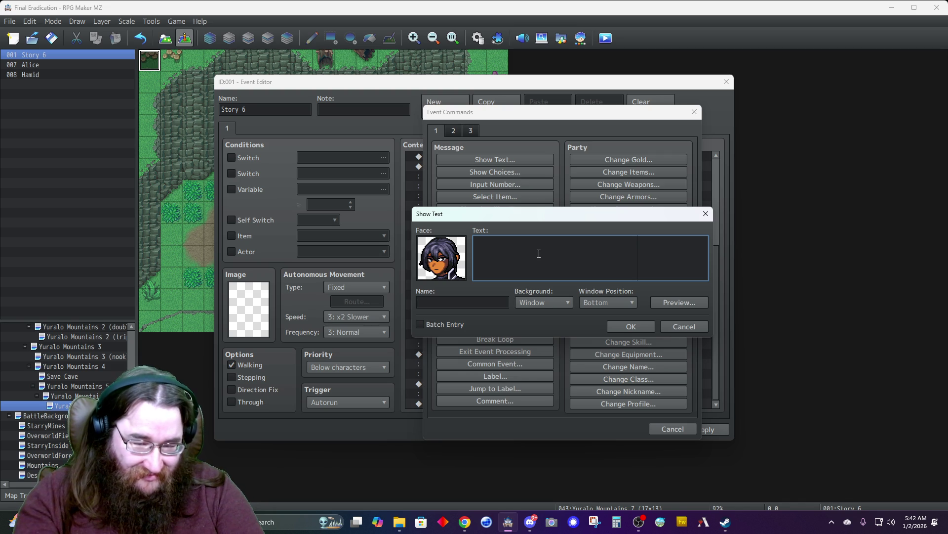
# - Write Hamid's line ending 'you do not want to live with the hatred you are feeling right now.'
pyautogui.write('I must cautio')
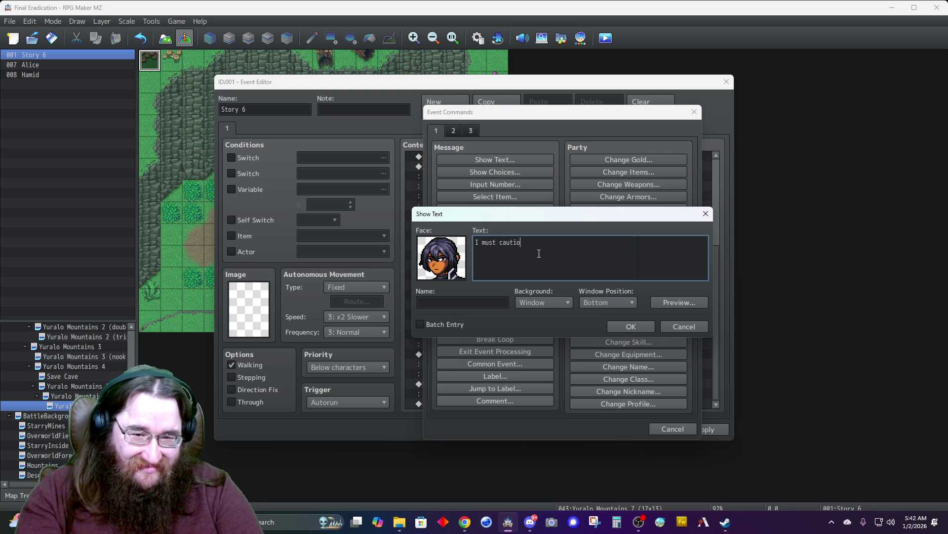
pyautogui.press('BackSpace')
pyautogui.press('BackSpace')
pyautogui.press('BackSpace')
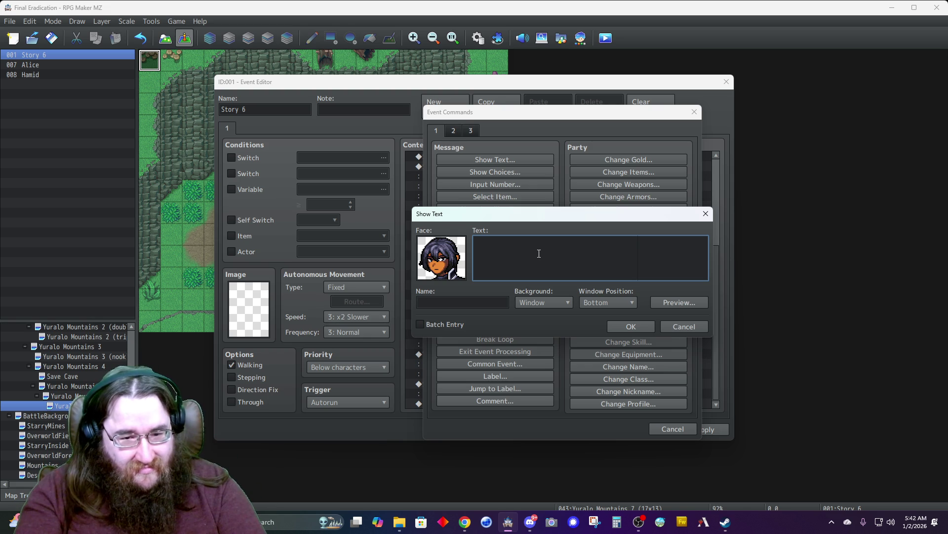
pyautogui.write('I know')
pyautogui.press('BackSpace')
pyautogui.press('BackSpace')
pyautogui.write('can only imagi')
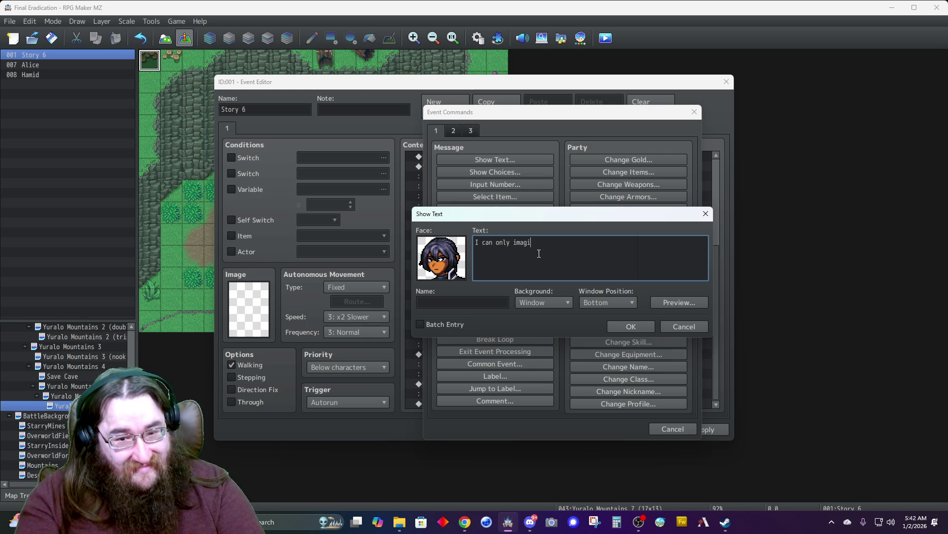
pyautogui.write('ne a fraction of what you ')
pyautogui.write('must be ')
pyautogui.write('feeling, Alice.')
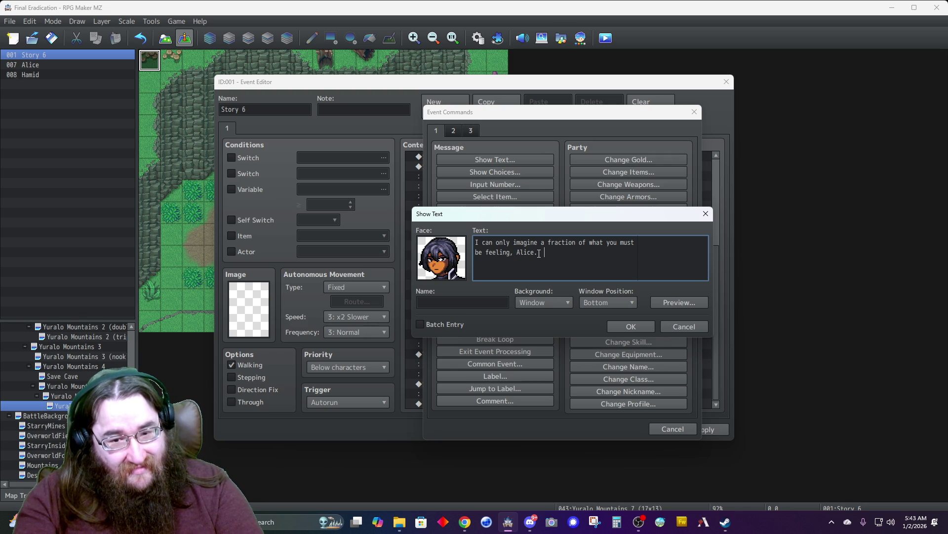
pyautogui.write(' I must adv')
pyautogui.press('BackSpace')
pyautogui.press('BackSpace')
pyautogui.press('BackSpace')
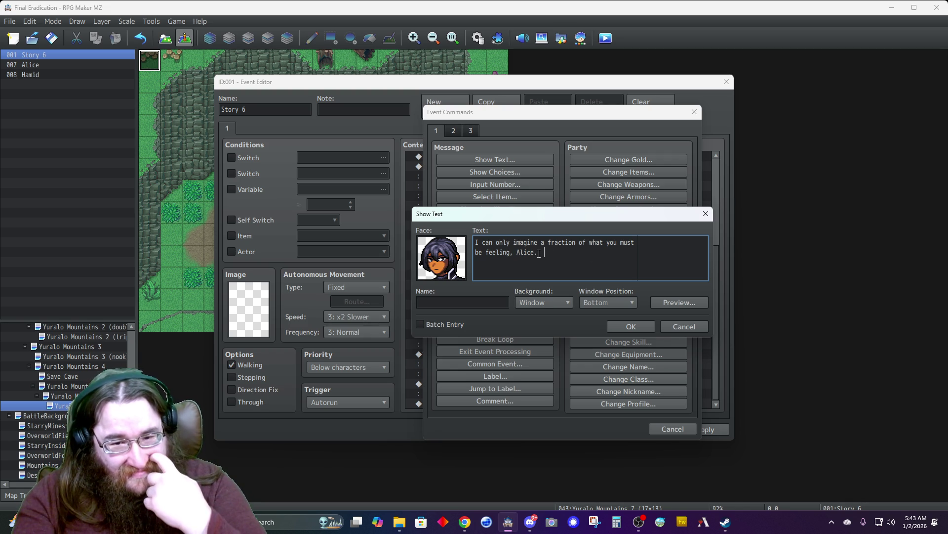
pyautogui.write('but ta')
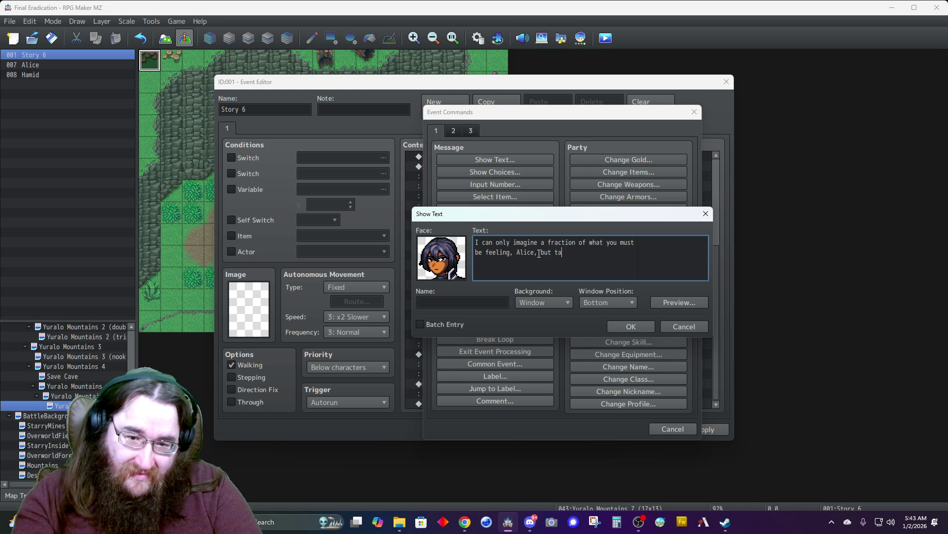
pyautogui.write('ke it from someone who know...')
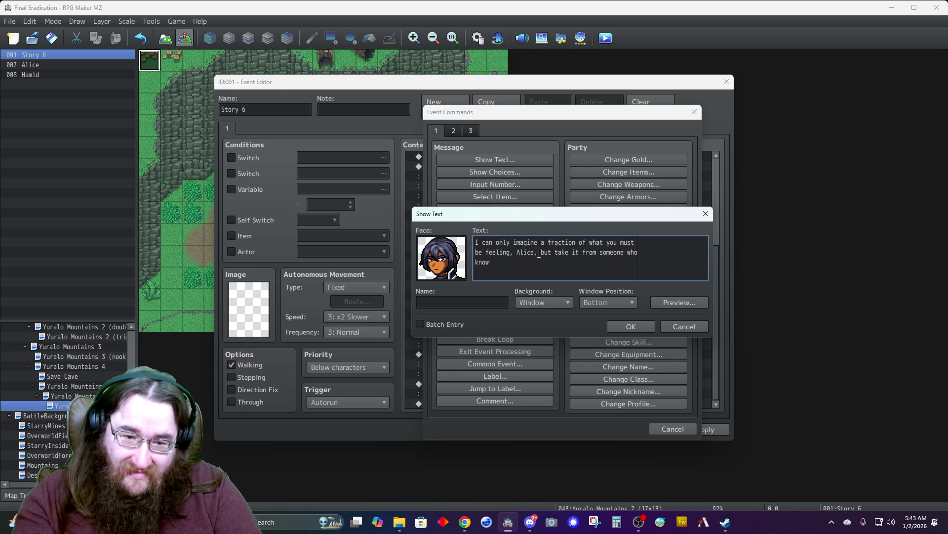
pyautogui.write(' you do not want to')
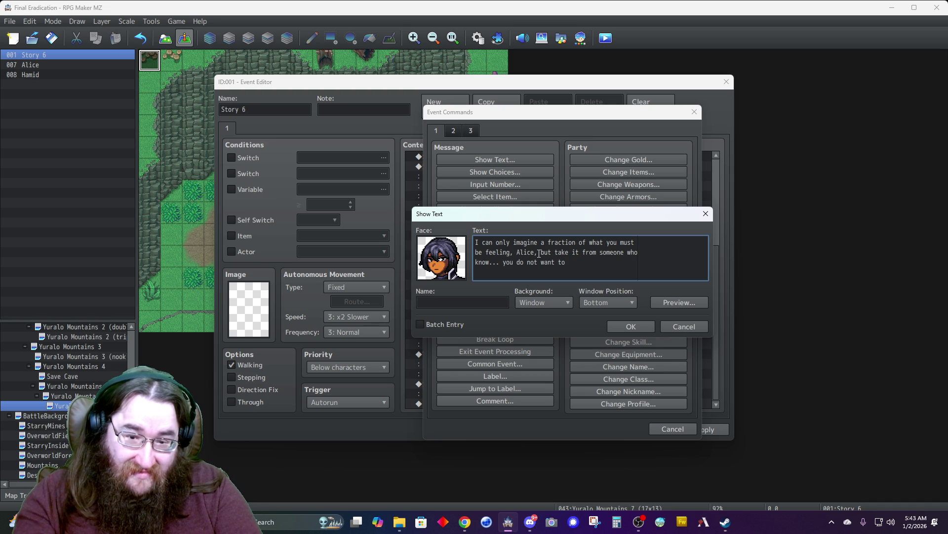
pyautogui.hotkey('ctrl', 'BackSpace')
pyautogui.hotkey('ctrl', 'BackSpace')
pyautogui.hotkey('ctrl', 'BackSpace')
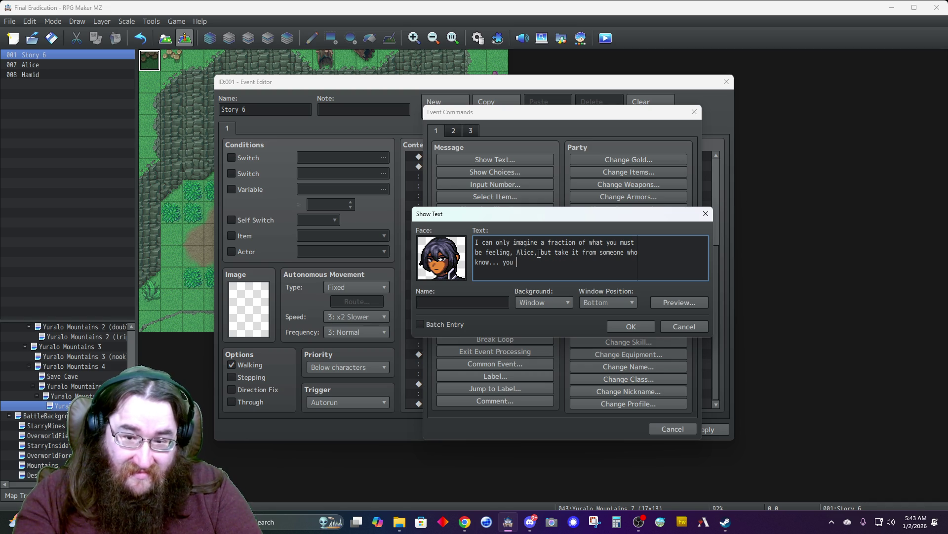
pyautogui.press('BackSpace')
pyautogui.press('BackSpace')
pyautogui.write('ou d')
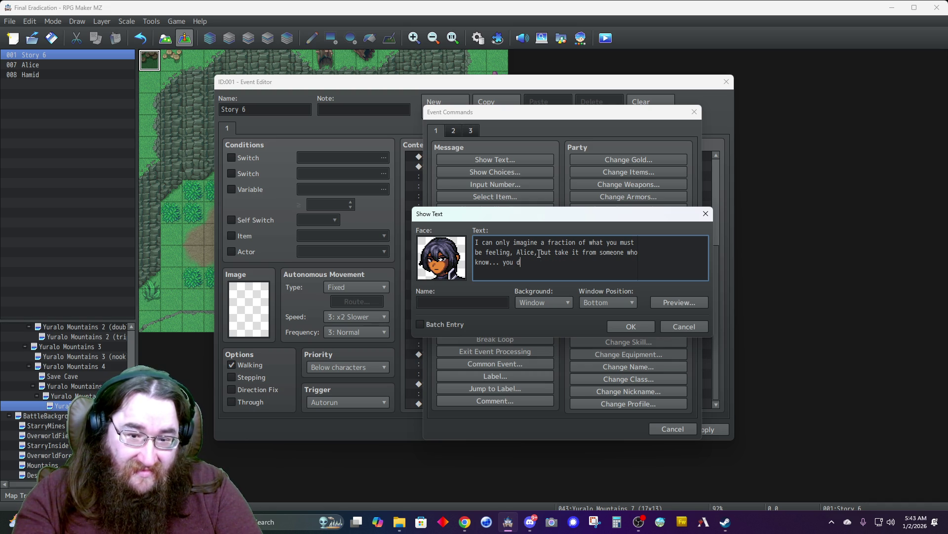
pyautogui.write('o not want to walk')
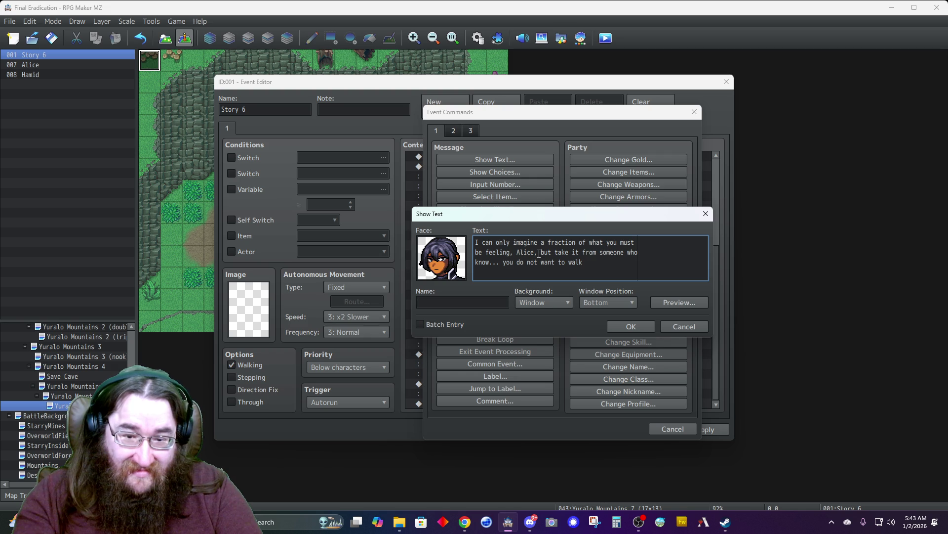
pyautogui.press('BackSpace')
pyautogui.press('BackSpace')
pyautogui.press('BackSpace')
pyautogui.press('BackSpace')
pyautogui.write('live')
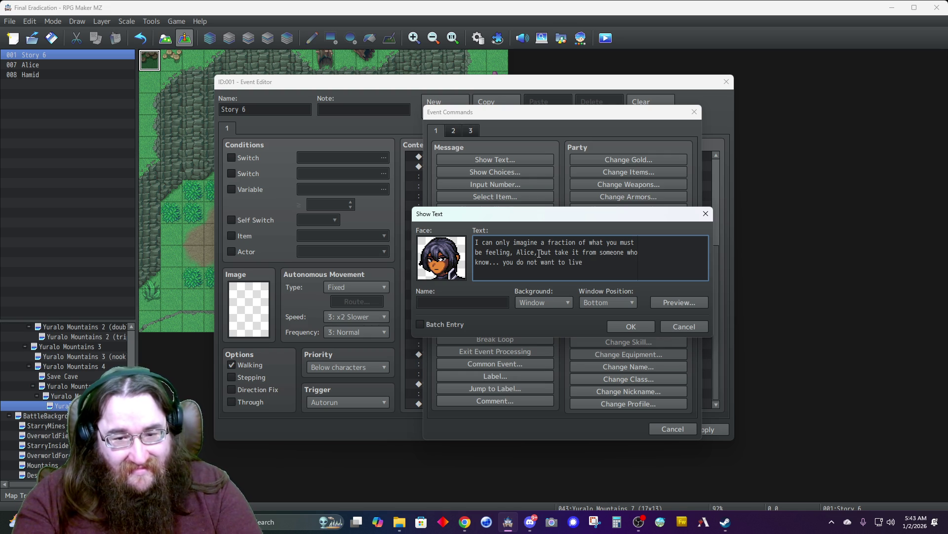
pyautogui.write(' with ')
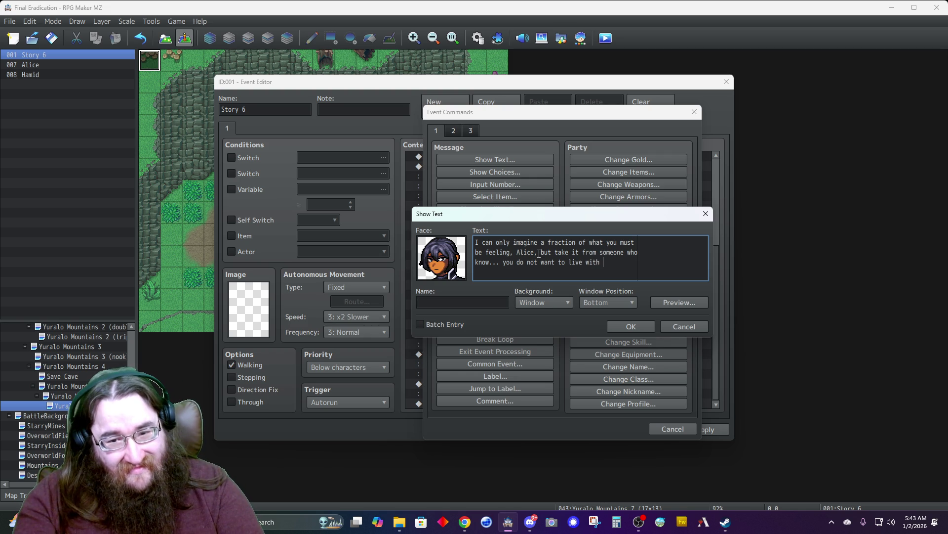
pyautogui.write('the hatr')
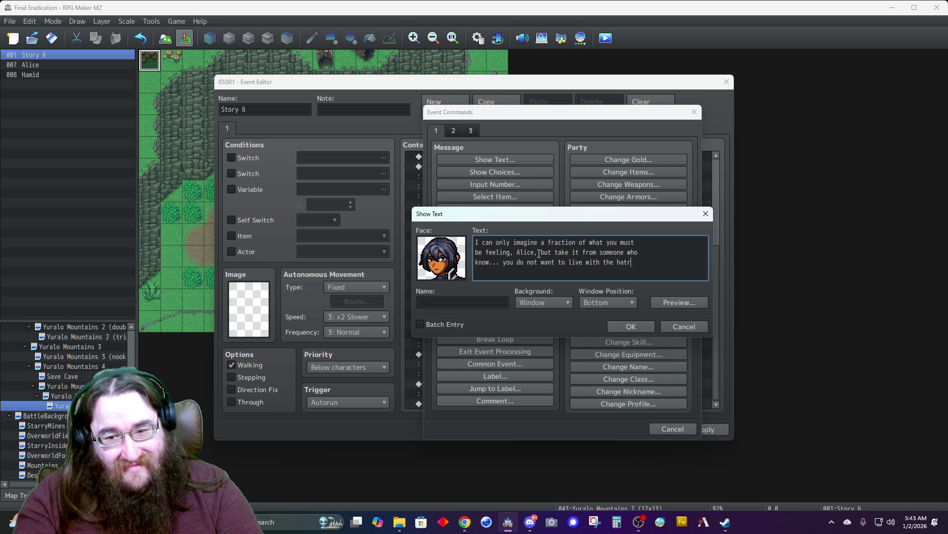
pyautogui.write('ed you are feeli')
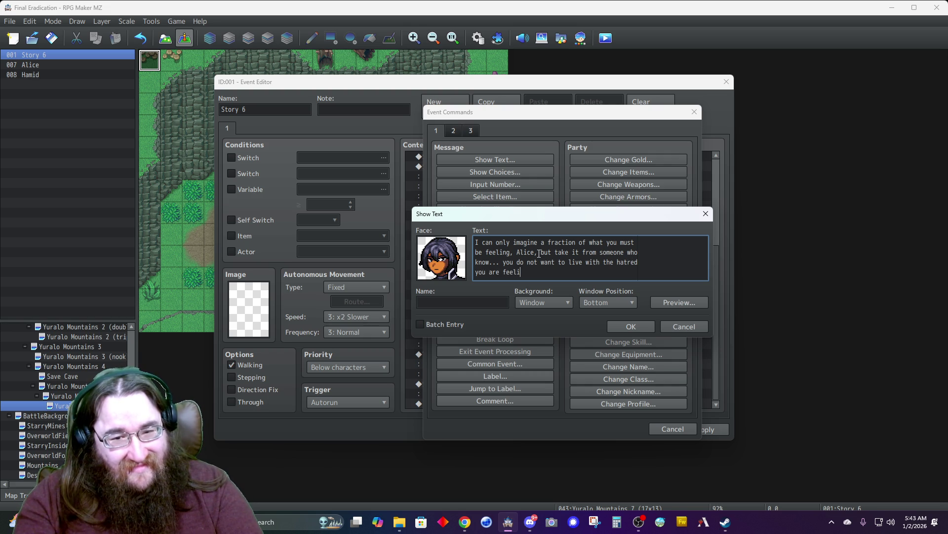
pyautogui.write('ng right now.')
# - Name the speaker Hamid, set a Dim background and Top window position, and confirm
pyautogui.press('Tab')
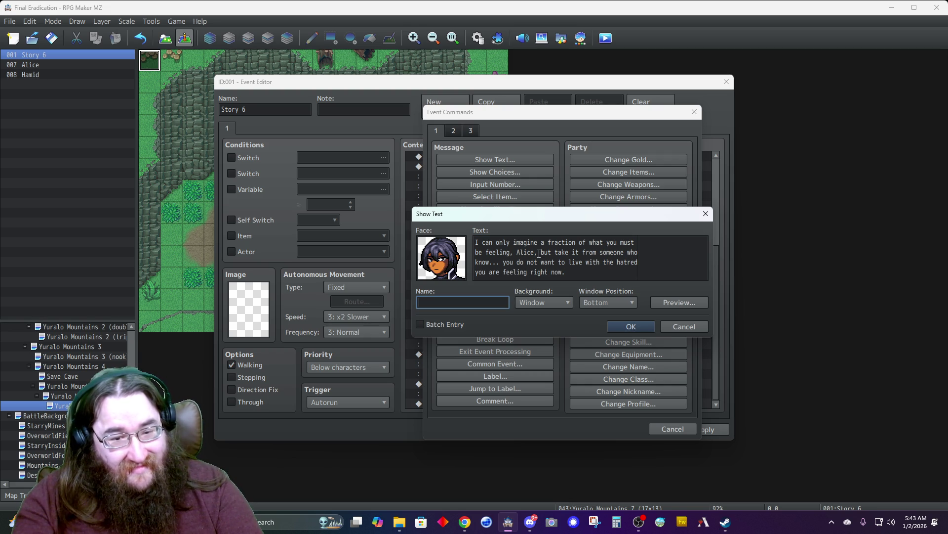
pyautogui.write('Hamid')
pyautogui.click(541, 301)
pyautogui.click(538, 325)
pyautogui.click(592, 302)
pyautogui.click(615, 315)
pyautogui.click(617, 326)
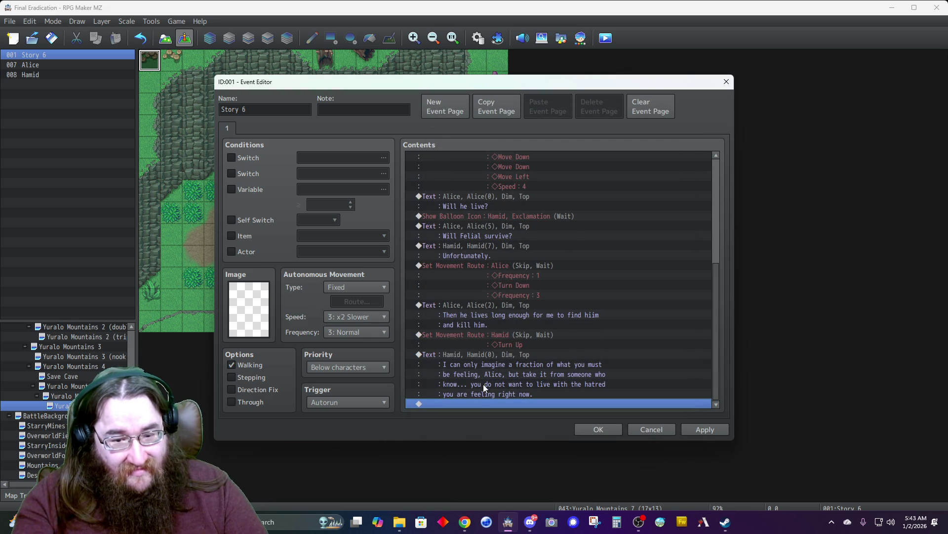
pyautogui.doubleClick(481, 403)
# - Show a Silence balloon over Alice with Wait for Completion checked
pyautogui.click(453, 132)
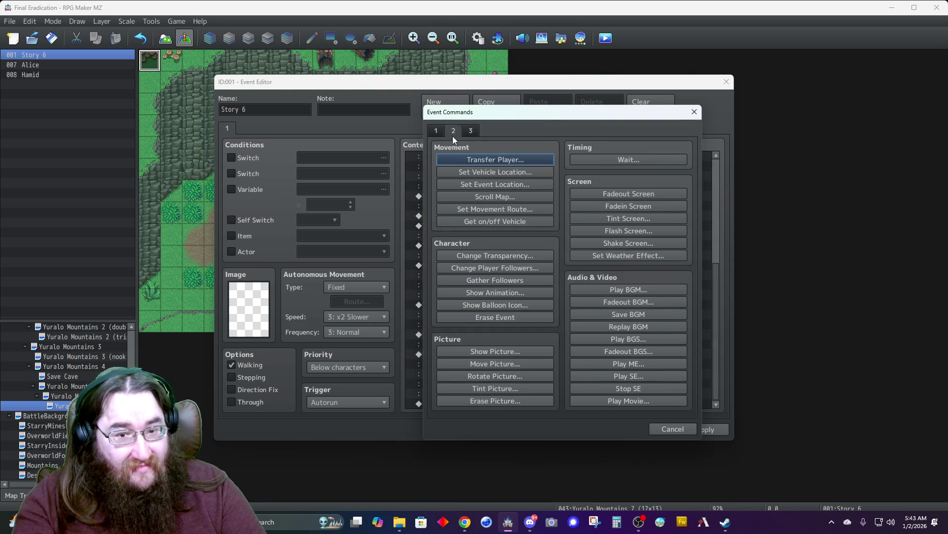
pyautogui.click(486, 305)
pyautogui.click(511, 256)
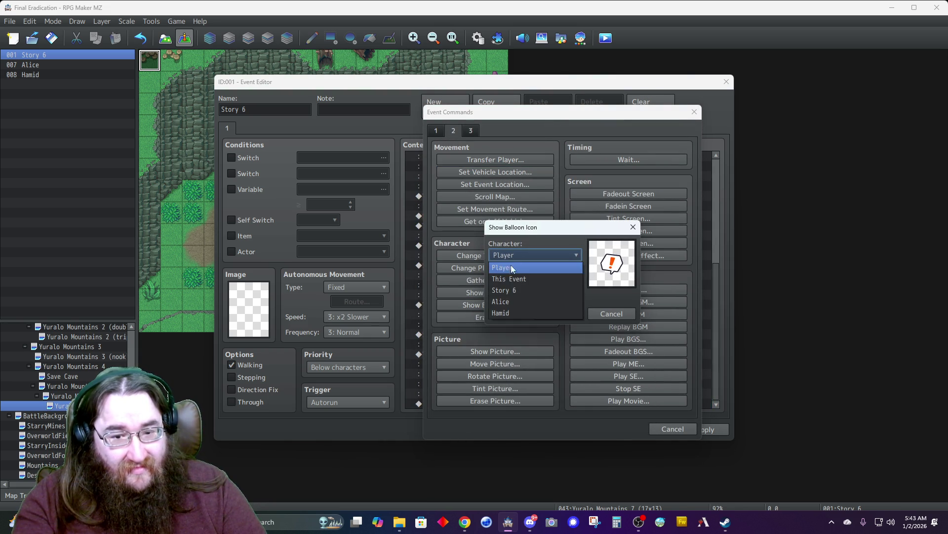
pyautogui.click(514, 301)
pyautogui.click(521, 282)
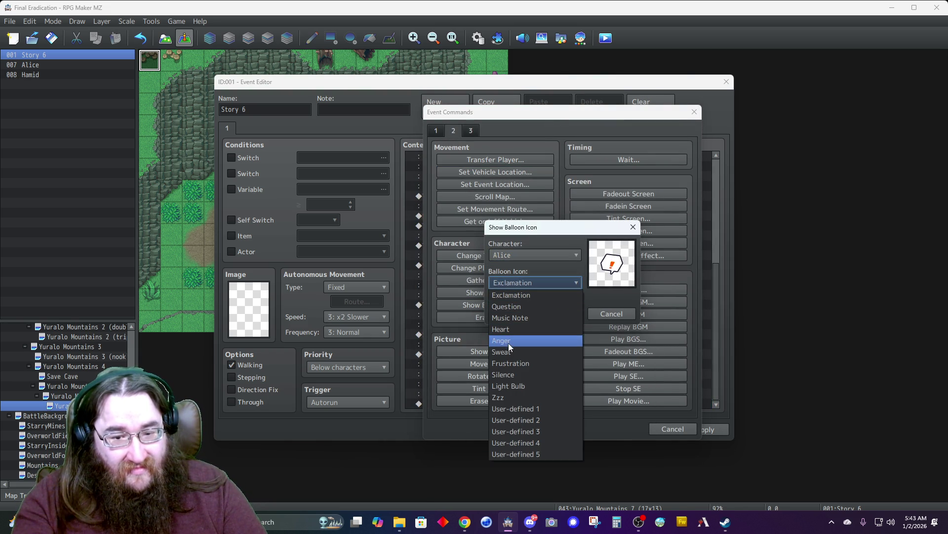
pyautogui.click(510, 375)
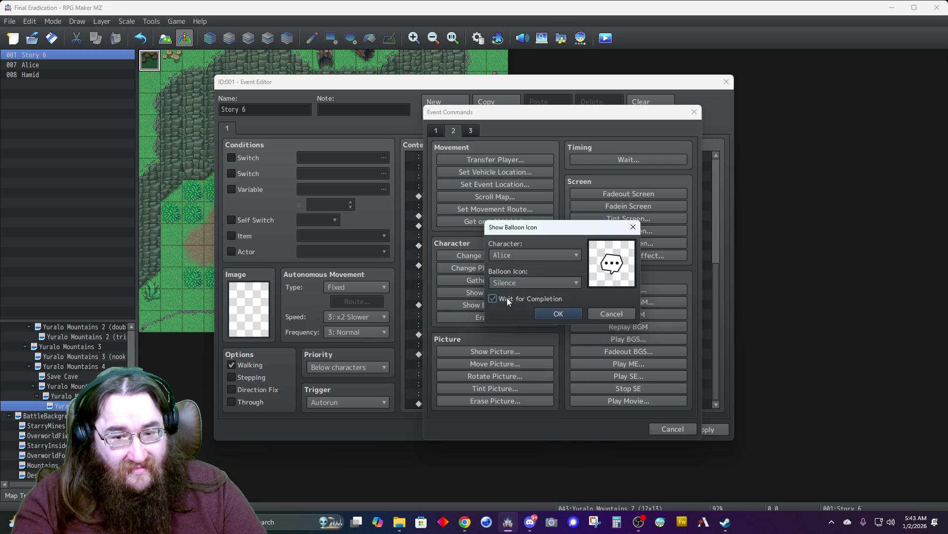
pyautogui.click(547, 316)
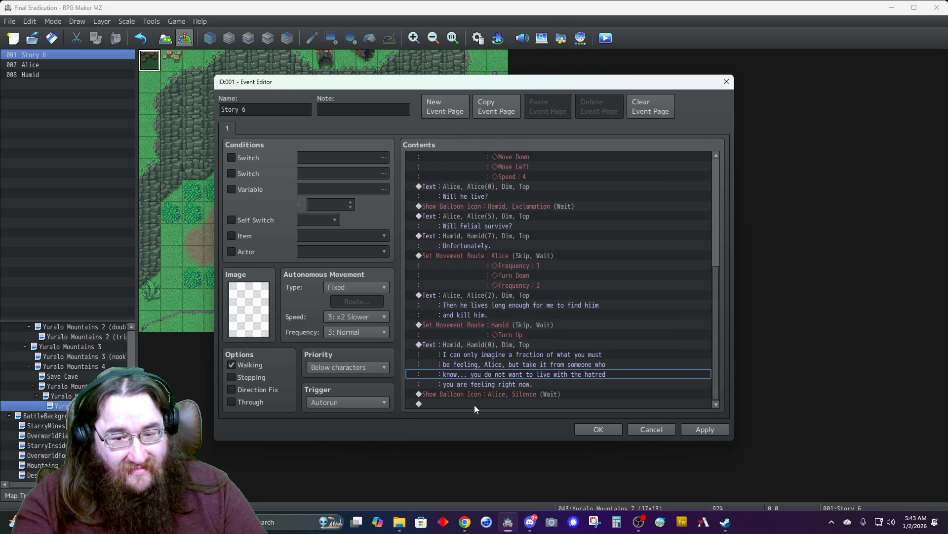
pyautogui.doubleClick(475, 404)
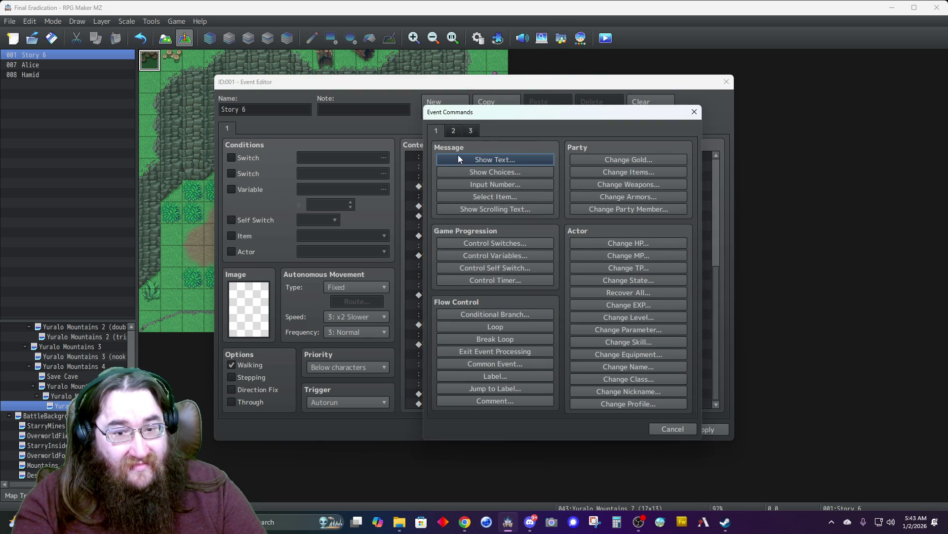
pyautogui.click(453, 157)
# - Give the draft message Hamid's first face portrait
pyautogui.doubleClick(437, 256)
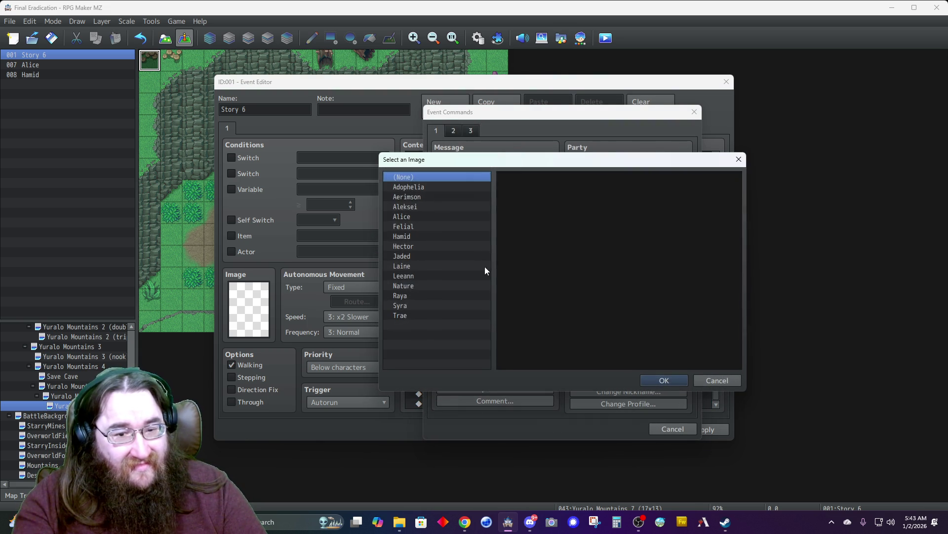
pyautogui.click(422, 236)
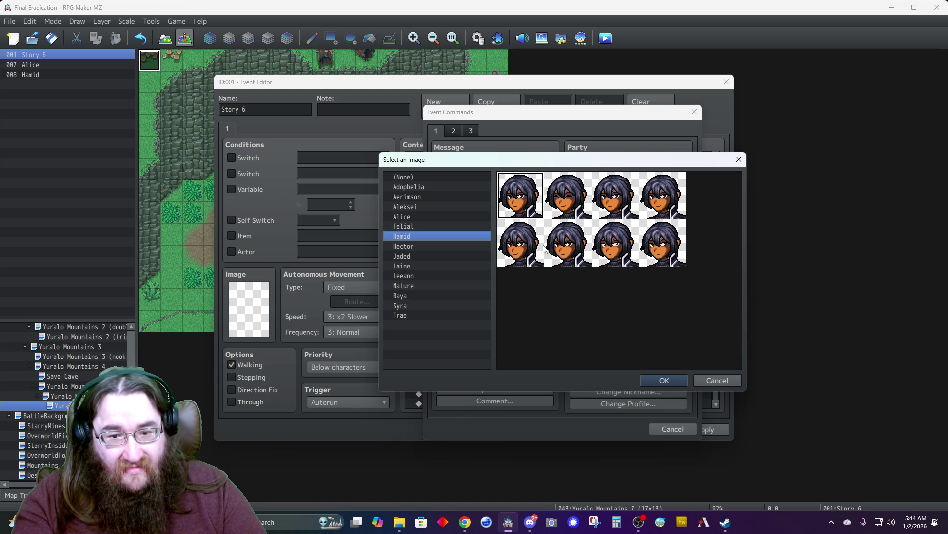
pyautogui.doubleClick(517, 204)
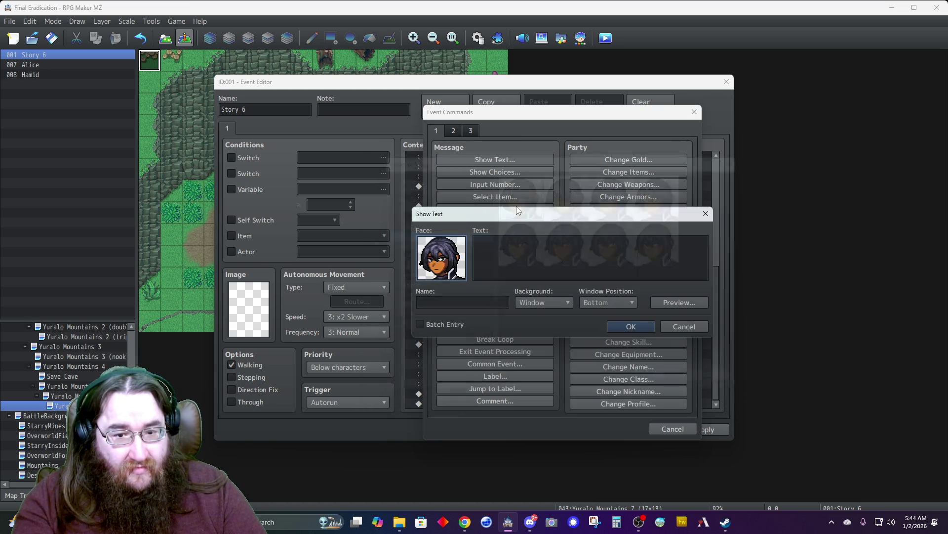
pyautogui.click(520, 263)
# - Draft and revise a line starting 'For your friend, I will...'
pyautogui.write('For Adophelia, I shall accompany yo')
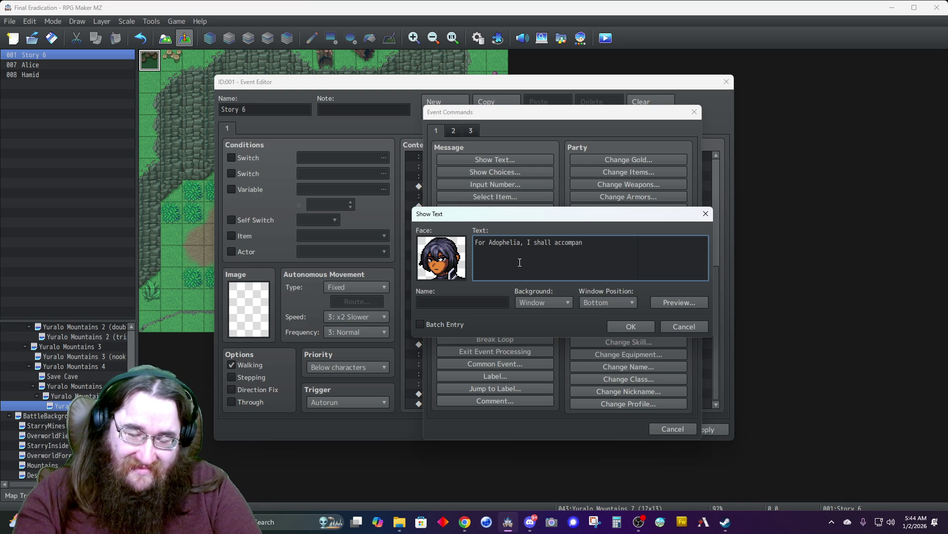
pyautogui.press('BackSpace')
pyautogui.press('BackSpace')
pyautogui.press('BackSpace')
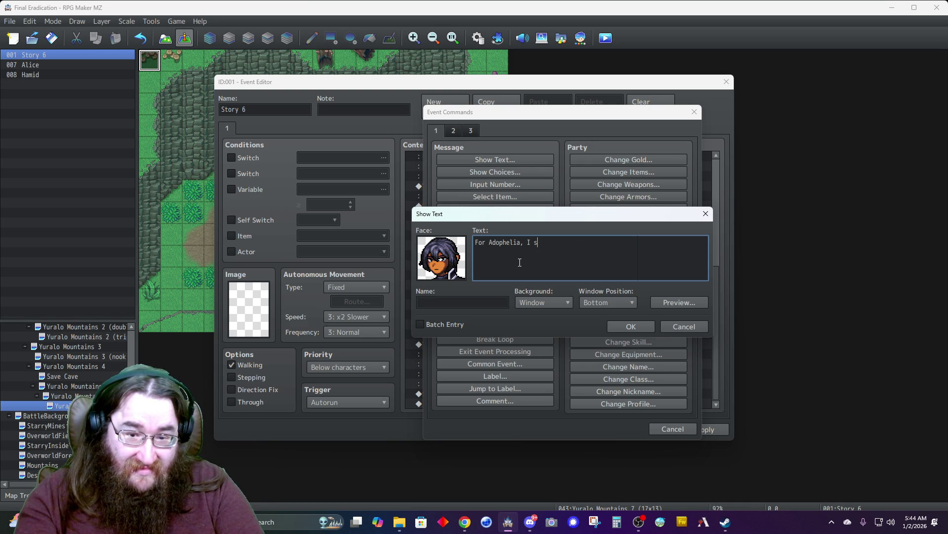
pyautogui.press('BackSpace')
pyautogui.press('BackSpace')
pyautogui.press('BackSpace')
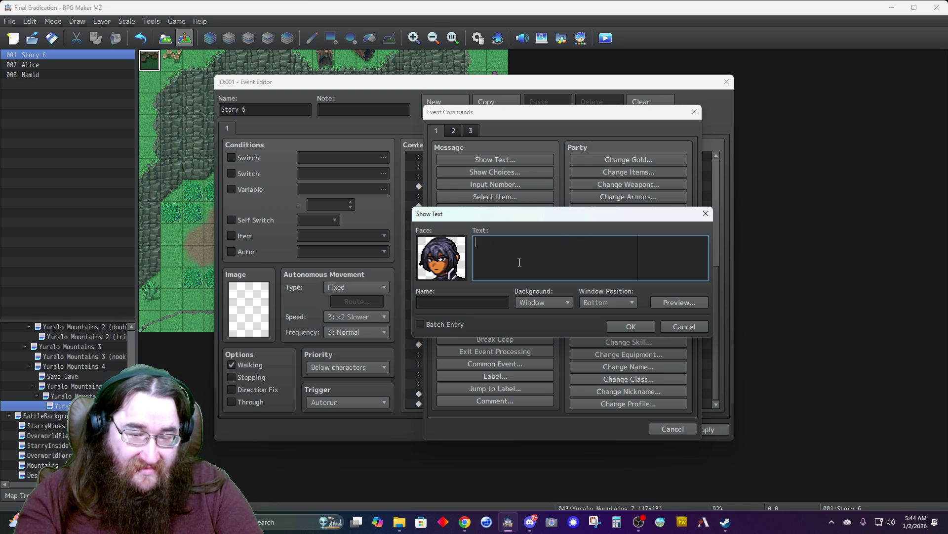
pyautogui.write("In Adophelia'")
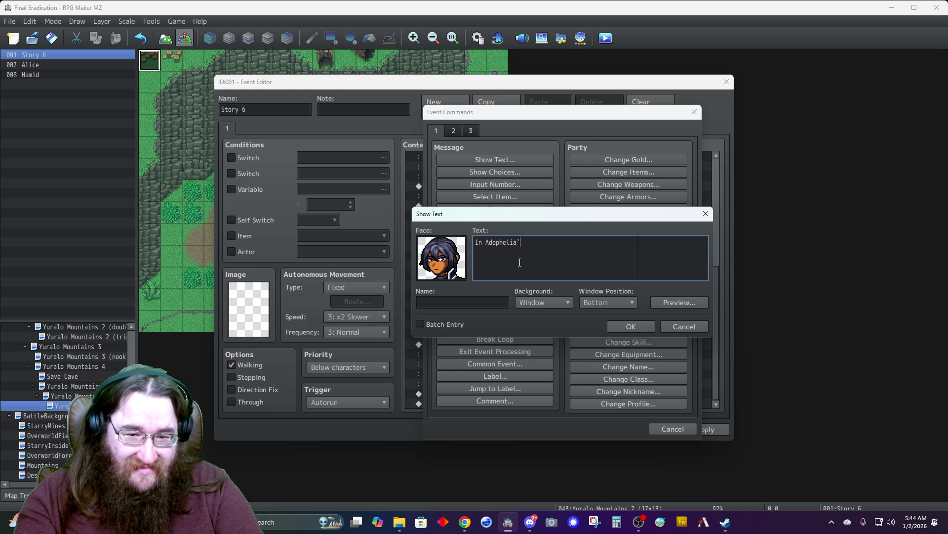
pyautogui.press('BackSpace')
pyautogui.press('BackSpace')
pyautogui.press('BackSpace')
pyautogui.write('For your friend')
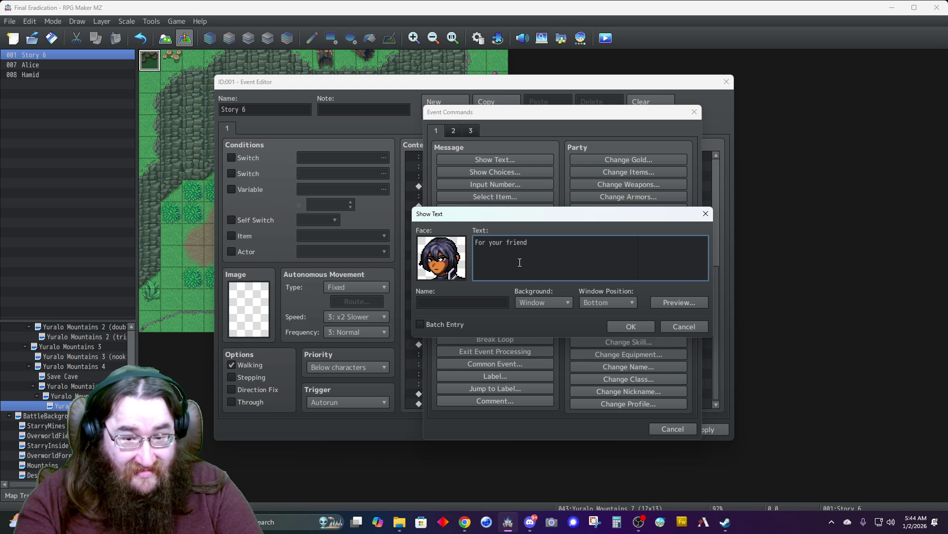
pyautogui.press('BackSpace')
pyautogui.press('BackSpace')
pyautogui.press('BackSpace')
pyautogui.write('friend, I wi')
pyautogui.press('BackSpace')
pyautogui.press('BackSpace')
pyautogui.press('BackSpace')
pyautogui.write('I will wa')
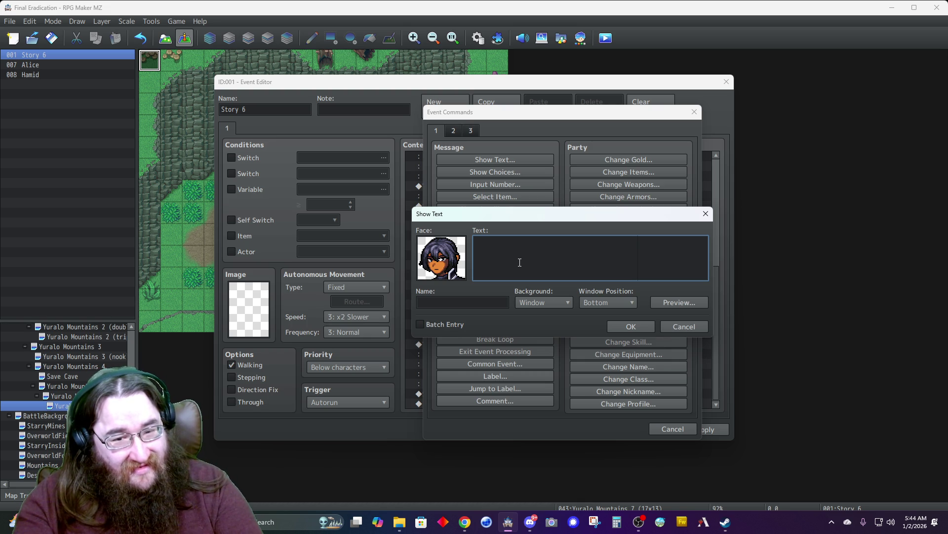
# - Discard the draft and start a new message with the red-haired portrait, Dim background, Top position
pyautogui.press('Escape')
pyautogui.click(487, 159)
pyautogui.doubleClick(453, 257)
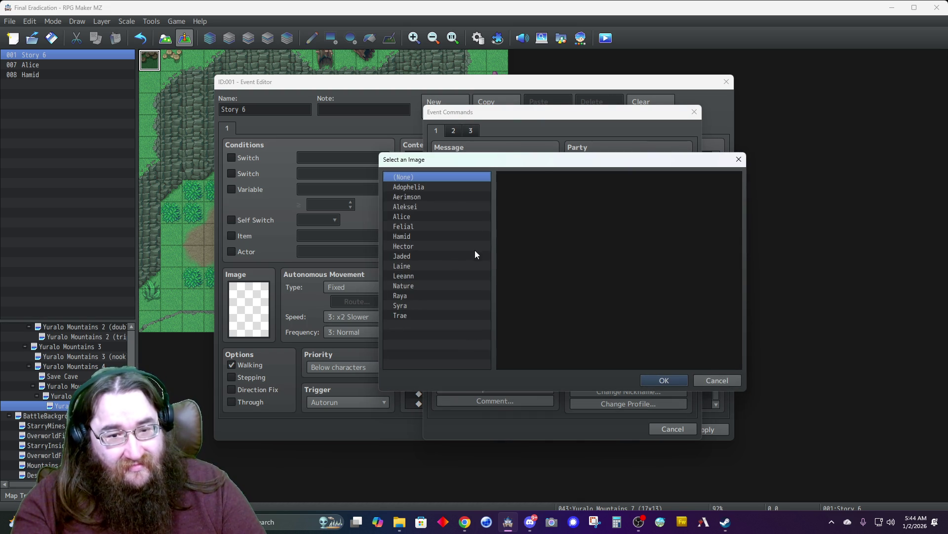
pyautogui.click(413, 222)
pyautogui.doubleClick(521, 217)
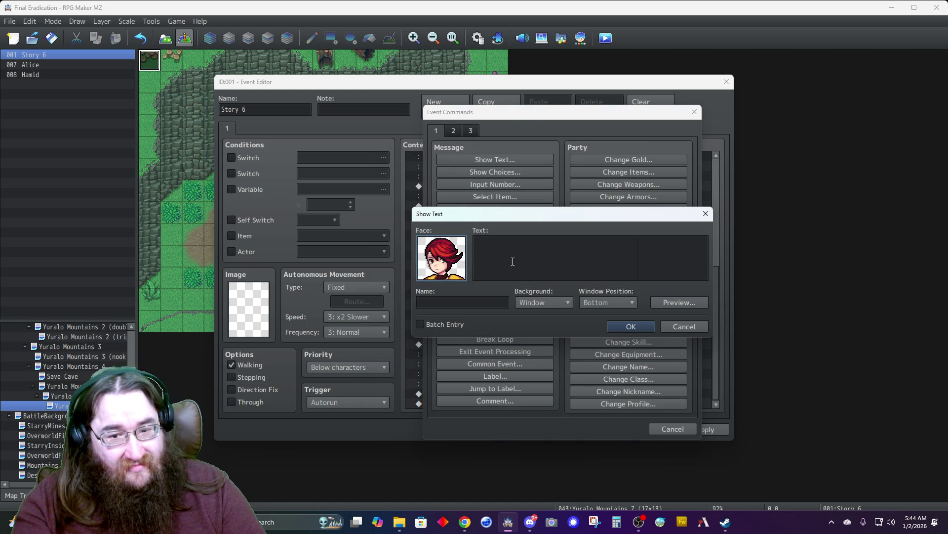
pyautogui.click(528, 300)
pyautogui.click(528, 327)
pyautogui.click(595, 303)
pyautogui.click(584, 315)
pyautogui.click(555, 272)
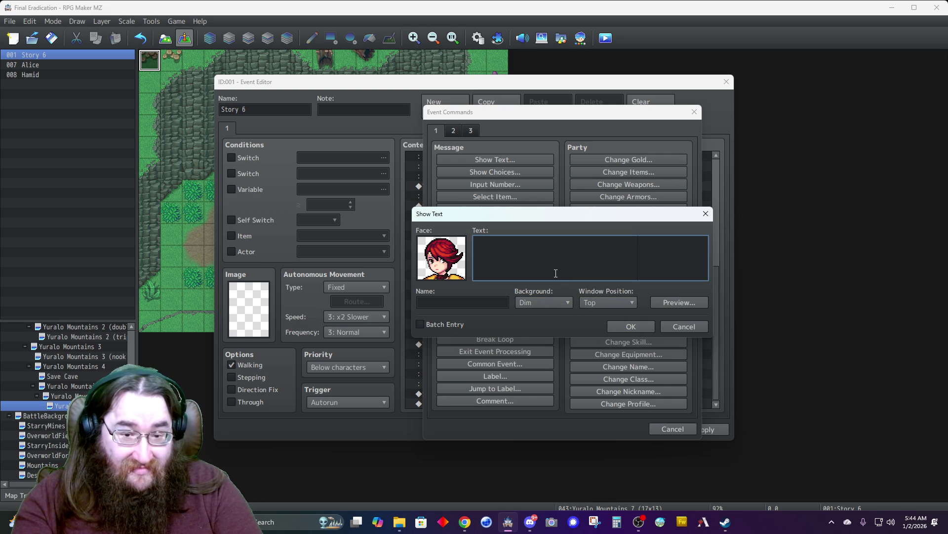
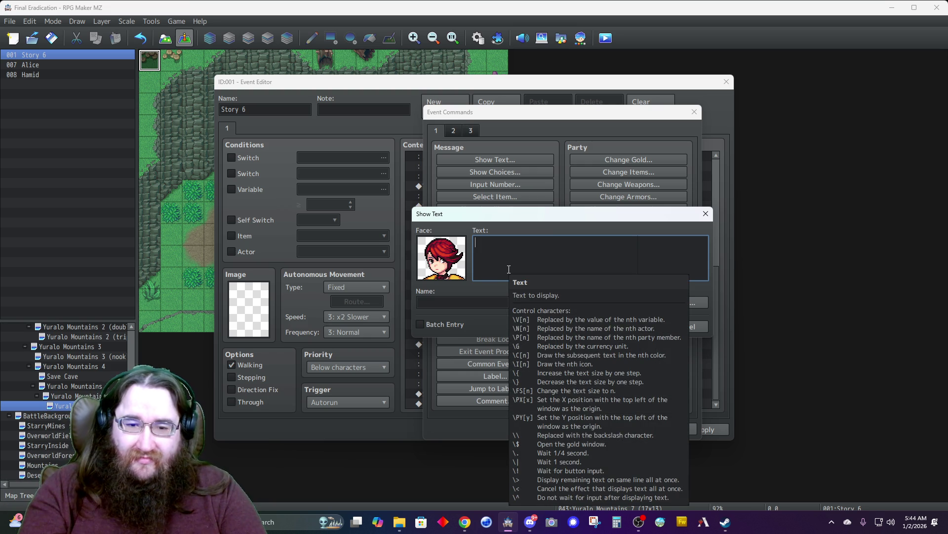
# - Write Alice's line 'Hatred? No. I- I feel empty, Hamid.' under the name Alice and add it
pyautogui.write('I will kill the m')
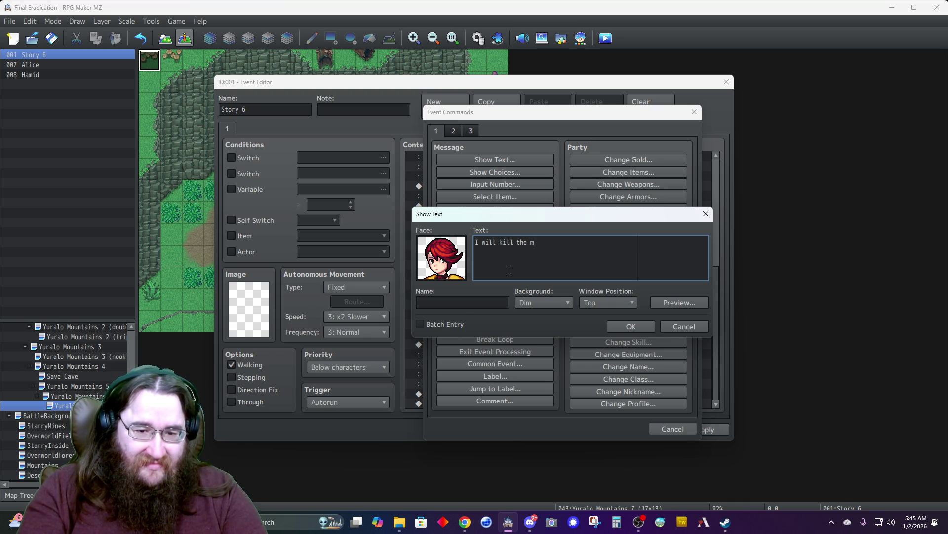
pyautogui.hotkey('ctrl', 'a')
pyautogui.write('I have nothing ')
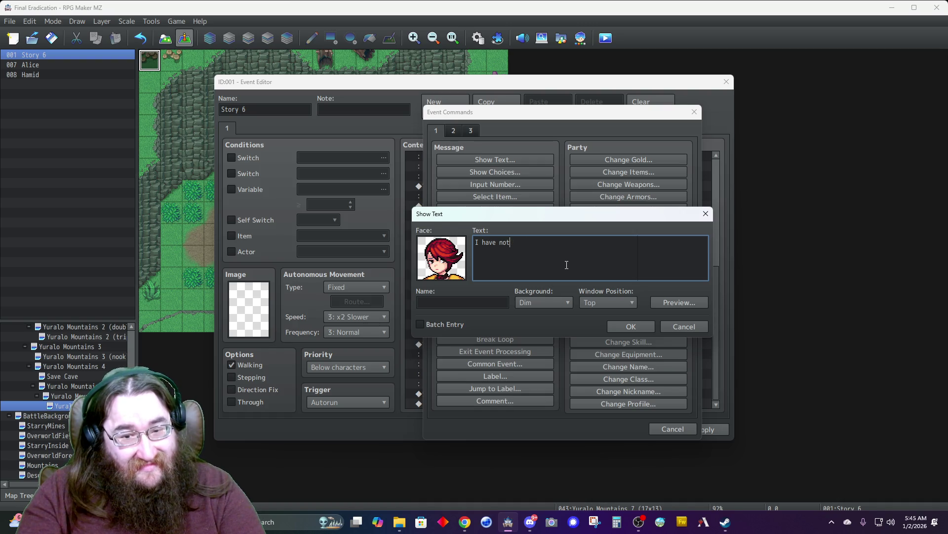
pyautogui.write('hing')
pyautogui.press('BackSpace')
pyautogui.press('BackSpace')
pyautogui.press('BackSpace')
pyautogui.write('d?  I f')
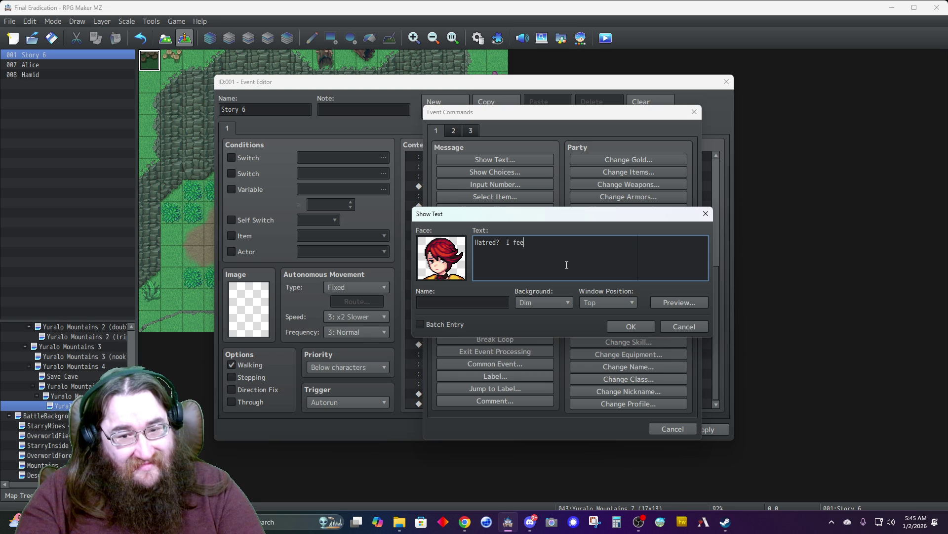
pyautogui.press('BackSpace')
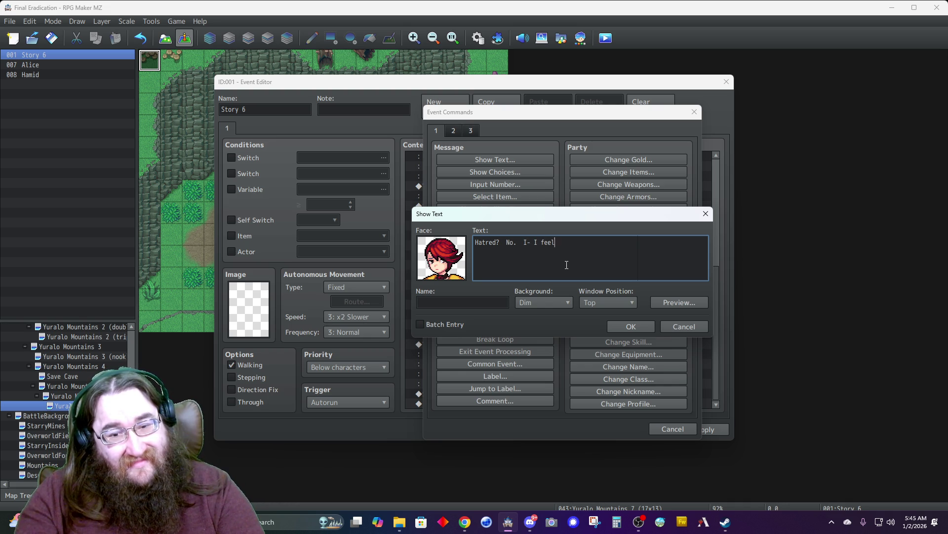
pyautogui.write('y,')
pyautogui.press('BackSpace')
pyautogui.write('.')
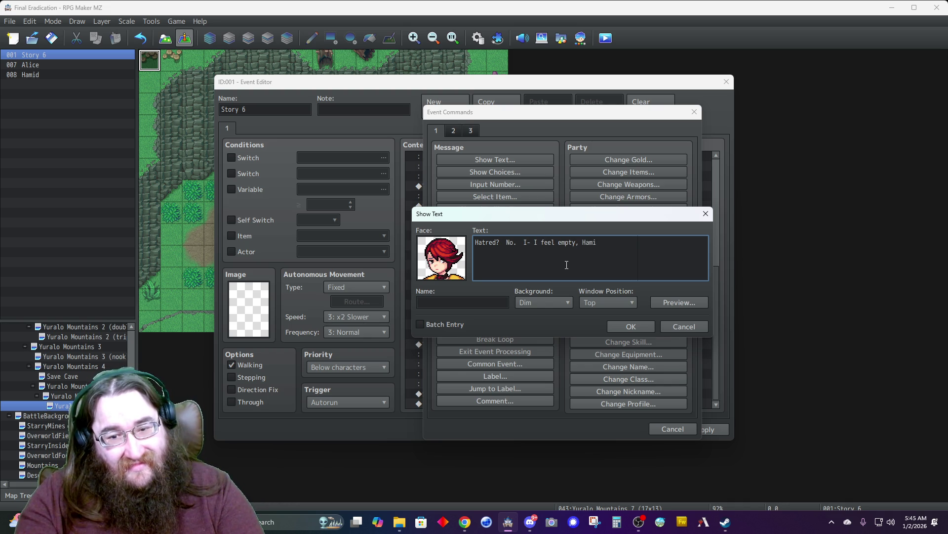
pyautogui.write('.')
pyautogui.press('Tab')
pyautogui.write('Alice')
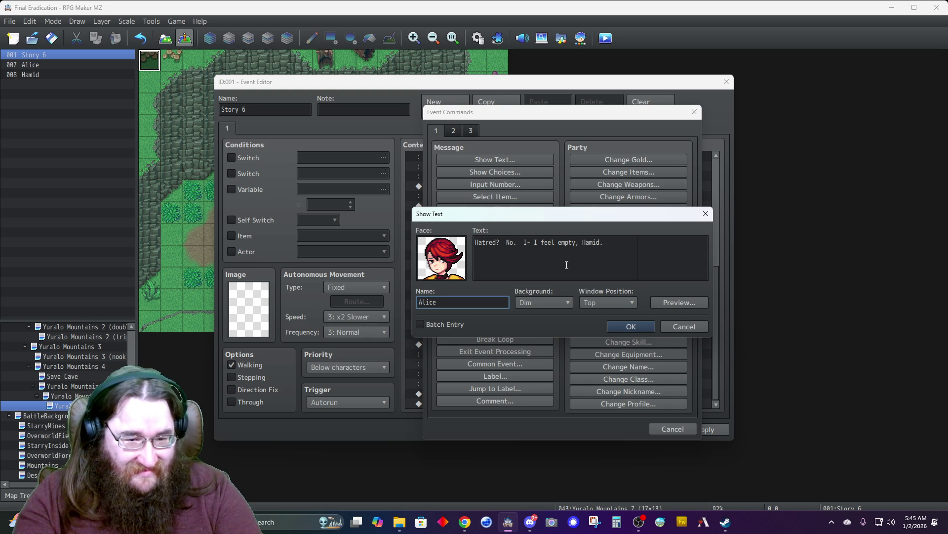
pyautogui.click(615, 327)
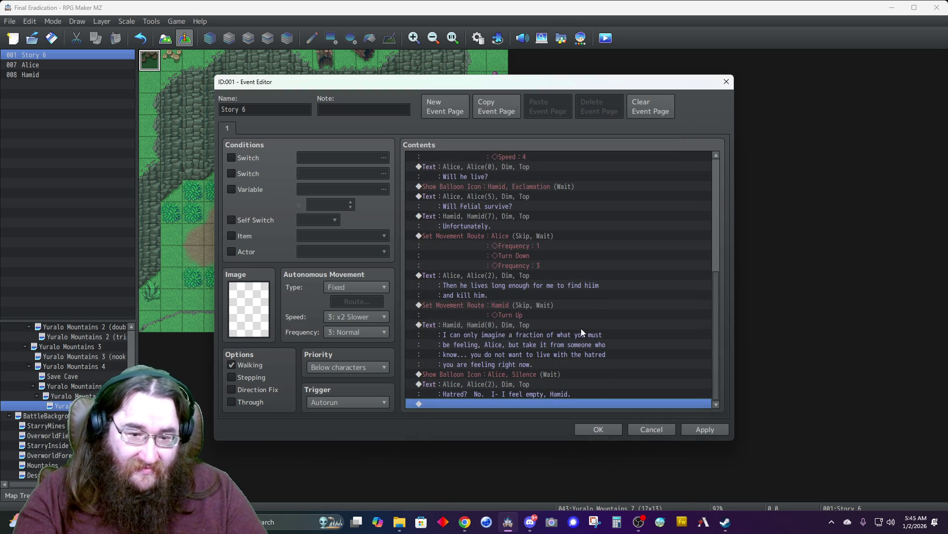
# - Start a new Show Text message at the end using Hamid's first face portrait
pyautogui.doubleClick(494, 404)
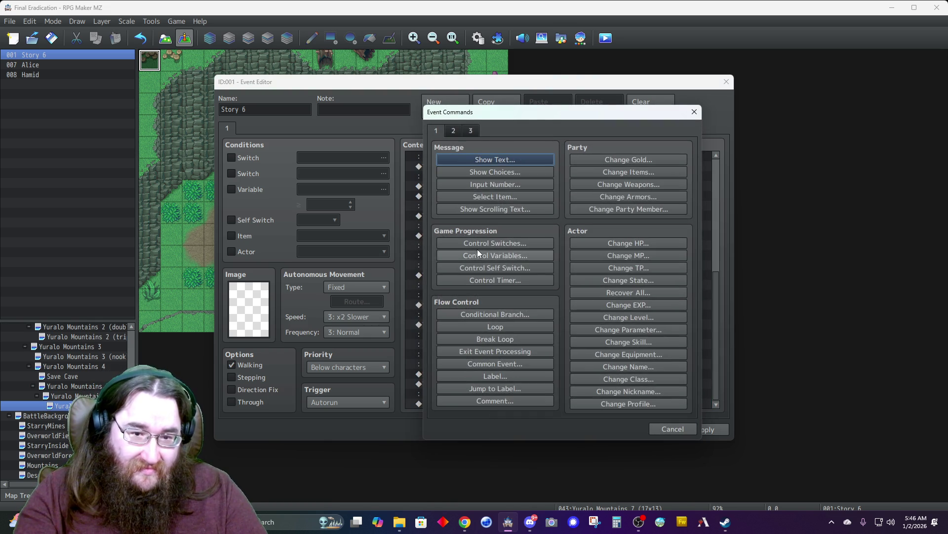
pyautogui.click(476, 160)
pyautogui.doubleClick(438, 260)
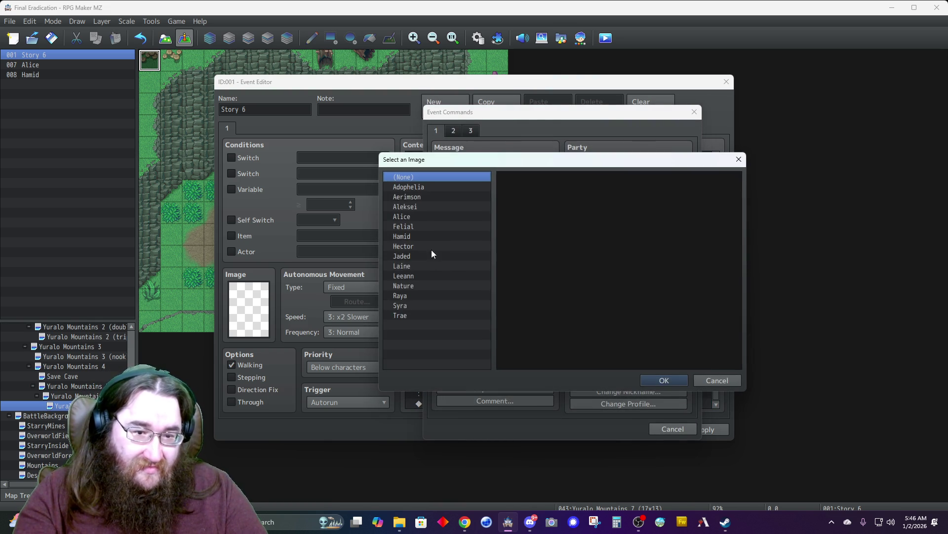
pyautogui.click(411, 236)
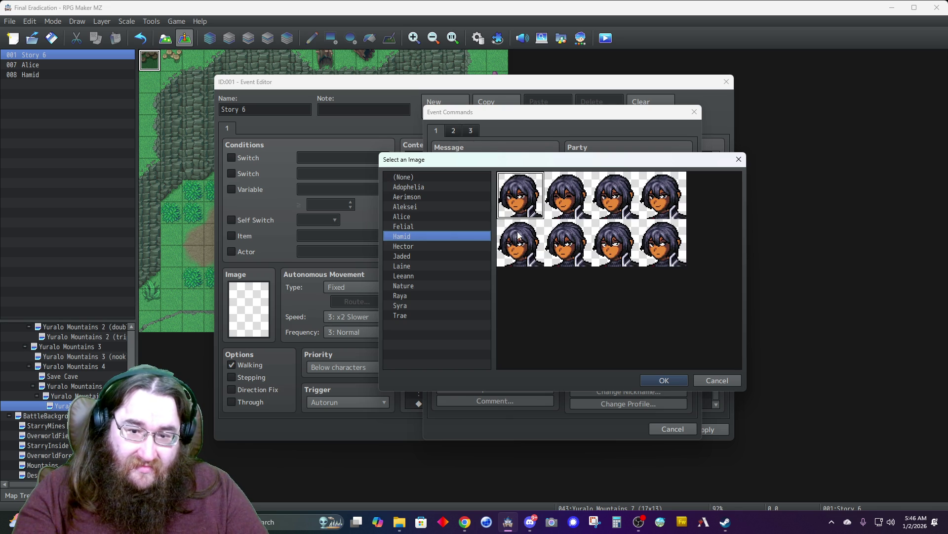
pyautogui.doubleClick(529, 204)
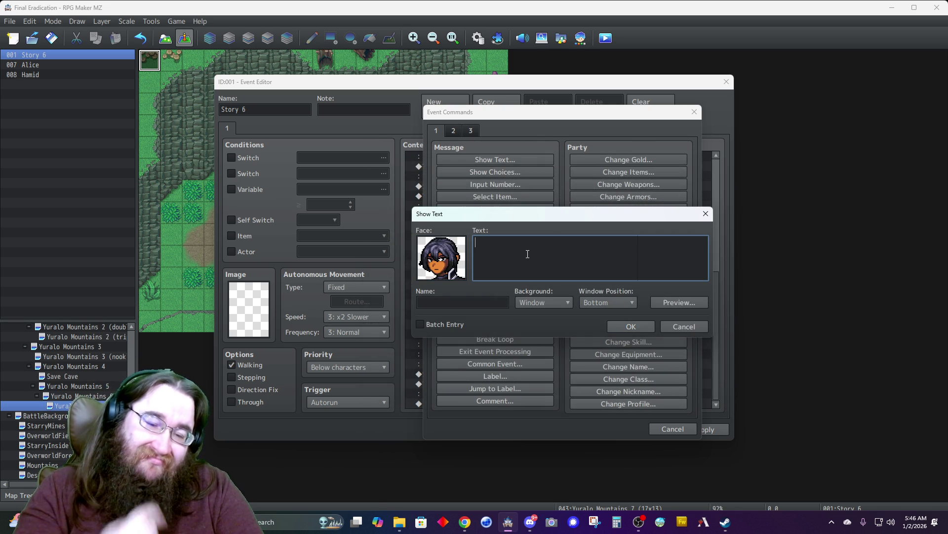
# - Enter 'Allow me to accompany you, for your-' as Hamid, Dim background, Top position, and close the event
pyautogui.write('Allow me')
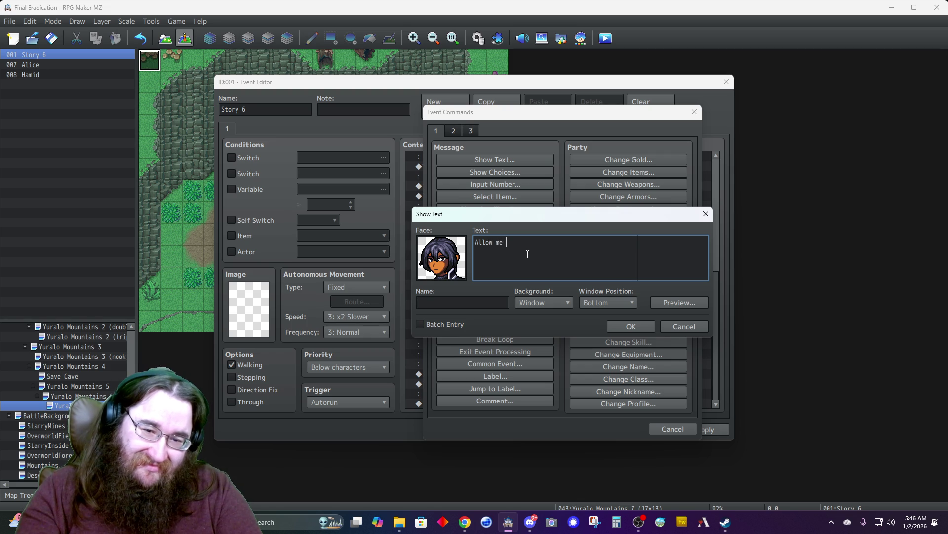
pyautogui.write('mpany you, look out for you')
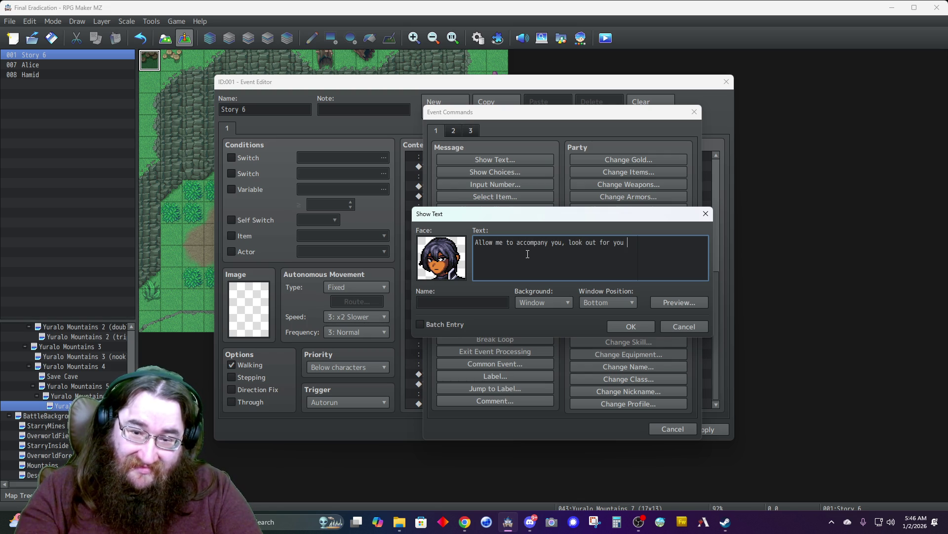
pyautogui.press('BackSpace')
pyautogui.press('BackSpace')
pyautogui.press('BackSpace')
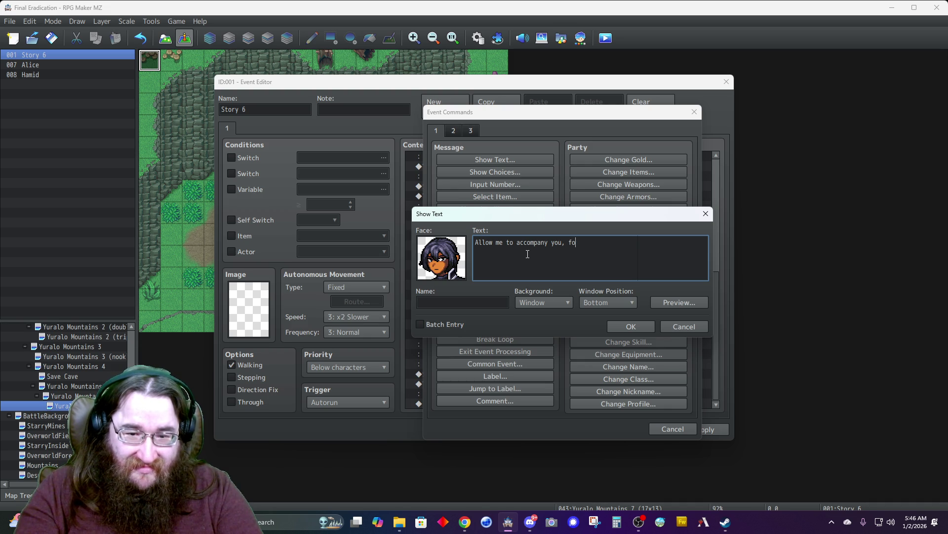
pyautogui.write('r your-')
pyautogui.press('Tab')
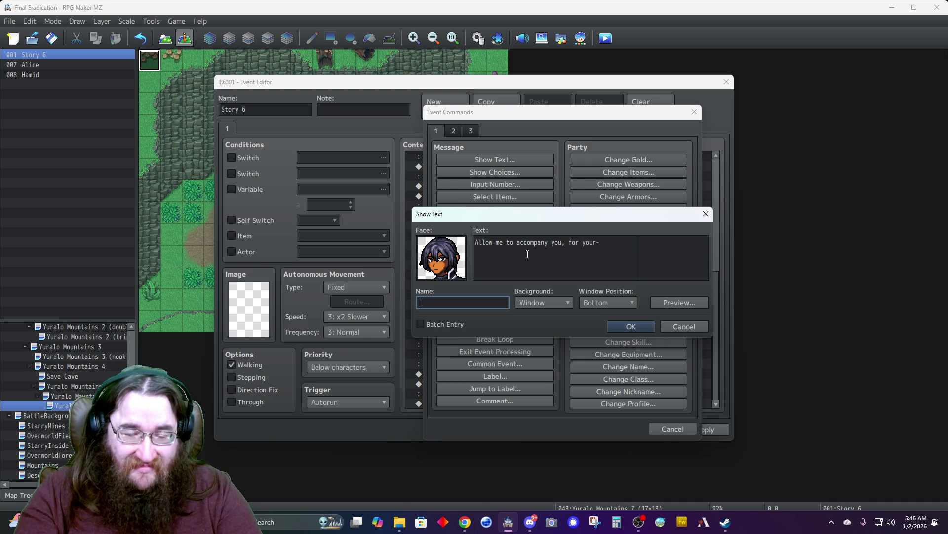
pyautogui.write('Hamid')
pyautogui.click(550, 301)
pyautogui.click(526, 319)
pyautogui.click(585, 305)
pyautogui.click(597, 316)
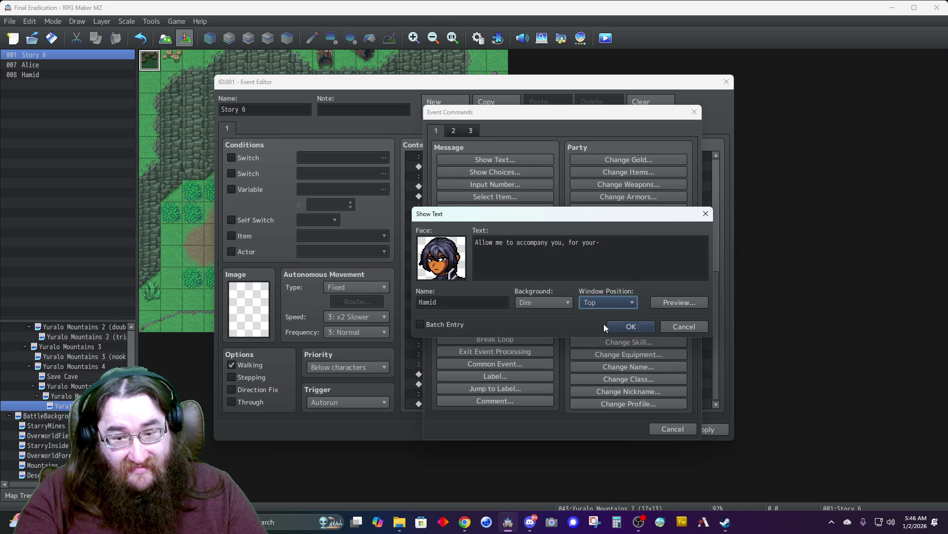
pyautogui.click(628, 324)
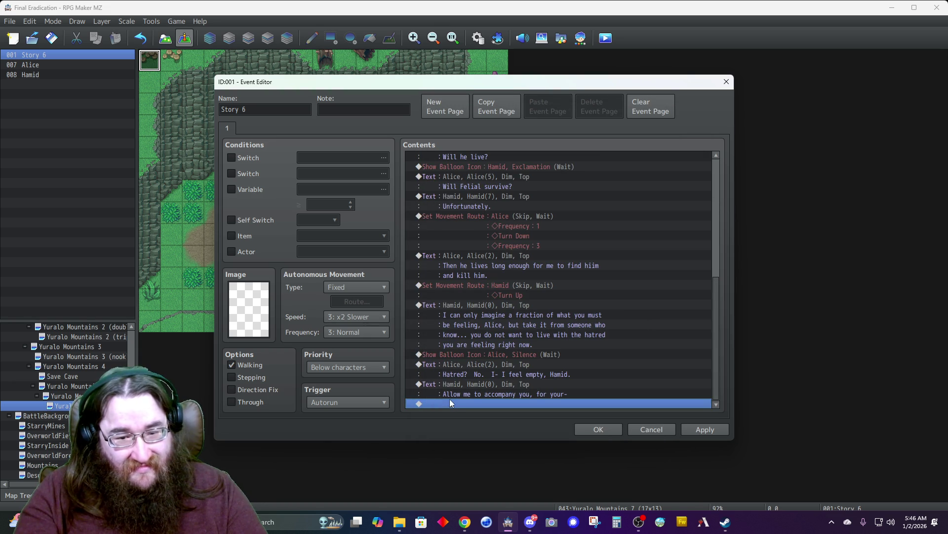
pyautogui.click(590, 430)
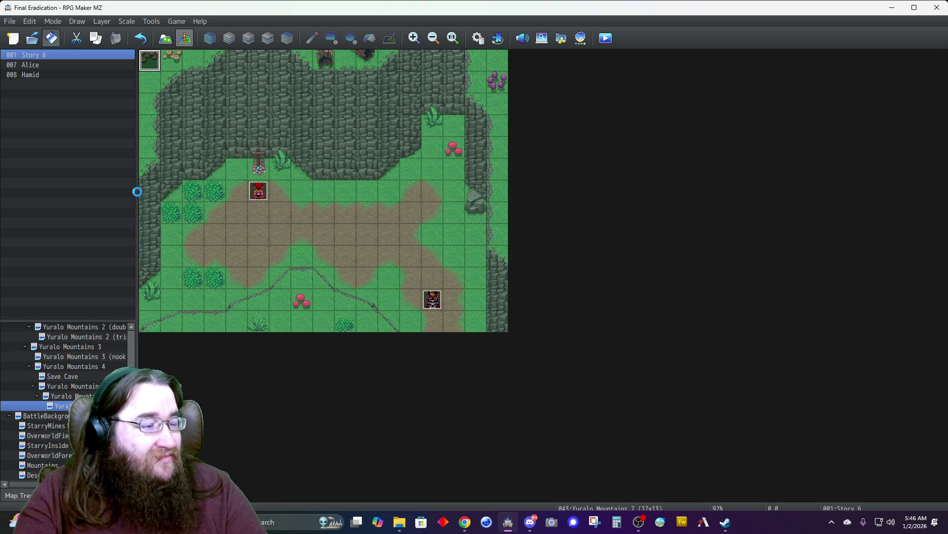
# - Reopen the Story 6 event and review the earlier Hamid exclamation balloon command
pyautogui.scroll(1, 91, 395)
pyautogui.scroll(10, 89, 387)
pyautogui.scroll(-12, 87, 384)
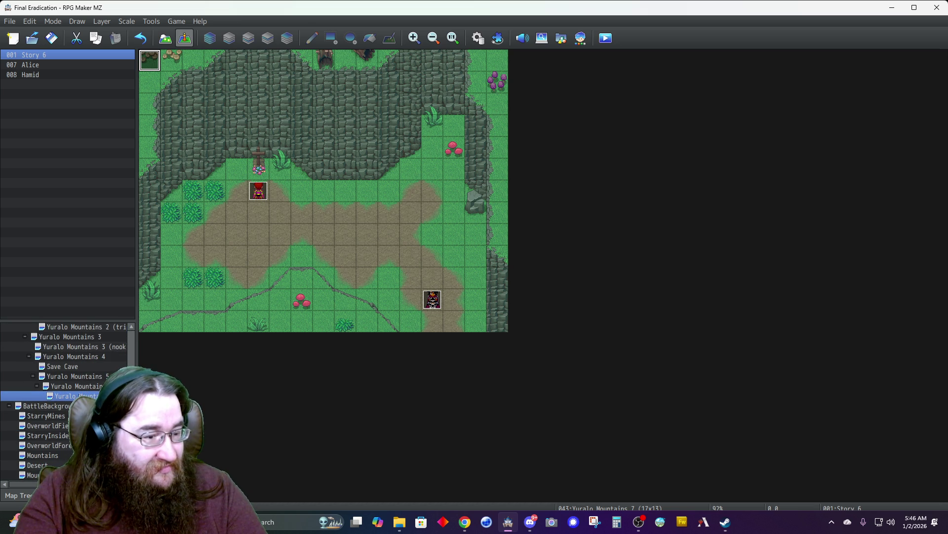
pyautogui.doubleClick(150, 60)
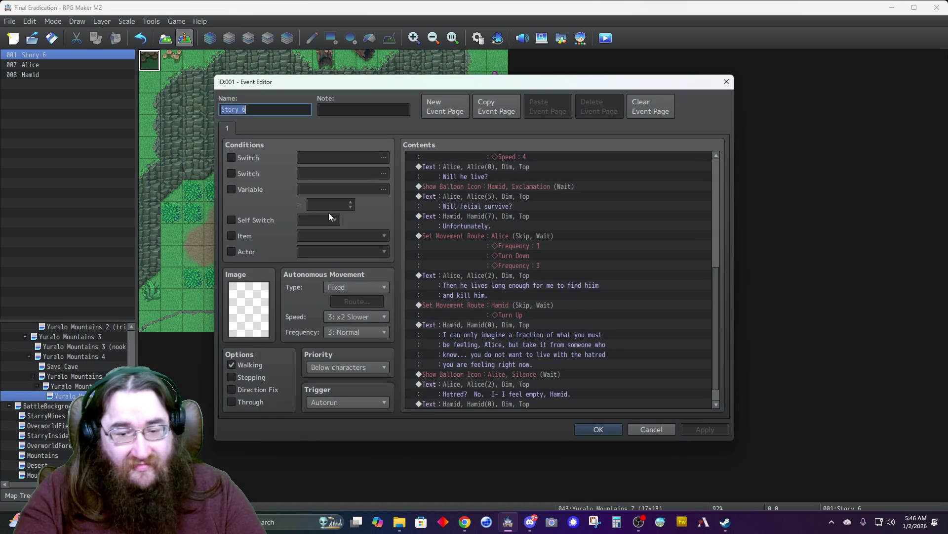
pyautogui.doubleClick(496, 404)
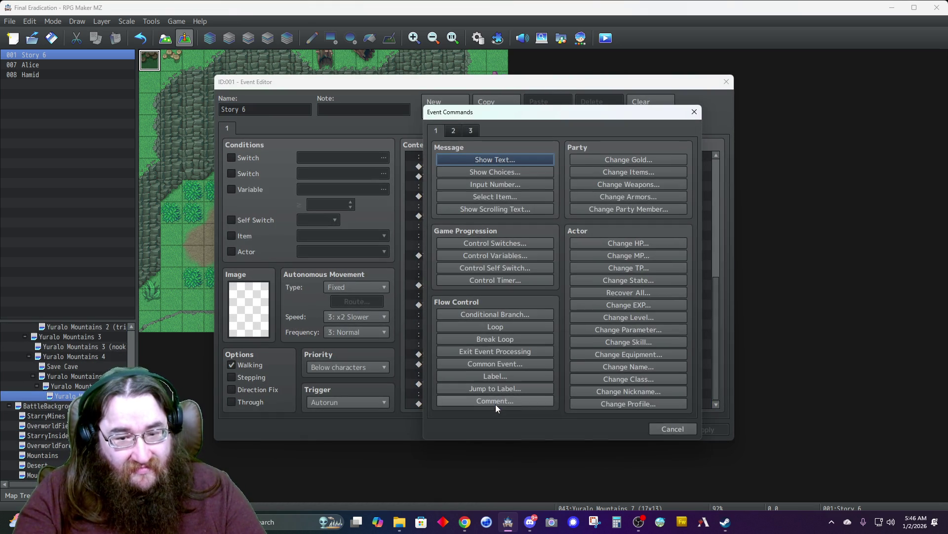
pyautogui.click(672, 428)
pyautogui.scroll(3, 547, 352)
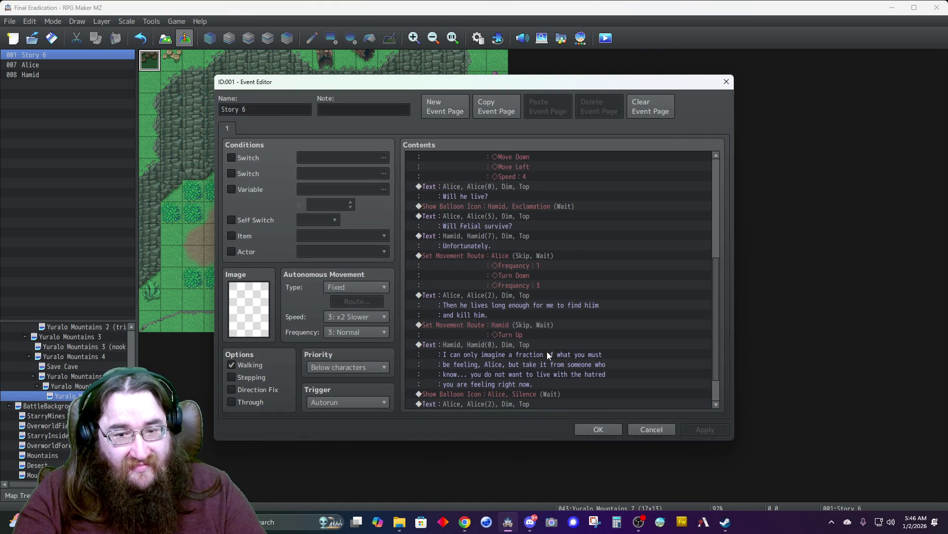
pyautogui.click(504, 256)
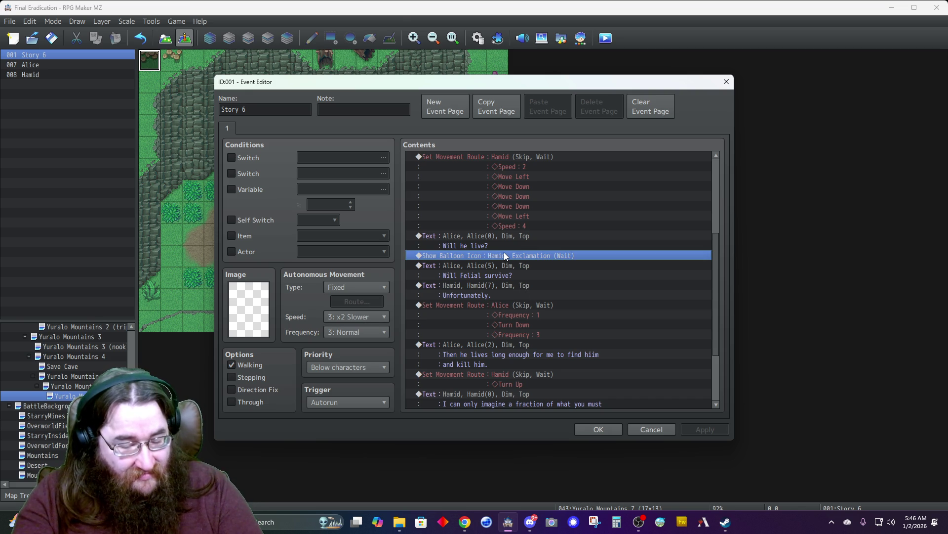
pyautogui.scroll(-3, 504, 252)
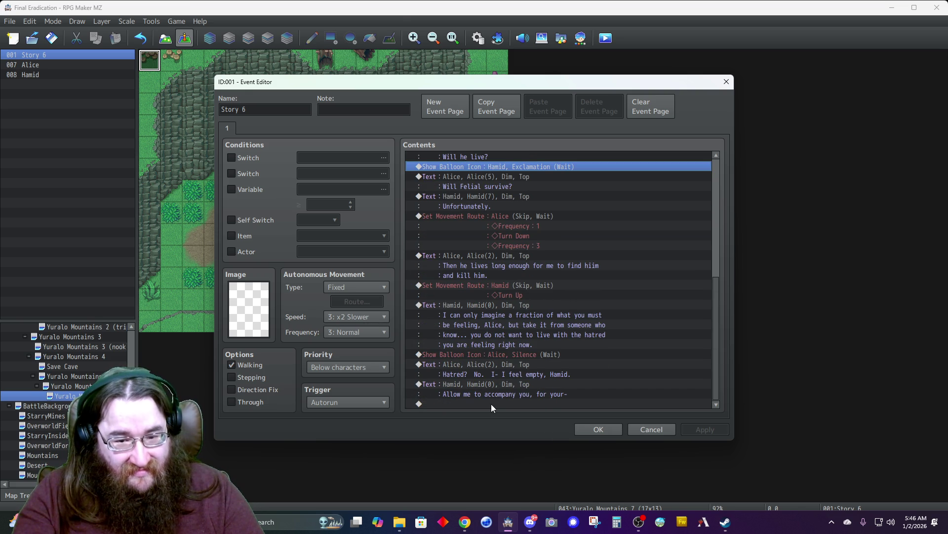
# - Append an Exclamation balloon over Alice that waits for completion, and confirm the event
pyautogui.doubleClick(488, 403)
pyautogui.click(481, 158)
pyautogui.click(681, 326)
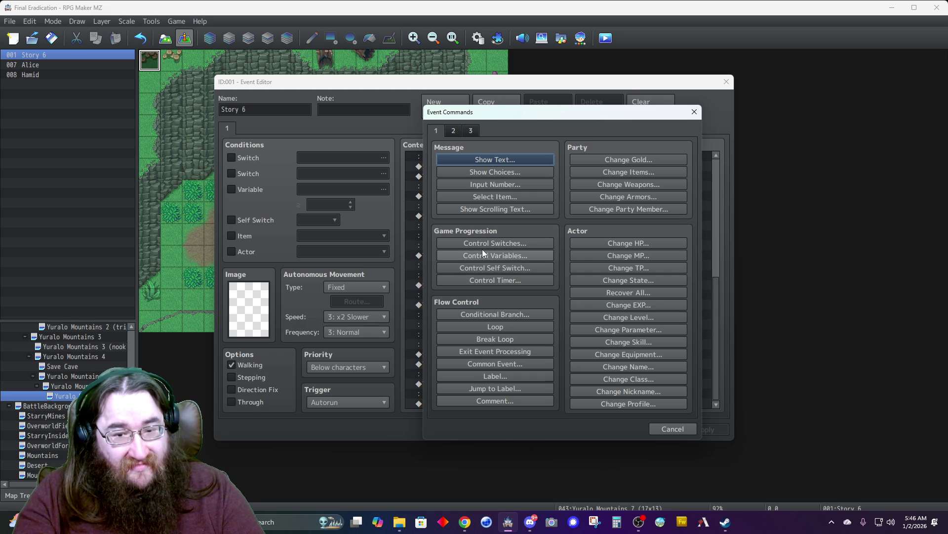
pyautogui.click(454, 133)
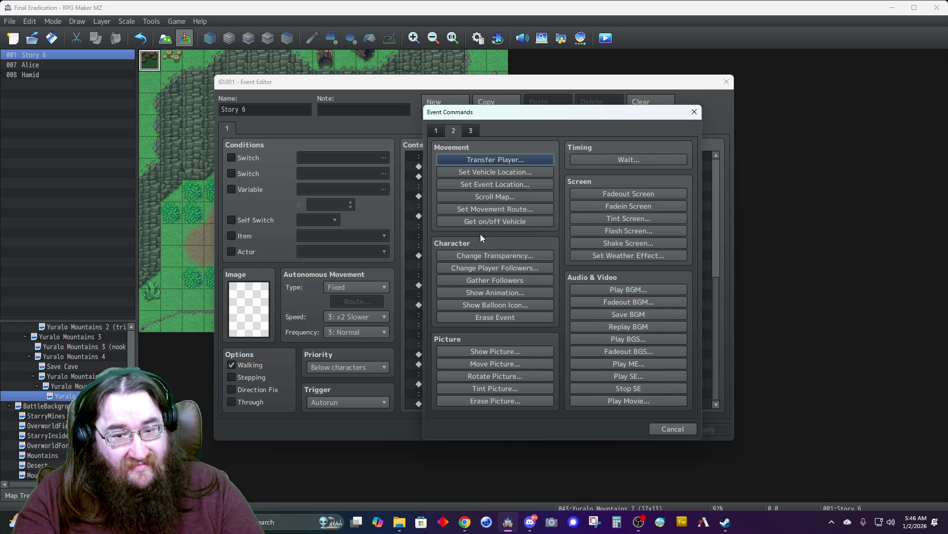
pyautogui.click(493, 304)
pyautogui.click(506, 257)
pyautogui.click(508, 302)
pyautogui.click(518, 299)
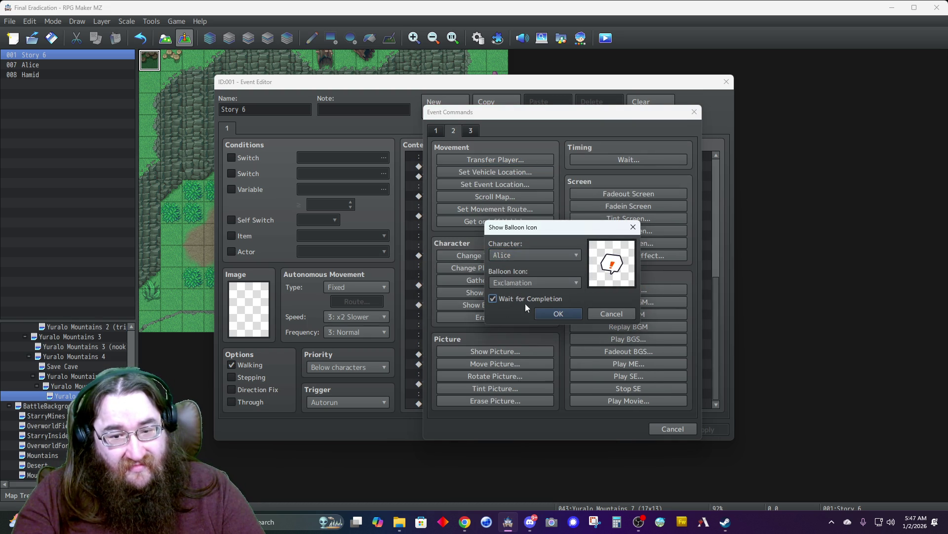
pyautogui.click(550, 315)
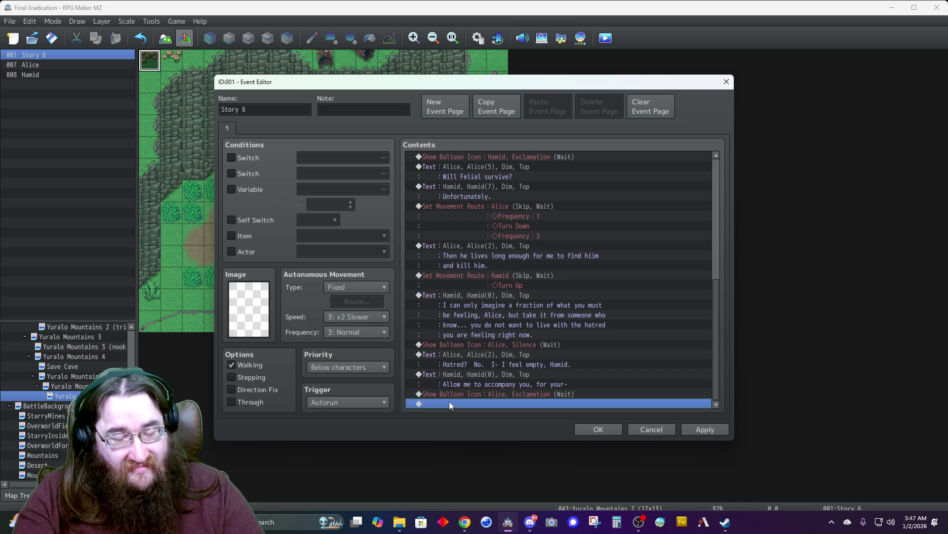
pyautogui.scroll(7, 511, 338)
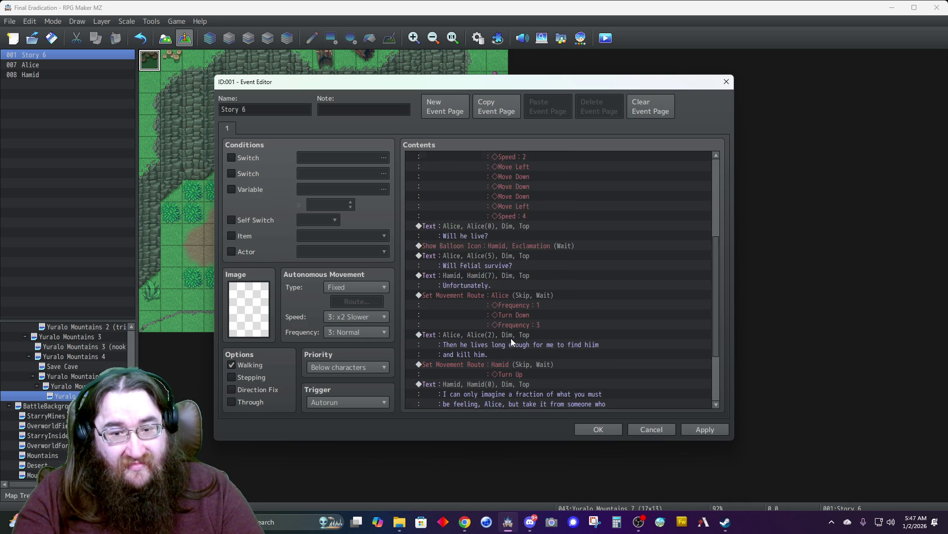
pyautogui.click(590, 429)
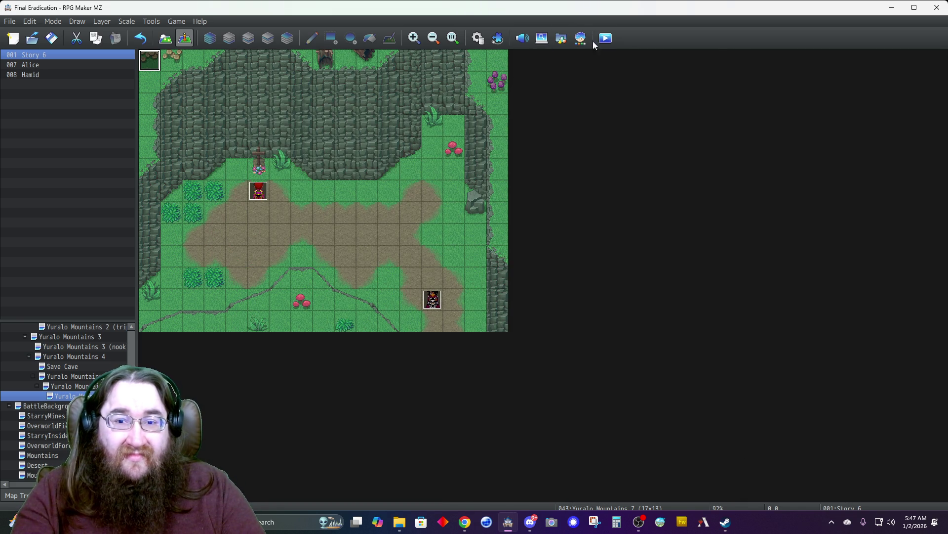
# - Save the project, start a playtest, and load the Autosave game
pyautogui.click(587, 43)
pyautogui.click(460, 278)
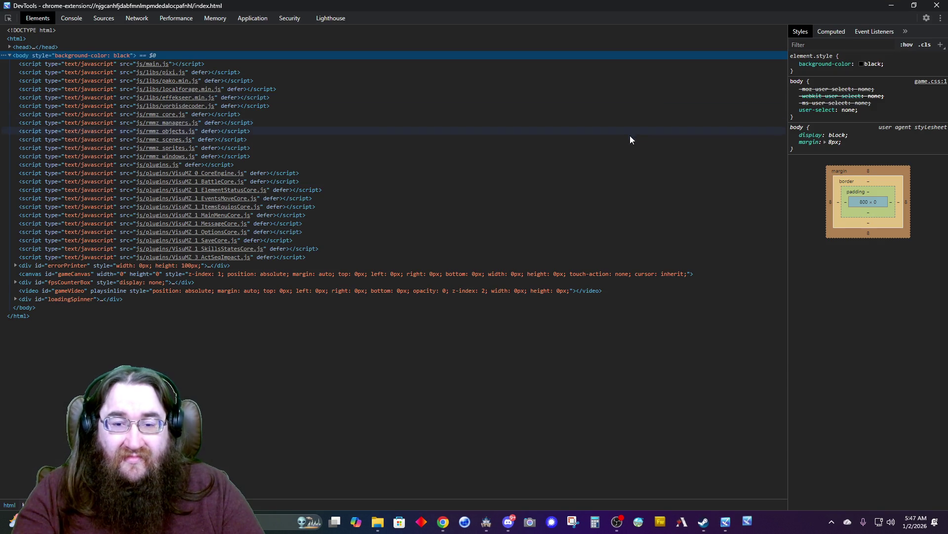
pyautogui.click(637, 101)
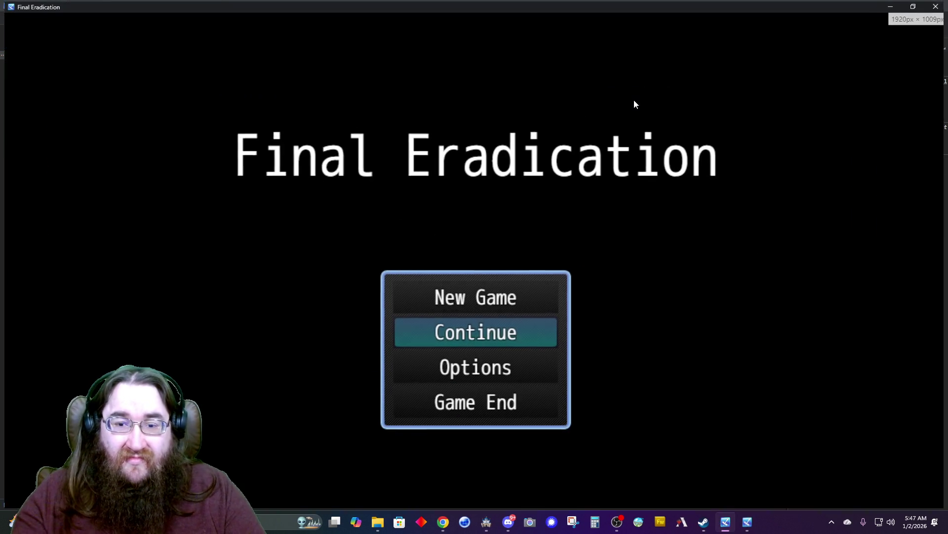
pyautogui.click(473, 331)
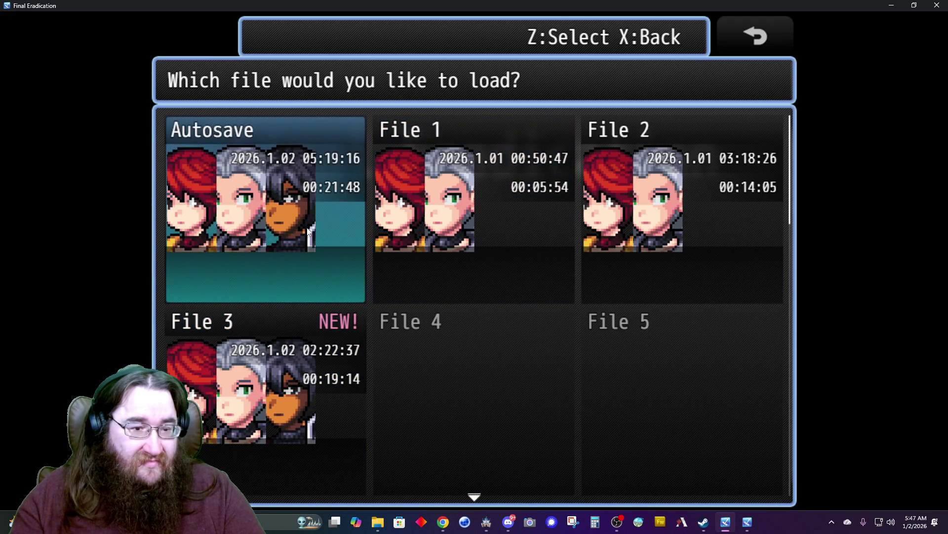
pyautogui.click(308, 271)
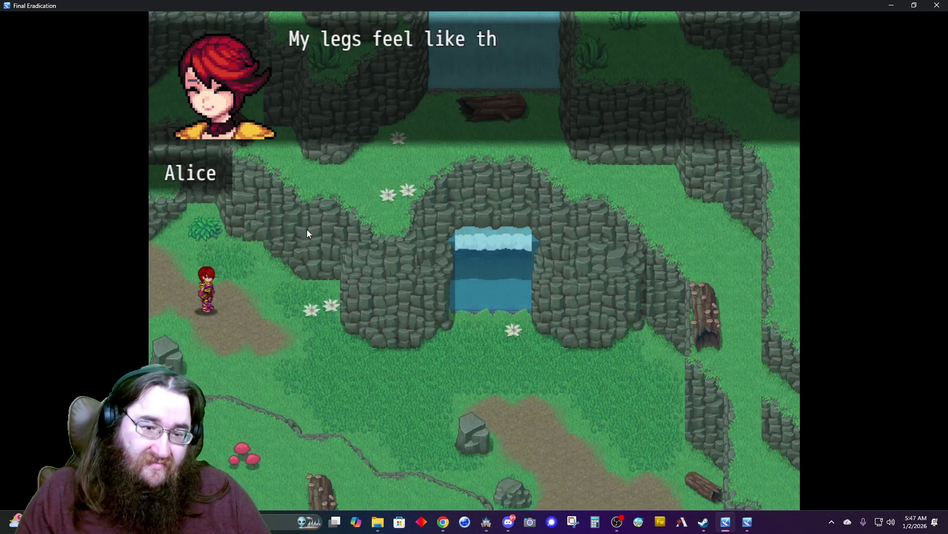
# - Advance the campfire cutscene dialogue until Felial says 'I would like a word with them as well.'
pyautogui.press('Return')
pyautogui.press('Return')
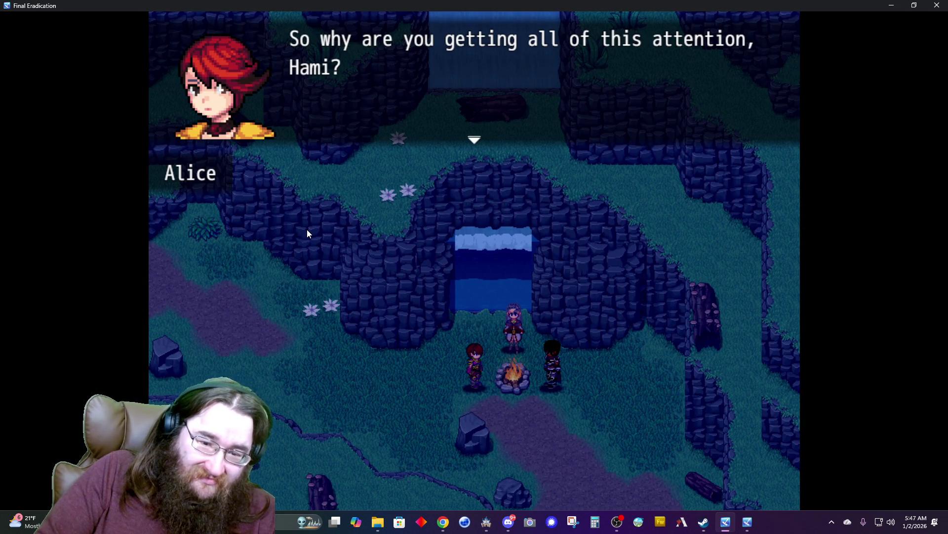
pyautogui.press('Return')
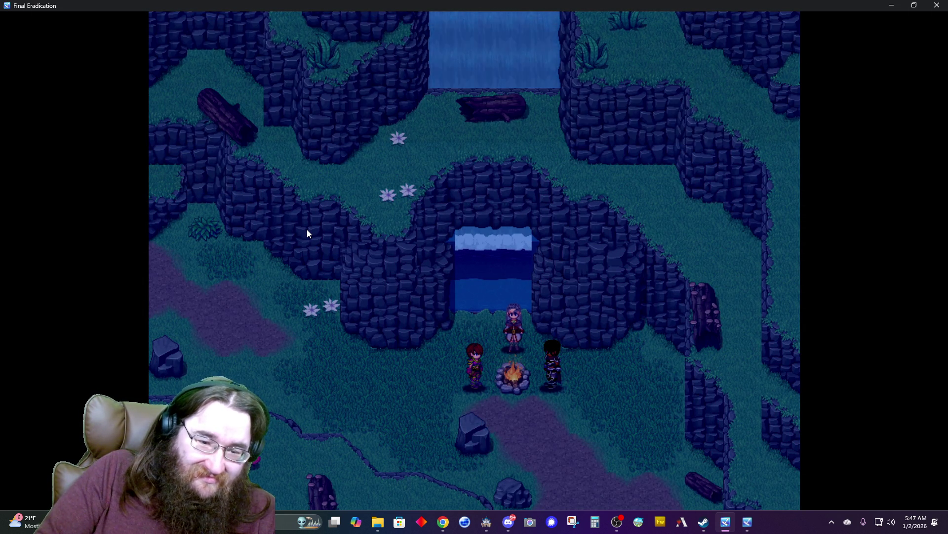
pyautogui.press('Return')
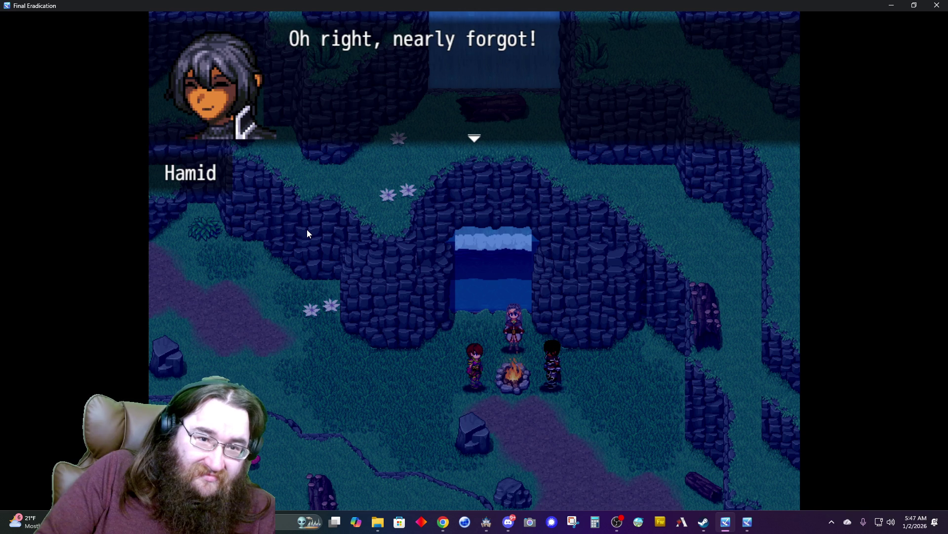
pyautogui.press('Return')
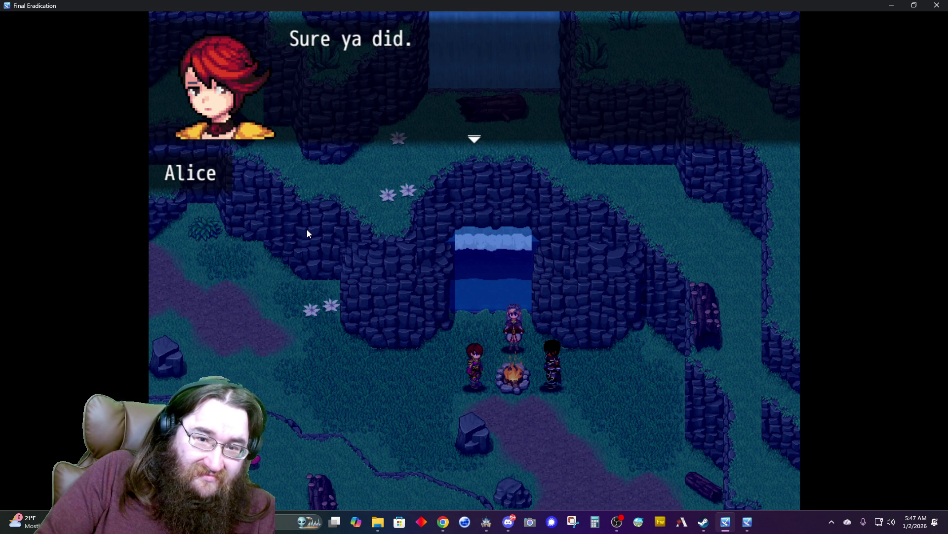
pyautogui.press('Return')
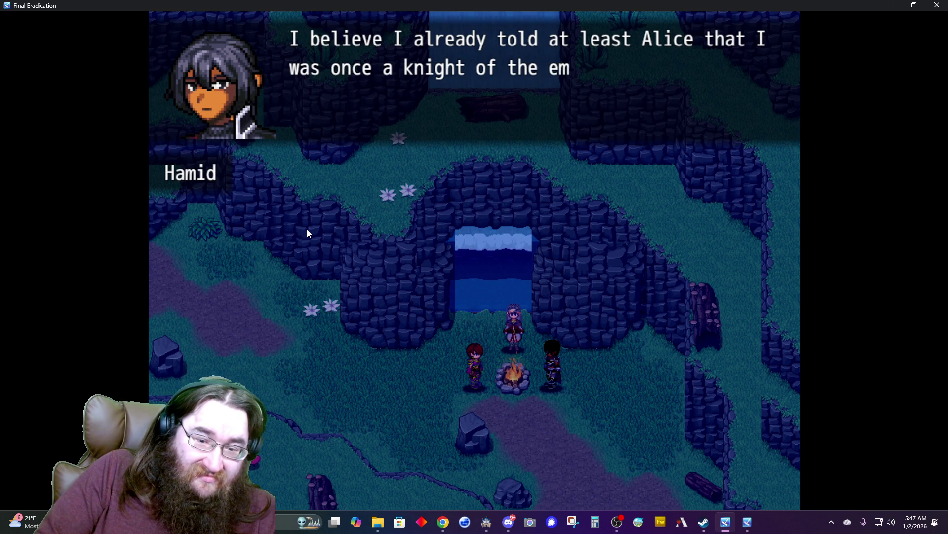
pyautogui.press('Return')
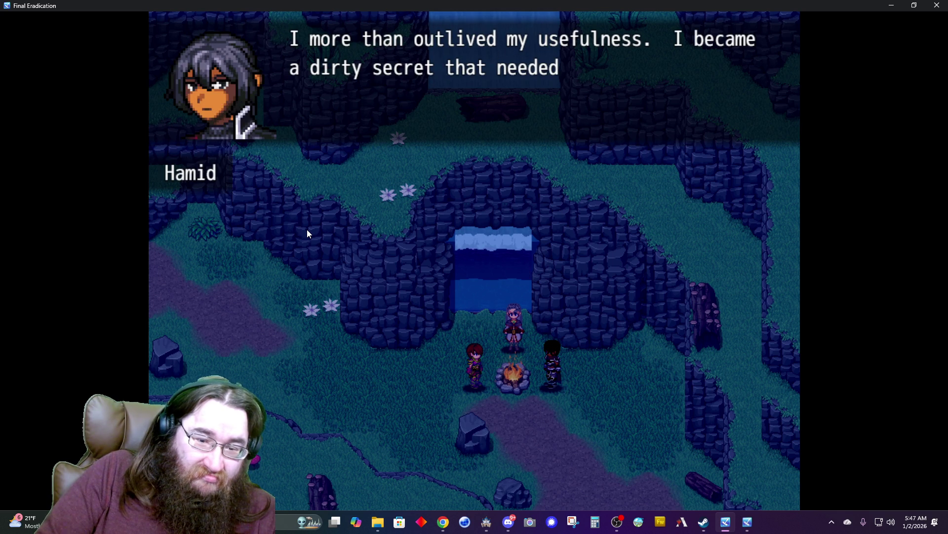
pyautogui.press('Return')
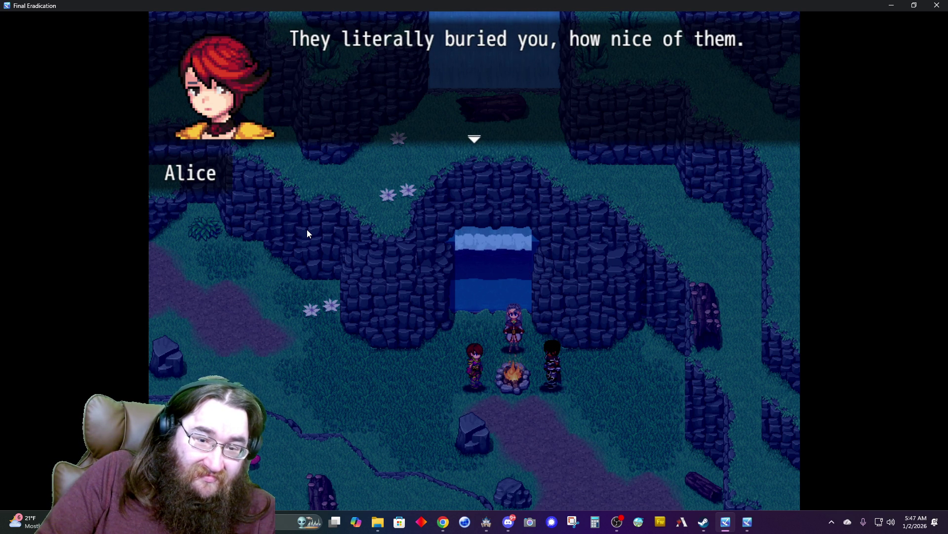
pyautogui.press('Return')
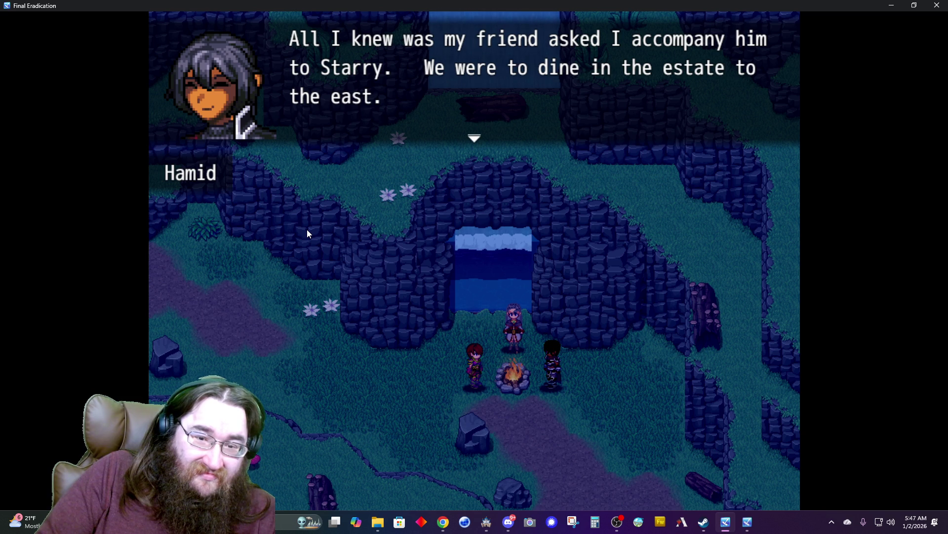
pyautogui.press('Return')
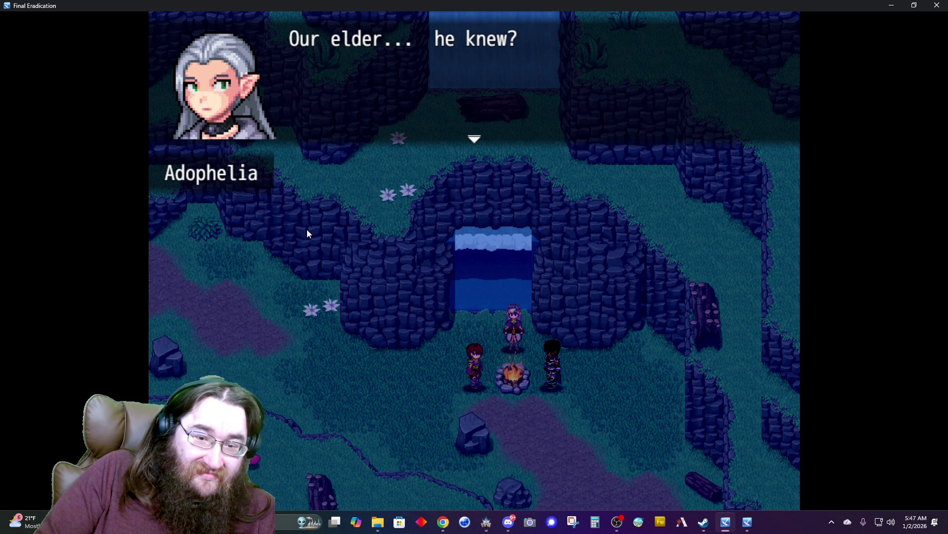
pyautogui.press('Return')
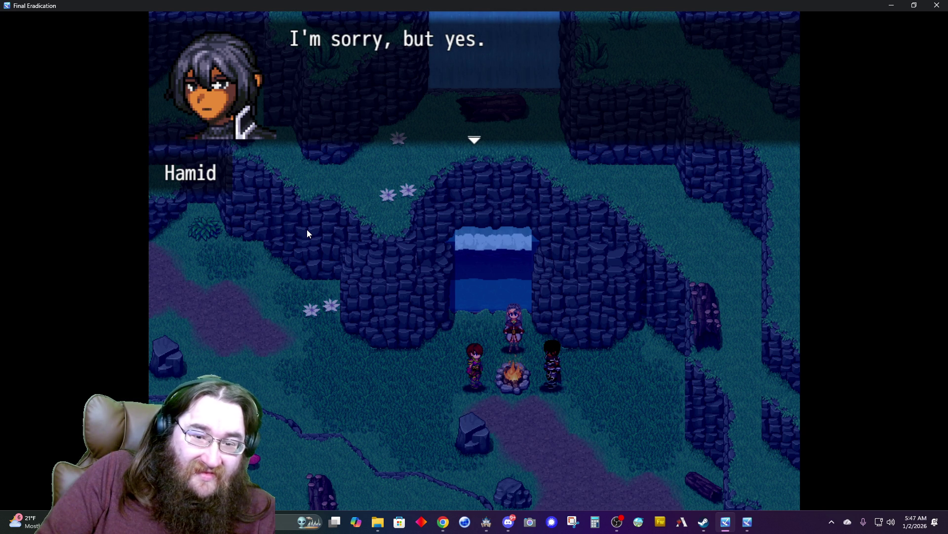
pyautogui.press('Return')
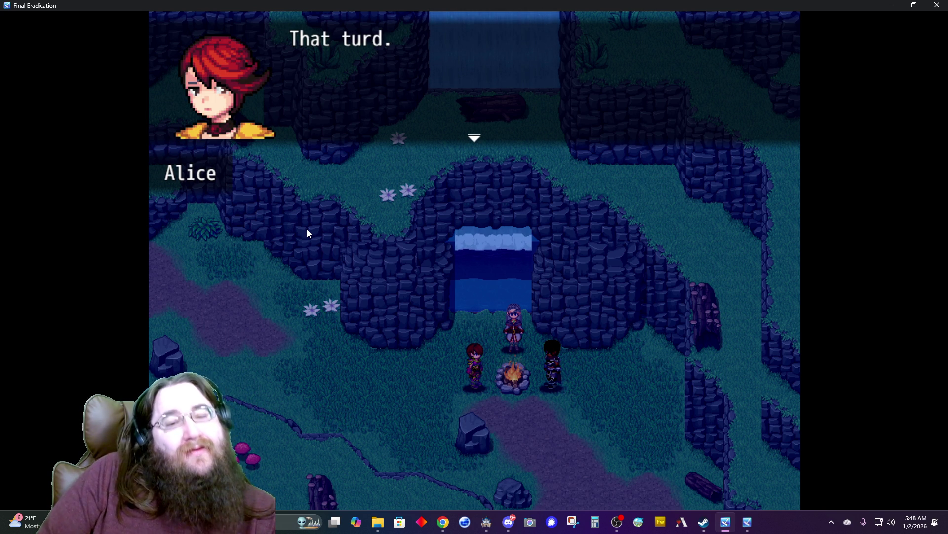
pyautogui.press('Return')
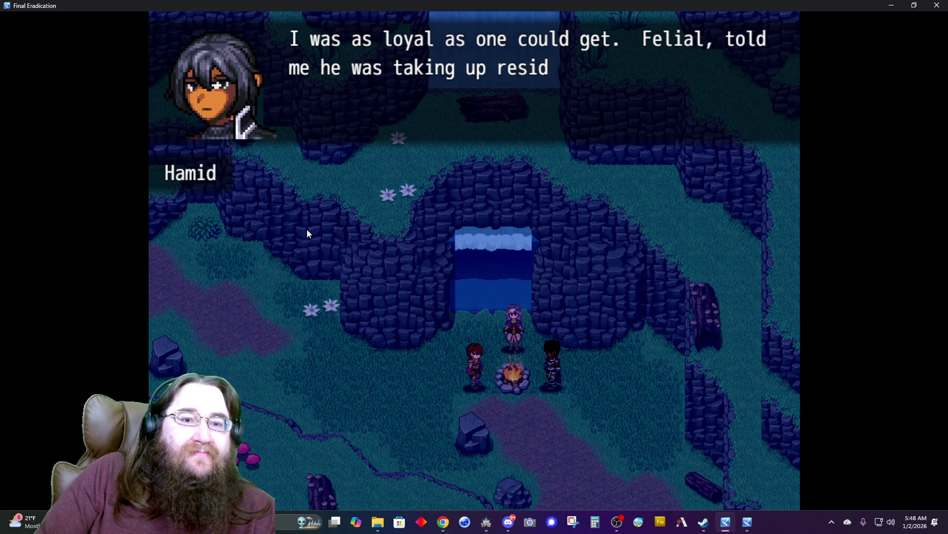
pyautogui.press('Return')
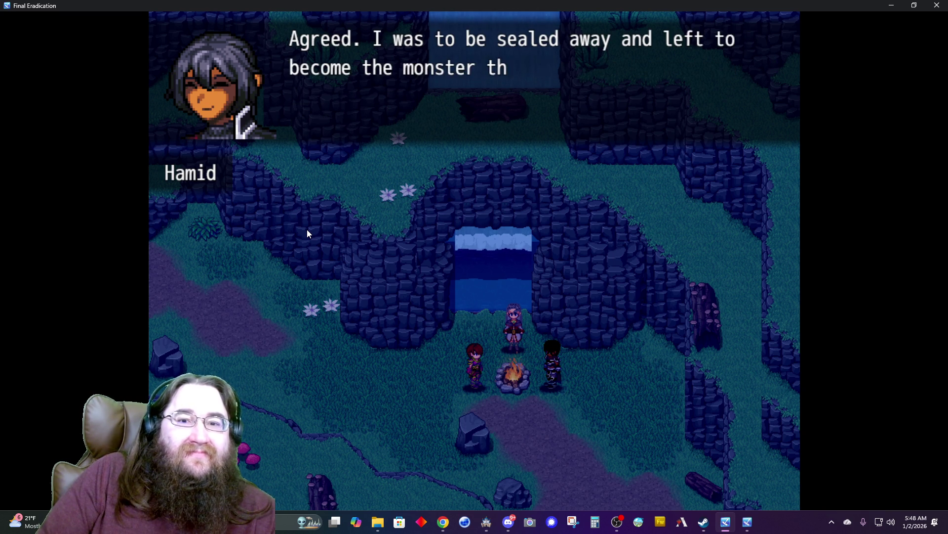
pyautogui.press('Return')
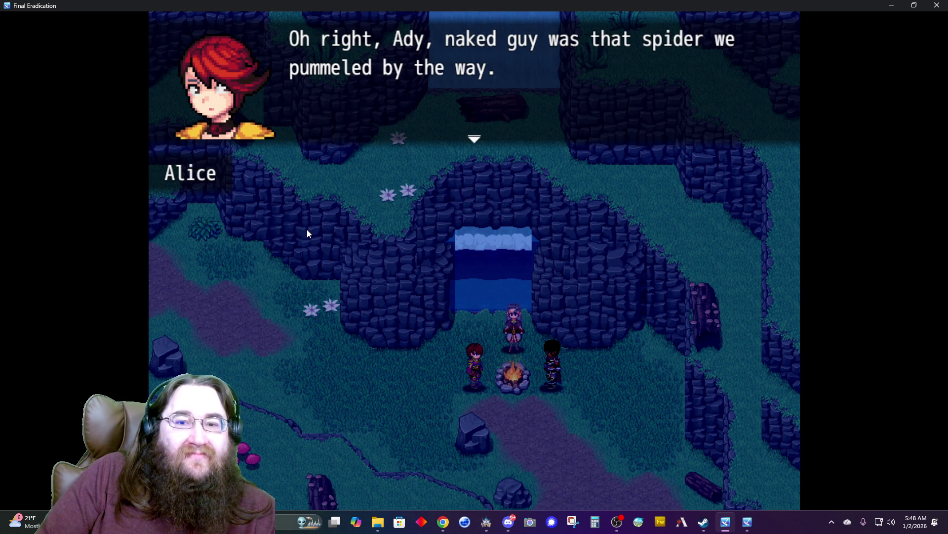
pyautogui.press('Return')
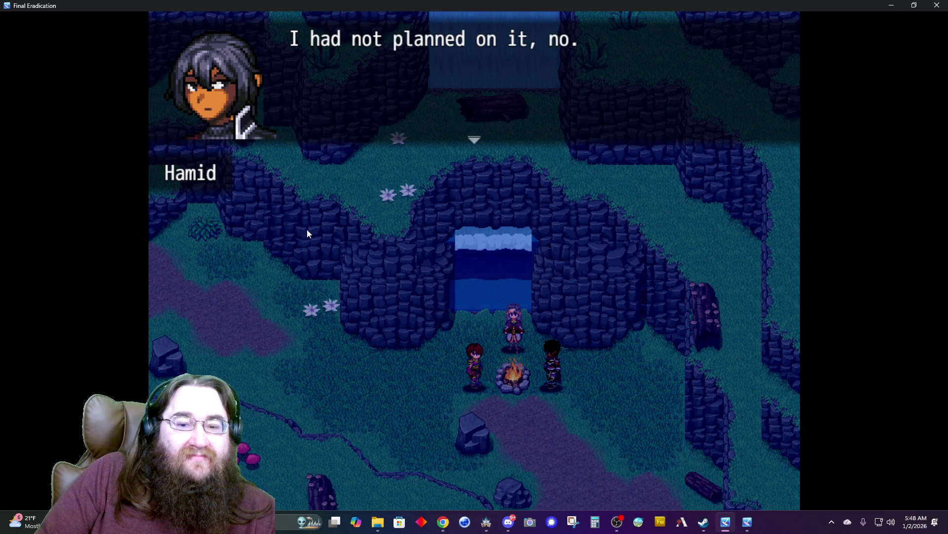
pyautogui.press('Return')
pyautogui.press('Return')
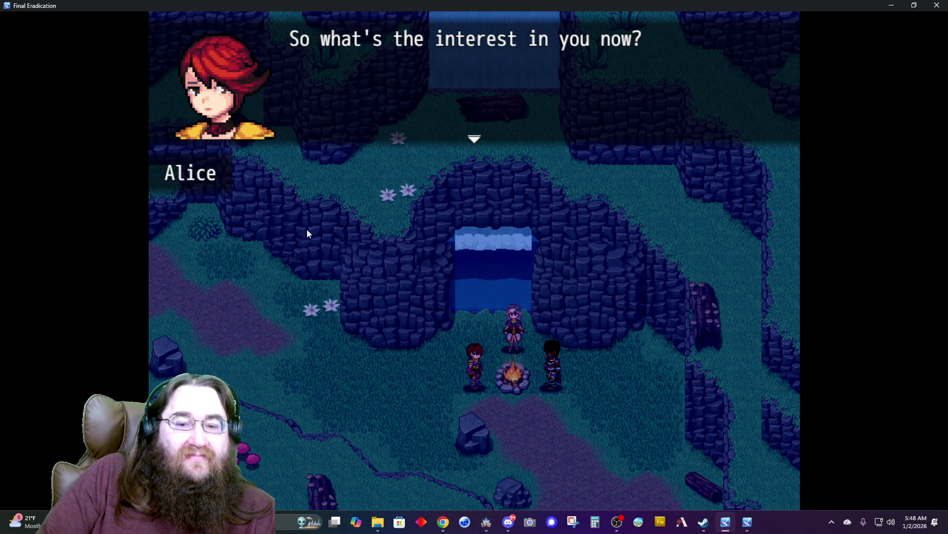
pyautogui.press('Return')
pyautogui.press('Return')
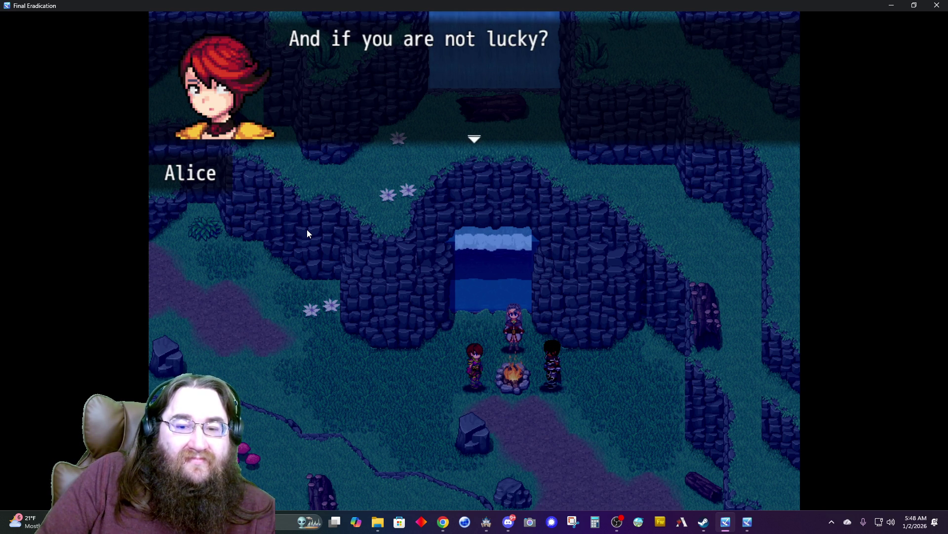
pyautogui.press('Return')
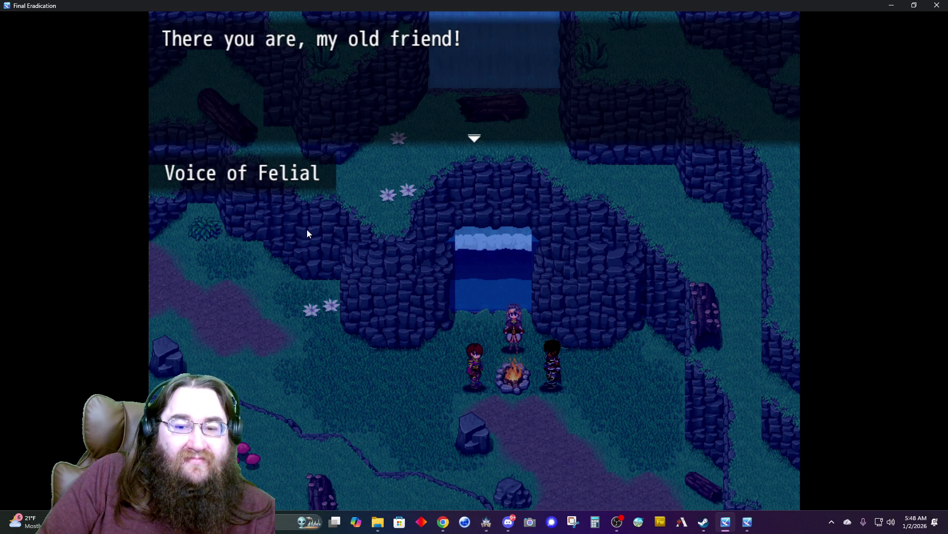
pyautogui.press('Return')
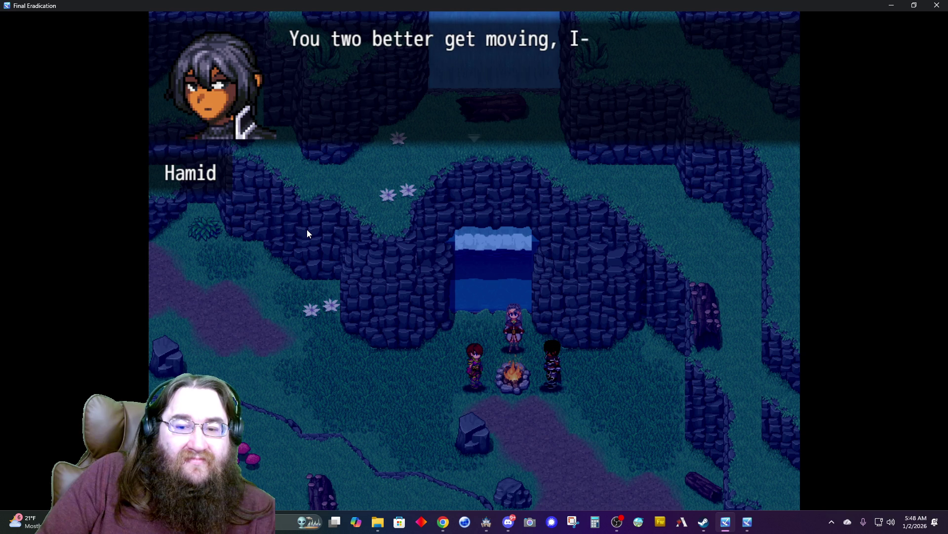
pyautogui.press('Return')
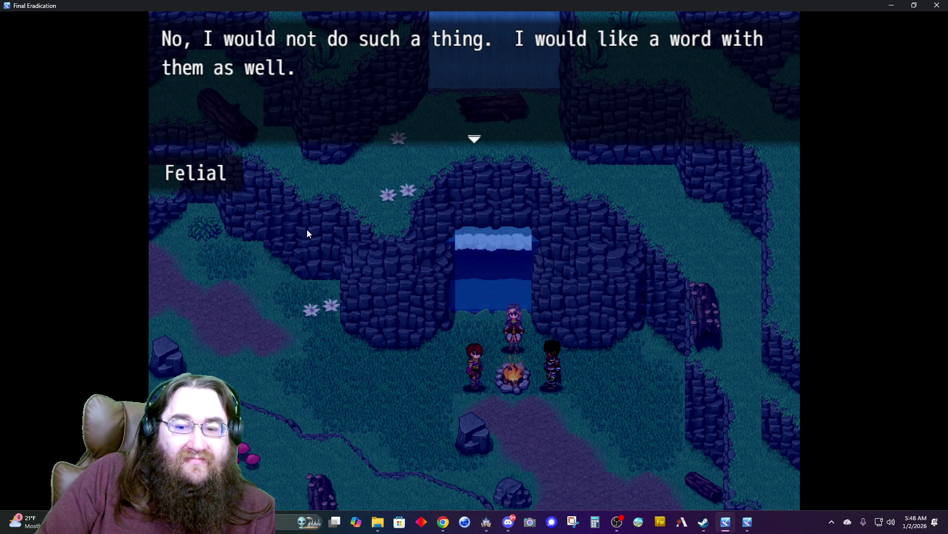
# - Advance the Felial confrontation until the fade to black on 'Hamid, what are you doing? Stop this at once!'
pyautogui.press('Return')
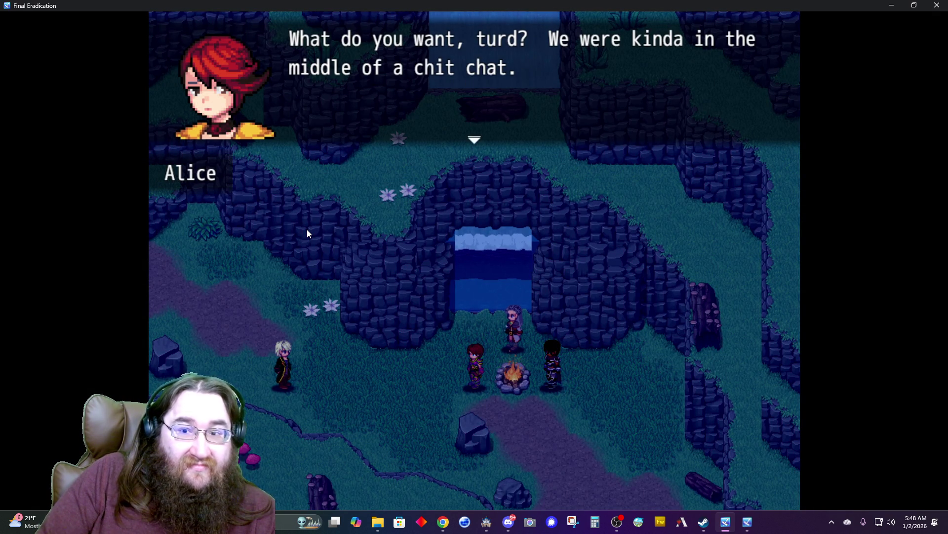
pyautogui.press('Return')
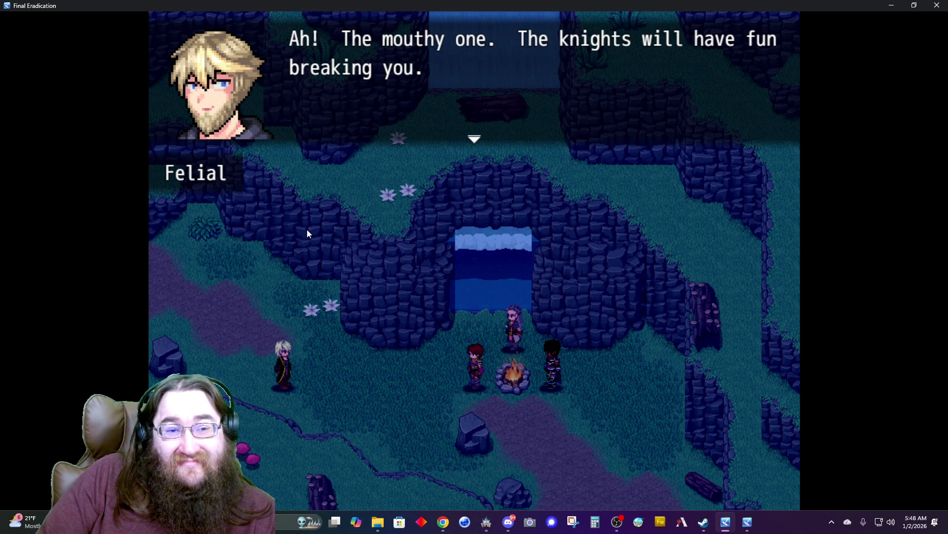
pyautogui.press('Return')
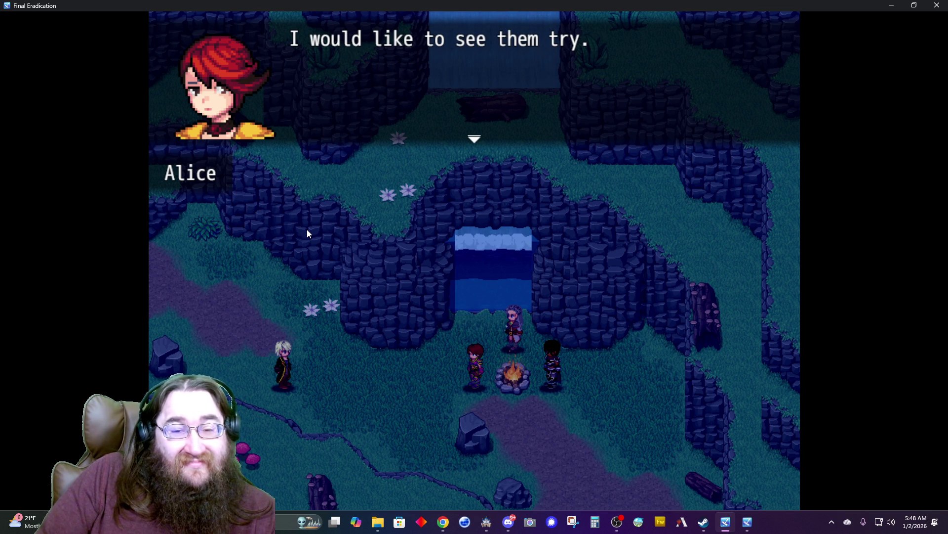
pyautogui.press('Return')
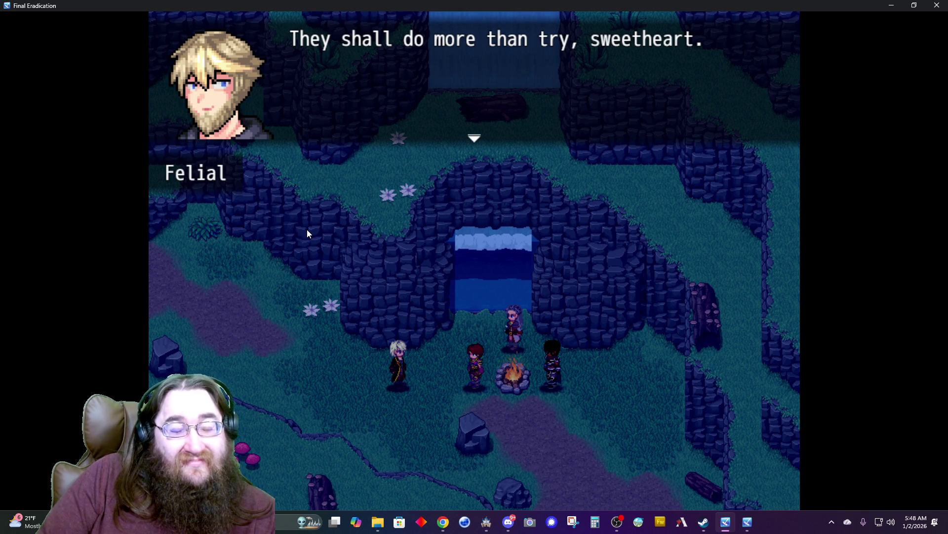
pyautogui.press('Return')
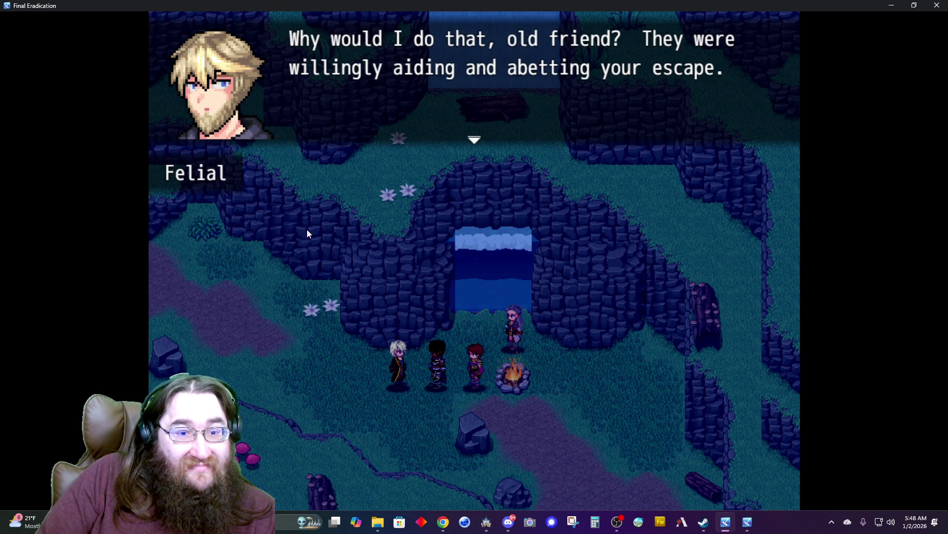
pyautogui.press('Return')
pyautogui.press('Return')
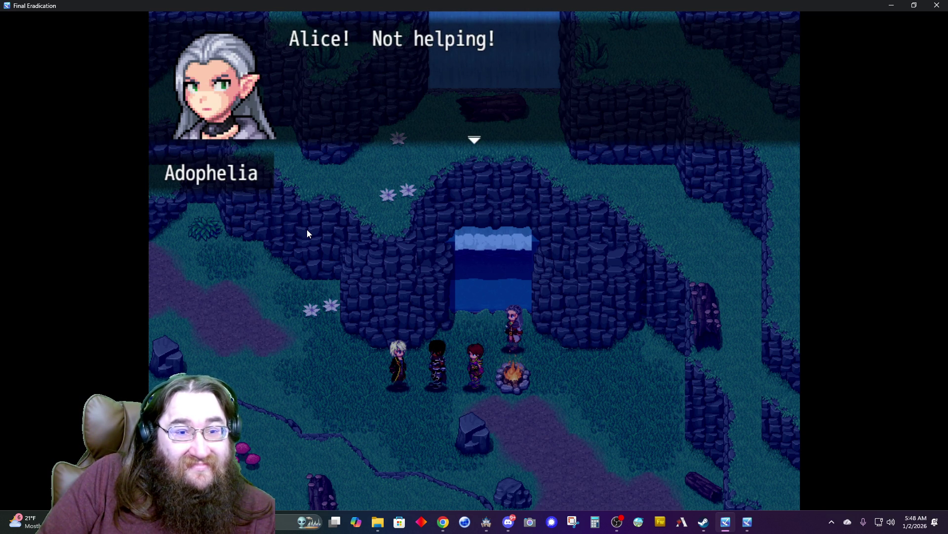
pyautogui.press('Return')
pyautogui.press('Return')
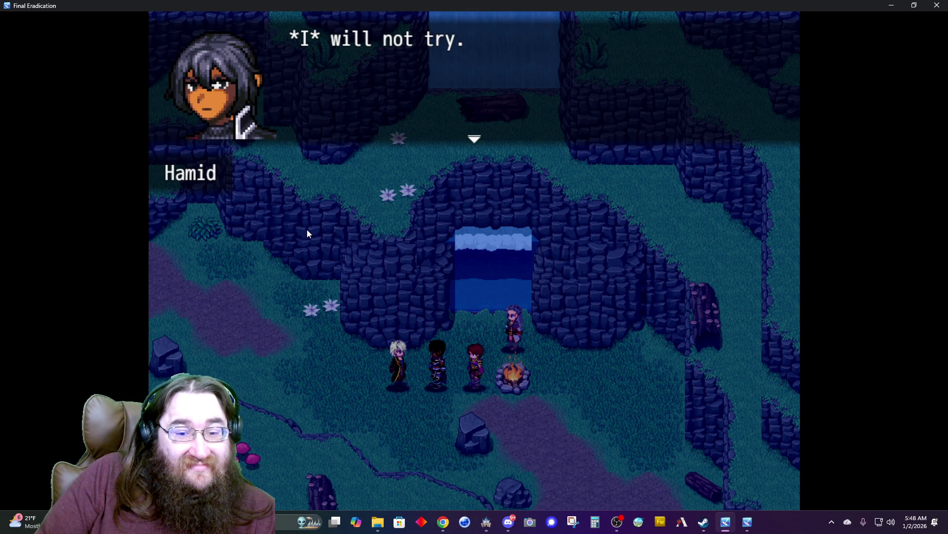
pyautogui.press('Return')
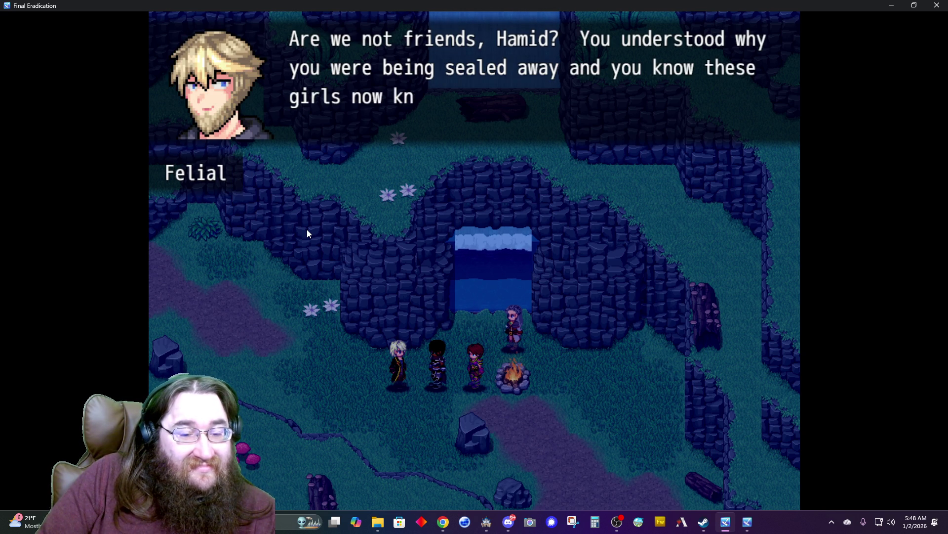
pyautogui.press('Return')
pyautogui.press('Return')
pyautogui.press('Return')
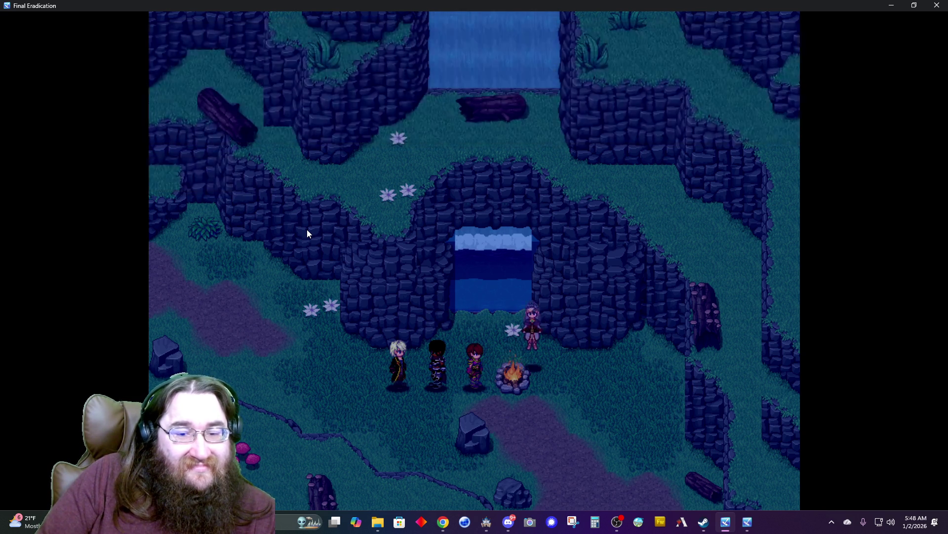
pyautogui.press('Return')
pyautogui.press('Return')
pyautogui.press('Return')
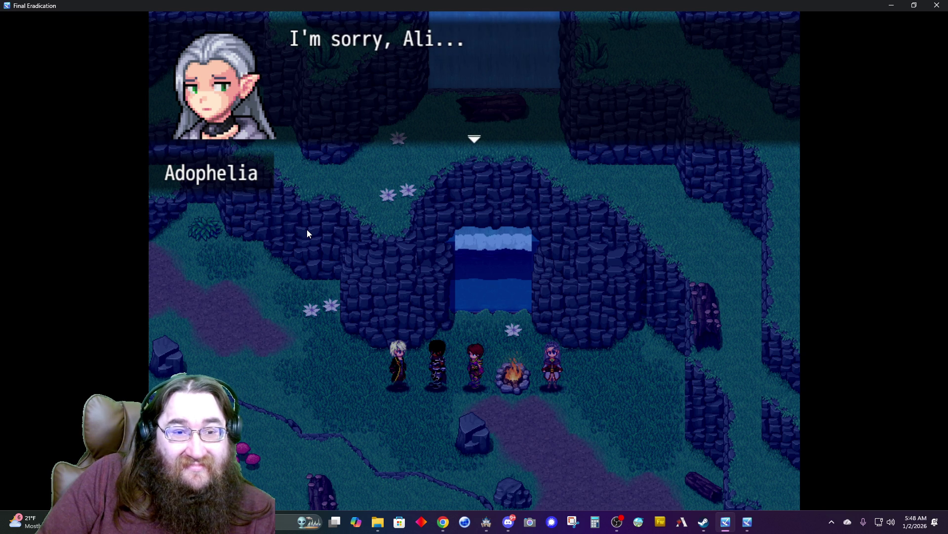
pyautogui.press('Return')
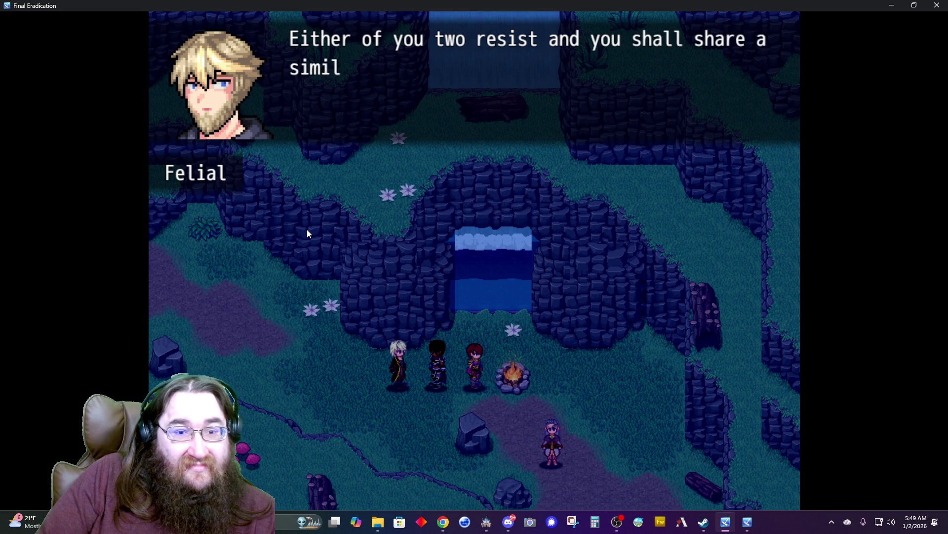
pyautogui.press('Return')
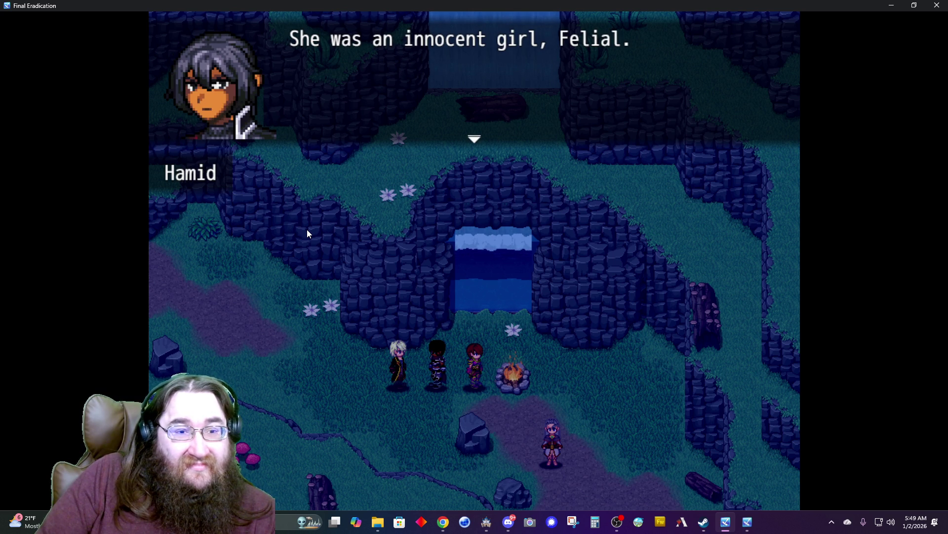
pyautogui.press('Return')
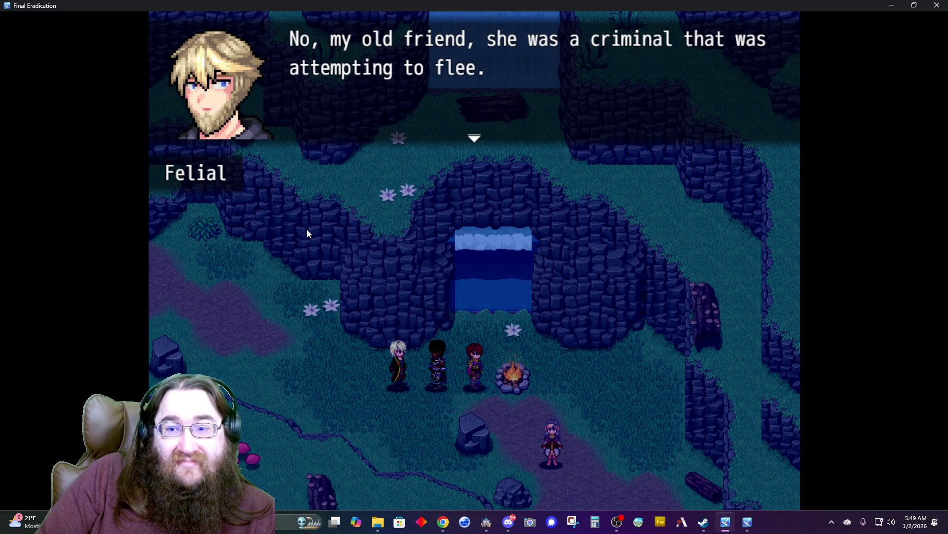
pyautogui.press('Return')
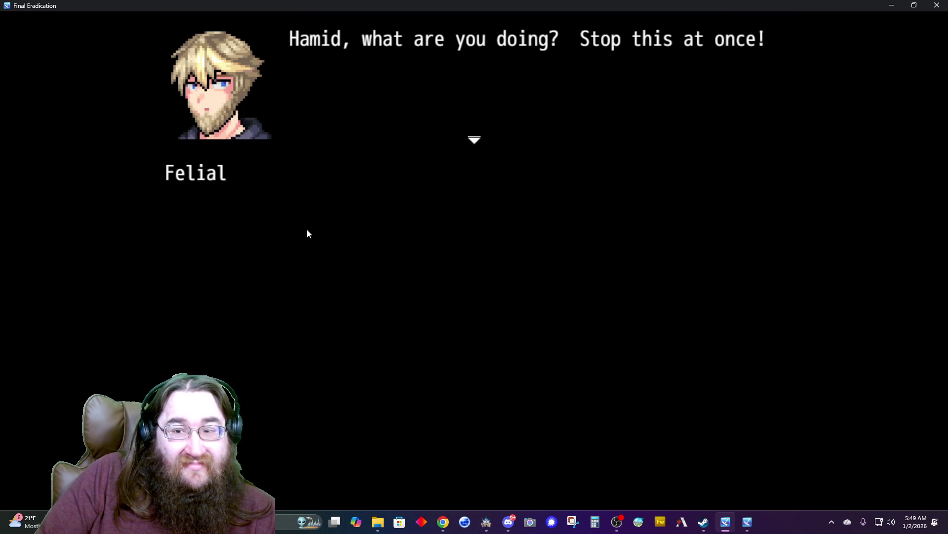
# - Play the remaining dialogue through Hamid's hatred speech, then close the playtest window
pyautogui.press('Return')
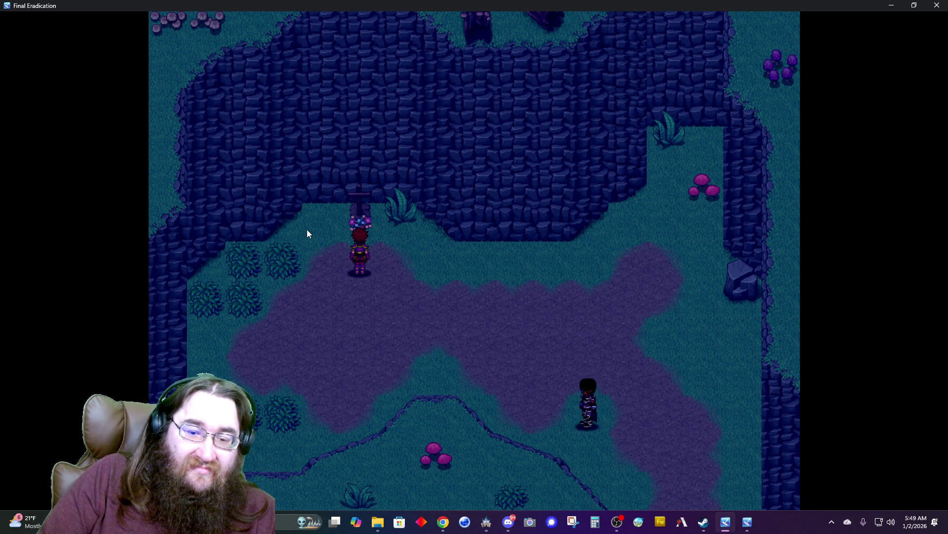
pyautogui.press('Return')
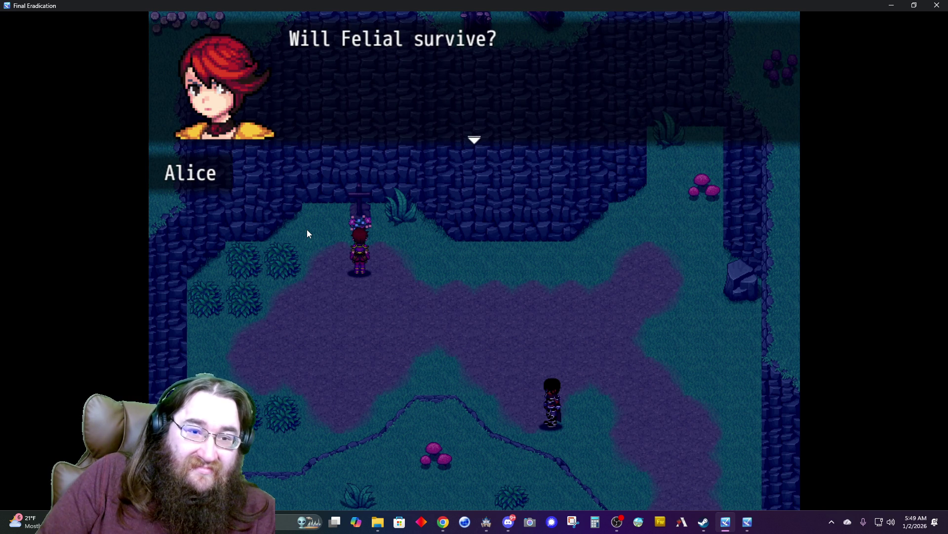
pyautogui.press('Return')
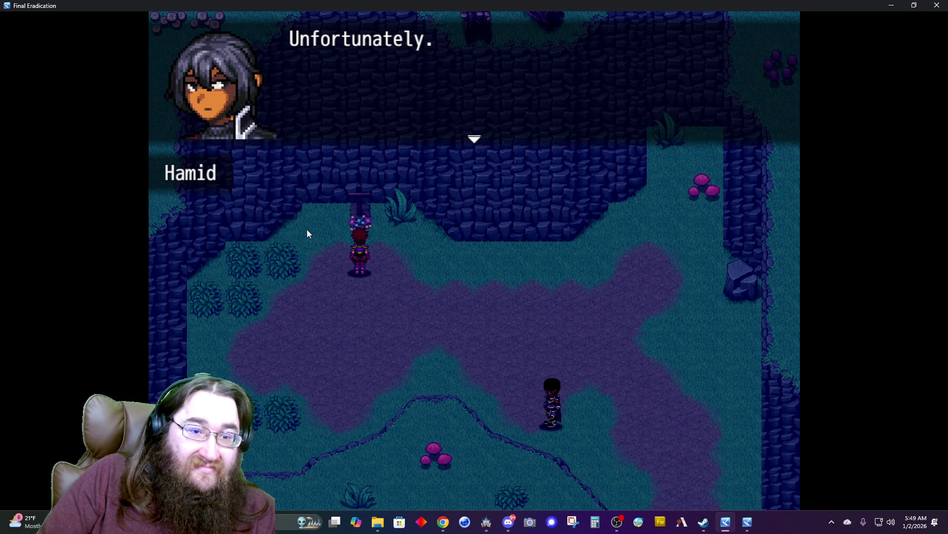
pyautogui.press('Return')
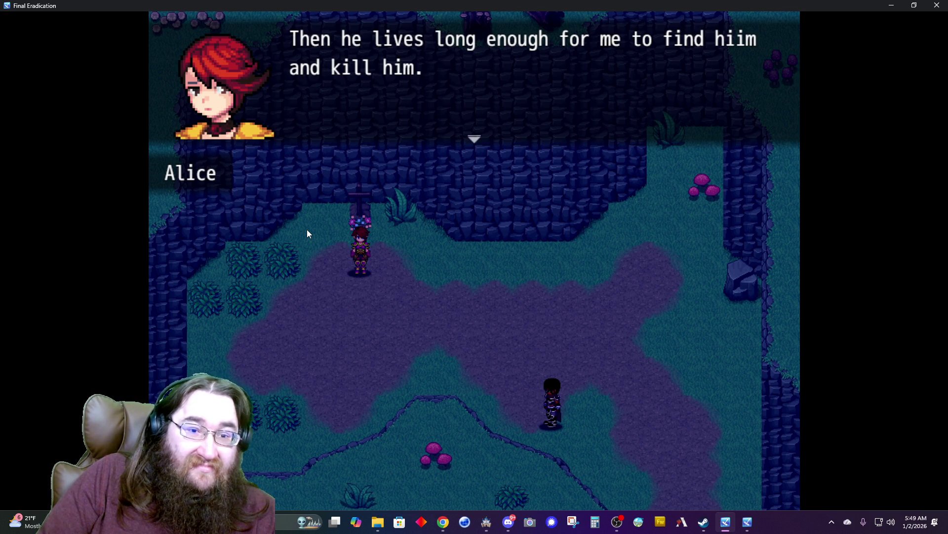
pyautogui.press('Return')
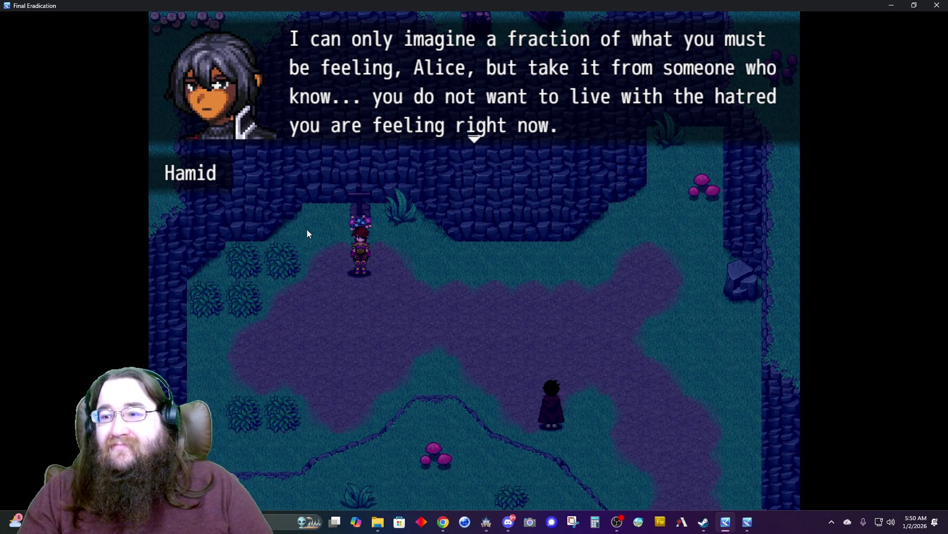
pyautogui.click(938, 5)
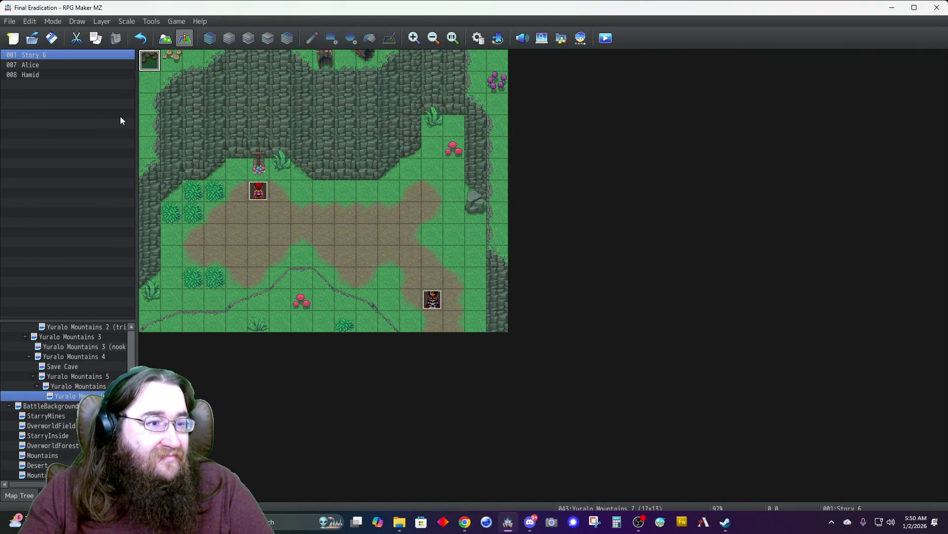
# - Open the Story 6 event and start a new command at the end of its list
pyautogui.doubleClick(150, 62)
pyautogui.scroll(-5, 482, 350)
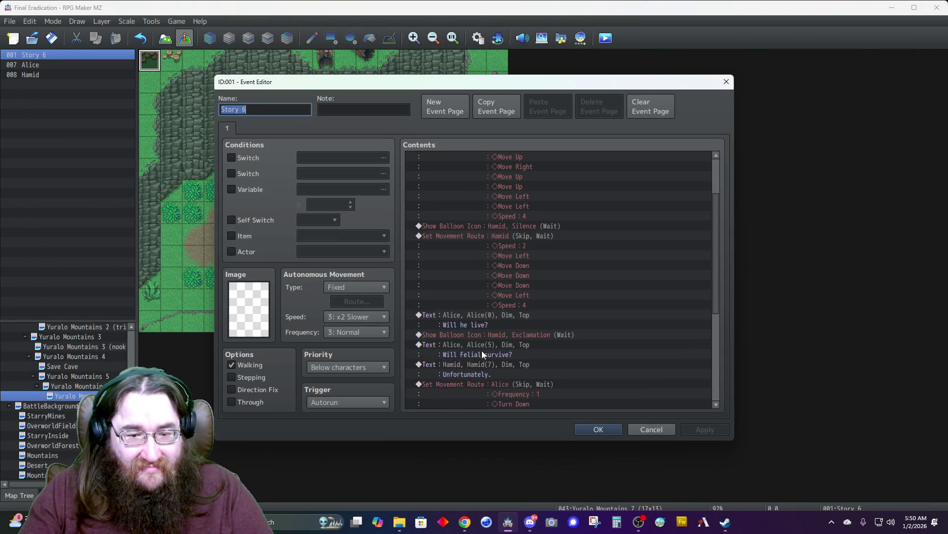
pyautogui.scroll(-3, 475, 363)
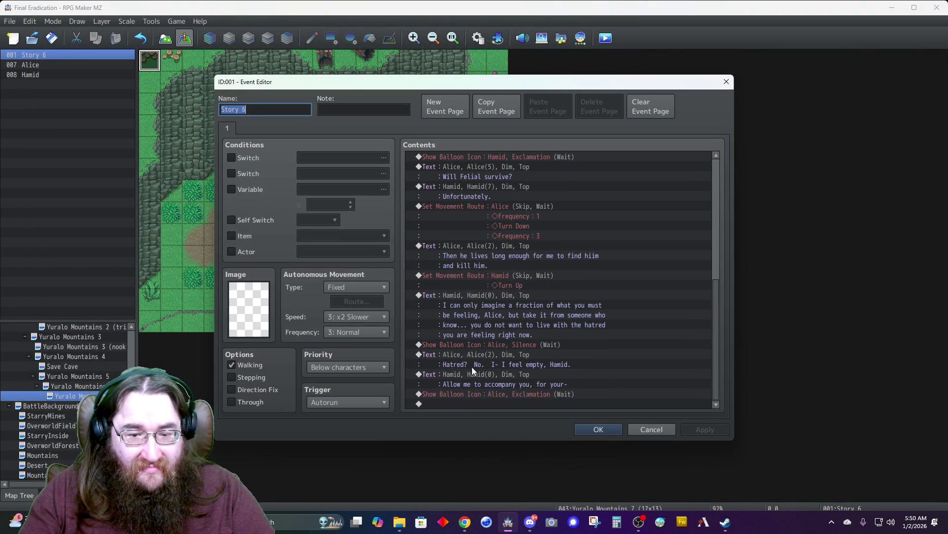
pyautogui.doubleClick(469, 403)
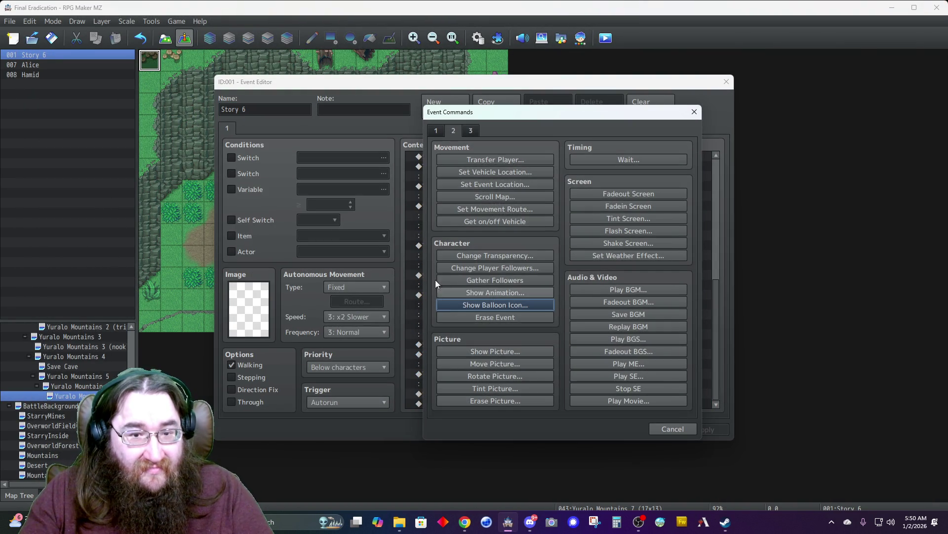
# - Start a Set Movement Route with a speed change to 6: x4 Faster
pyautogui.click(471, 131)
pyautogui.click(453, 131)
pyautogui.click(484, 212)
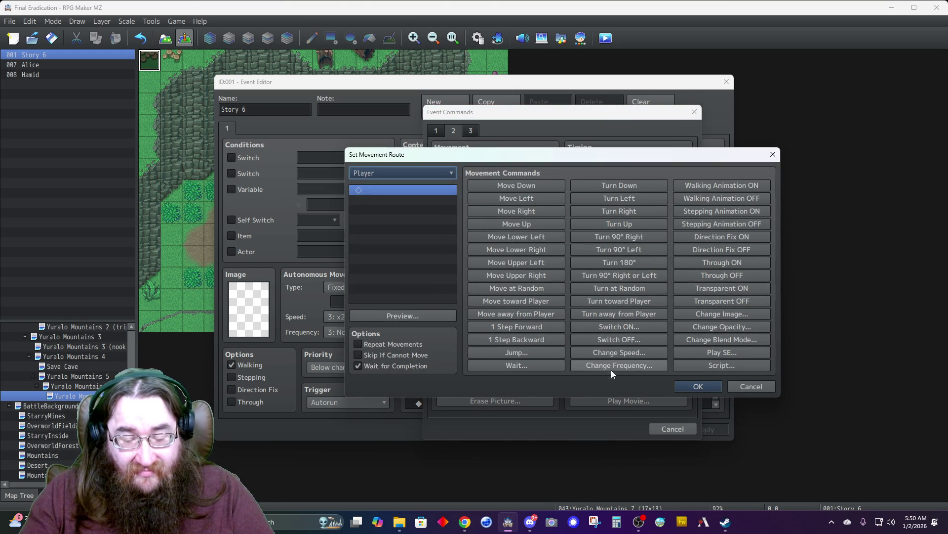
pyautogui.click(605, 352)
pyautogui.click(553, 275)
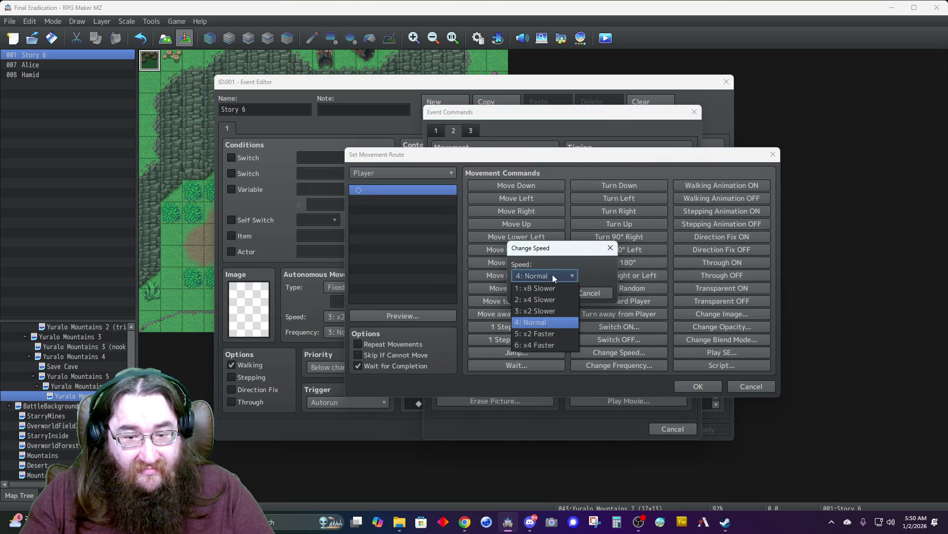
pyautogui.click(535, 346)
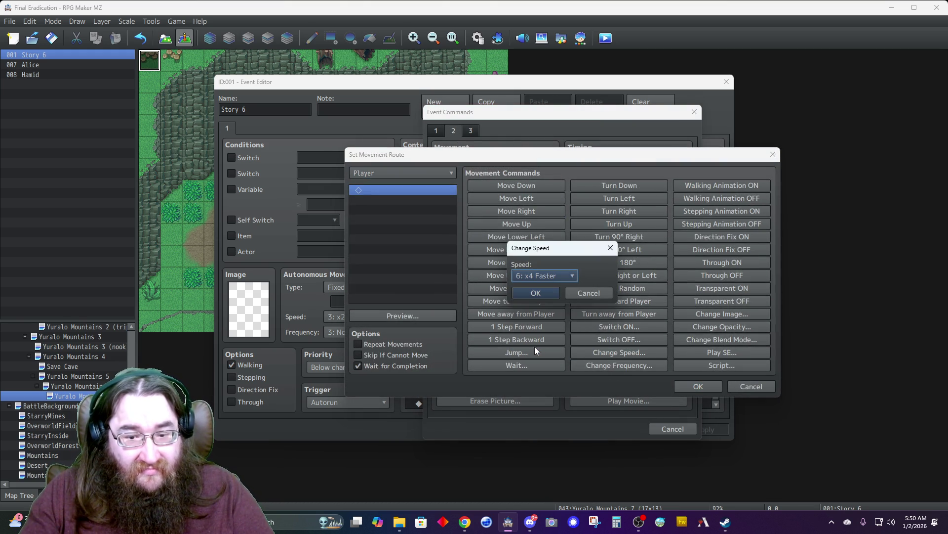
pyautogui.click(536, 293)
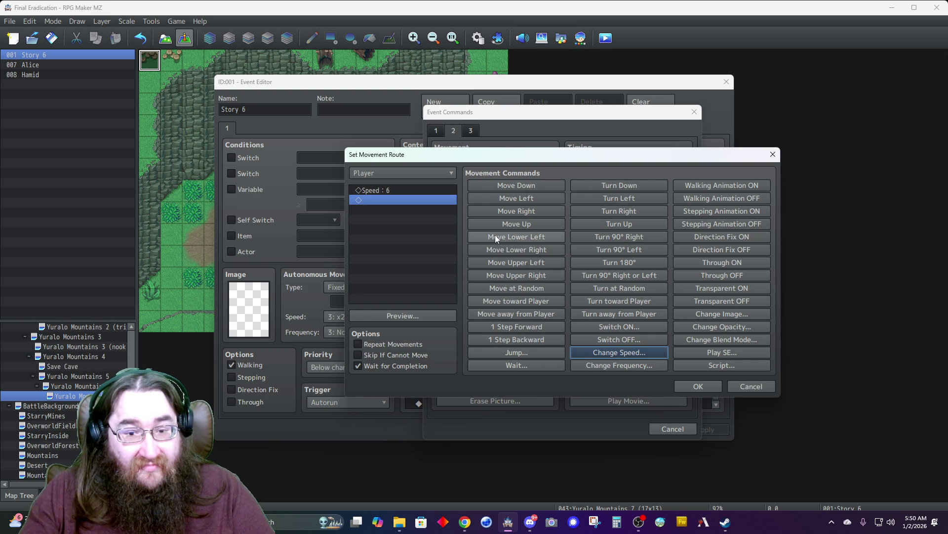
# - Add four Move Upper Right steps to the route and preview it
pyautogui.click(514, 274)
pyautogui.click(513, 274)
pyautogui.click(512, 275)
pyautogui.click(512, 275)
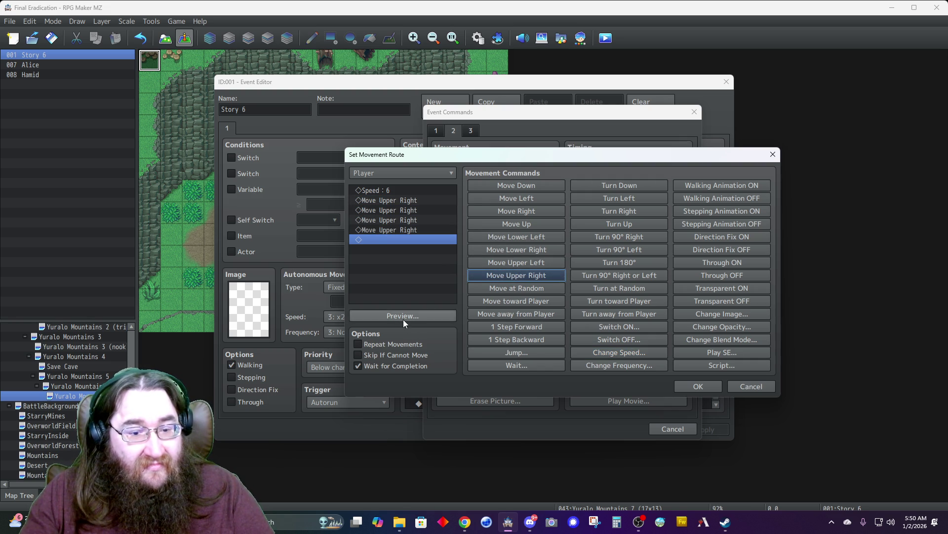
pyautogui.click(405, 319)
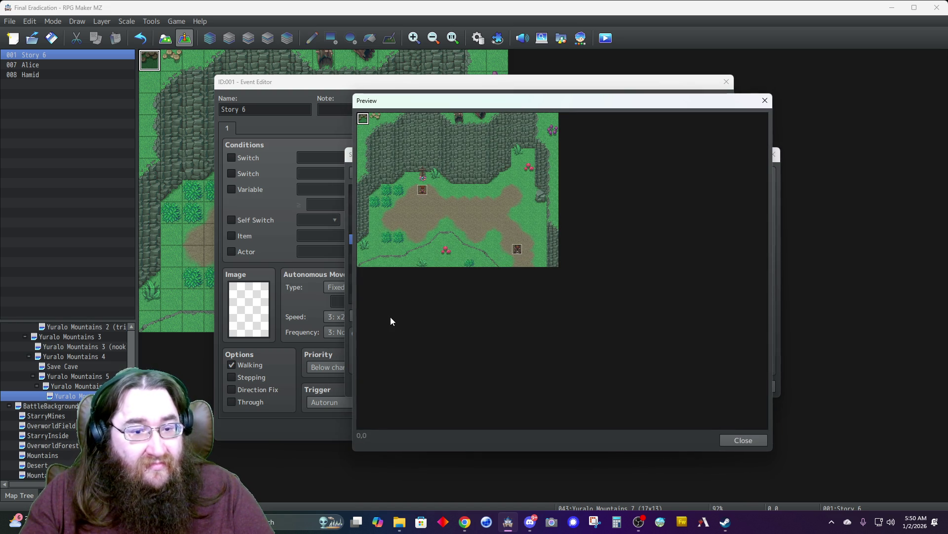
pyautogui.click(744, 439)
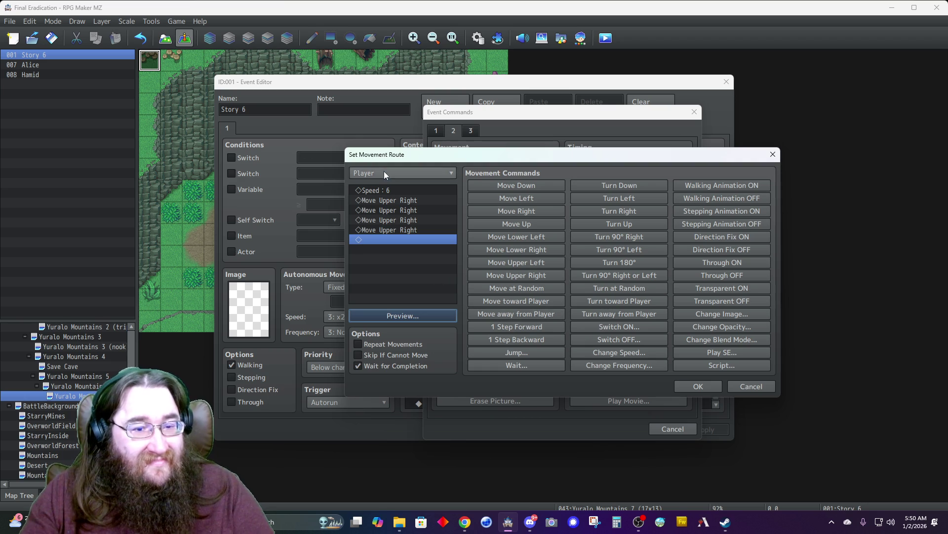
# - Apply the route to Alice, preview it from tile 5,6, then delete the upper-right steps
pyautogui.click(381, 171)
pyautogui.click(376, 220)
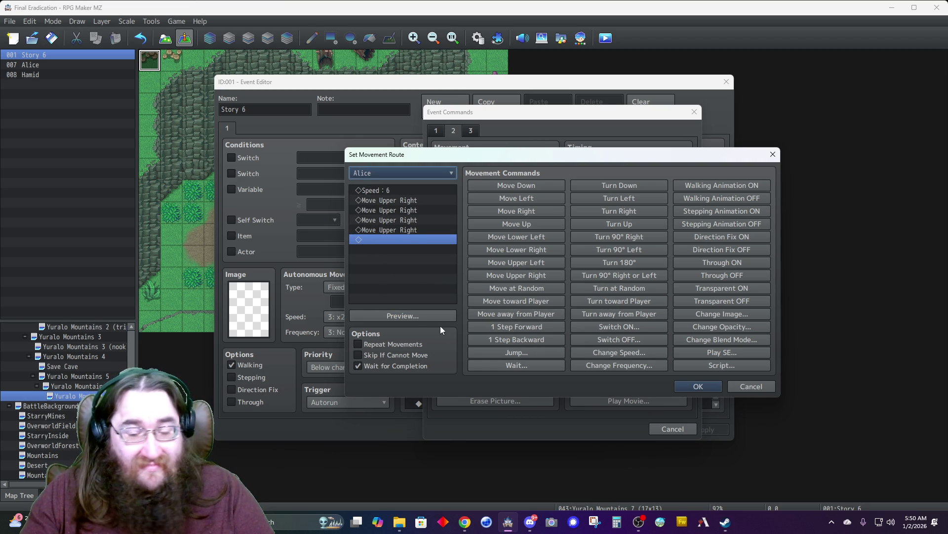
pyautogui.click(406, 316)
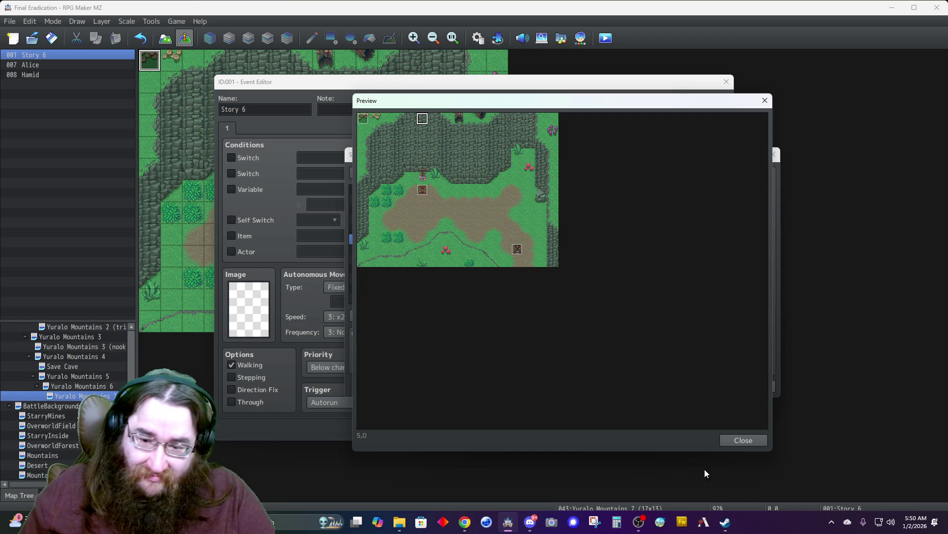
pyautogui.click(434, 203)
pyautogui.click(423, 189)
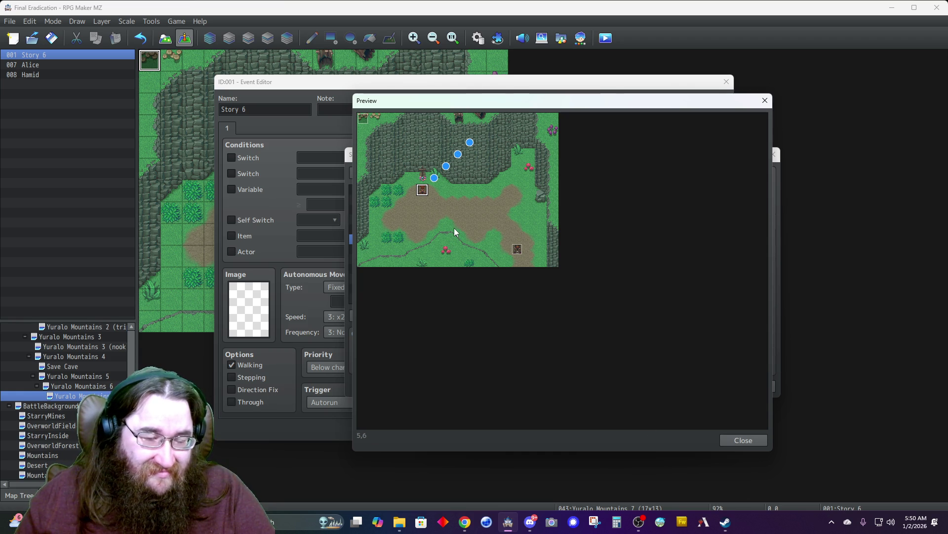
pyautogui.click(743, 440)
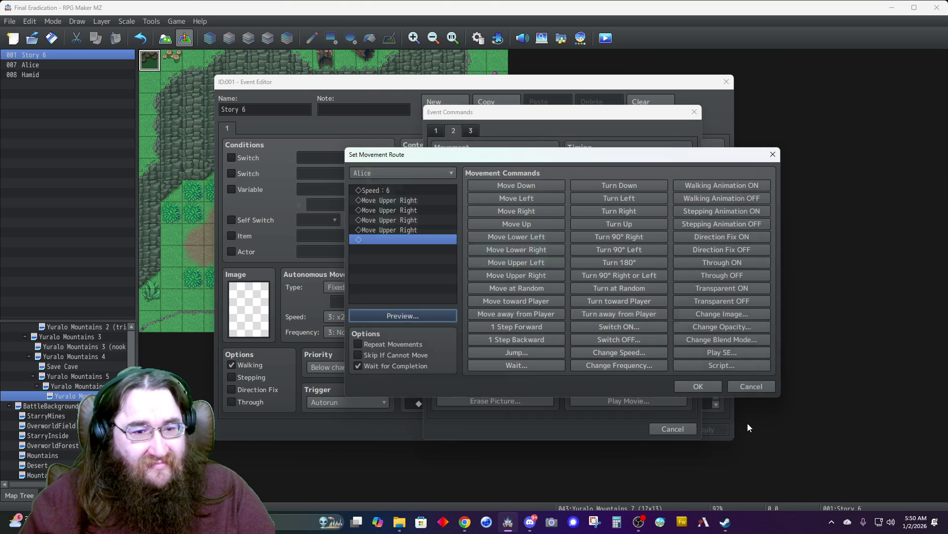
pyautogui.click(398, 200)
pyautogui.press('Delete')
pyautogui.press('Delete')
pyautogui.press('Delete')
pyautogui.press('Delete')
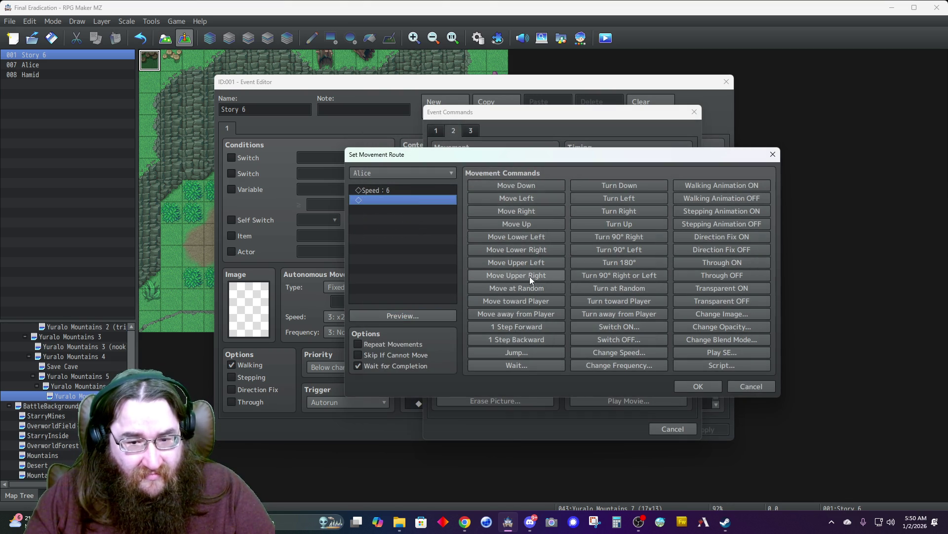
# - Add four Move Lower Right steps to Alice's route and preview them
pyautogui.click(516, 248)
pyautogui.click(517, 248)
pyautogui.click(517, 248)
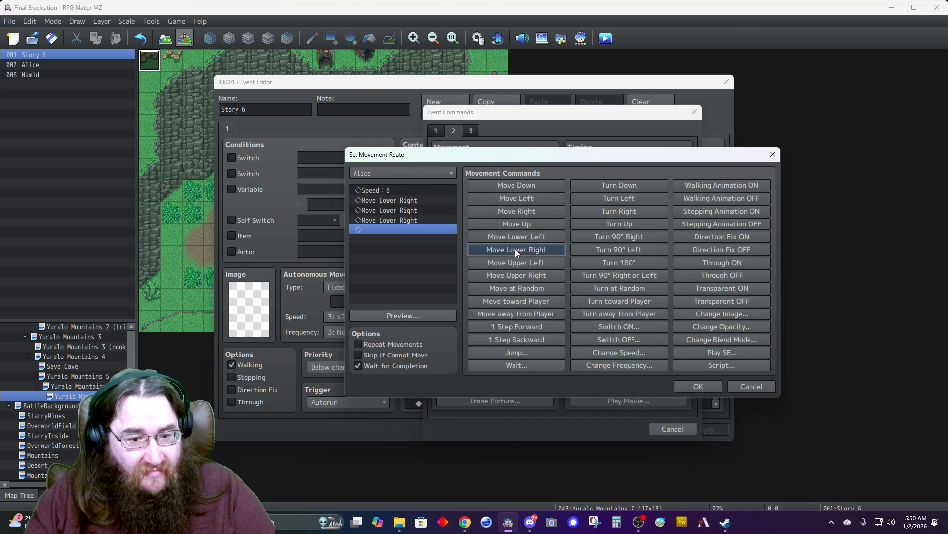
pyautogui.click(516, 248)
pyautogui.click(414, 319)
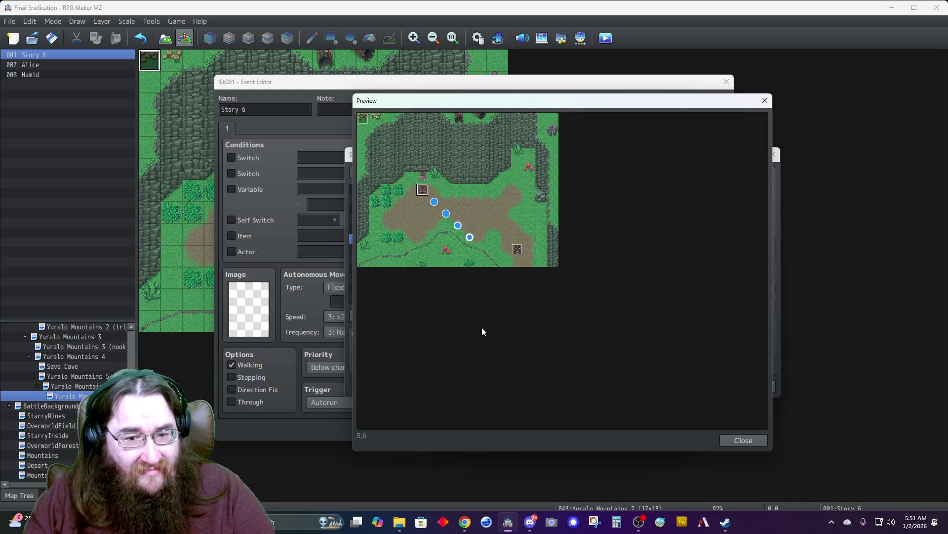
pyautogui.click(731, 438)
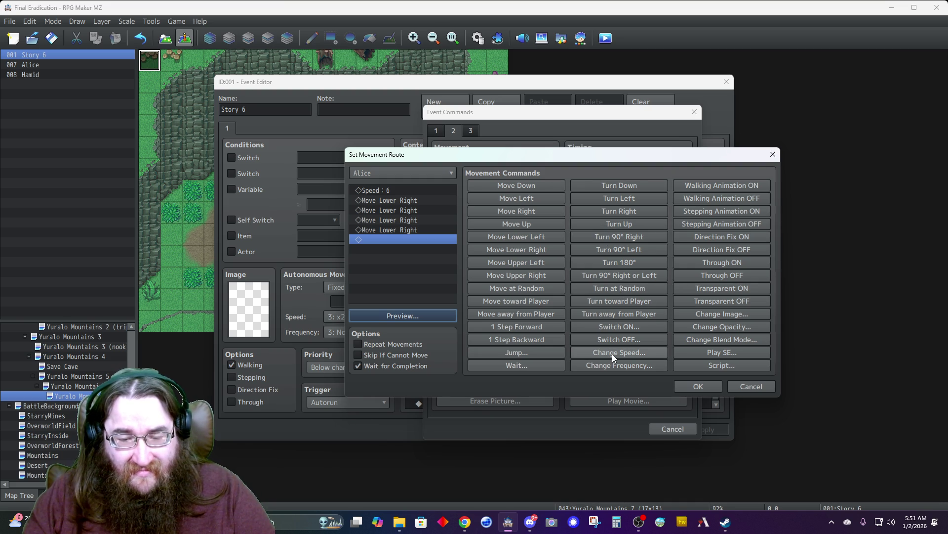
# - Add a Jump of +1, +0 preceded by Through ON, and preview the route
pyautogui.click(522, 353)
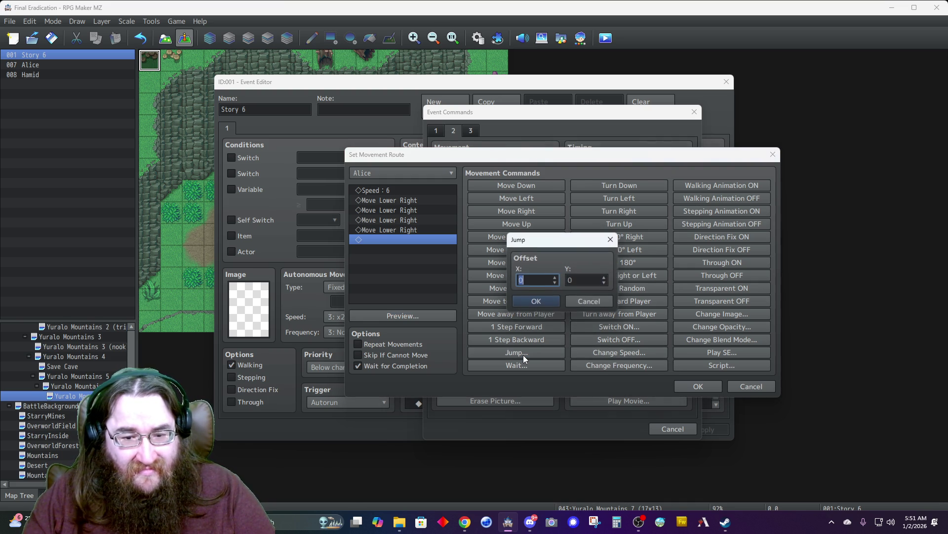
pyautogui.click(553, 277)
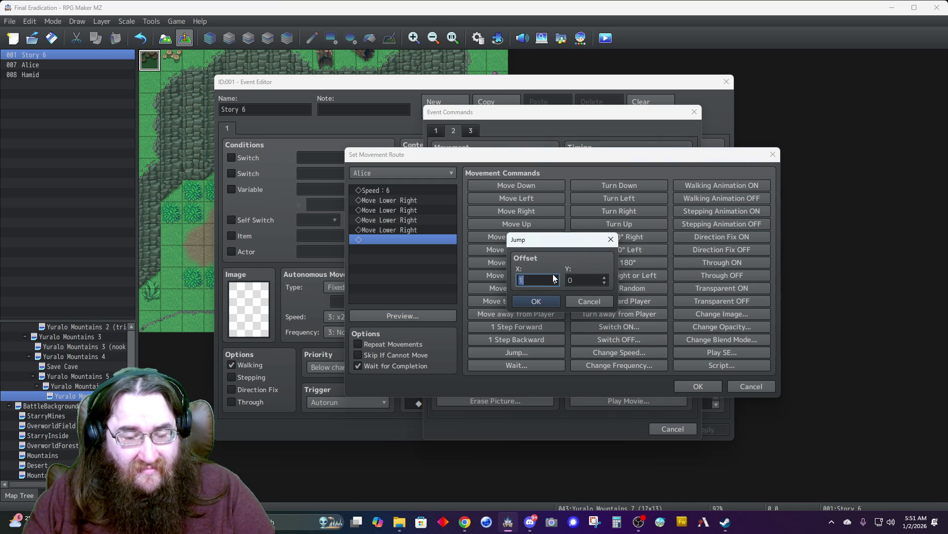
pyautogui.click(530, 303)
pyautogui.click(405, 240)
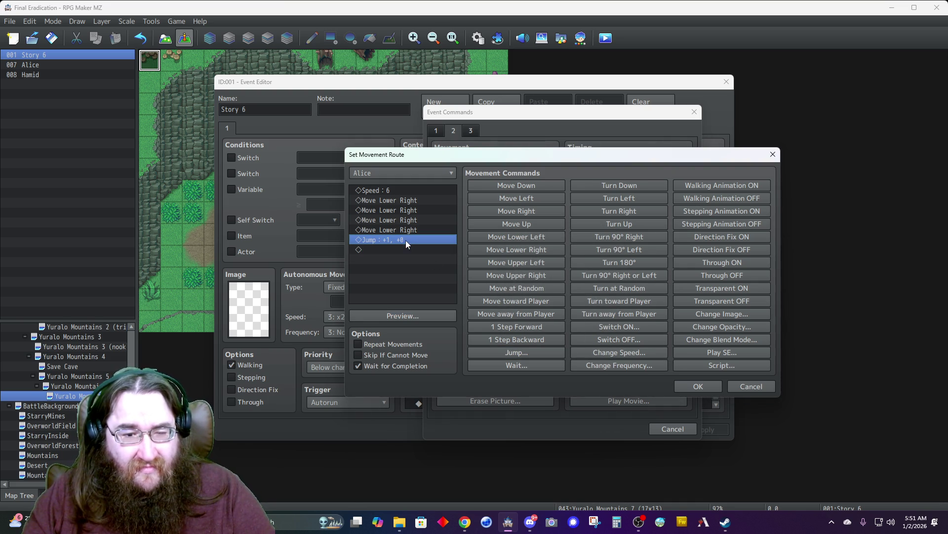
pyautogui.click(717, 262)
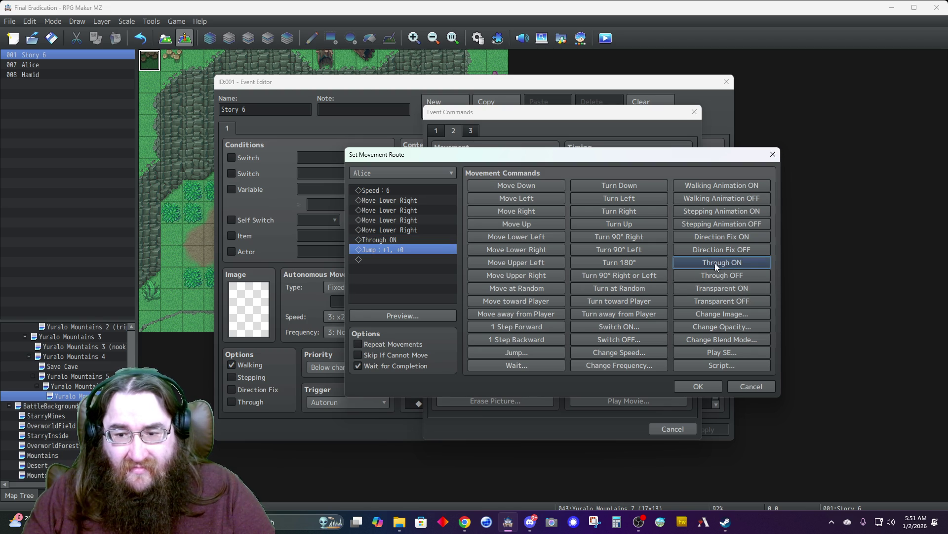
pyautogui.click(401, 315)
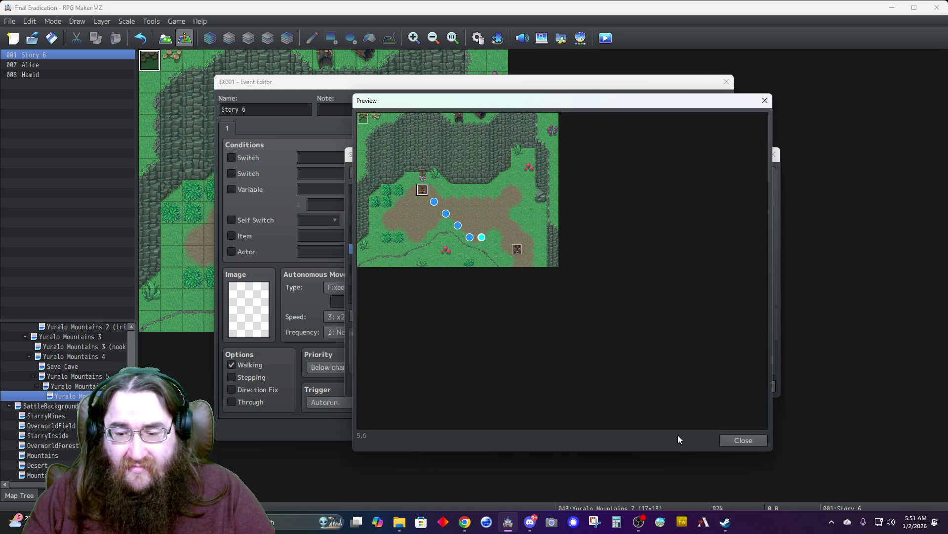
pyautogui.click(742, 440)
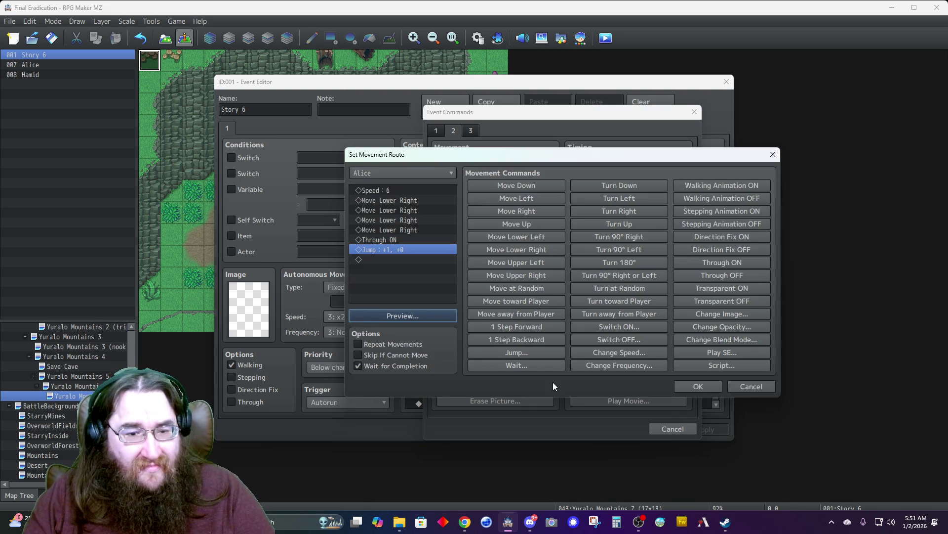
pyautogui.click(384, 260)
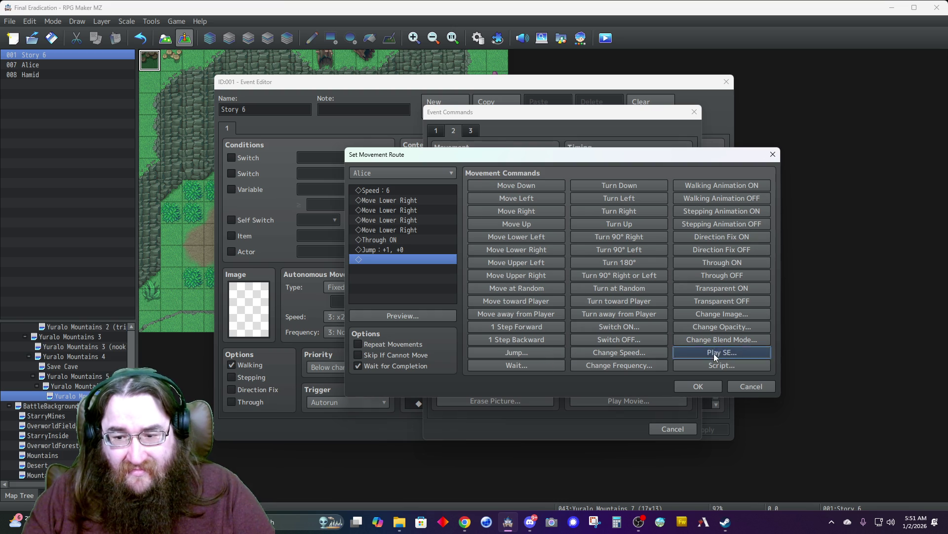
# - Add a Play SE of Attack2 at volume 10 and pitch 70 to Alice's route
pyautogui.click(716, 353)
pyautogui.click(536, 287)
pyautogui.press('h')
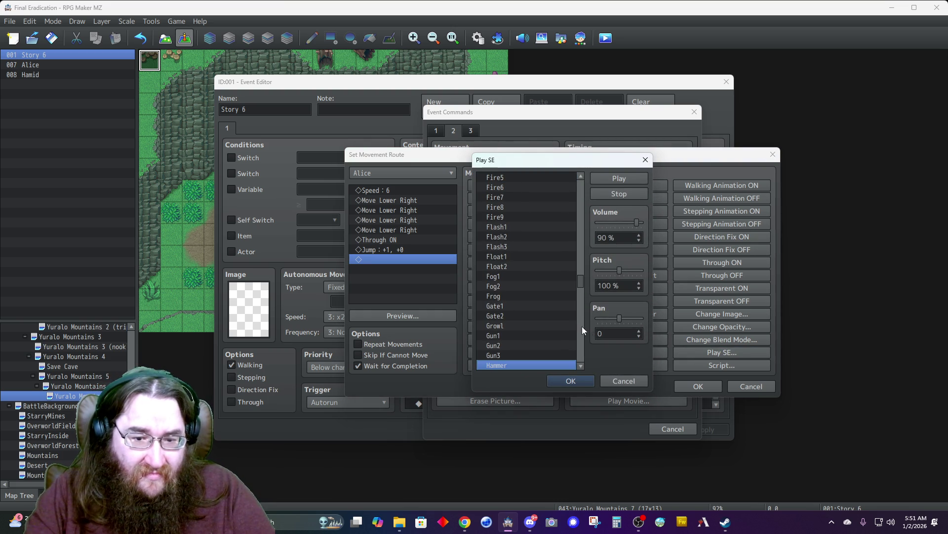
pyautogui.press('a')
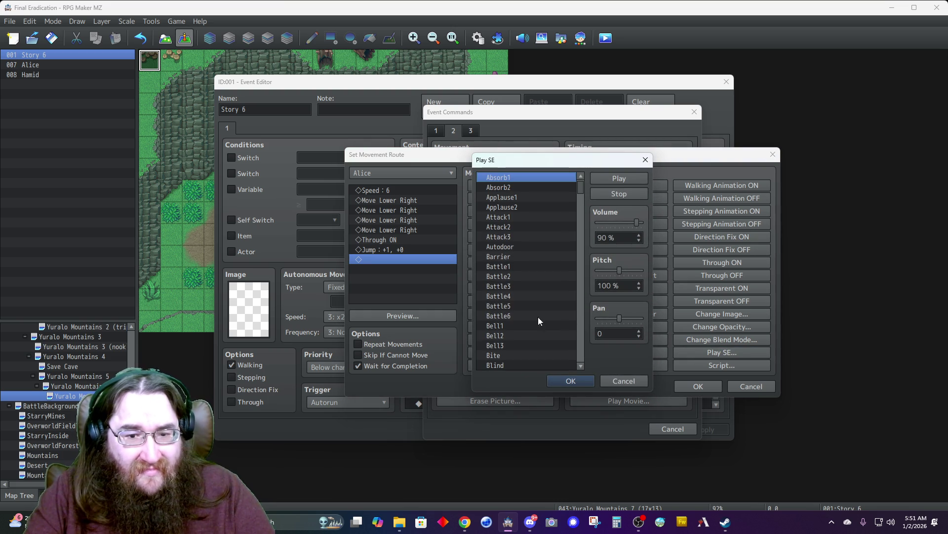
pyautogui.click(543, 237)
pyautogui.click(644, 236)
pyautogui.write('10')
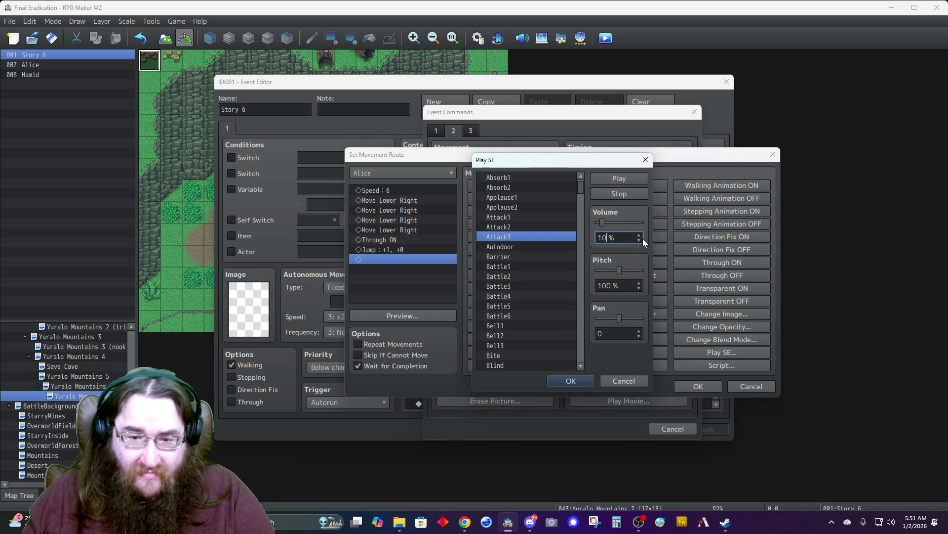
pyautogui.click(607, 180)
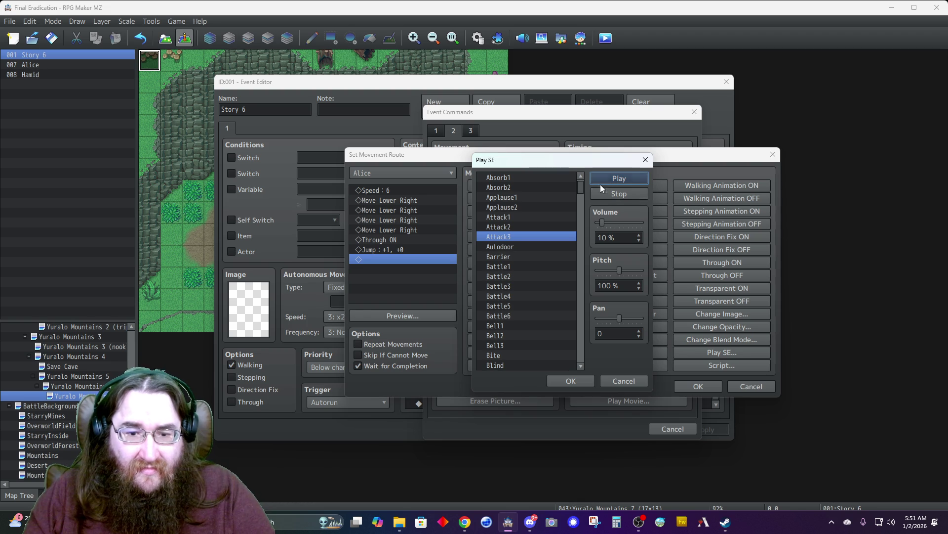
pyautogui.click(502, 226)
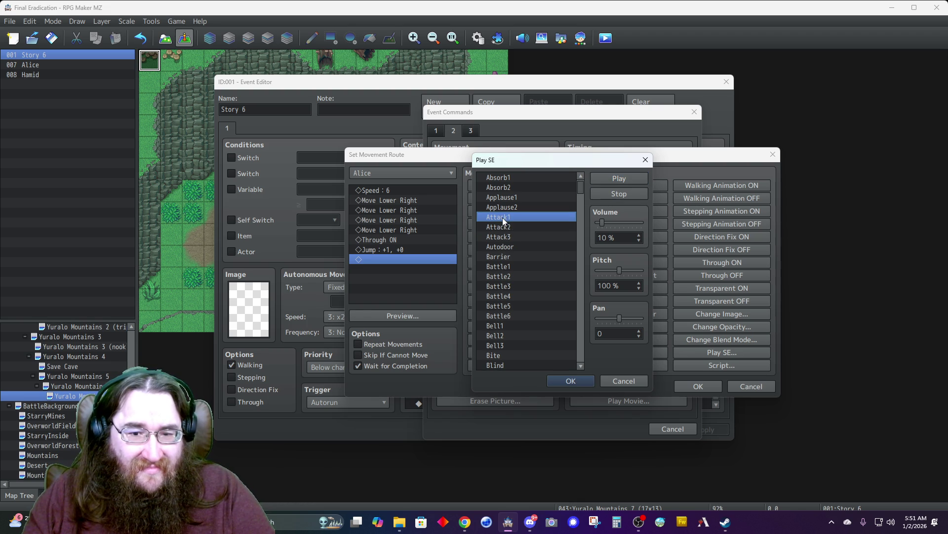
pyautogui.moveTo(616, 270); pyautogui.dragTo(610, 271)
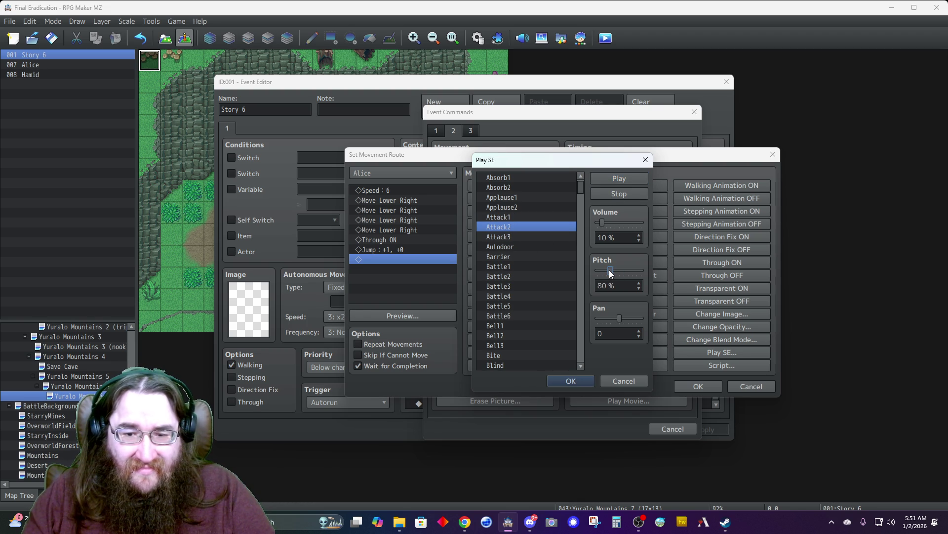
pyautogui.click(579, 381)
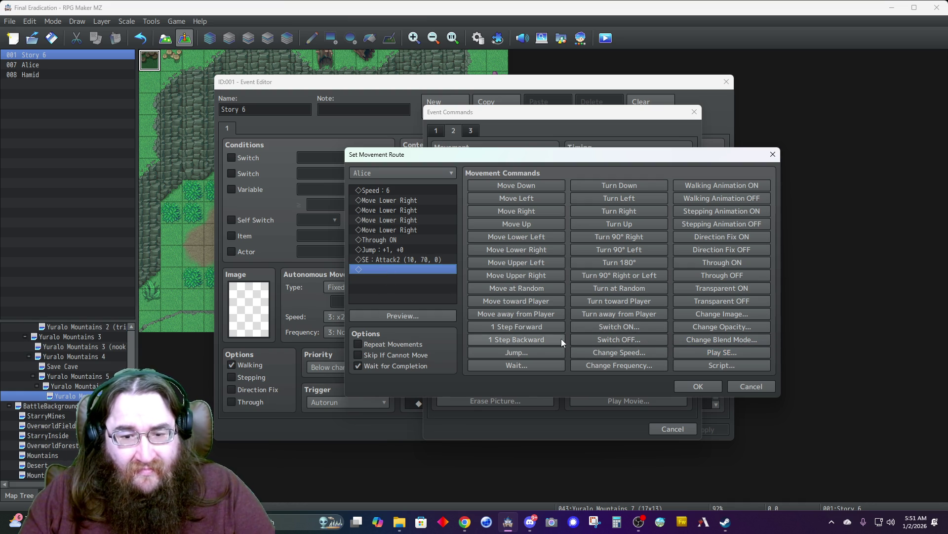
# - Add a Jump -1, +0 back one tile left to Alice's route and preview it
pyautogui.click(514, 352)
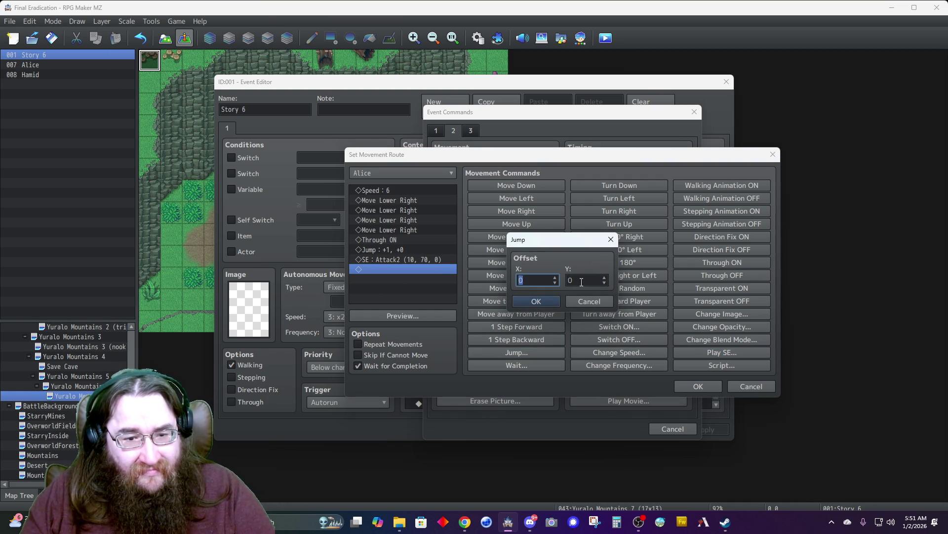
pyautogui.click(533, 302)
pyautogui.click(413, 316)
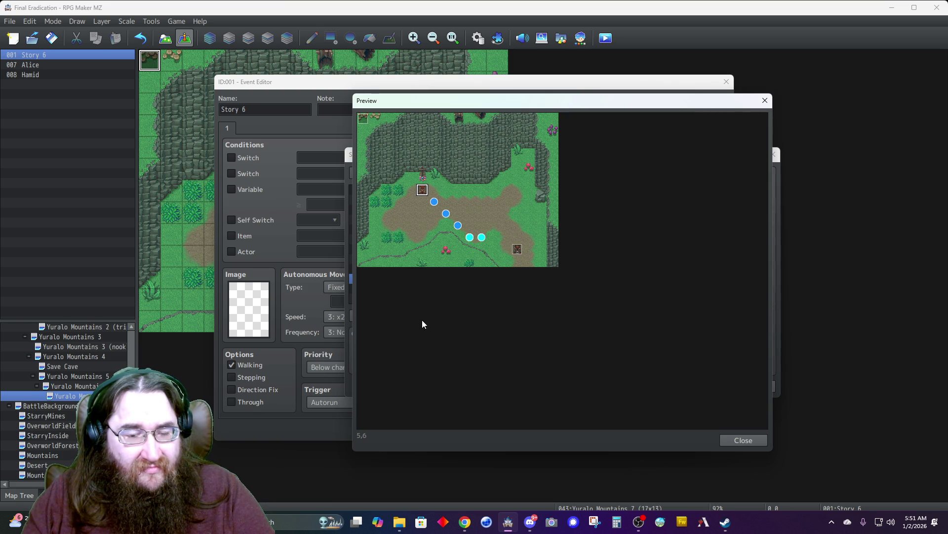
pyautogui.click(742, 438)
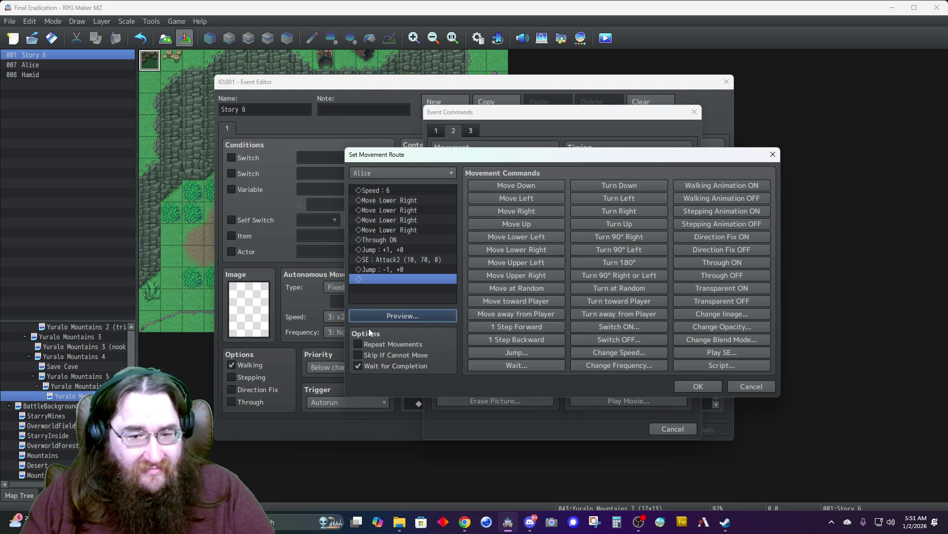
# - Add Turn Right and Speed 4: Normal, then save the route into Story 6
pyautogui.click(607, 208)
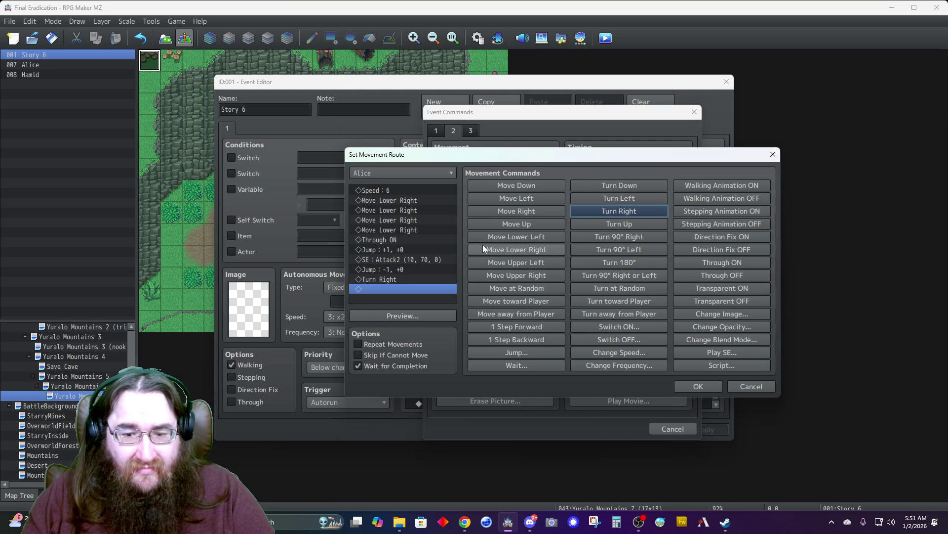
pyautogui.click(600, 352)
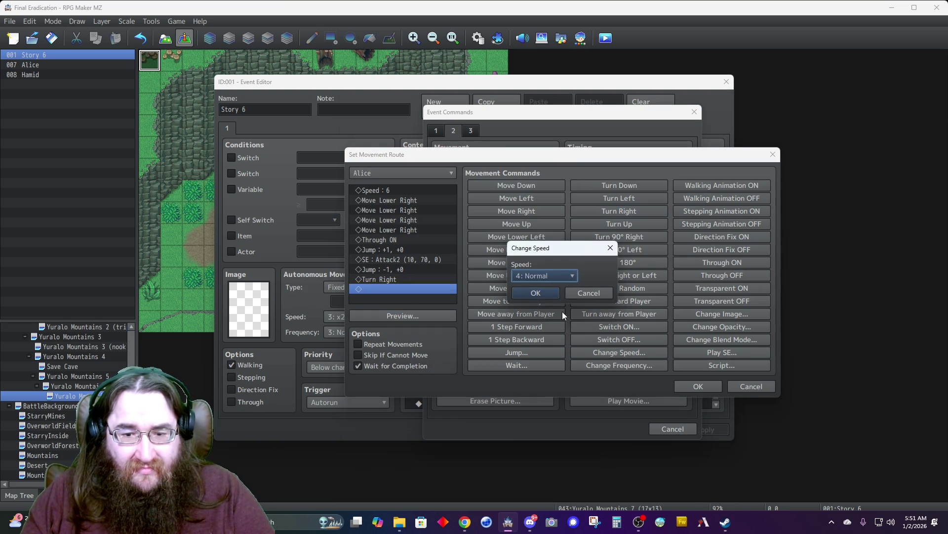
pyautogui.click(536, 293)
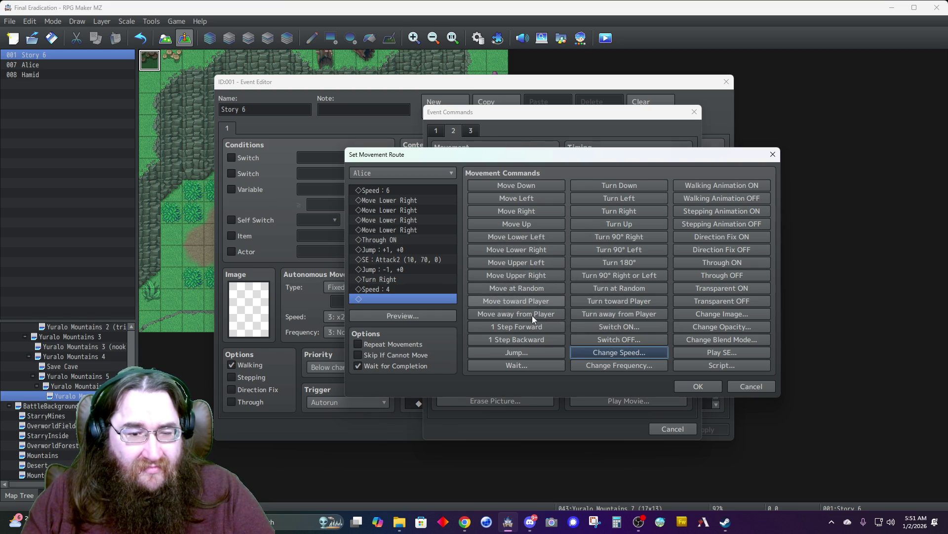
pyautogui.click(390, 356)
pyautogui.click(698, 386)
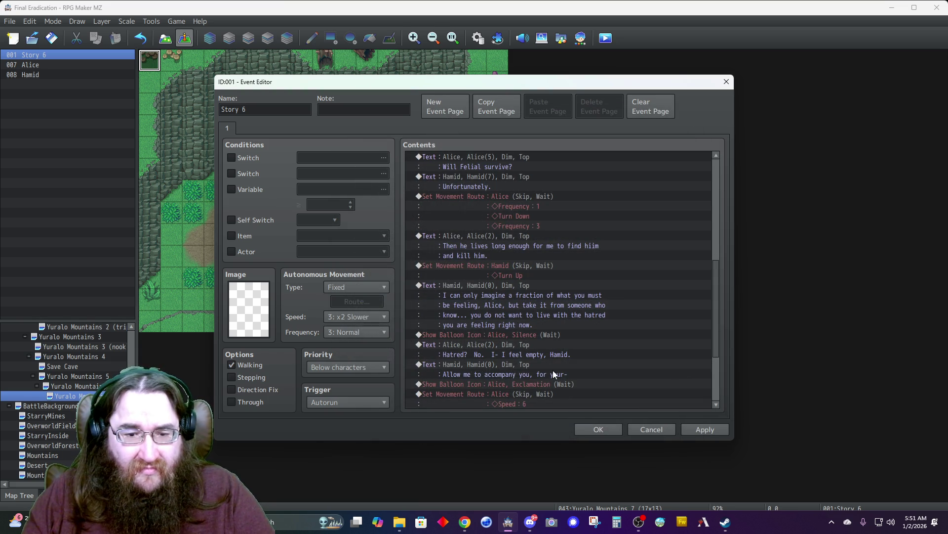
# - Copy the Show Balloon Icon: Hamid, Exclamation command and paste it at the end of Contents
pyautogui.scroll(-3, 543, 352)
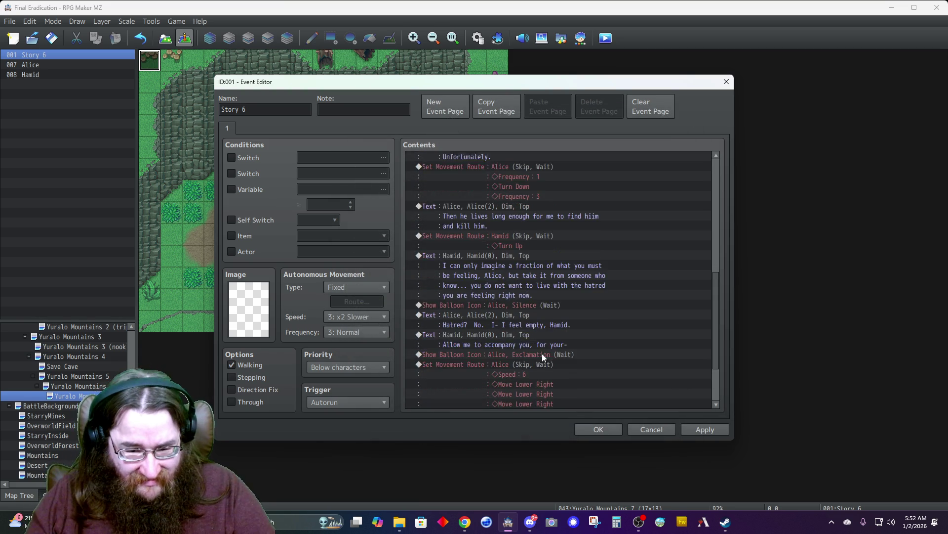
pyautogui.scroll(-1, 509, 369)
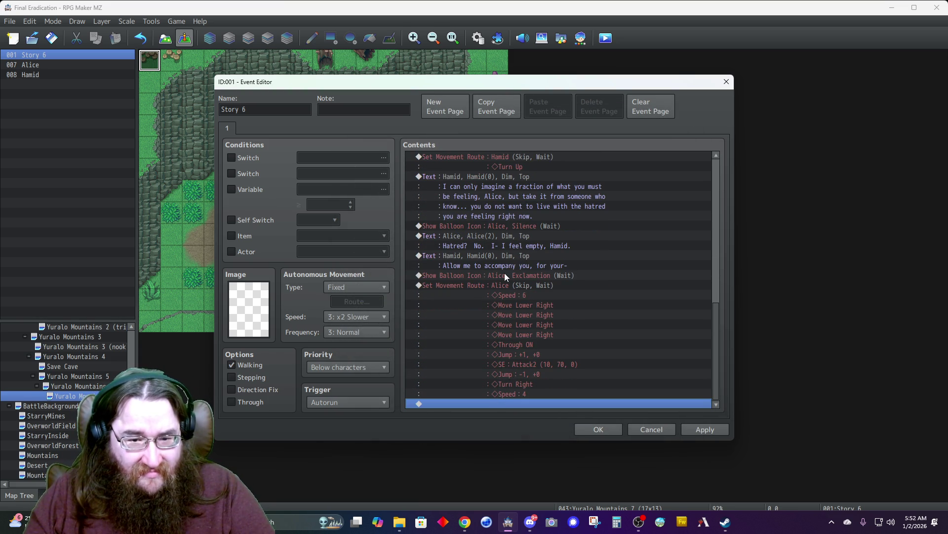
pyautogui.scroll(6, 497, 270)
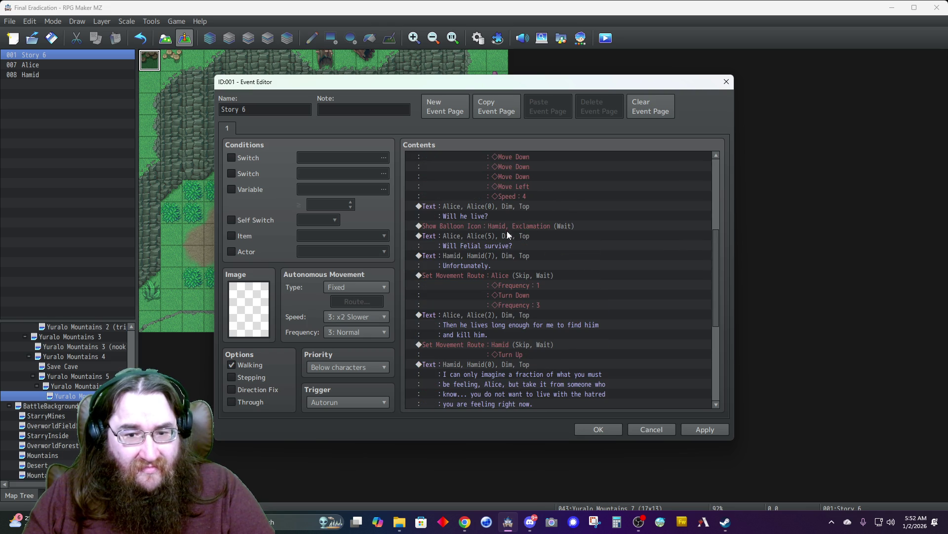
pyautogui.click(506, 225)
pyautogui.scroll(-2, 507, 229)
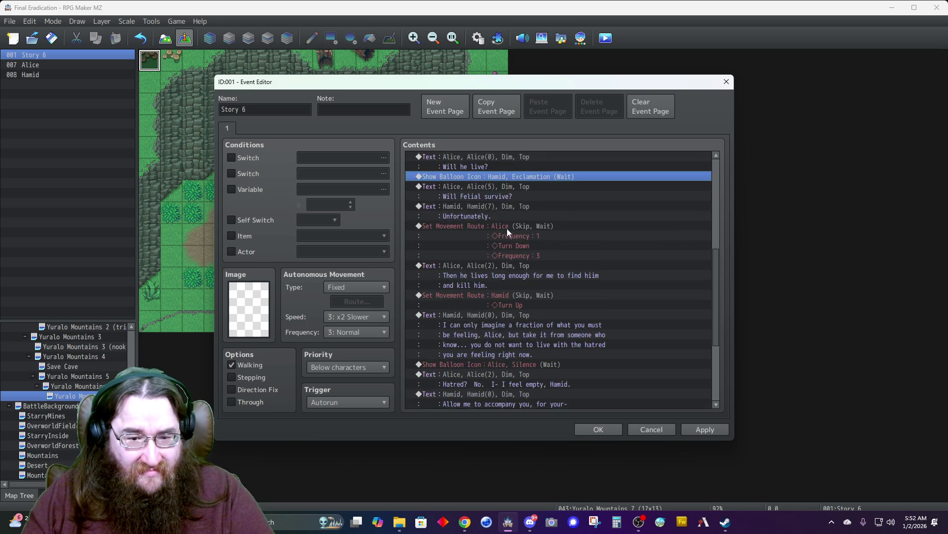
pyautogui.scroll(-5, 499, 277)
pyautogui.click(493, 402)
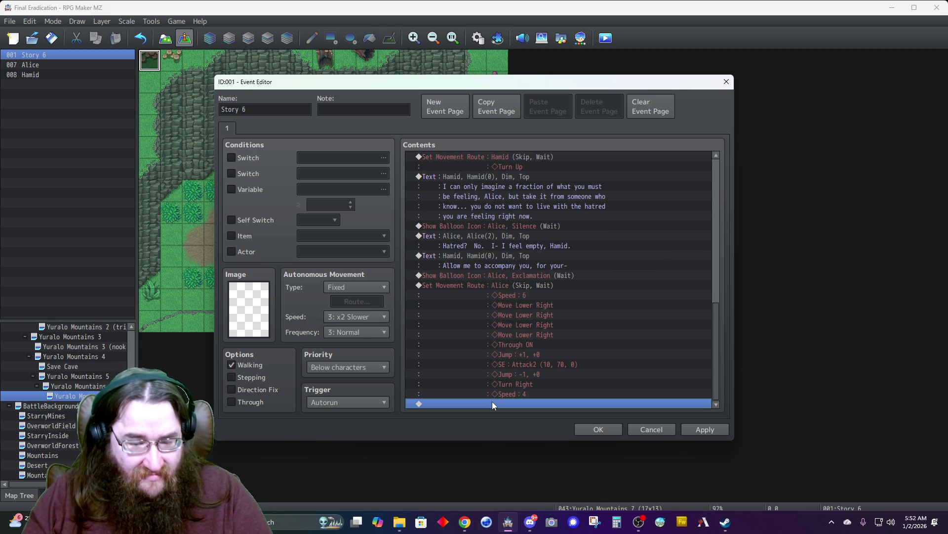
pyautogui.hotkey('ctrl', 'v')
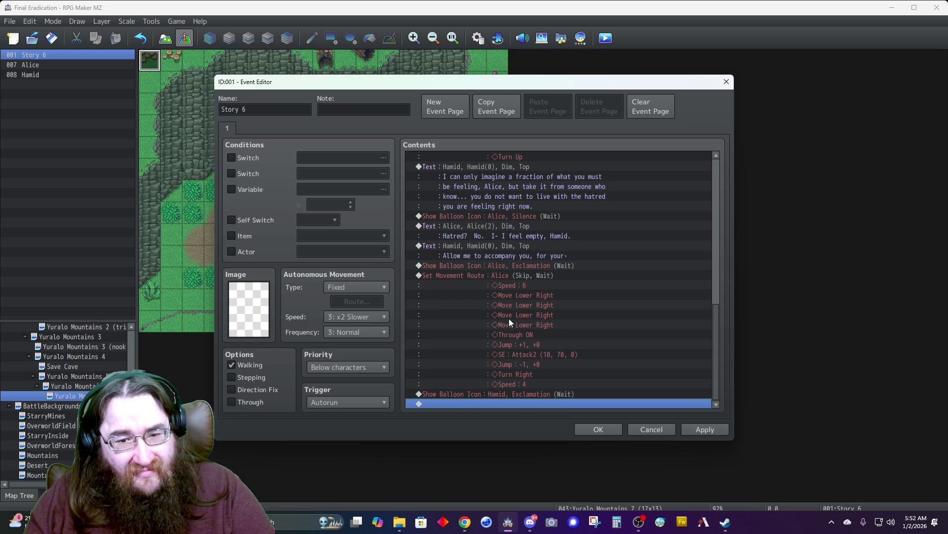
pyautogui.doubleClick(494, 401)
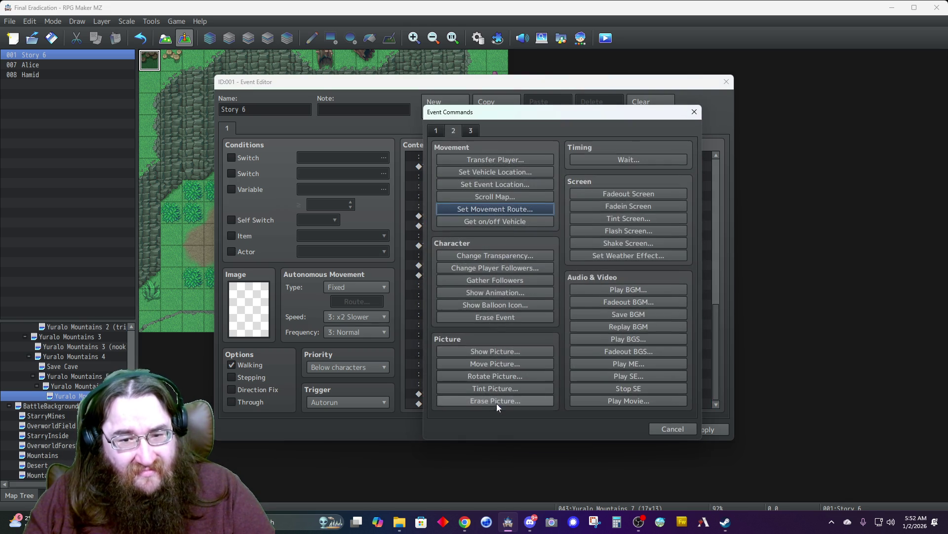
# - Start a Show Text message with Alice's third face, Dim background and Top position
pyautogui.click(435, 131)
pyautogui.click(459, 158)
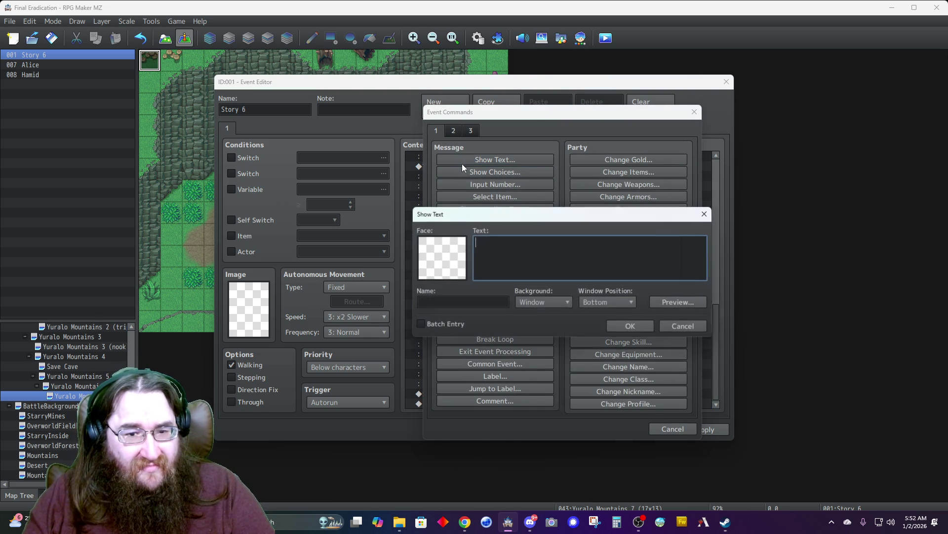
pyautogui.doubleClick(450, 248)
pyautogui.click(433, 216)
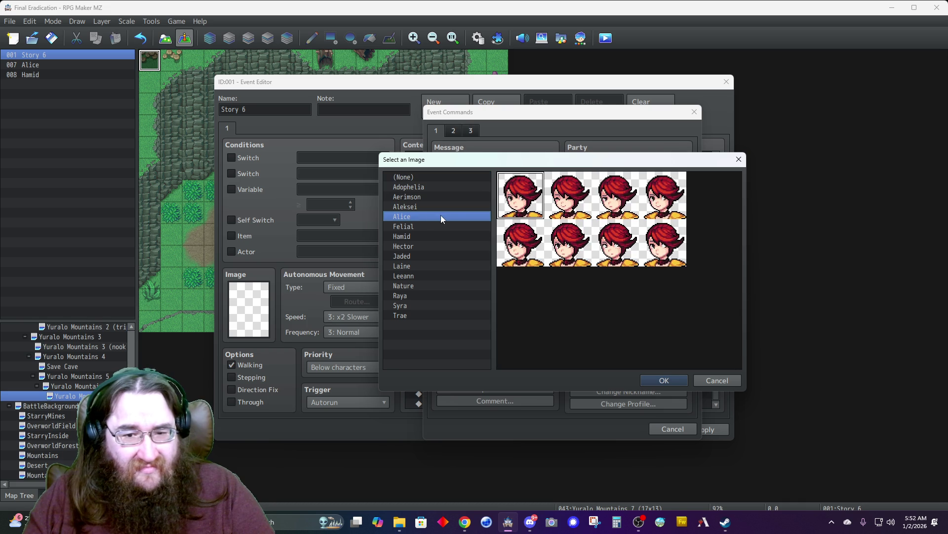
pyautogui.doubleClick(617, 208)
pyautogui.click(533, 303)
pyautogui.click(535, 325)
pyautogui.click(583, 306)
pyautogui.click(584, 316)
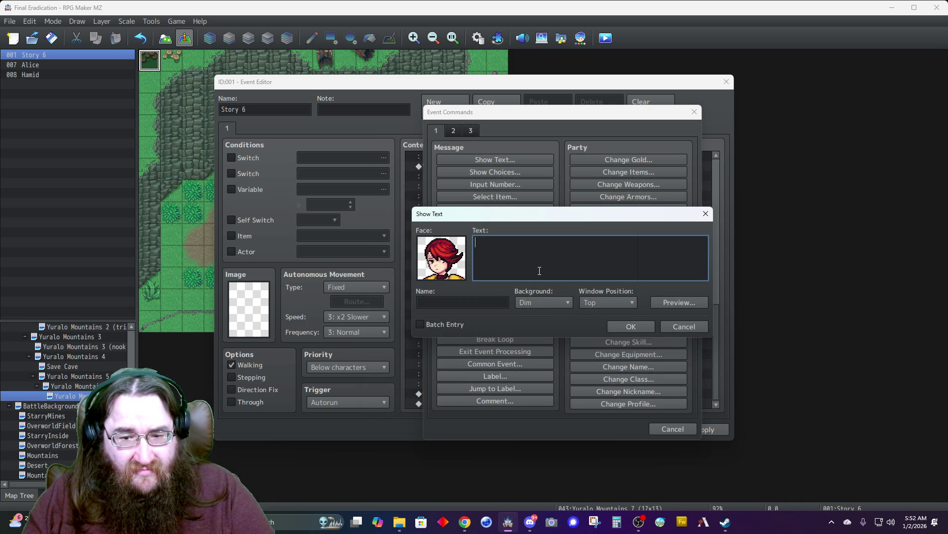
# - Enter the line "Save it... you-" with speaker name Alice and add the message
pyautogui.click(535, 269)
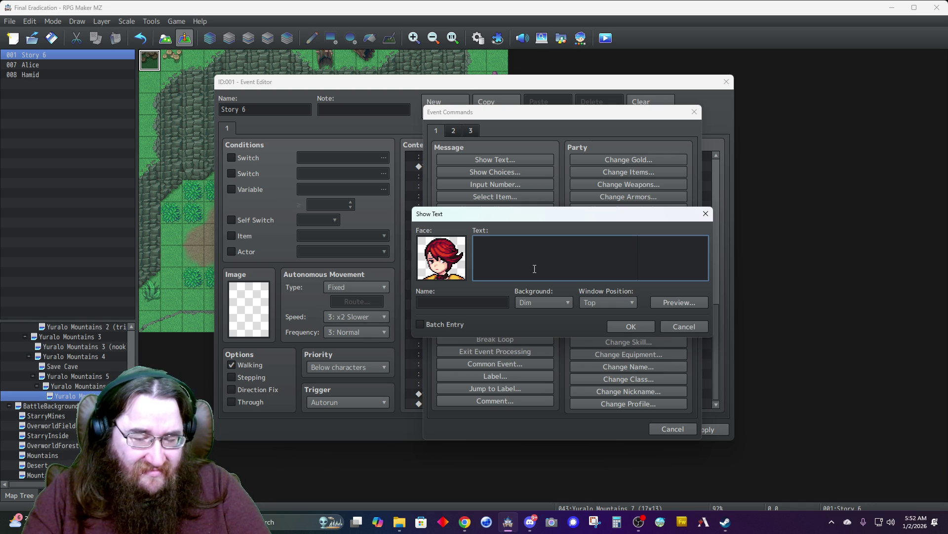
pyautogui.write('Save me your')
pyautogui.press('BackSpace')
pyautogui.press('BackSpace')
pyautogui.press('BackSpace')
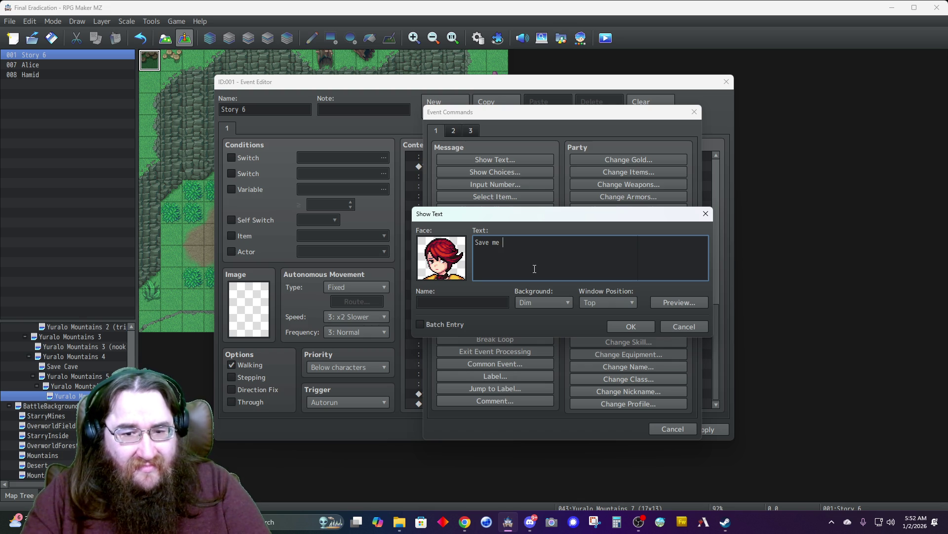
pyautogui.write('t... you-')
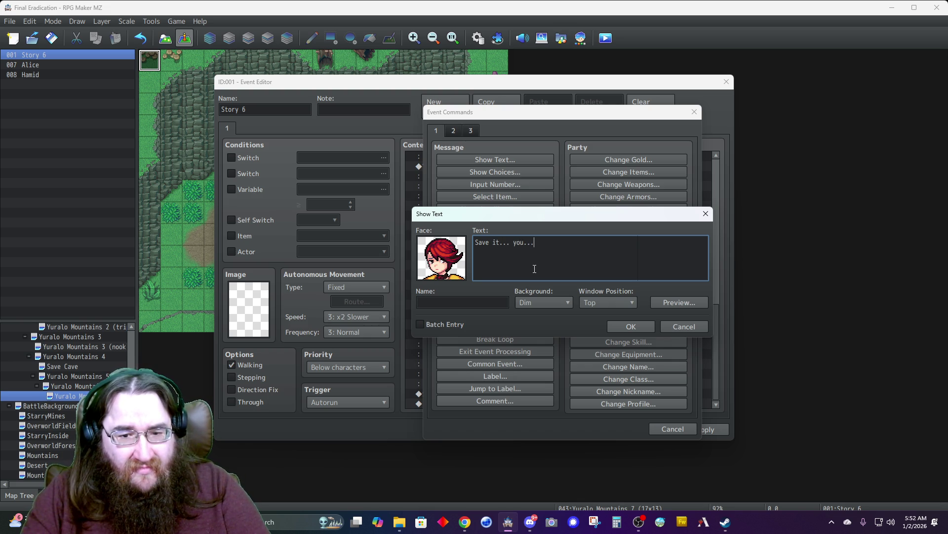
pyautogui.press('Tab')
pyautogui.write('Alice')
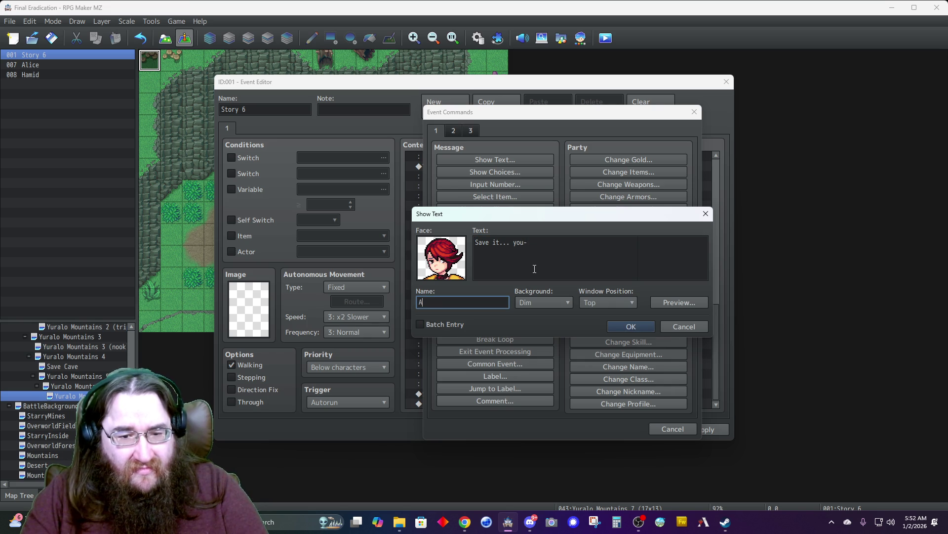
pyautogui.click(610, 325)
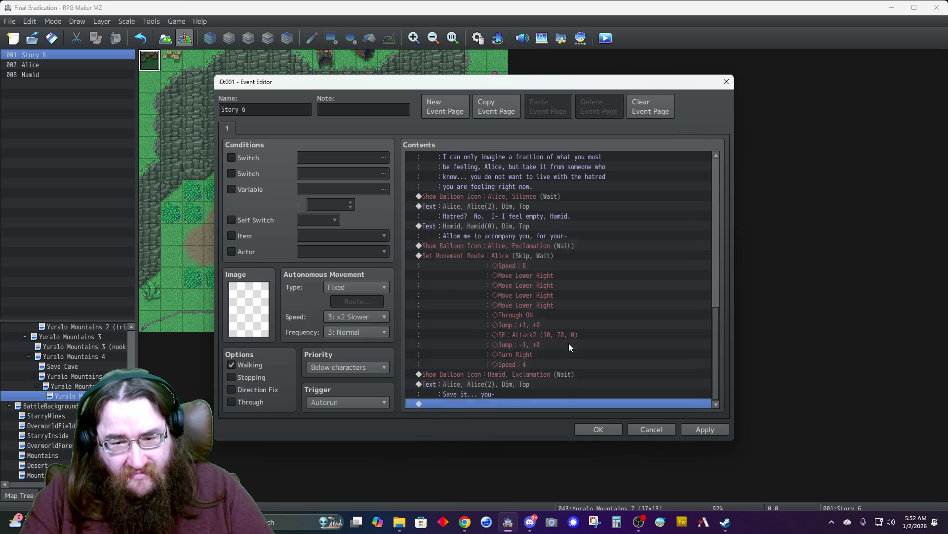
pyautogui.doubleClick(469, 402)
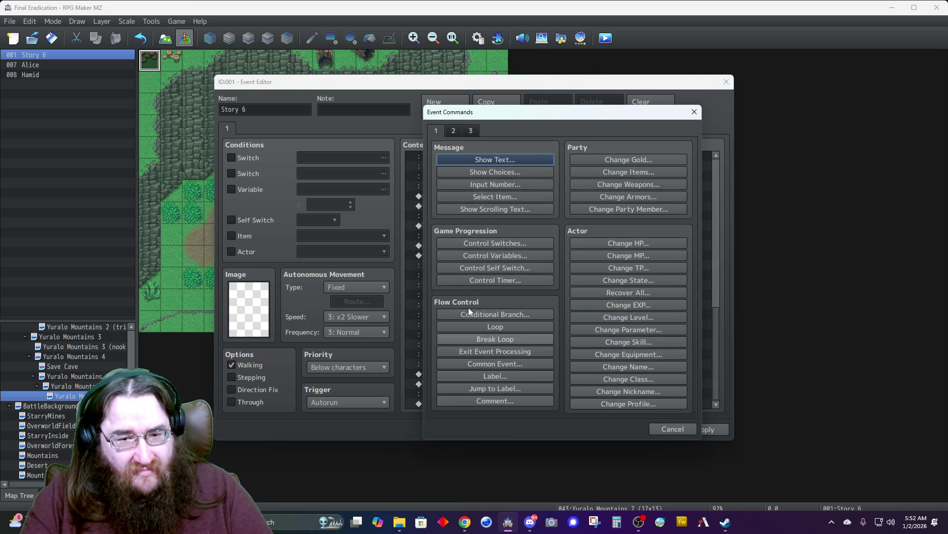
pyautogui.click(670, 428)
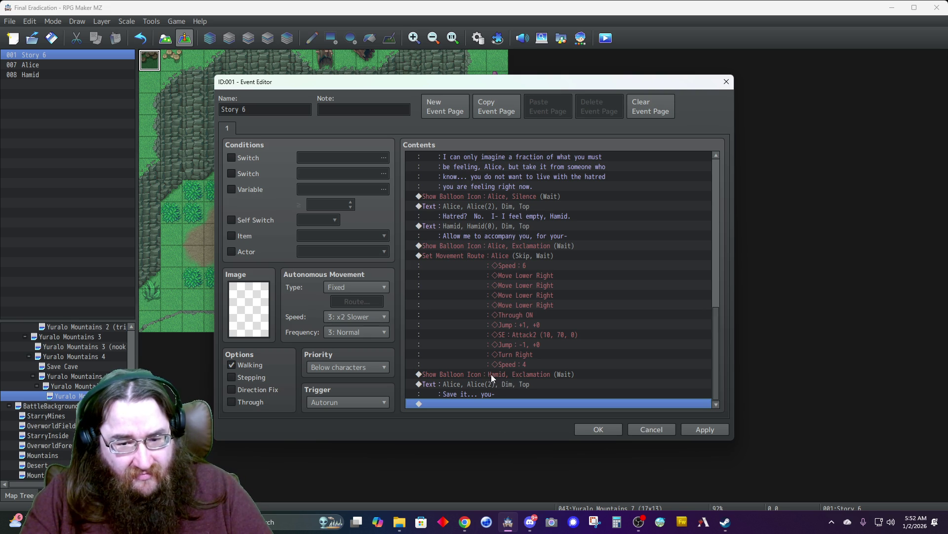
pyautogui.doubleClick(494, 402)
pyautogui.click(453, 131)
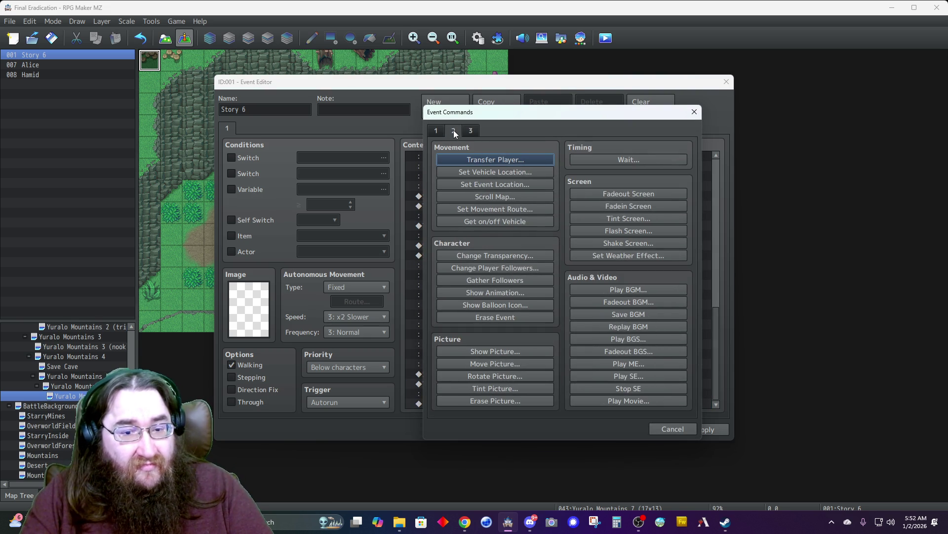
# - Create a movement route for Hamid with Turn Left and 1 Step Backward
pyautogui.click(494, 208)
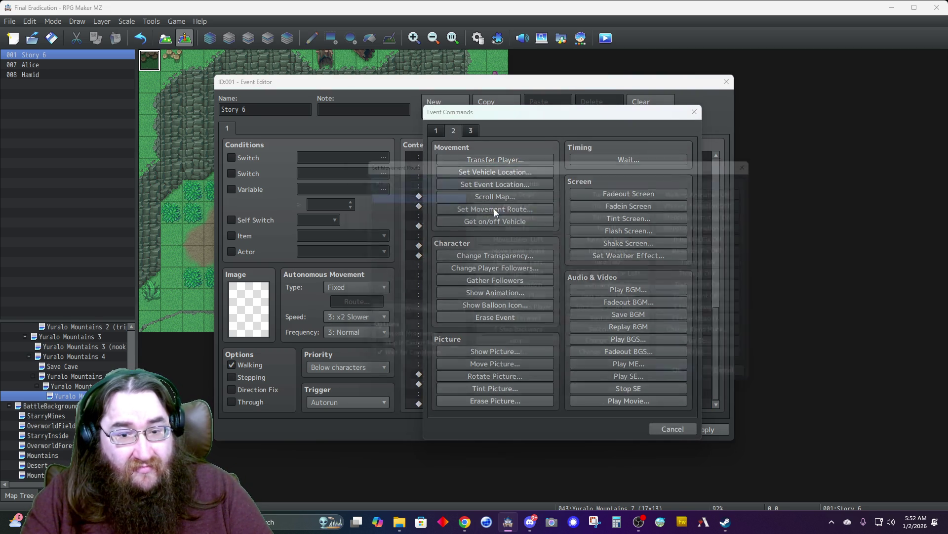
pyautogui.click(387, 172)
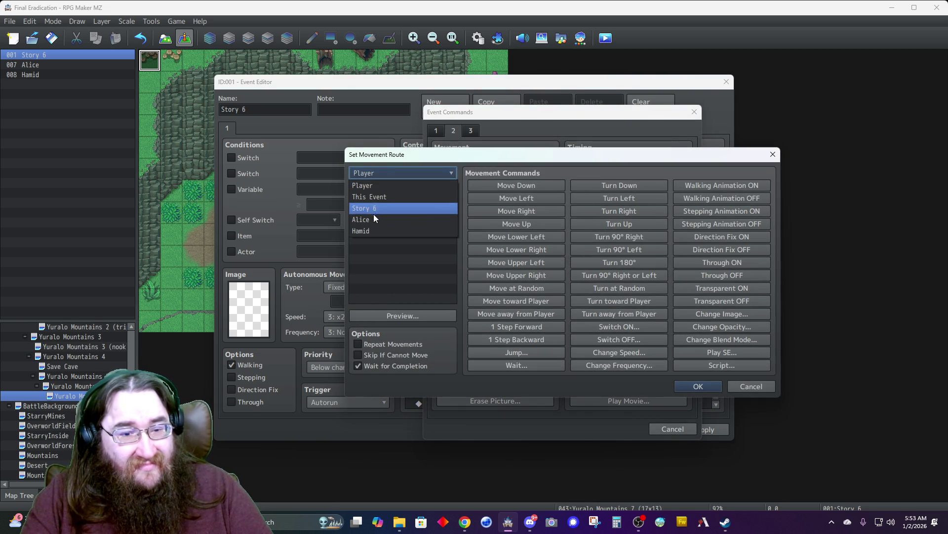
pyautogui.click(363, 232)
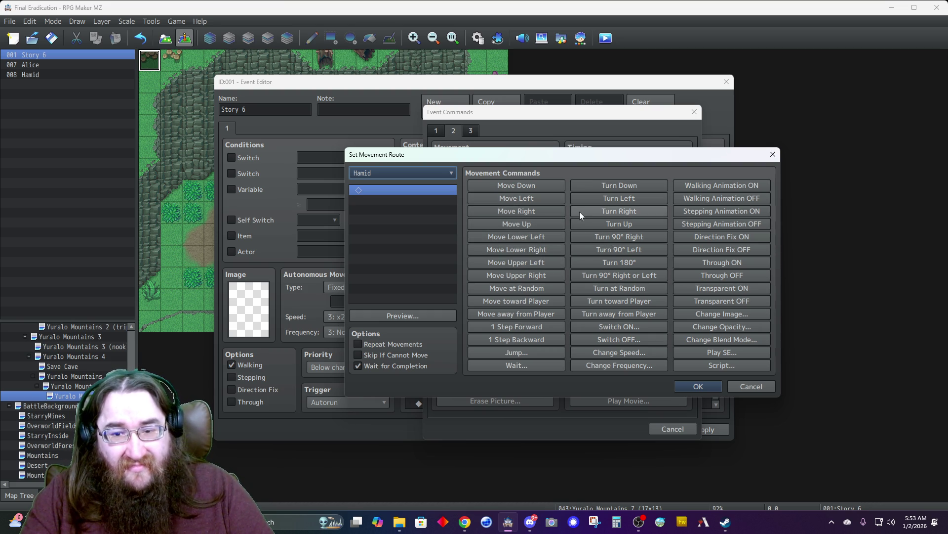
pyautogui.click(594, 198)
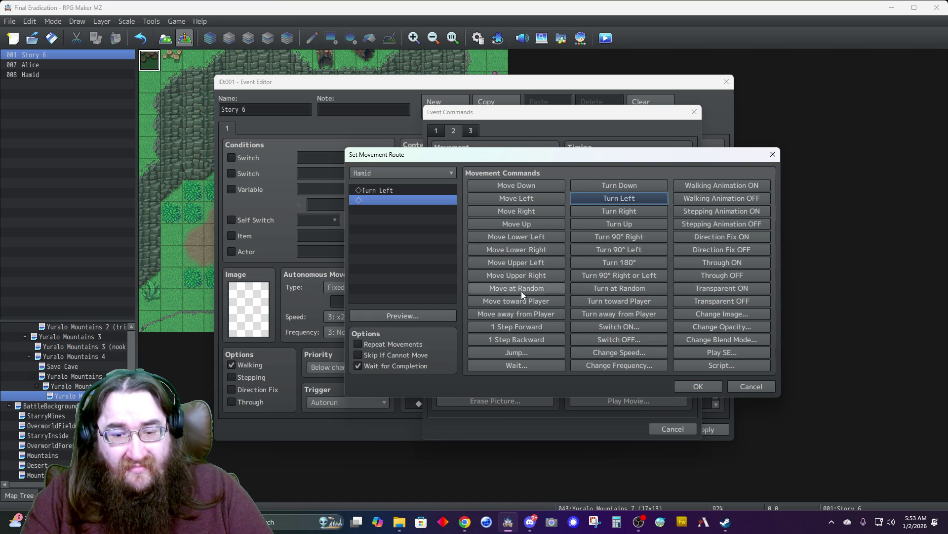
pyautogui.click(407, 189)
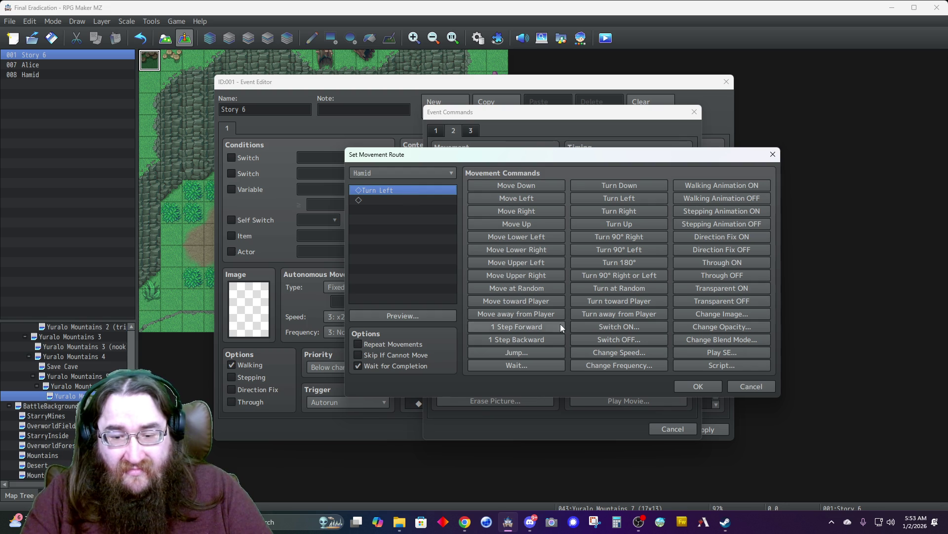
pyautogui.click(401, 200)
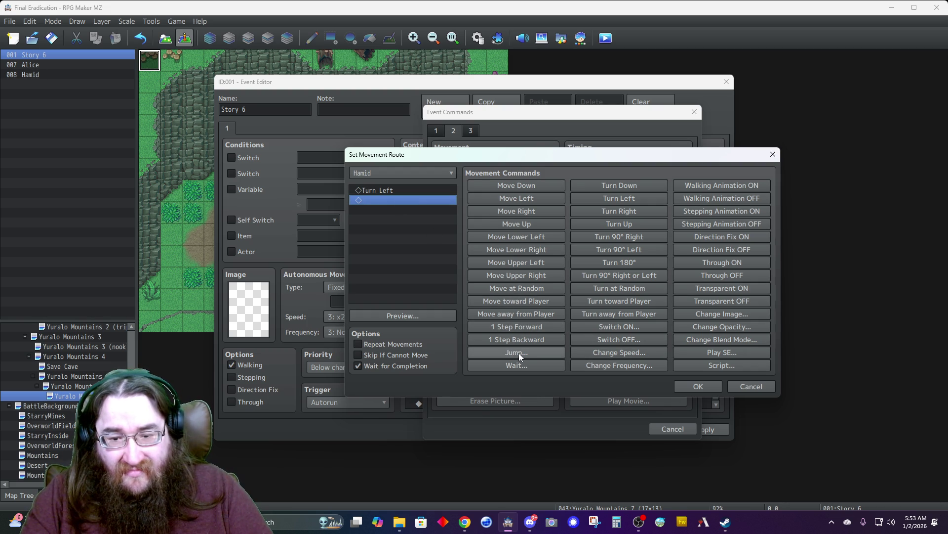
pyautogui.click(518, 340)
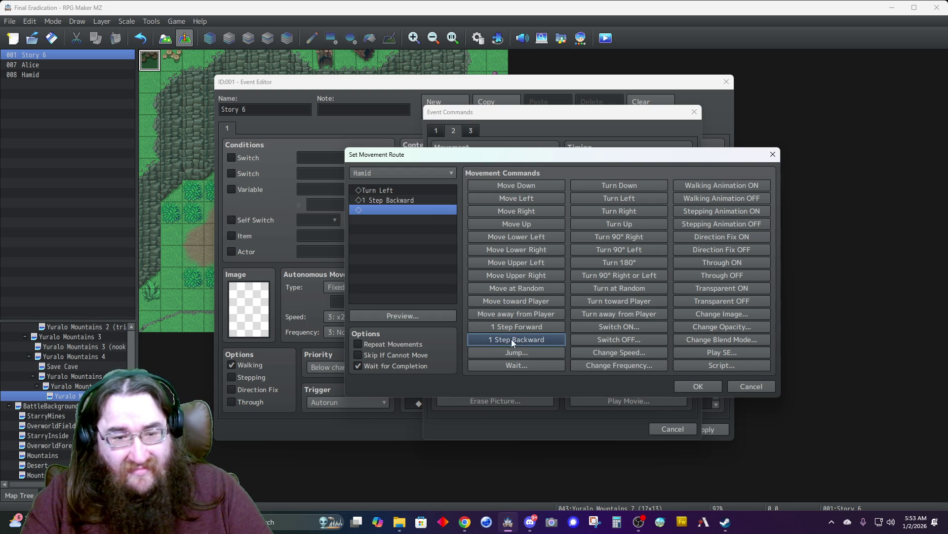
# - Insert Speed 5: x2 Faster before the turn and Speed 4 at the end, then save the route
pyautogui.click(394, 191)
pyautogui.click(607, 351)
pyautogui.click(530, 275)
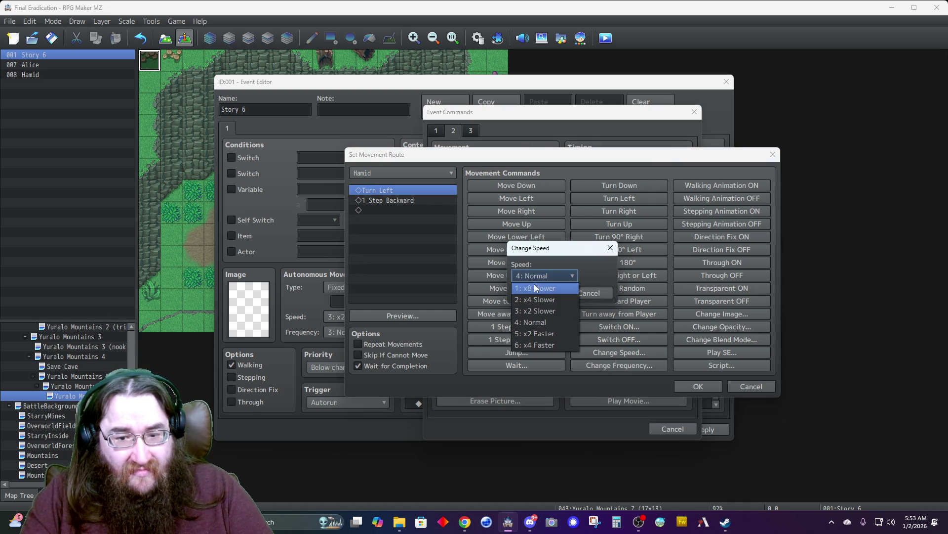
pyautogui.click(528, 299)
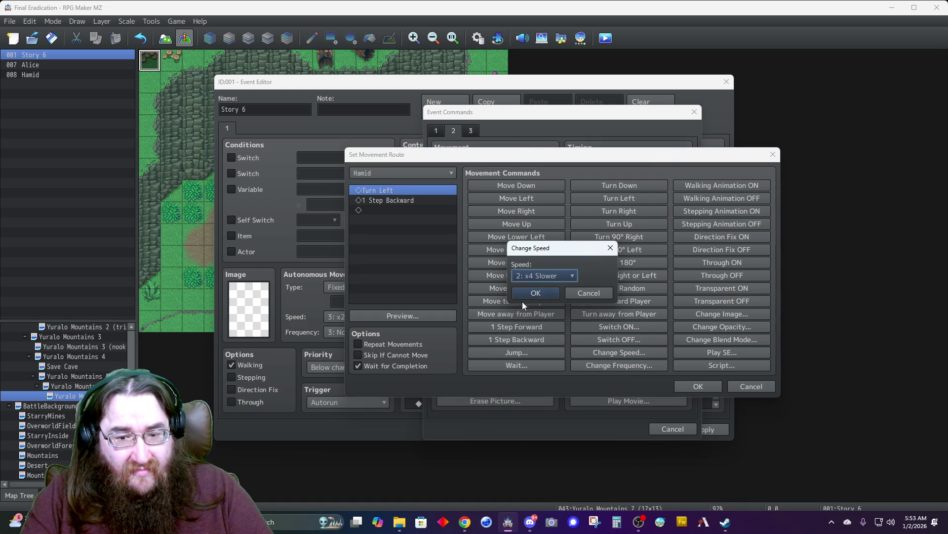
pyautogui.click(536, 277)
pyautogui.click(536, 334)
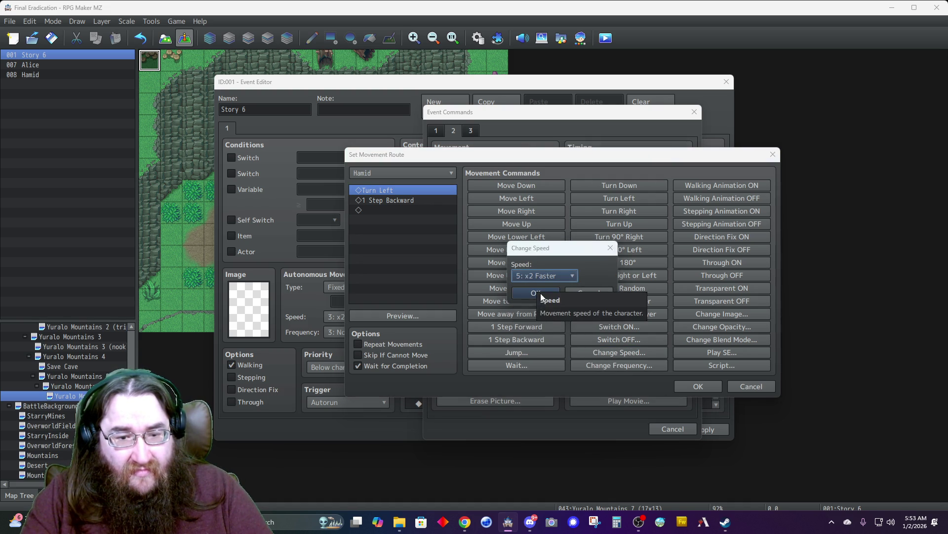
pyautogui.click(523, 293)
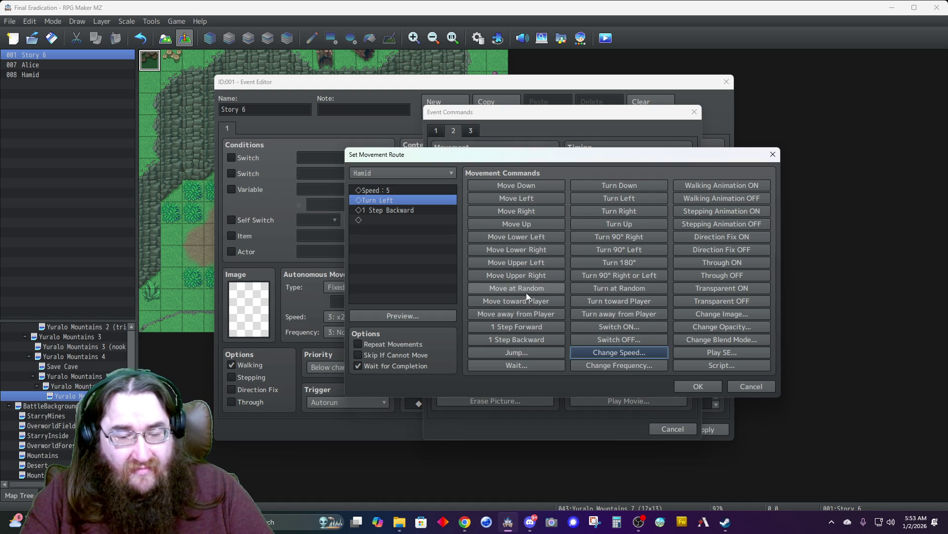
pyautogui.click(390, 220)
pyautogui.click(607, 352)
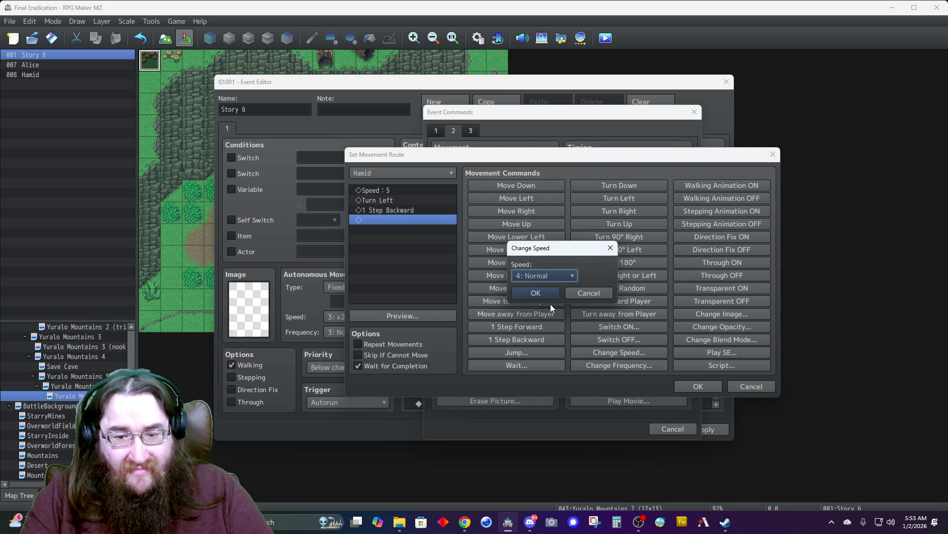
pyautogui.click(552, 306)
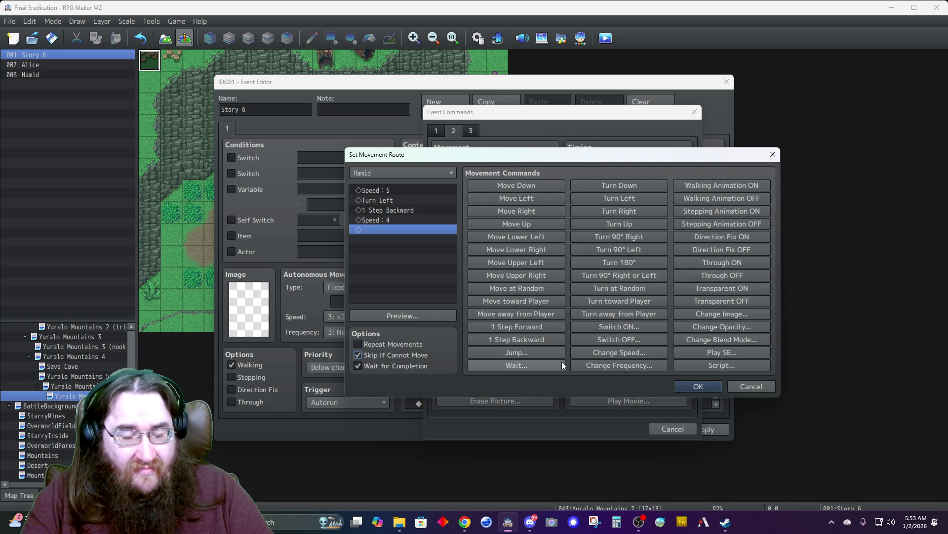
pyautogui.click(694, 387)
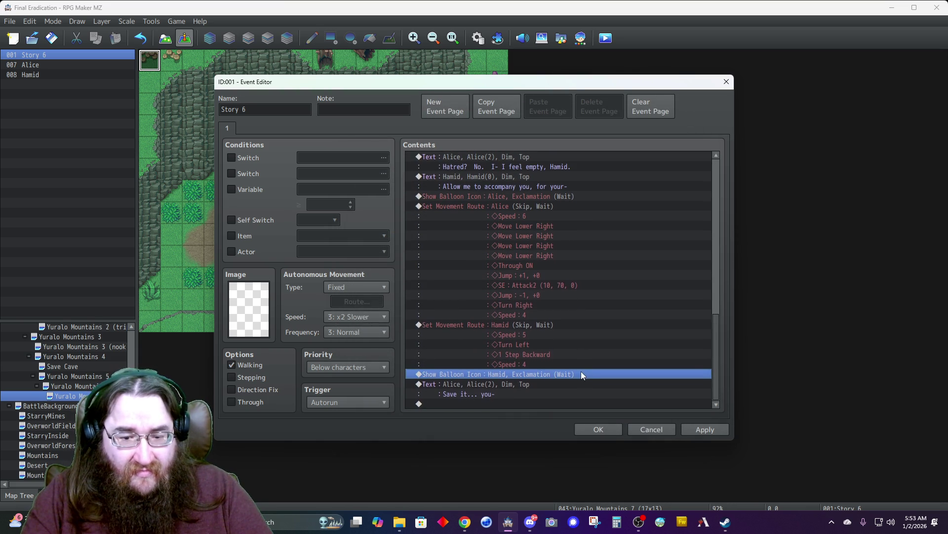
# - Start a Show Text message using Hamid's bottom-right face
pyautogui.doubleClick(478, 402)
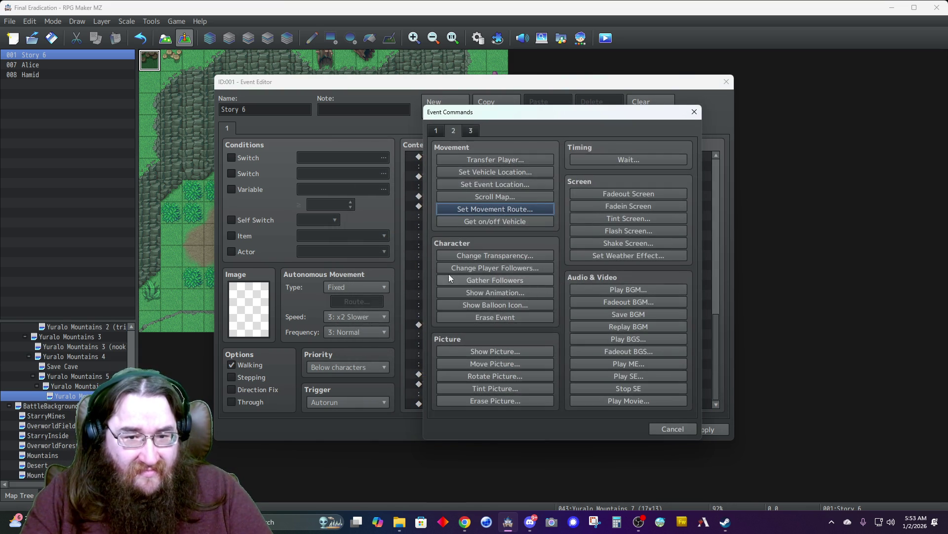
pyautogui.click(436, 130)
pyautogui.click(467, 159)
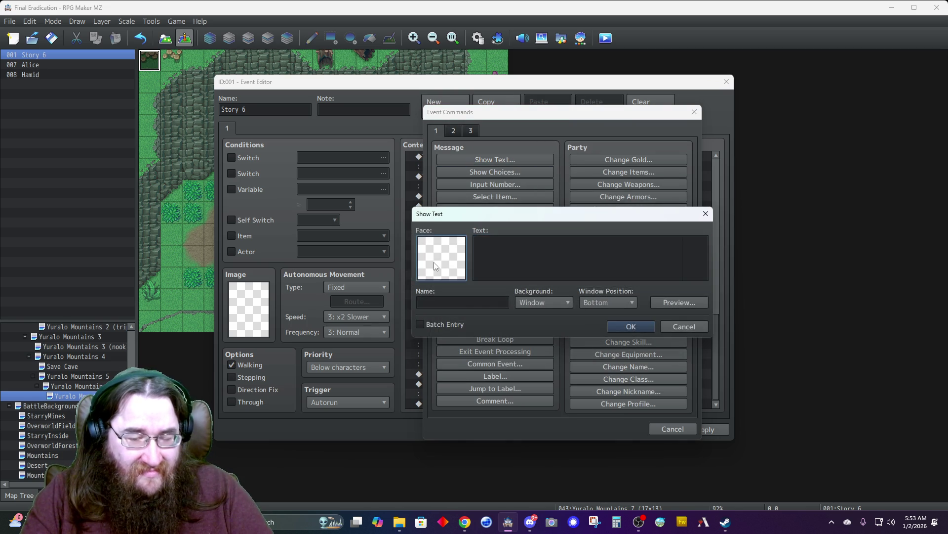
pyautogui.doubleClick(434, 262)
pyautogui.click(416, 238)
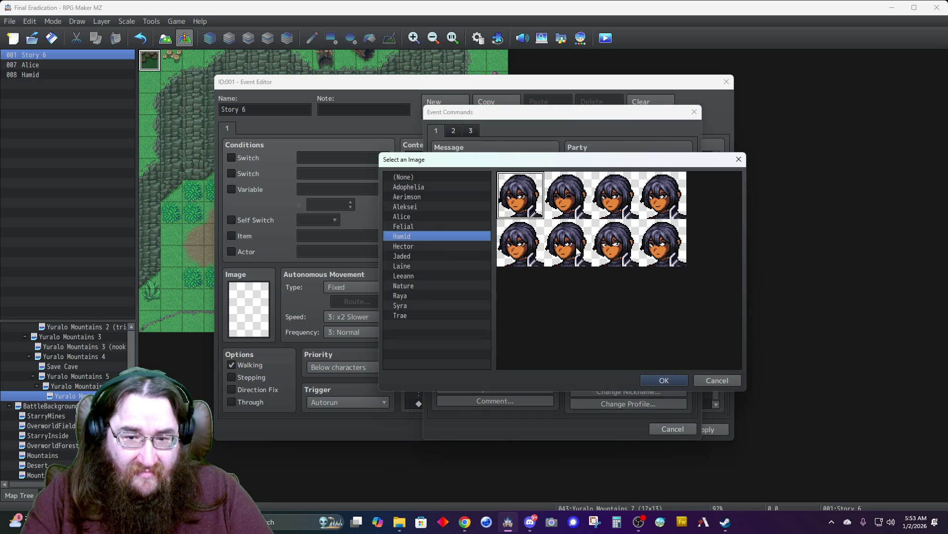
pyautogui.doubleClick(644, 254)
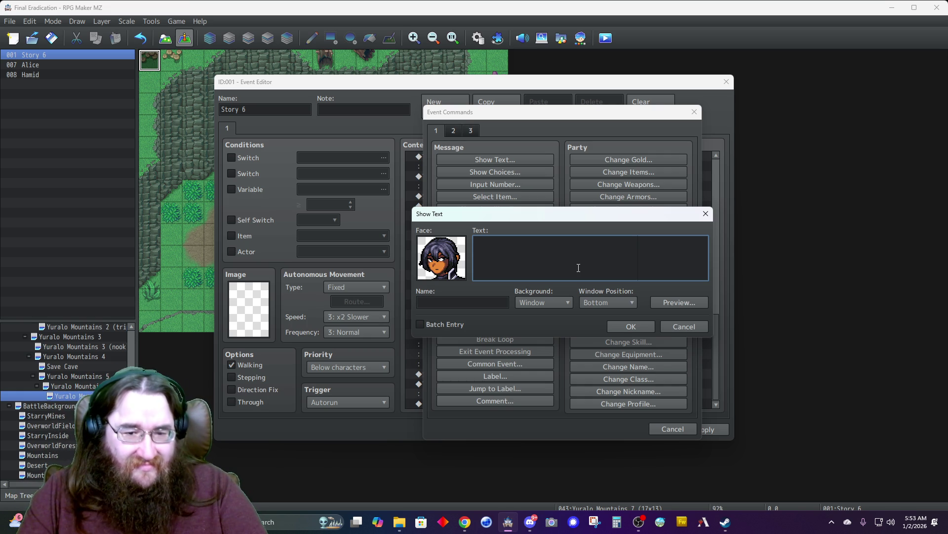
# - Enter "Fine. There is a keep west of here." named Hamid, with Dim background at Top
pyautogui.write('Fine')
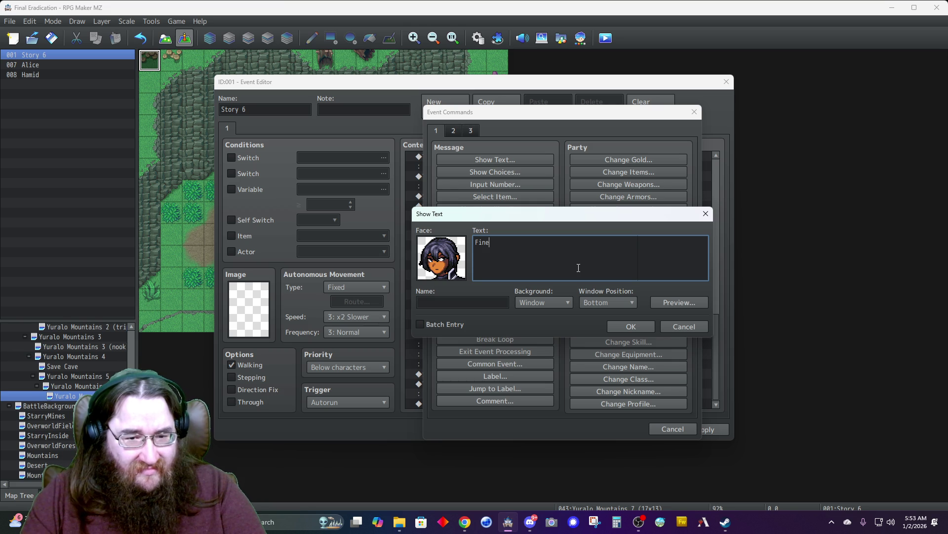
pyautogui.write('.  There is a ')
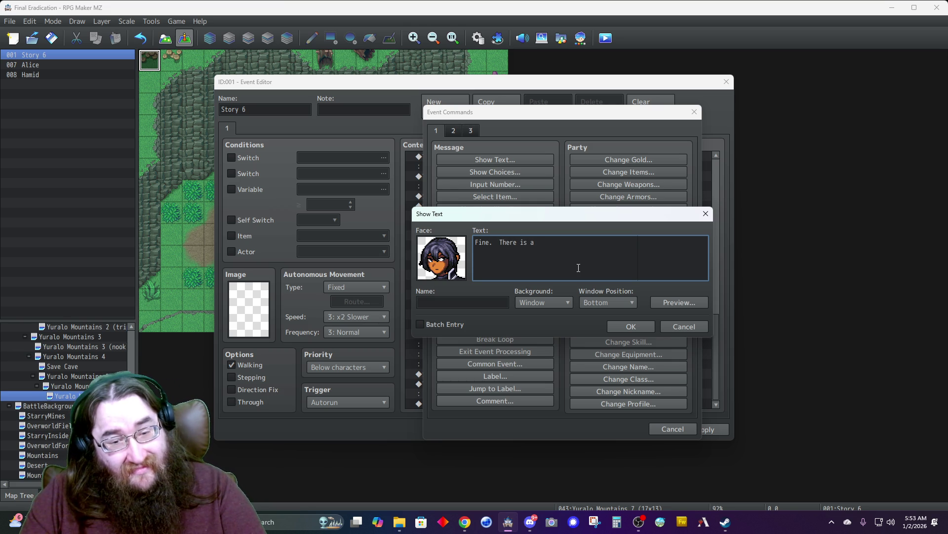
pyautogui.write('keep')
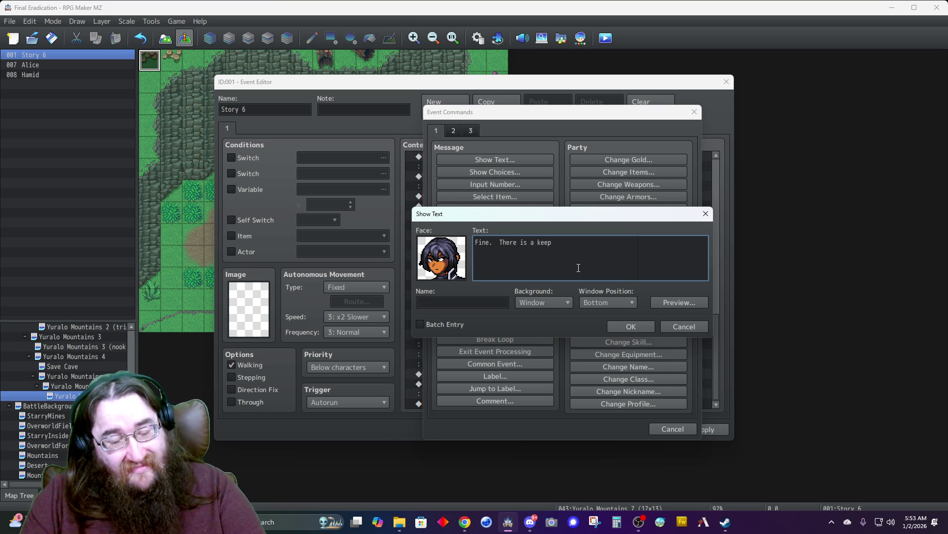
pyautogui.write(' west')
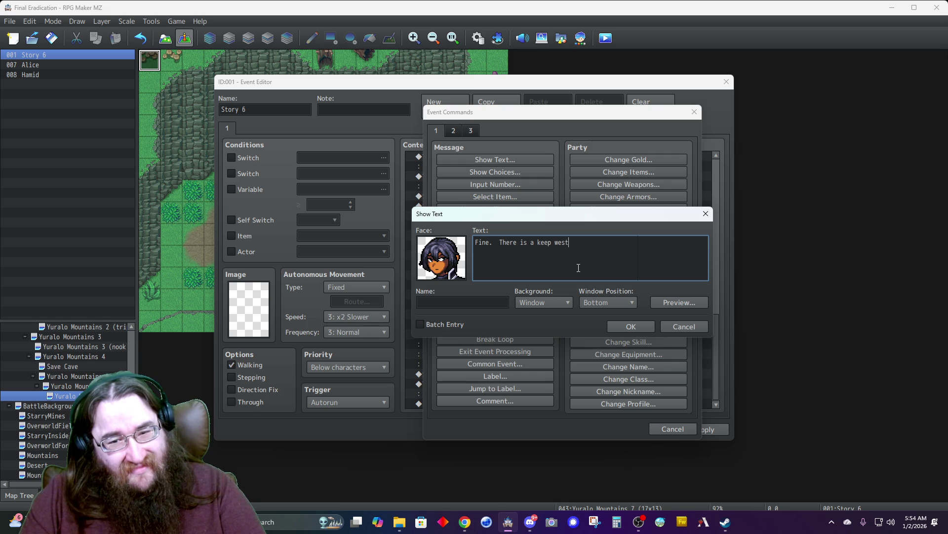
pyautogui.write(' of here.')
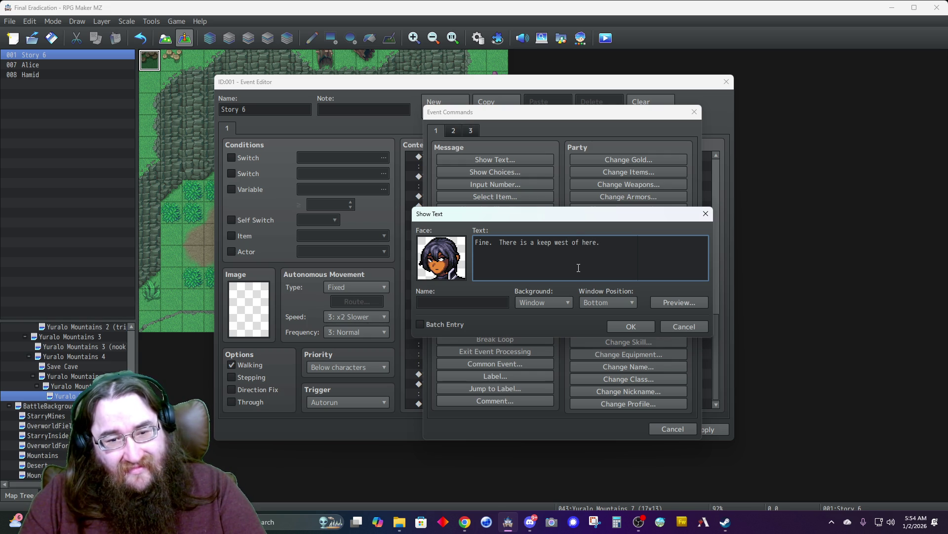
pyautogui.write('They s')
pyautogui.press('BackSpace')
pyautogui.press('BackSpace')
pyautogui.press('BackSpace')
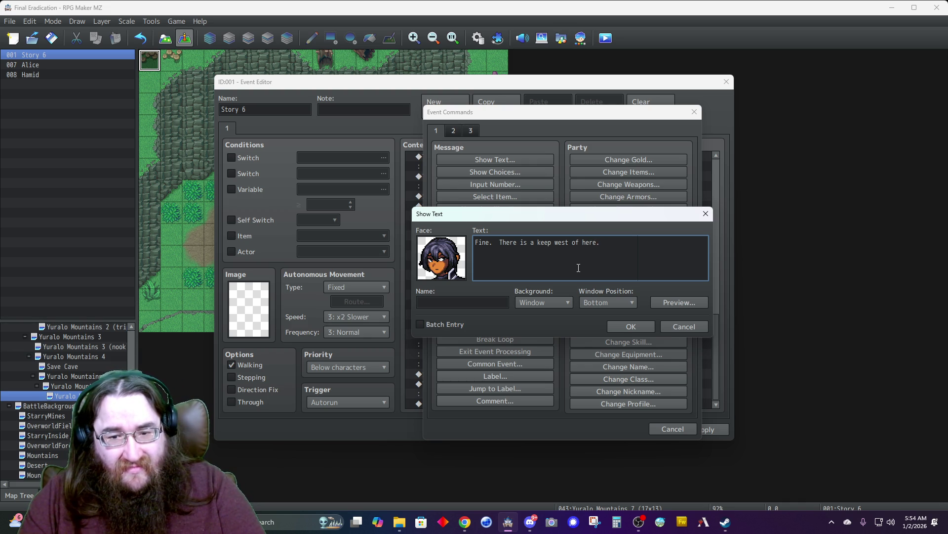
pyautogui.press('Tab')
pyautogui.write('Hamid')
pyautogui.click(540, 303)
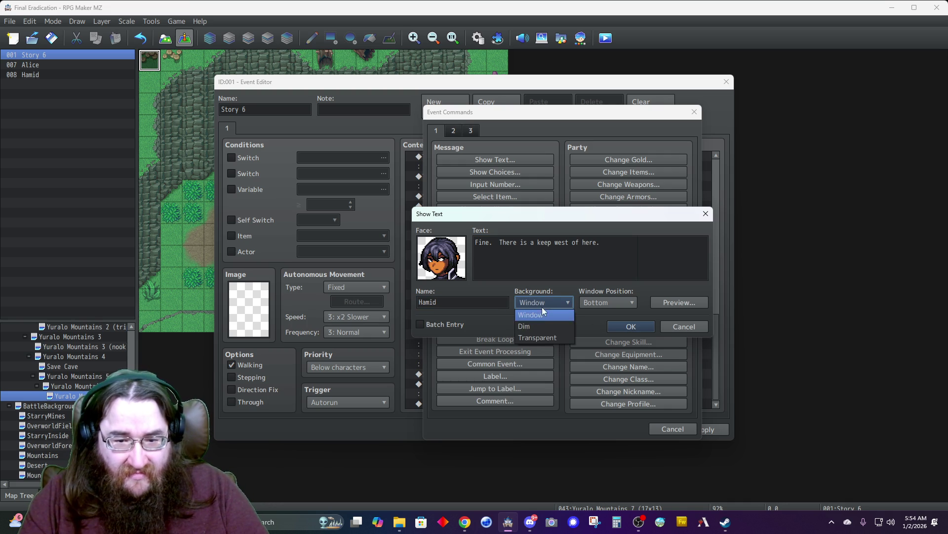
pyautogui.click(543, 327)
pyautogui.click(596, 302)
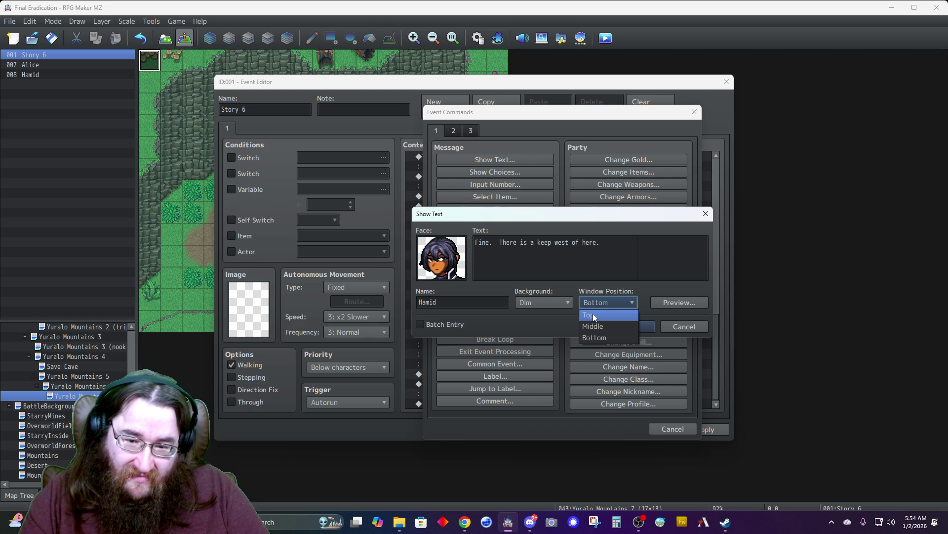
pyautogui.click(593, 316)
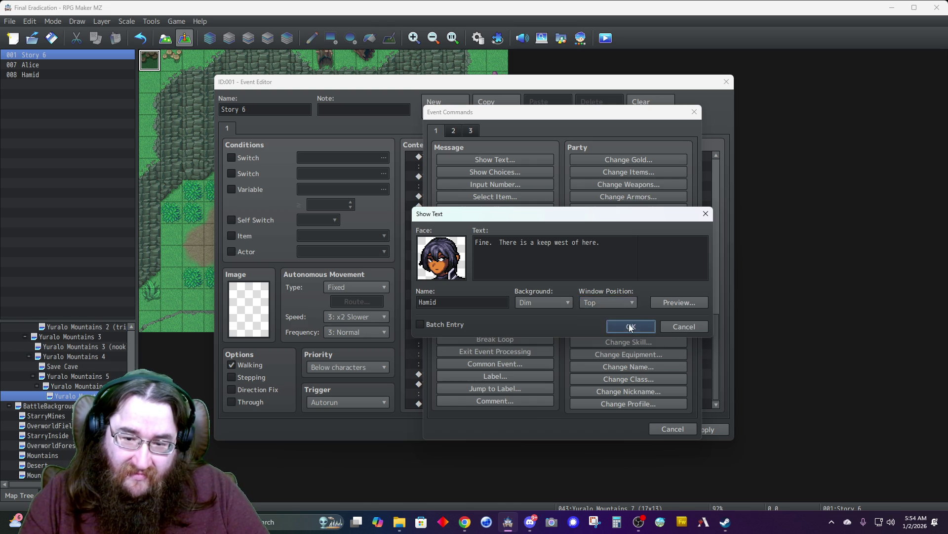
pyautogui.click(613, 326)
pyautogui.doubleClick(482, 404)
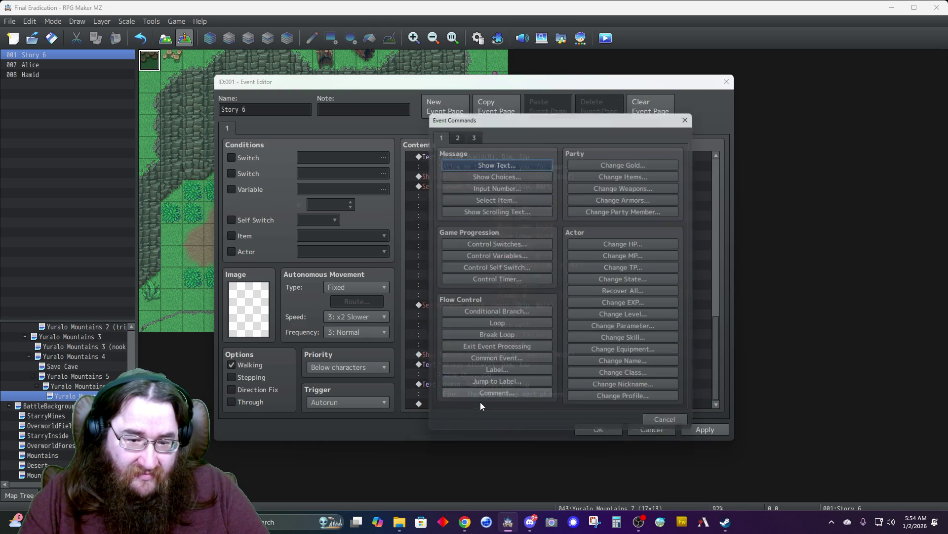
# - Add a Hamid movement route with Turn Down, keeping Wait for Completion on
pyautogui.click(451, 130)
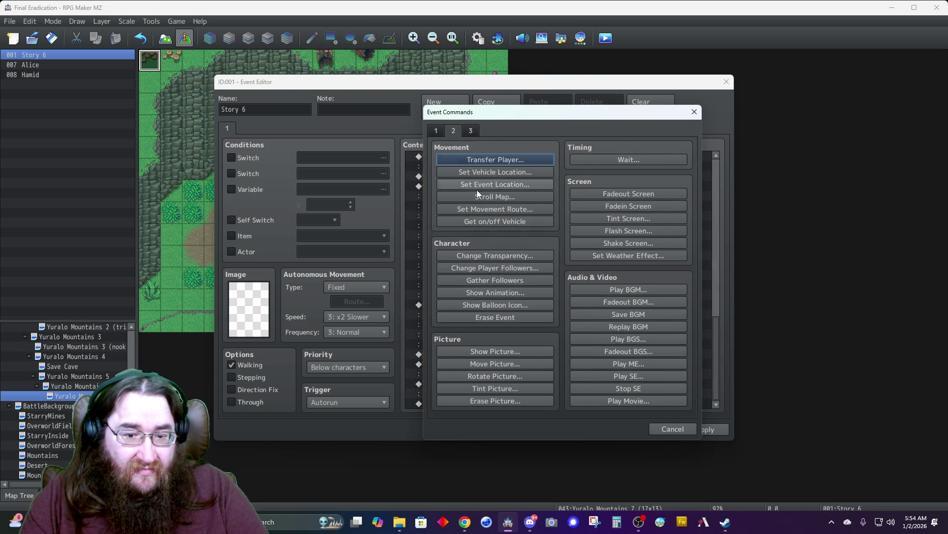
pyautogui.click(488, 304)
pyautogui.click(612, 315)
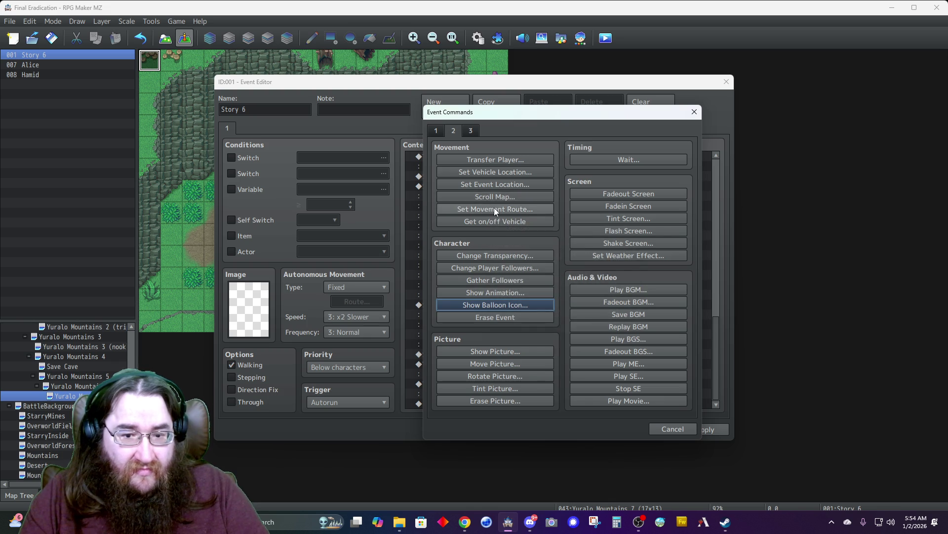
pyautogui.click(494, 208)
pyautogui.click(417, 173)
pyautogui.click(382, 230)
pyautogui.click(614, 185)
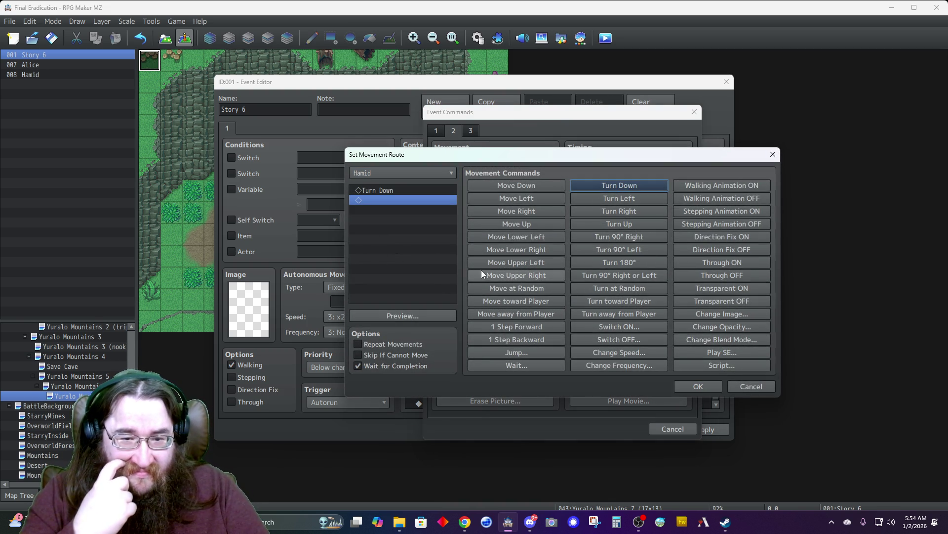
pyautogui.click(698, 385)
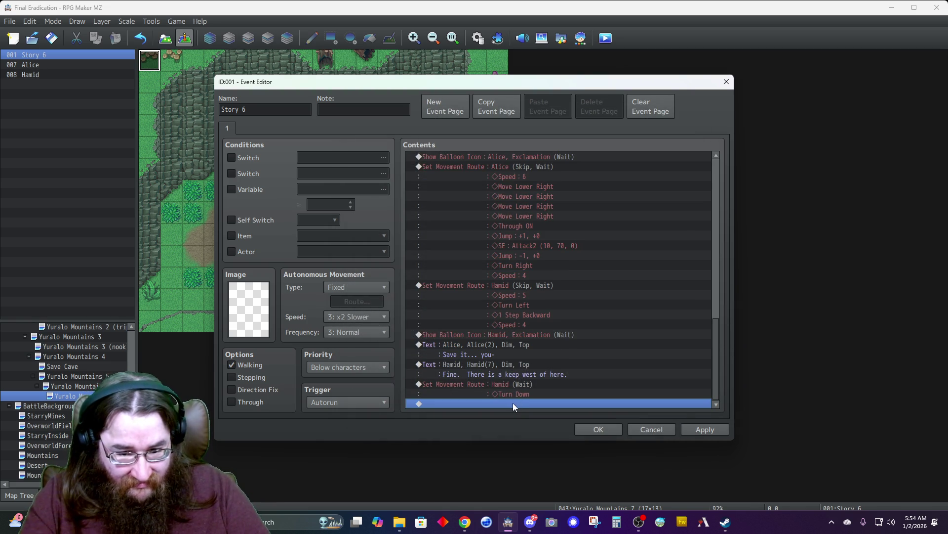
pyautogui.doubleClick(513, 402)
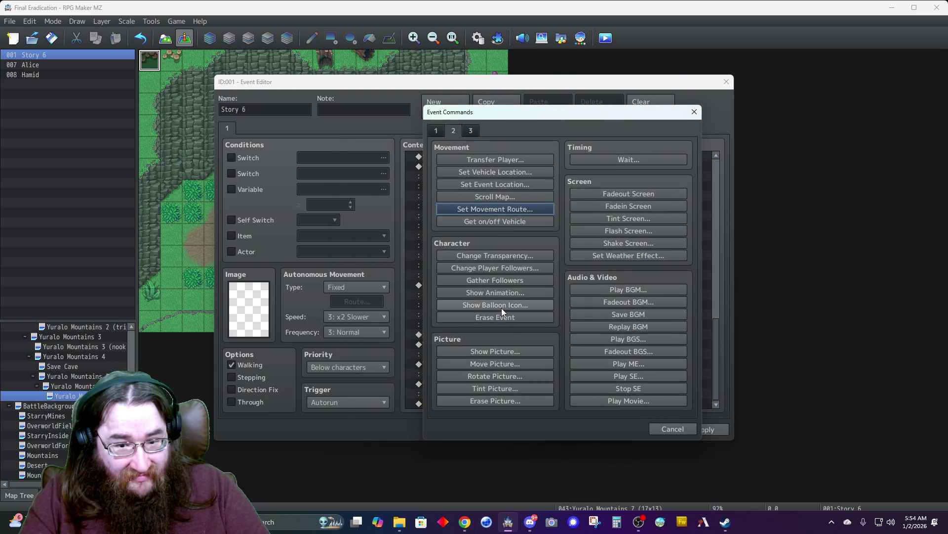
# - Add a Show Balloon Icon command: Silence over Hamid, with Wait for Completion checked
pyautogui.click(500, 305)
pyautogui.click(510, 253)
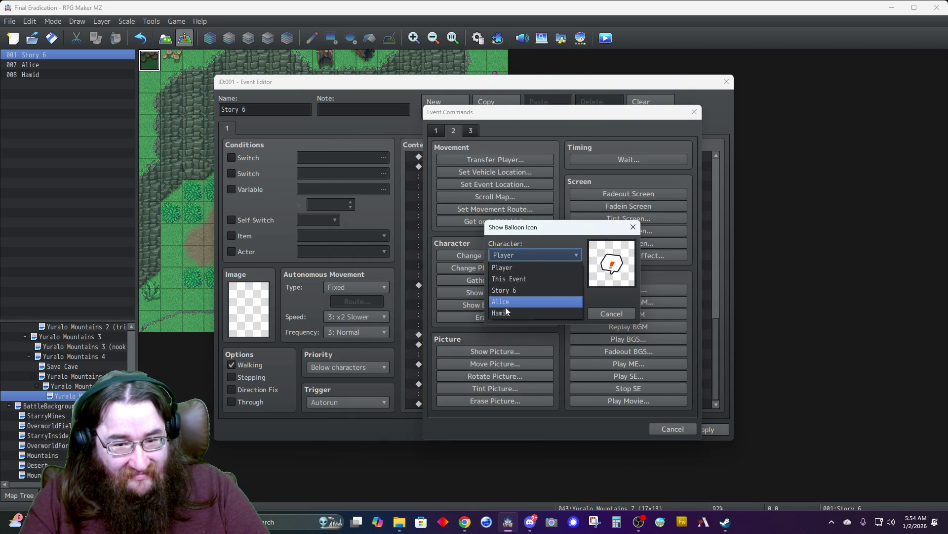
pyautogui.click(504, 312)
pyautogui.click(517, 282)
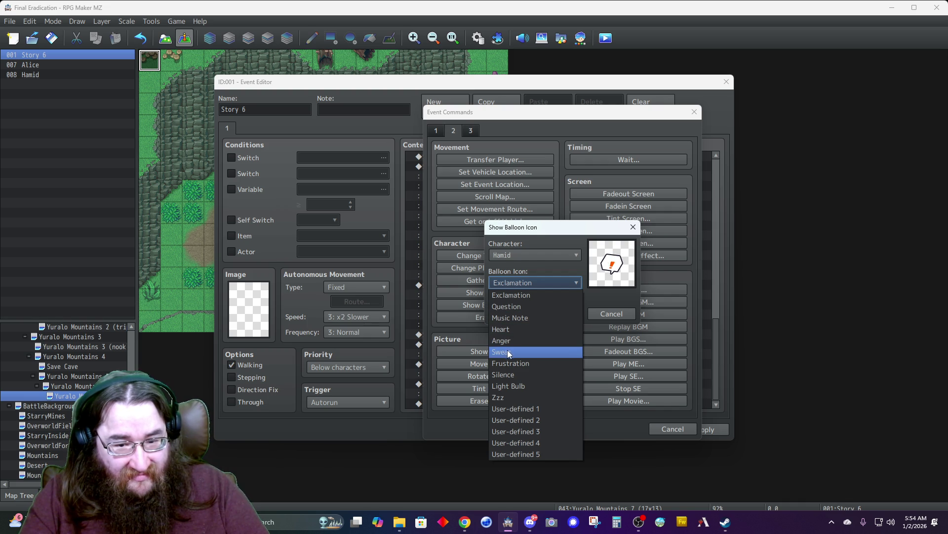
pyautogui.click(509, 375)
pyautogui.click(505, 299)
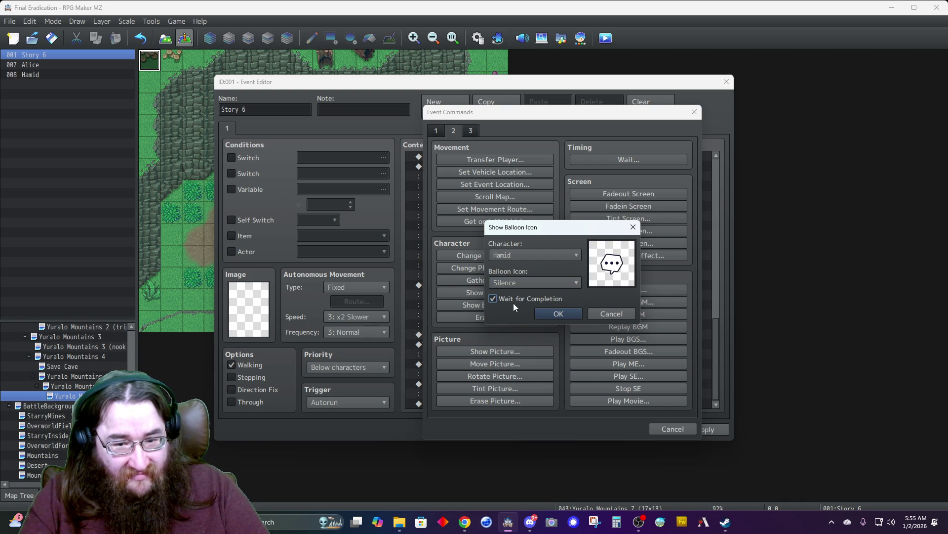
pyautogui.click(547, 311)
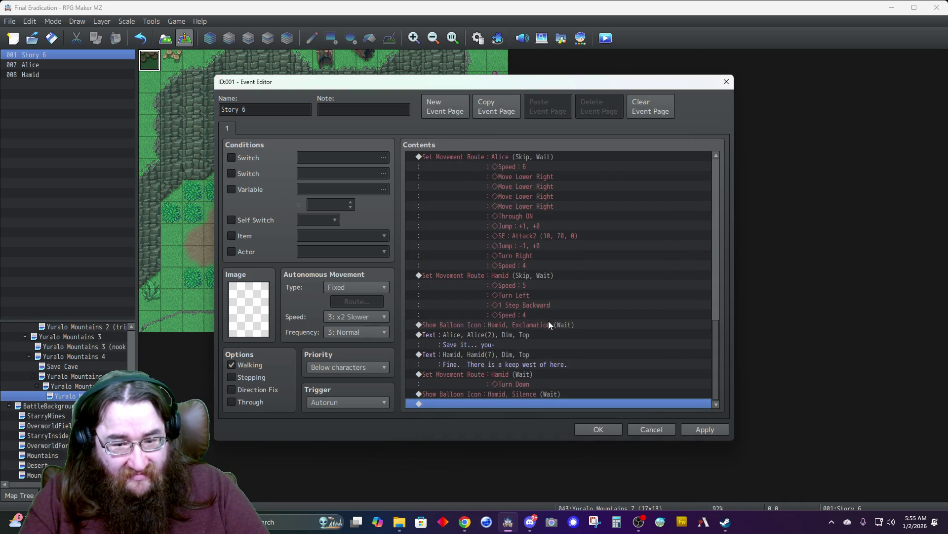
# - Start another Show Text message with Hamid's bottom-right face
pyautogui.doubleClick(485, 404)
pyautogui.click(437, 135)
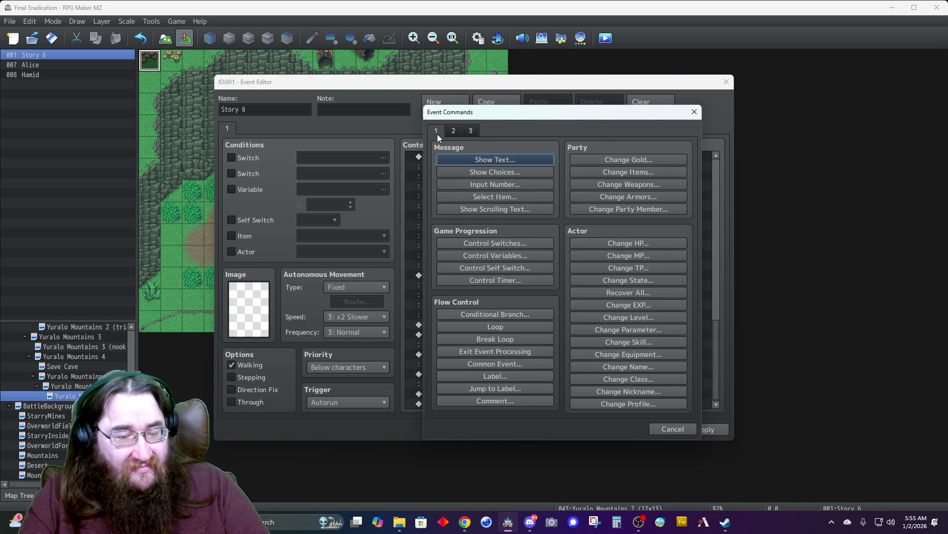
pyautogui.click(465, 158)
pyautogui.doubleClick(446, 246)
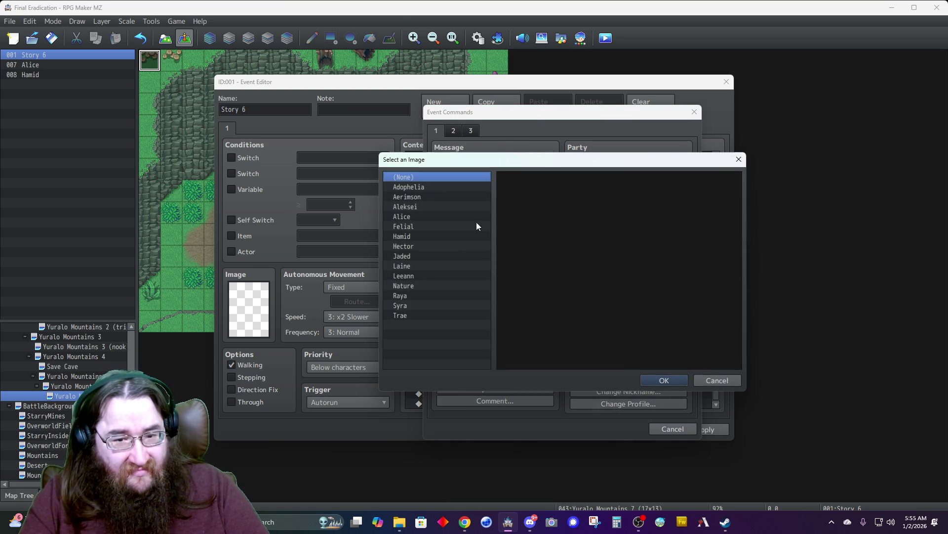
pyautogui.click(420, 237)
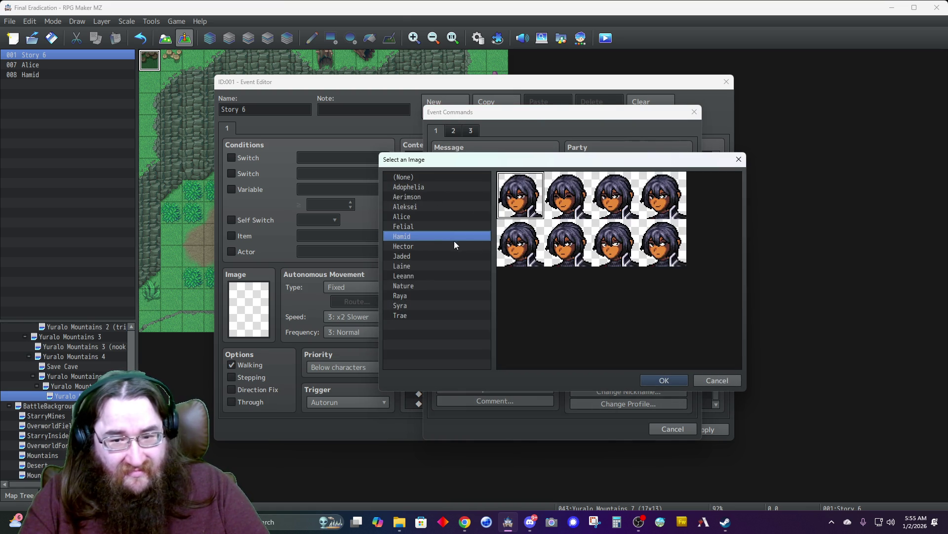
pyautogui.click(655, 249)
pyautogui.doubleClick(655, 250)
# - Enter "Take care of yourself, Alice." named Hamid, with Dim background at Top
pyautogui.click(584, 255)
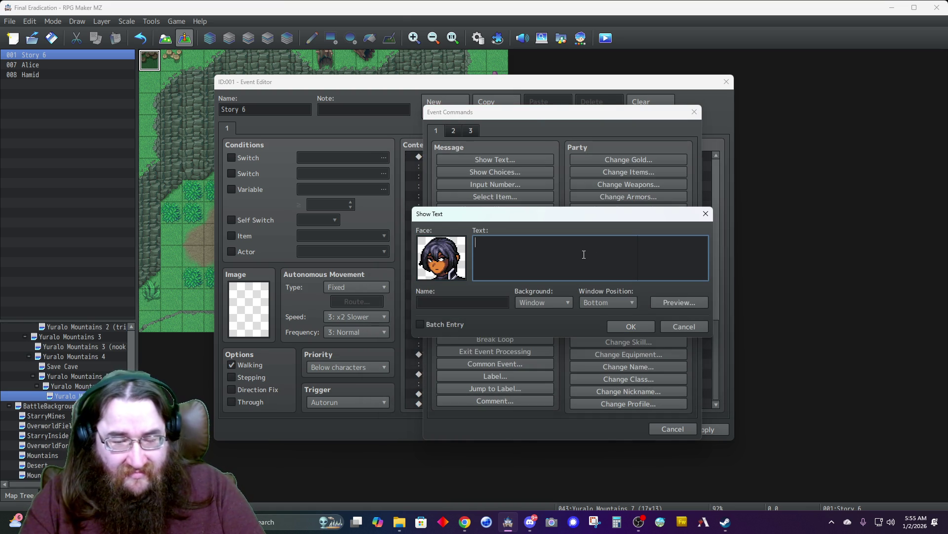
pyautogui.write('B')
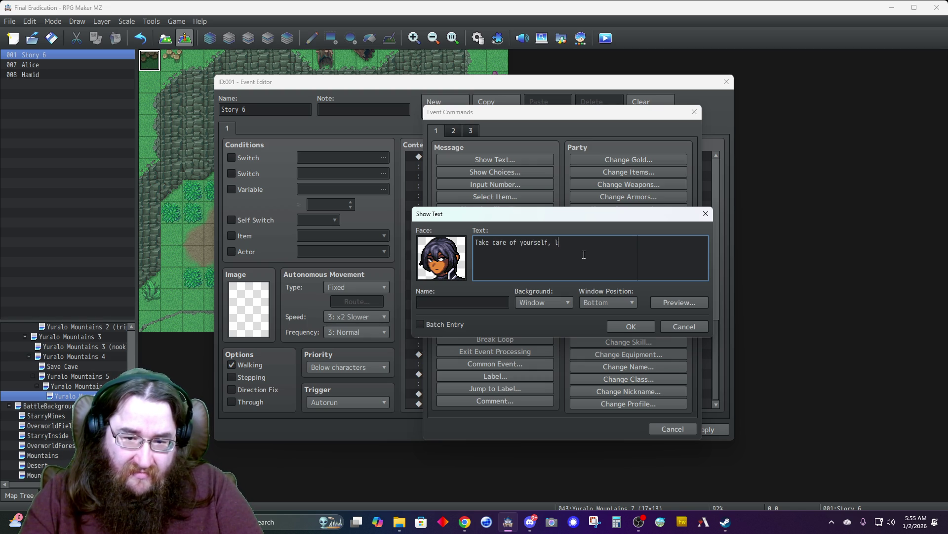
pyautogui.press('Tab')
pyautogui.write('mid')
pyautogui.click(543, 301)
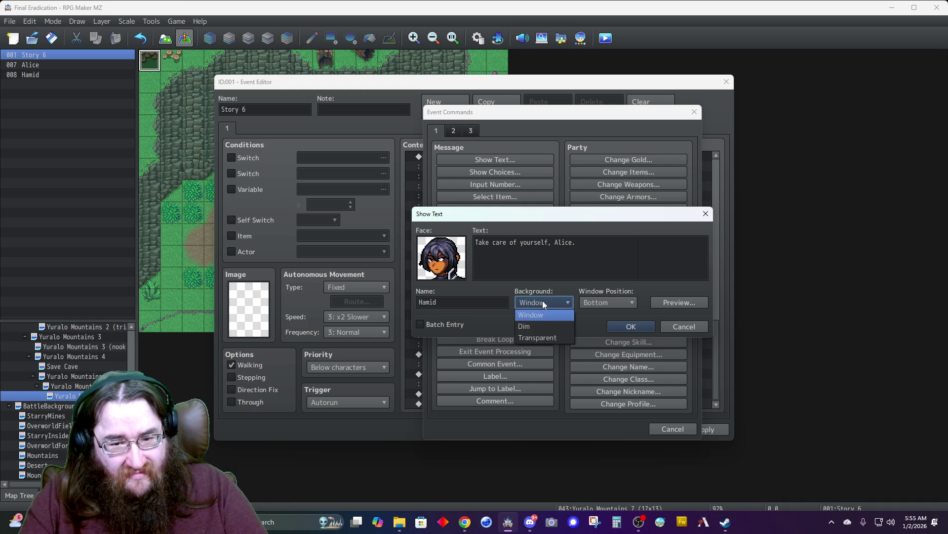
pyautogui.click(534, 326)
pyautogui.click(589, 306)
pyautogui.click(586, 315)
pyautogui.click(628, 329)
pyautogui.click(630, 327)
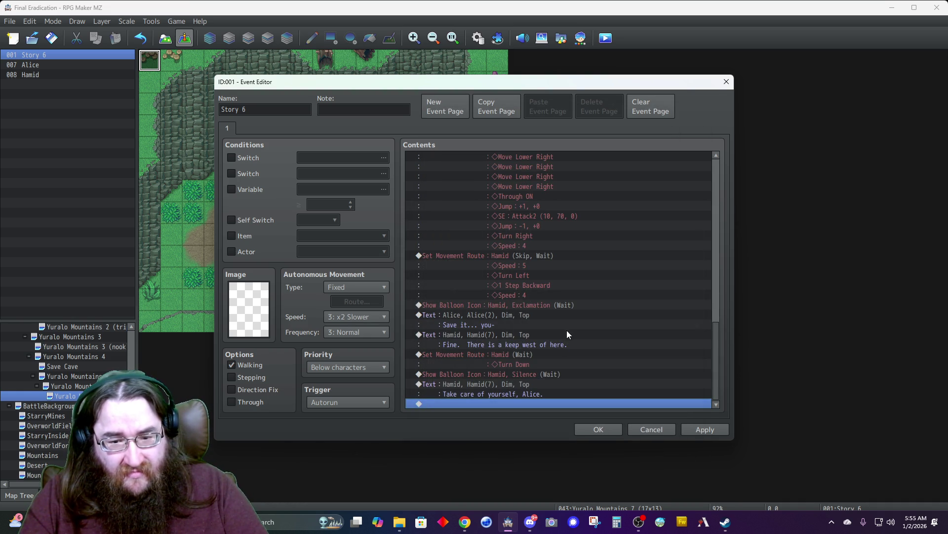
pyautogui.doubleClick(483, 401)
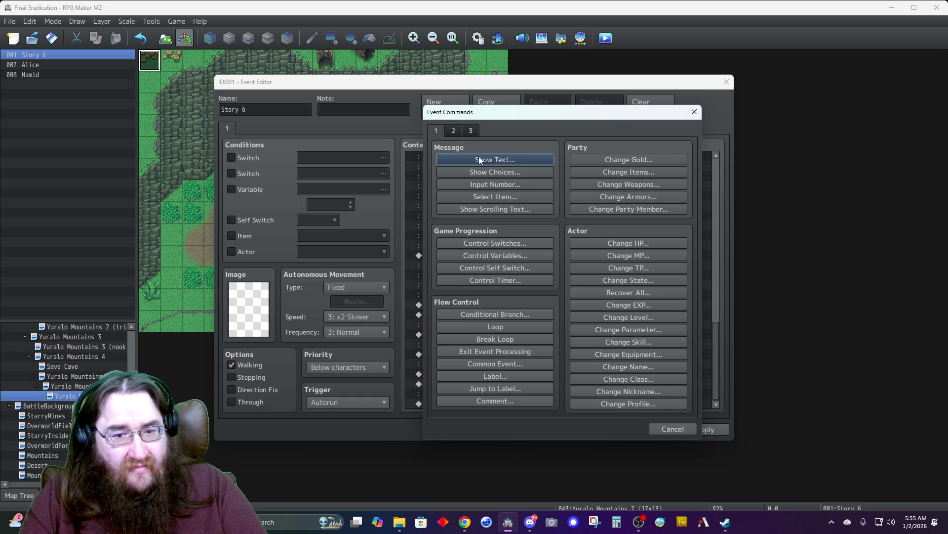
# - Add a Hamid movement route: Change Speed 3: x2 Slower, then Move Down
pyautogui.click(454, 132)
pyautogui.click(481, 208)
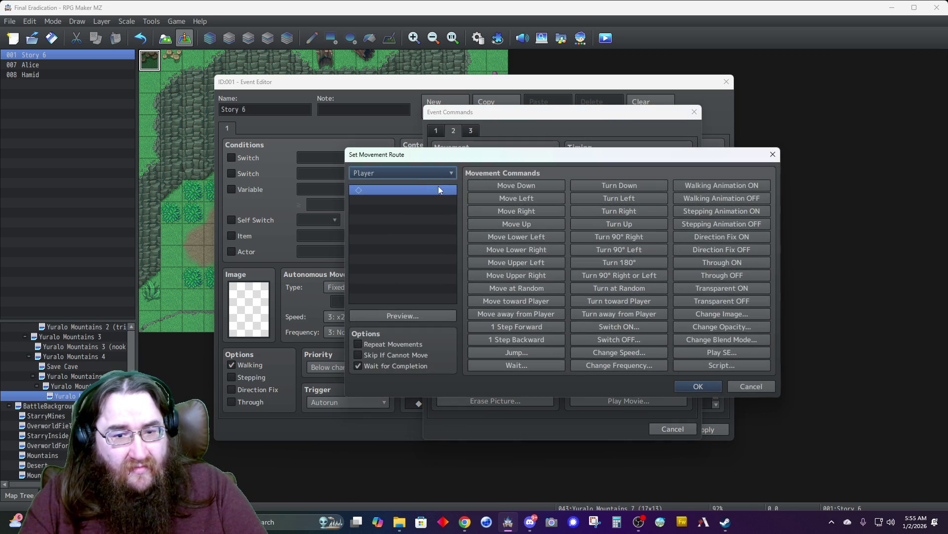
pyautogui.click(403, 171)
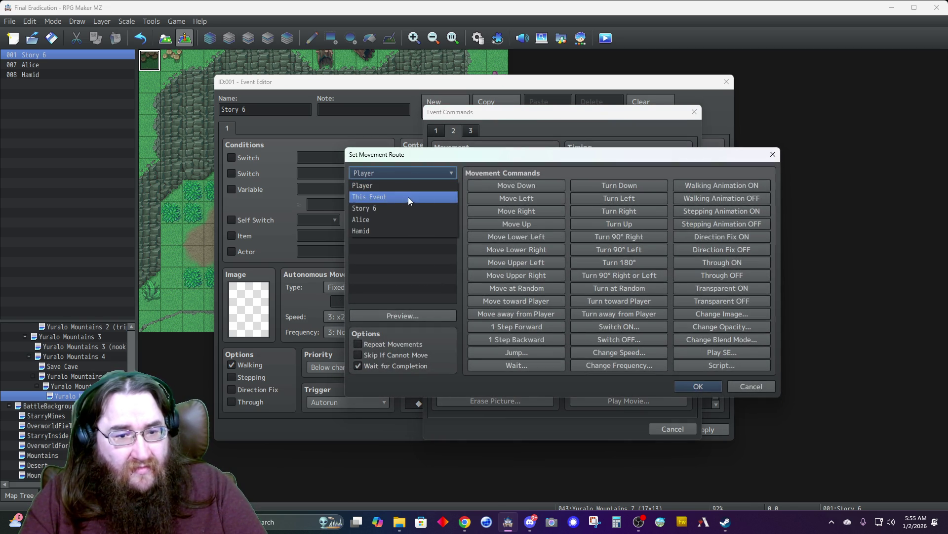
pyautogui.click(398, 227)
pyautogui.click(614, 351)
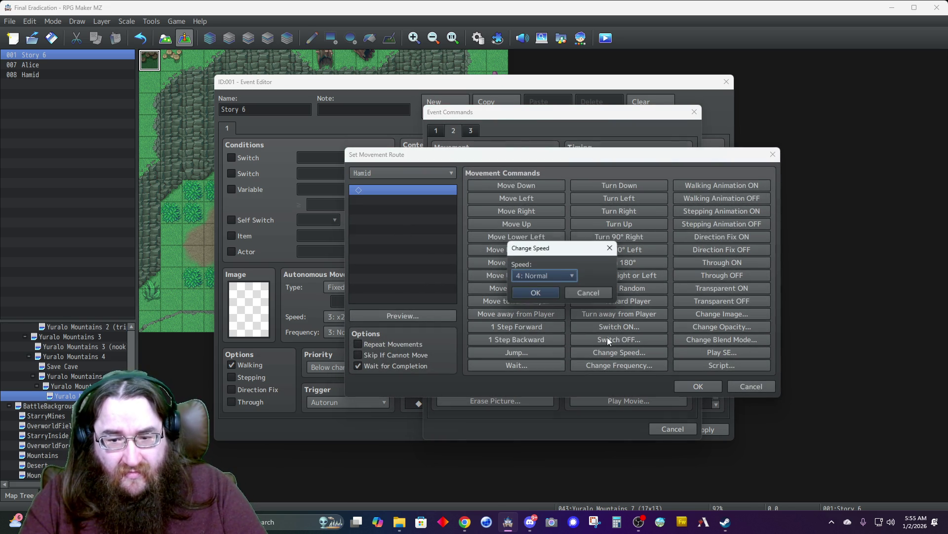
pyautogui.click(559, 279)
pyautogui.click(549, 302)
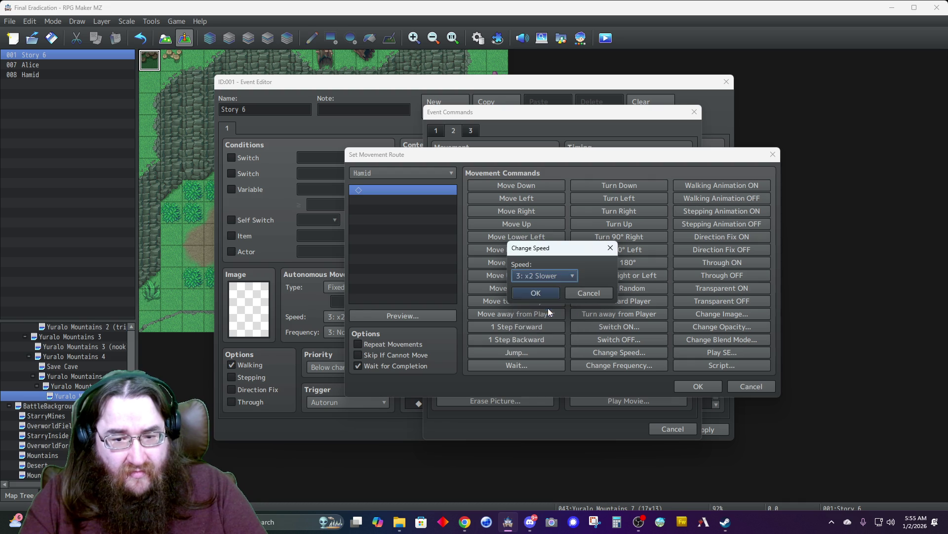
pyautogui.click(535, 293)
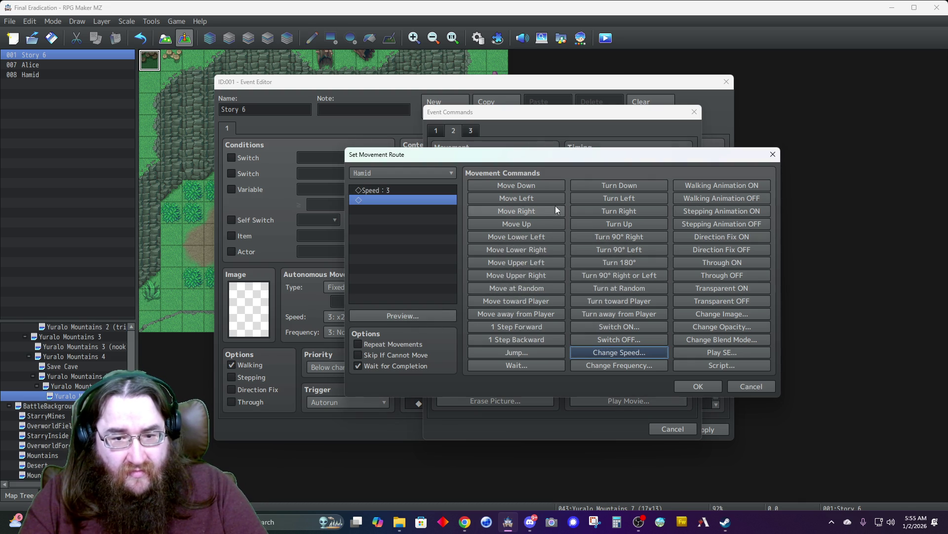
pyautogui.click(523, 185)
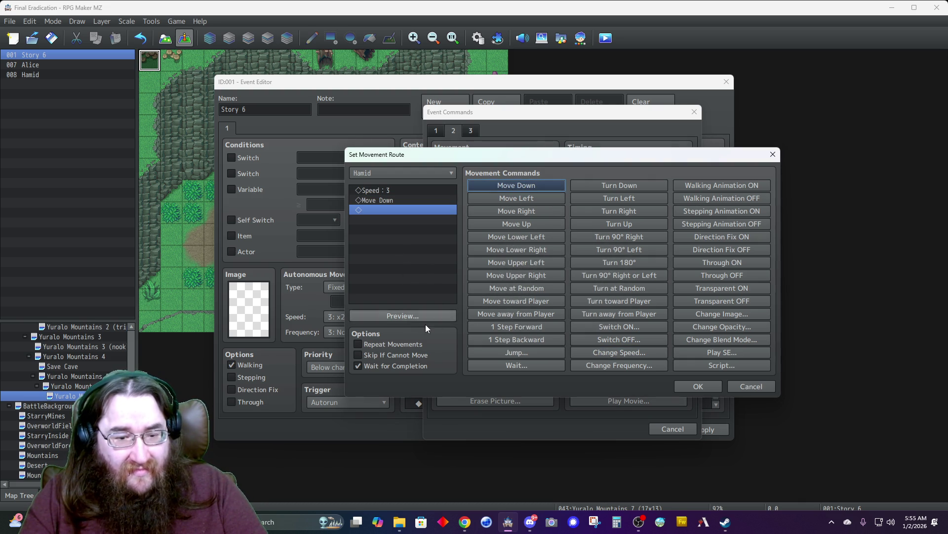
pyautogui.click(699, 387)
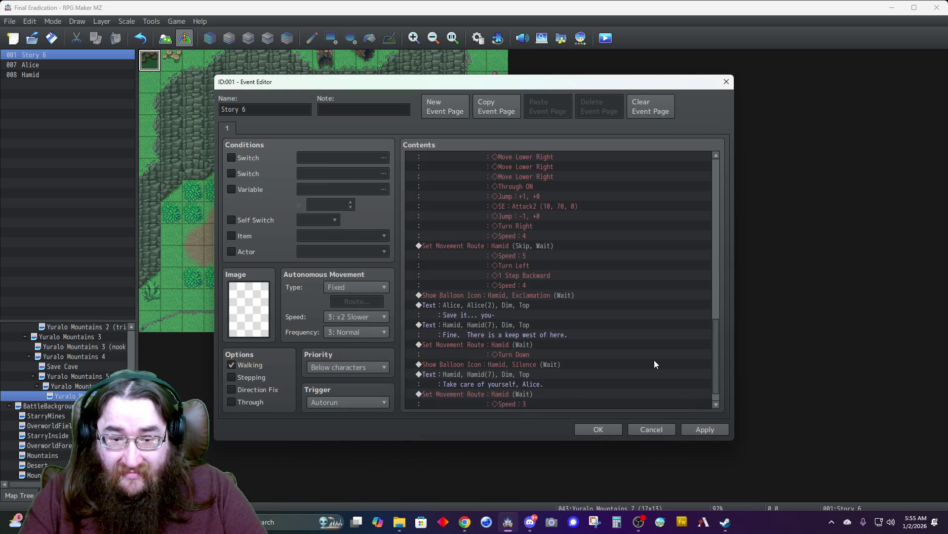
pyautogui.scroll(-1, 540, 383)
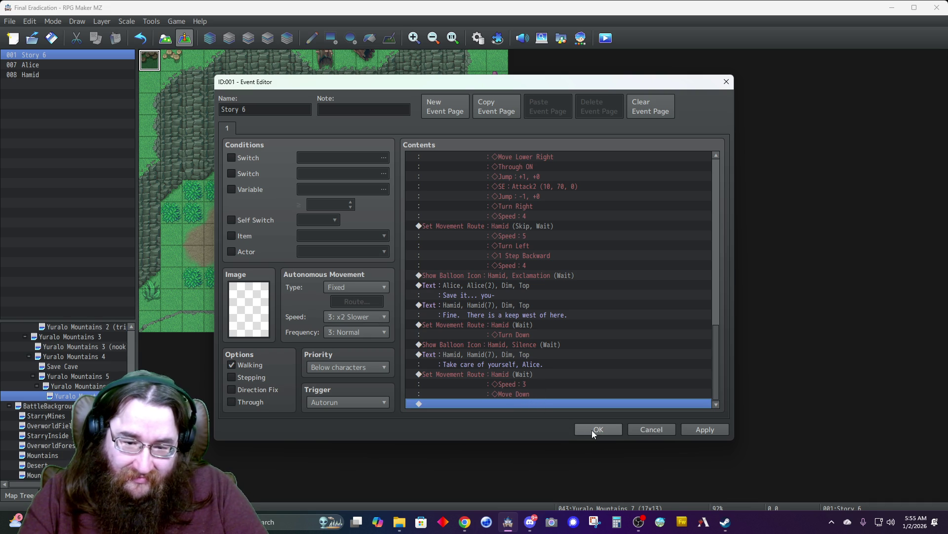
# - Append Control Variables #0004 Hamid += 0 (Add, constant 0) to Story 6 and save the event
pyautogui.doubleClick(513, 402)
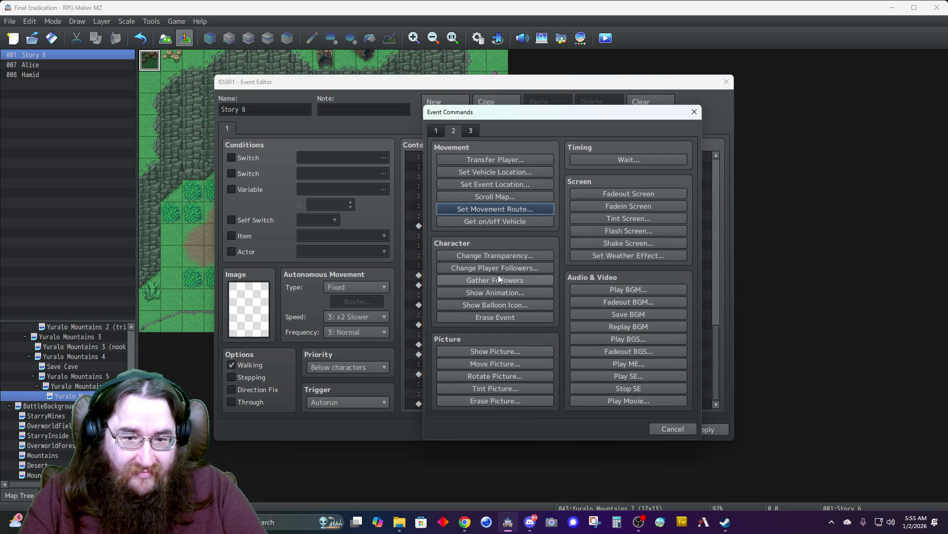
pyautogui.click(663, 428)
pyautogui.doubleClick(492, 402)
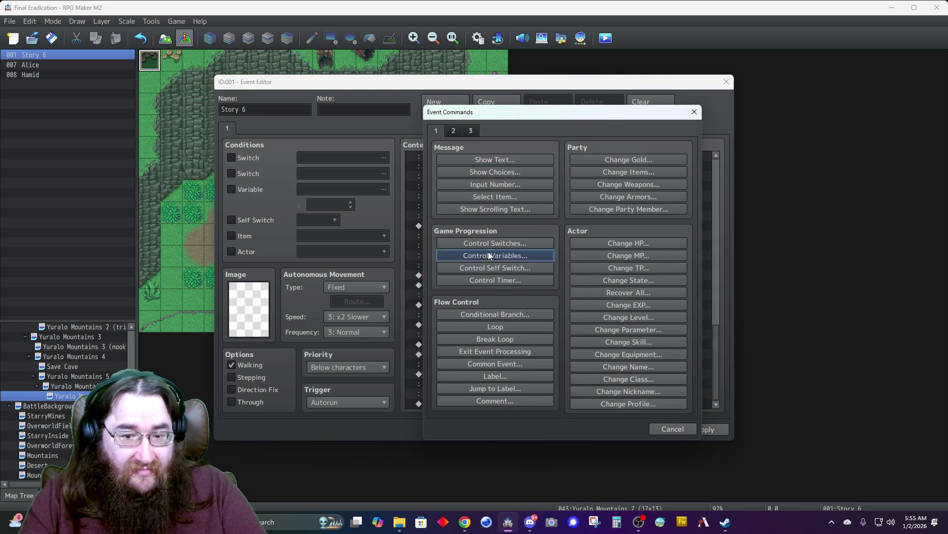
pyautogui.click(489, 254)
pyautogui.click(504, 253)
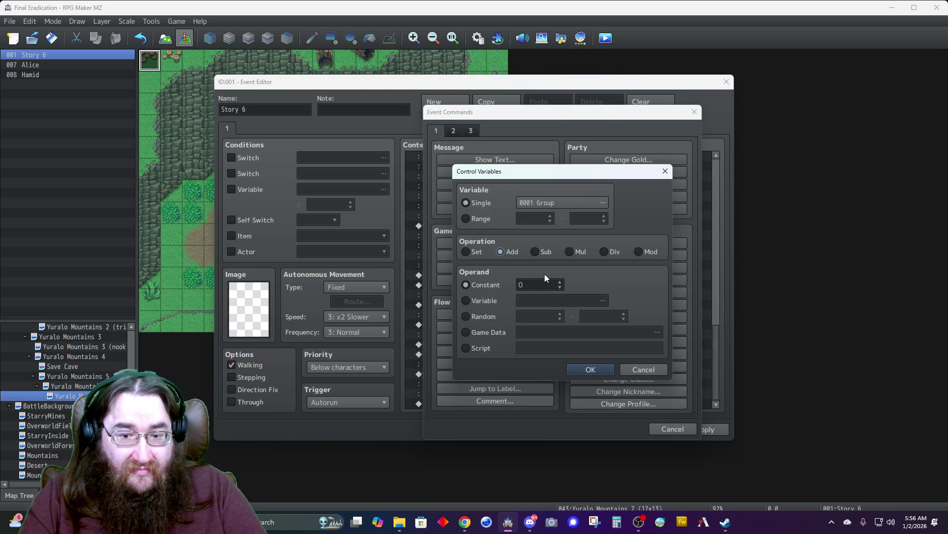
pyautogui.doubleClick(557, 283)
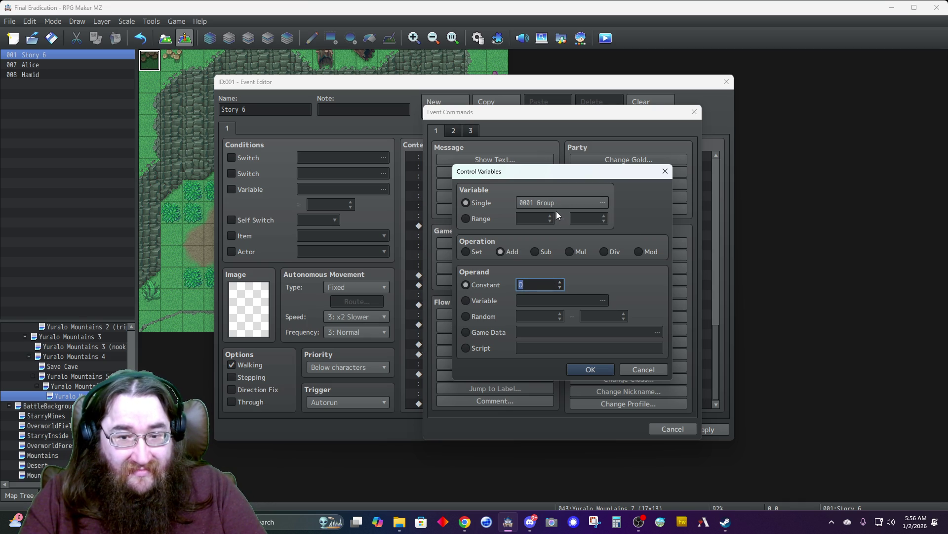
pyautogui.click(553, 197)
pyautogui.click(568, 197)
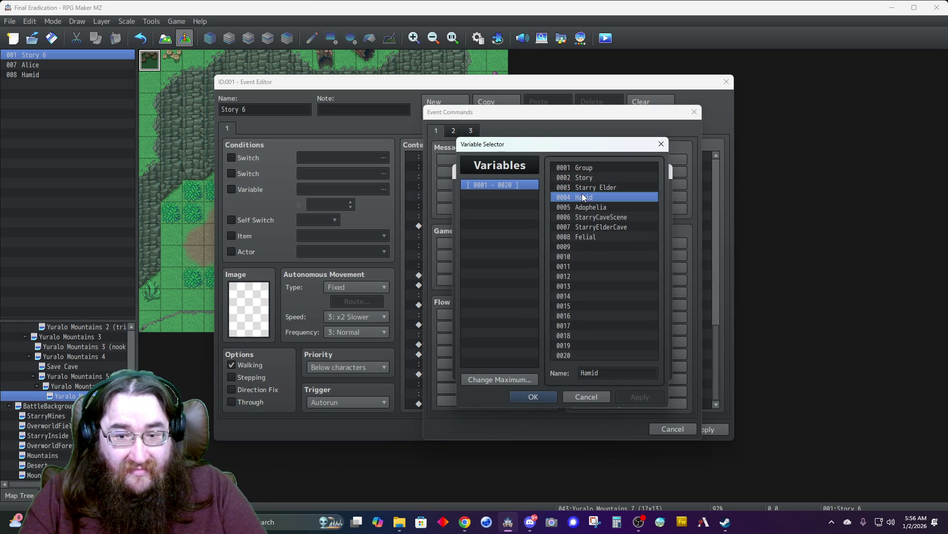
pyautogui.click(537, 398)
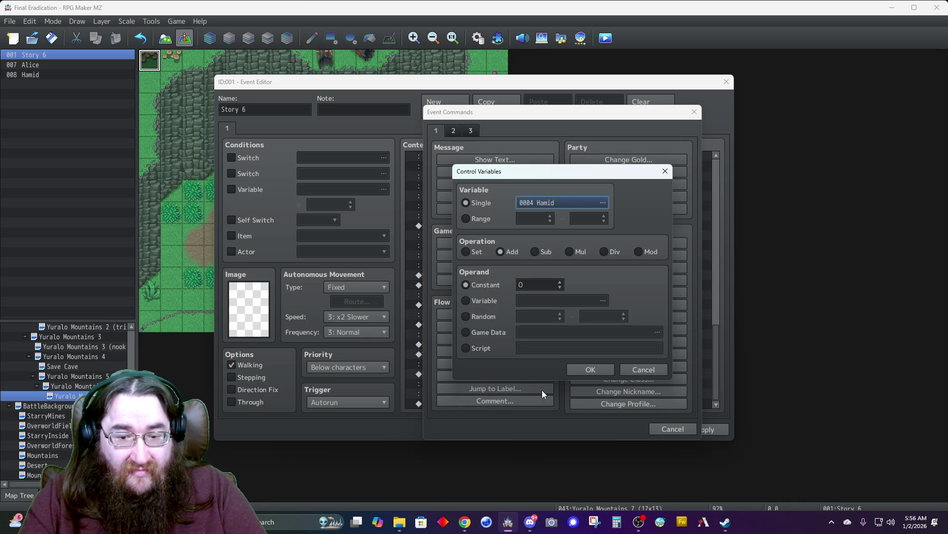
pyautogui.click(582, 373)
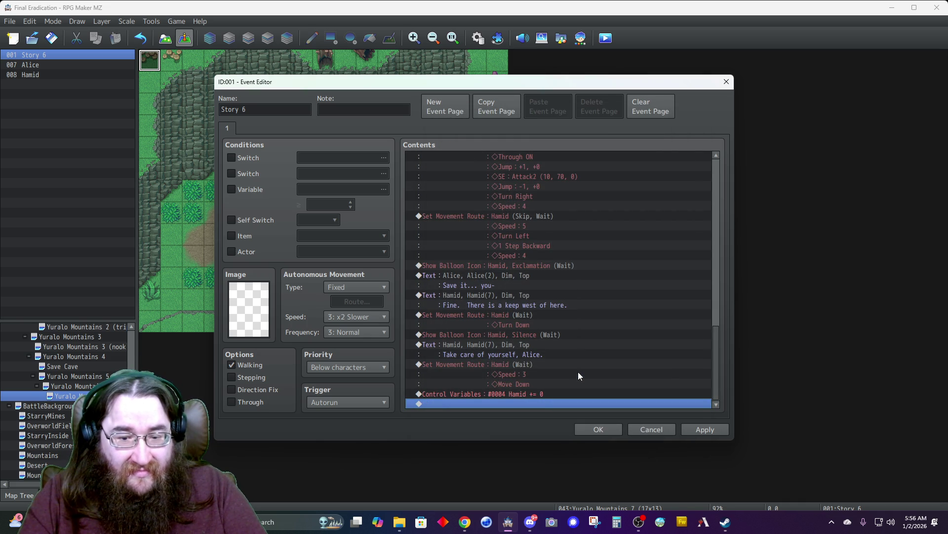
pyautogui.click(597, 430)
pyautogui.scroll(8, 64, 380)
pyautogui.doubleClick(37, 347)
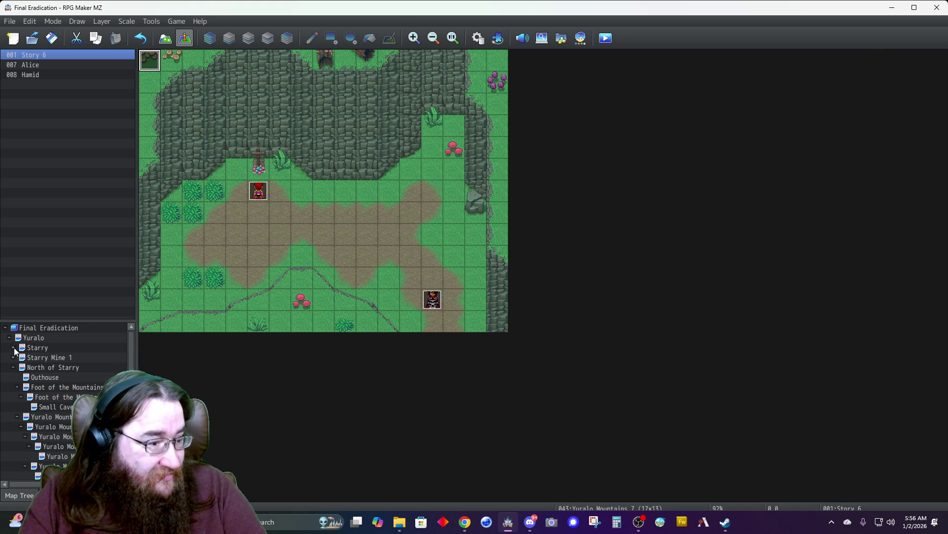
pyautogui.click(42, 357)
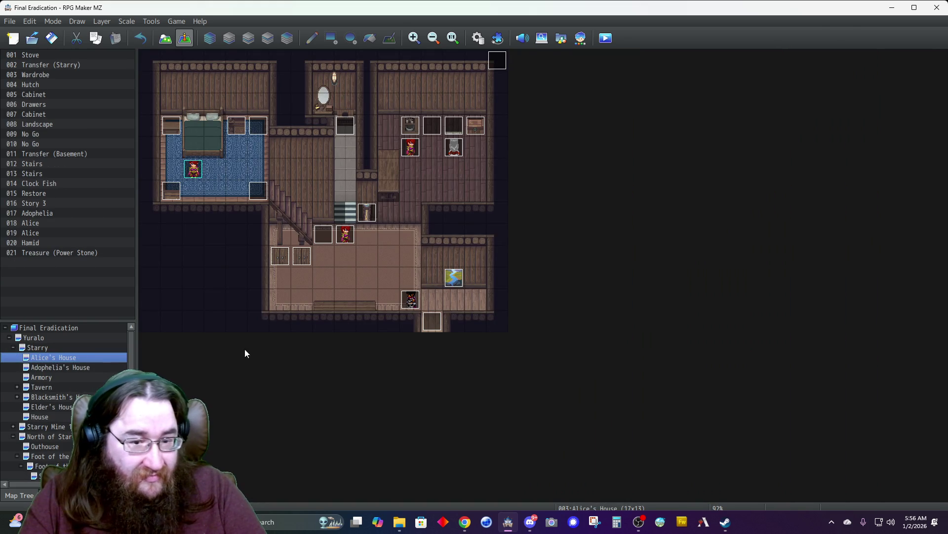
pyautogui.click(414, 300)
pyautogui.doubleClick(414, 300)
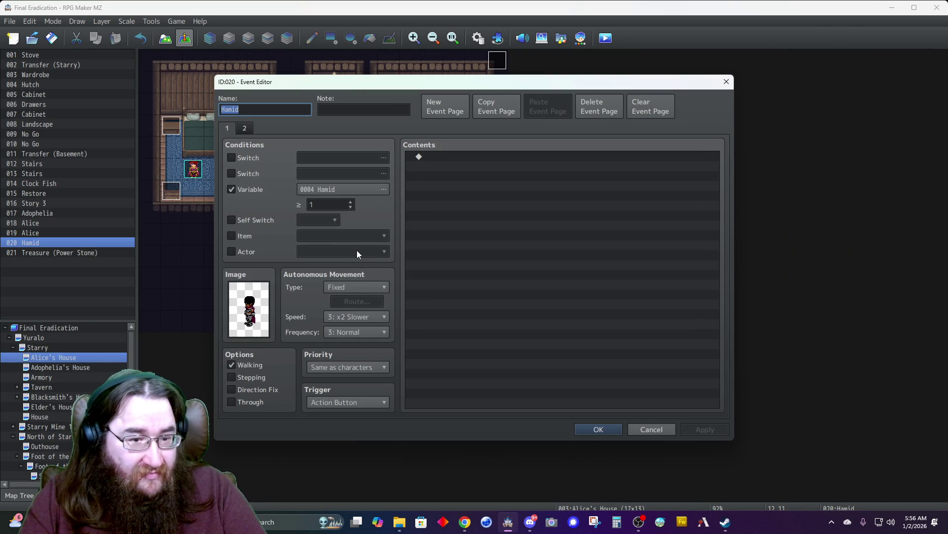
pyautogui.click(652, 429)
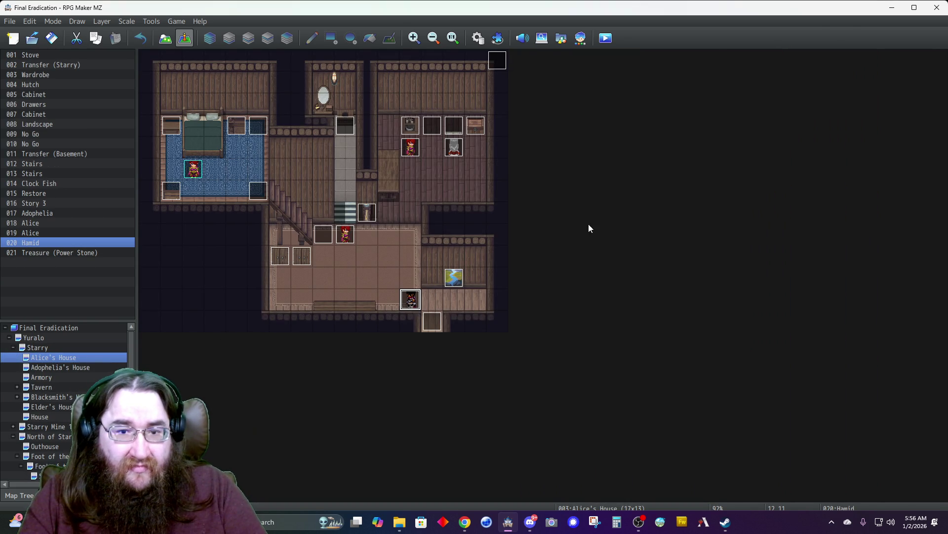
pyautogui.doubleClick(498, 60)
pyautogui.moveTo(721, 176); pyautogui.dragTo(716, 411)
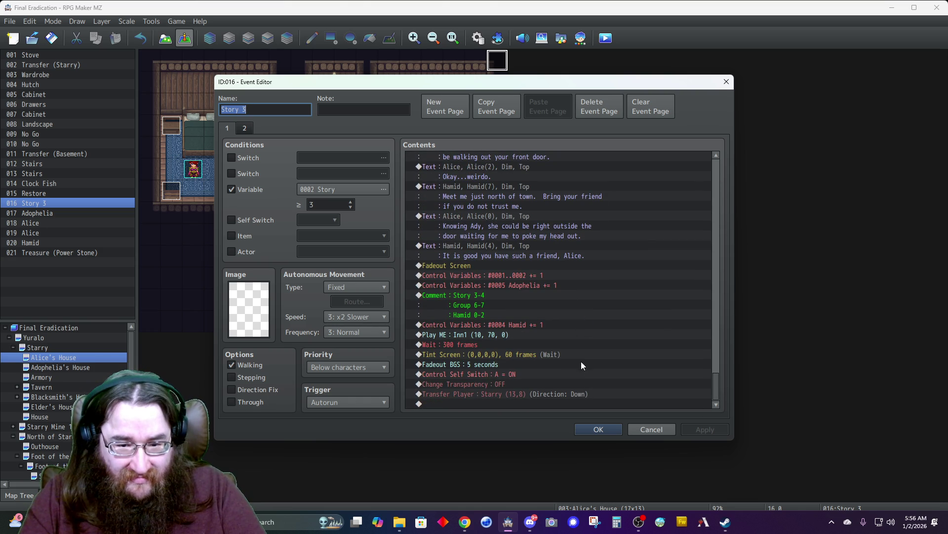
pyautogui.click(649, 429)
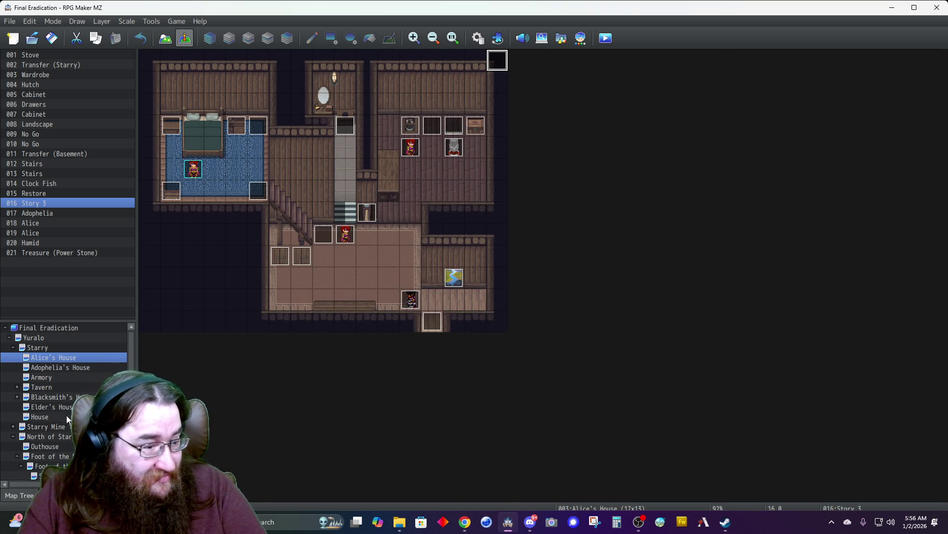
pyautogui.scroll(-3, 59, 425)
pyautogui.scroll(-2, 59, 425)
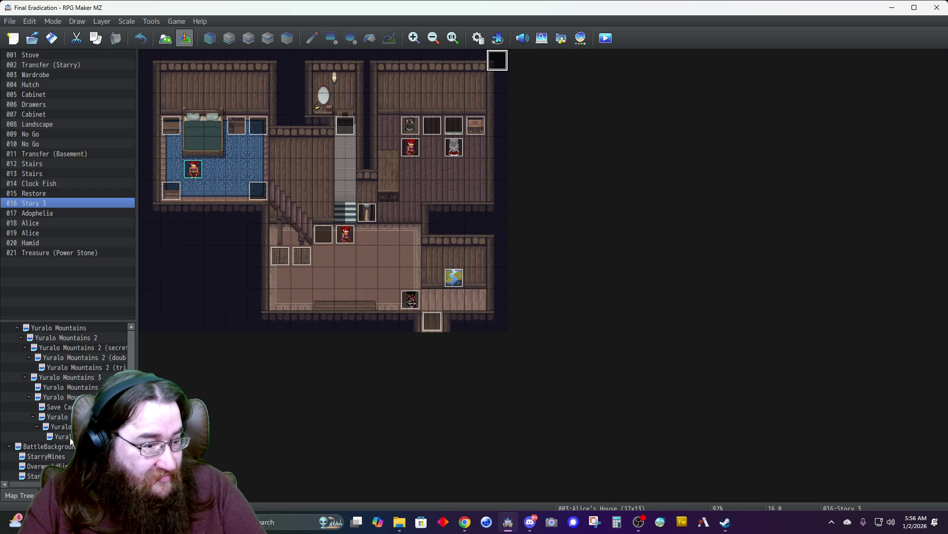
pyautogui.click(67, 427)
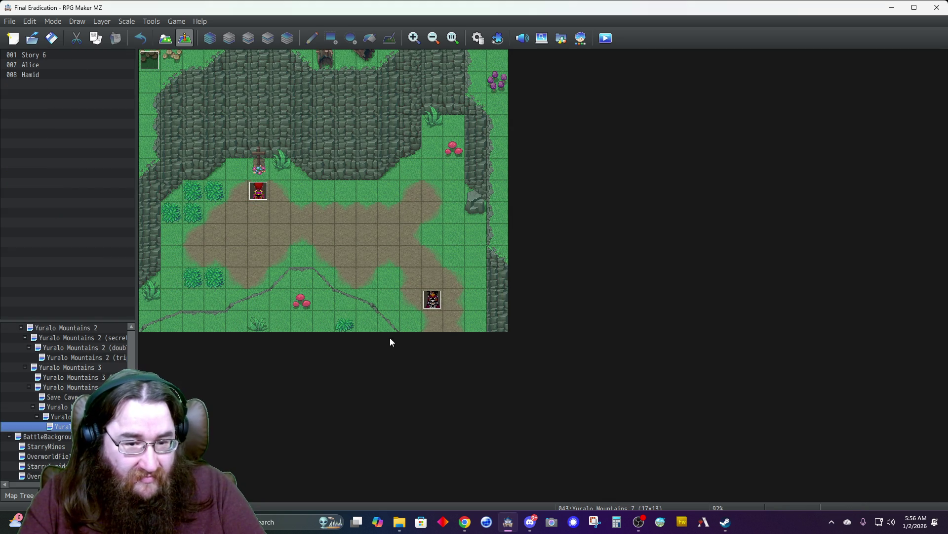
pyautogui.doubleClick(150, 59)
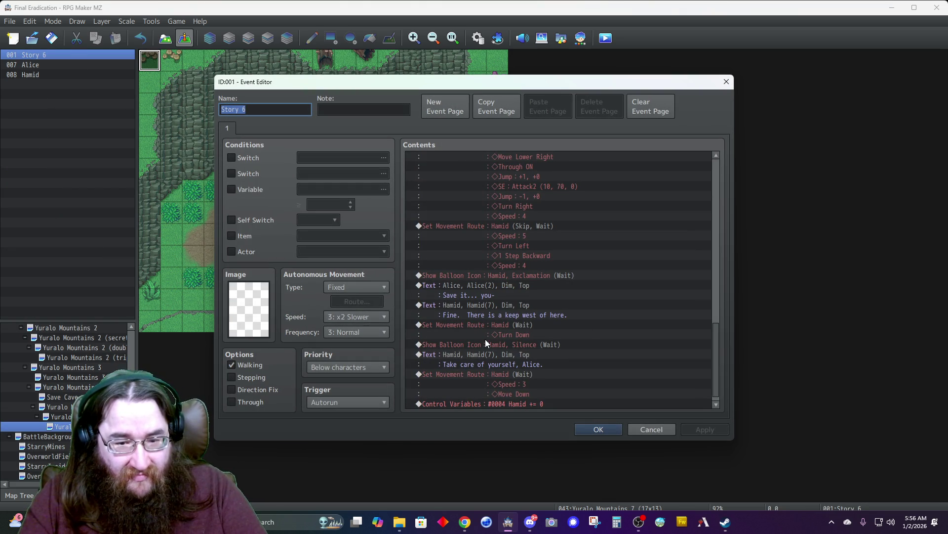
# - Change the Story 6 variable command to add 1 to #0004 Hamid
pyautogui.scroll(-1, 495, 341)
pyautogui.rightClick(504, 393)
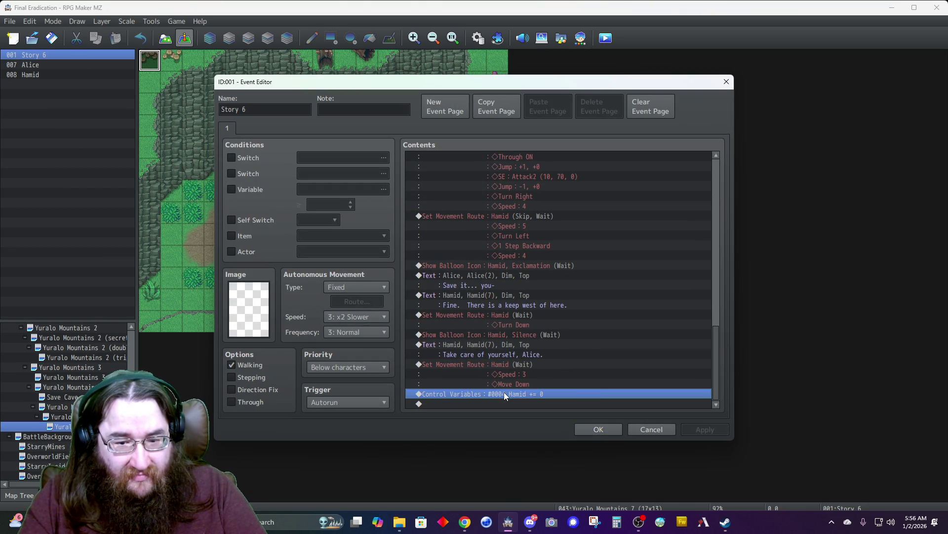
pyautogui.click(530, 401)
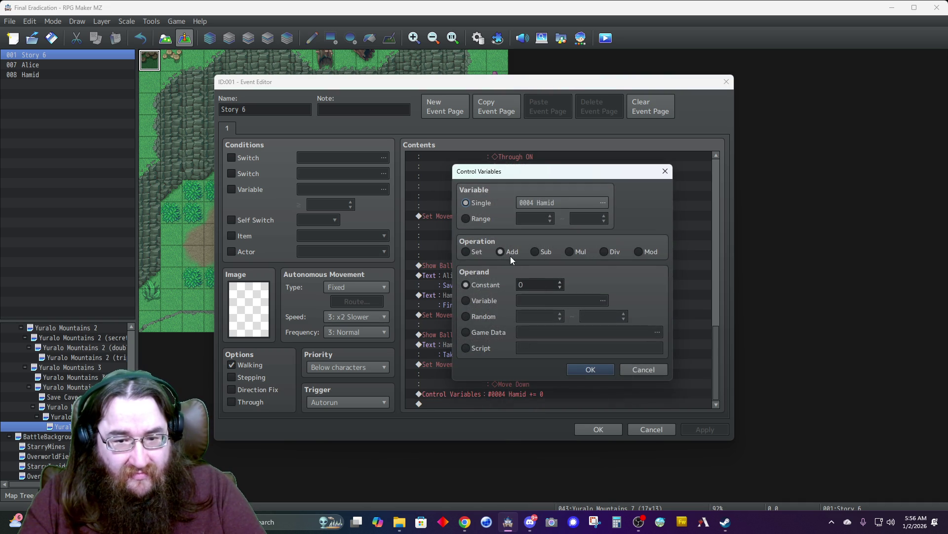
pyautogui.click(560, 282)
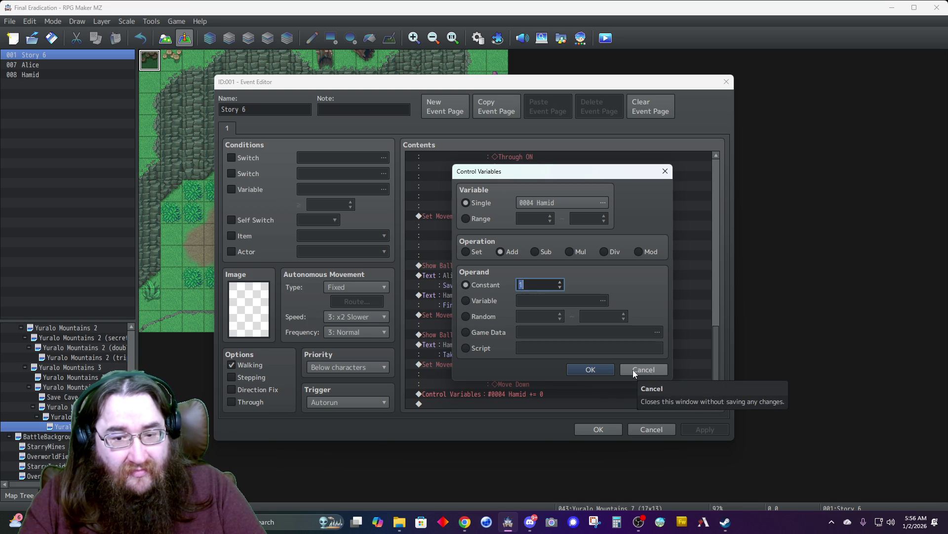
pyautogui.click(579, 369)
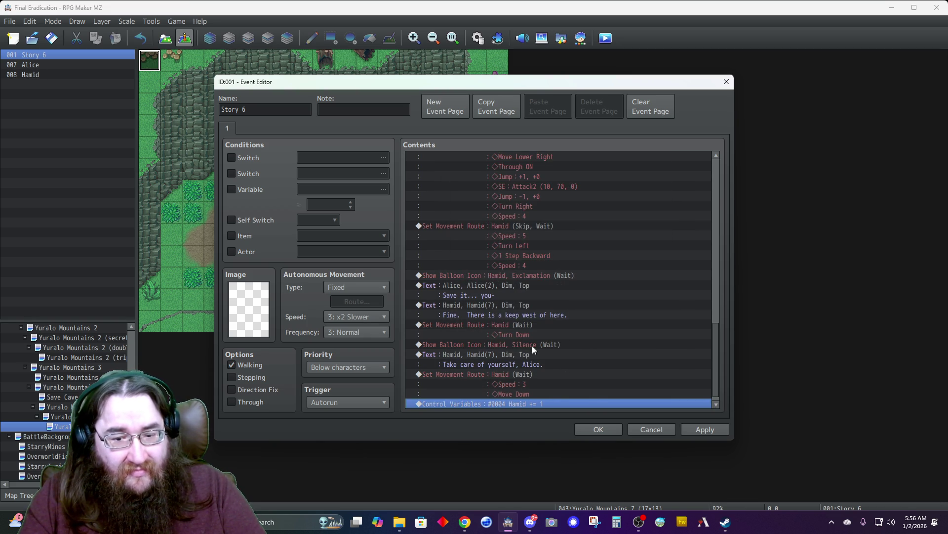
# - Add a second Story 6 page conditioned on variable 0004 Hamid ≥ 1 and save
pyautogui.click(438, 105)
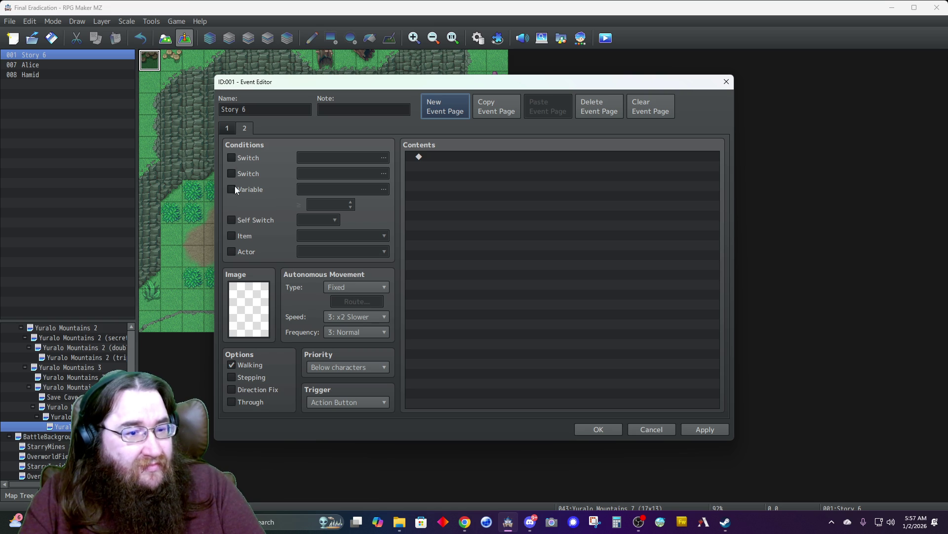
pyautogui.click(231, 189)
pyautogui.click(328, 191)
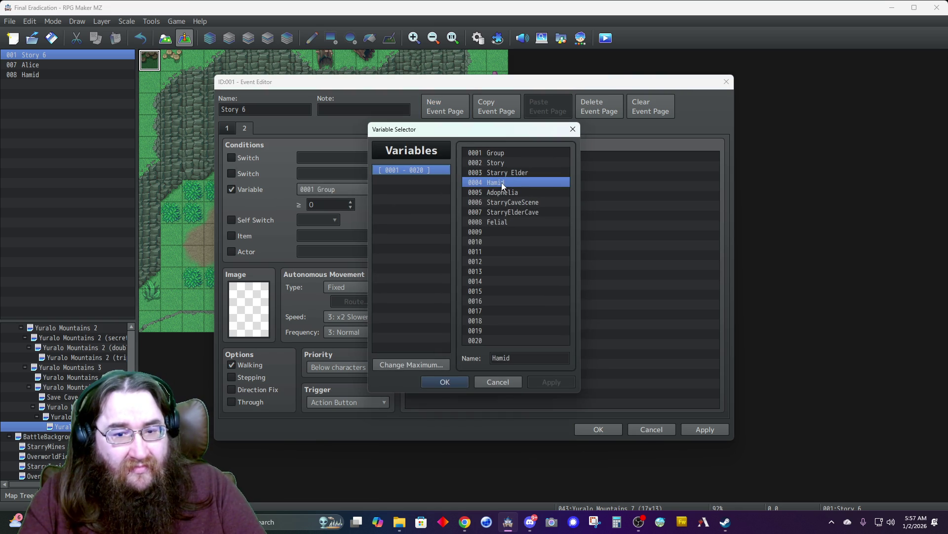
pyautogui.doubleClick(501, 183)
pyautogui.click(350, 202)
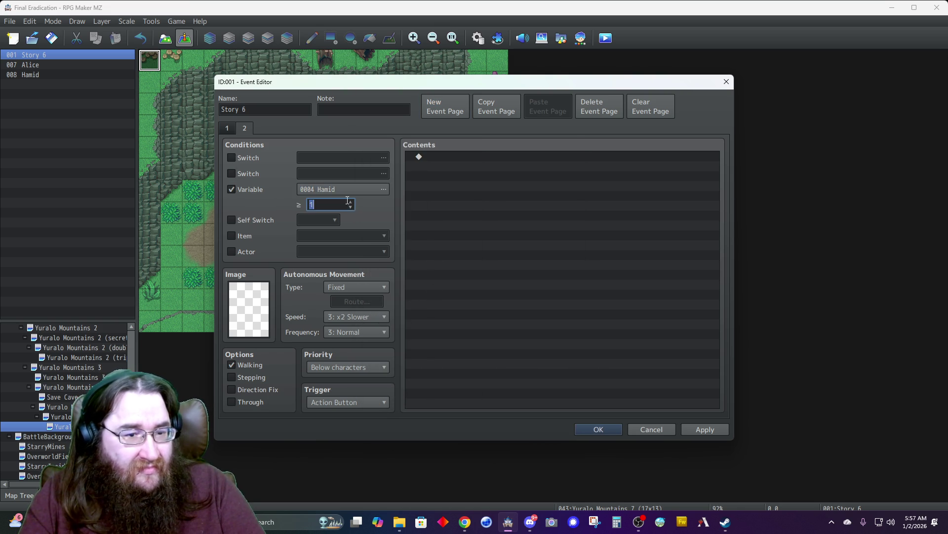
pyautogui.click(588, 429)
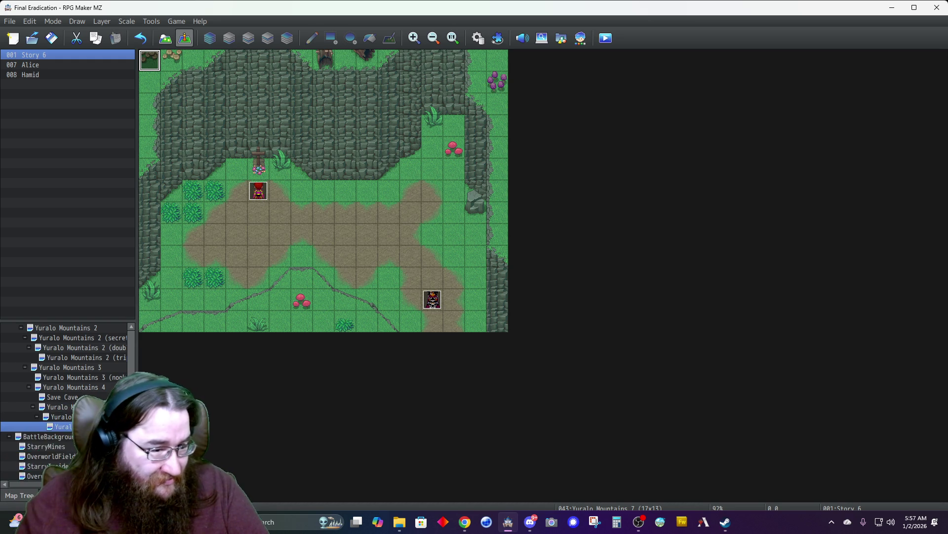
# - Open the Story 3 event on the Alice's House map
pyautogui.scroll(15, 87, 384)
pyautogui.click(52, 357)
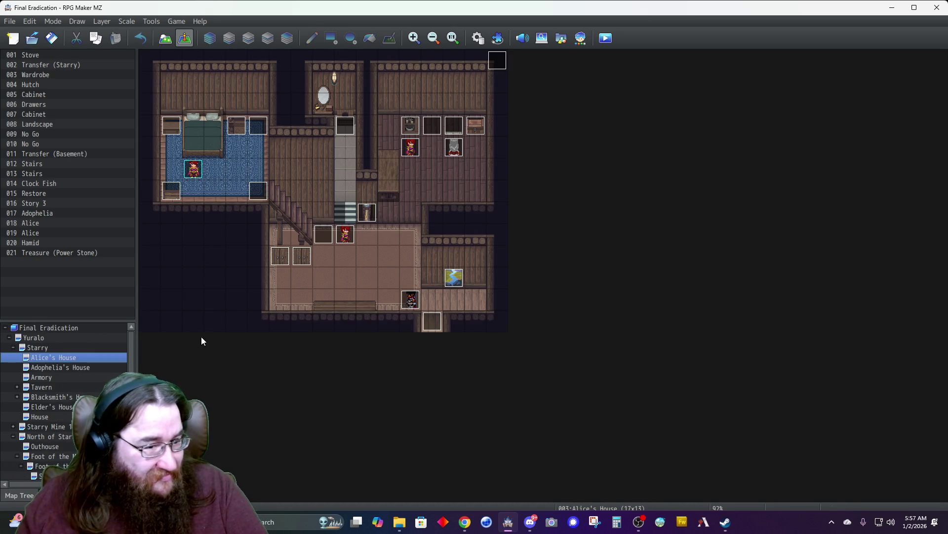
pyautogui.doubleClick(497, 60)
pyautogui.scroll(-12, 473, 242)
# - Scroll through Story 3's commands and close it unchanged
pyautogui.scroll(-12, 473, 242)
pyautogui.scroll(-12, 473, 247)
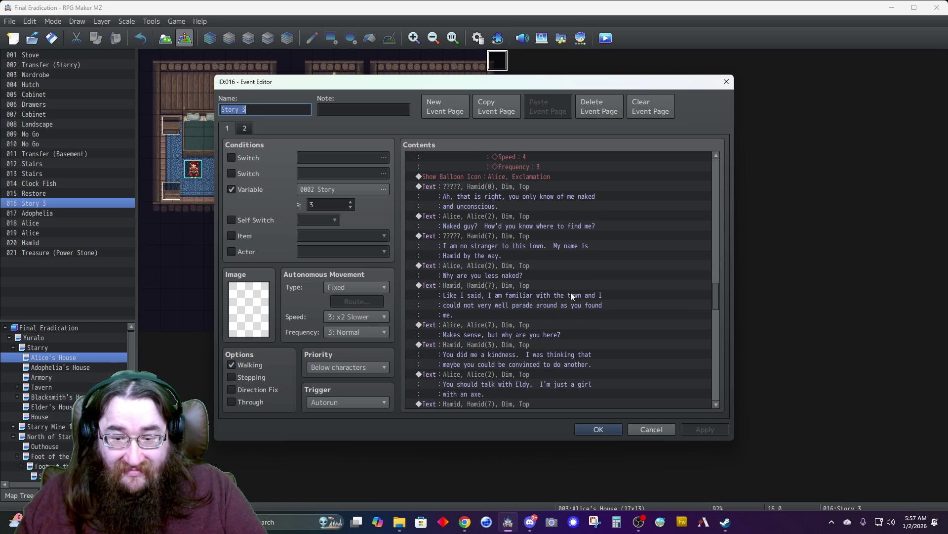
pyautogui.moveTo(717, 294); pyautogui.dragTo(710, 399)
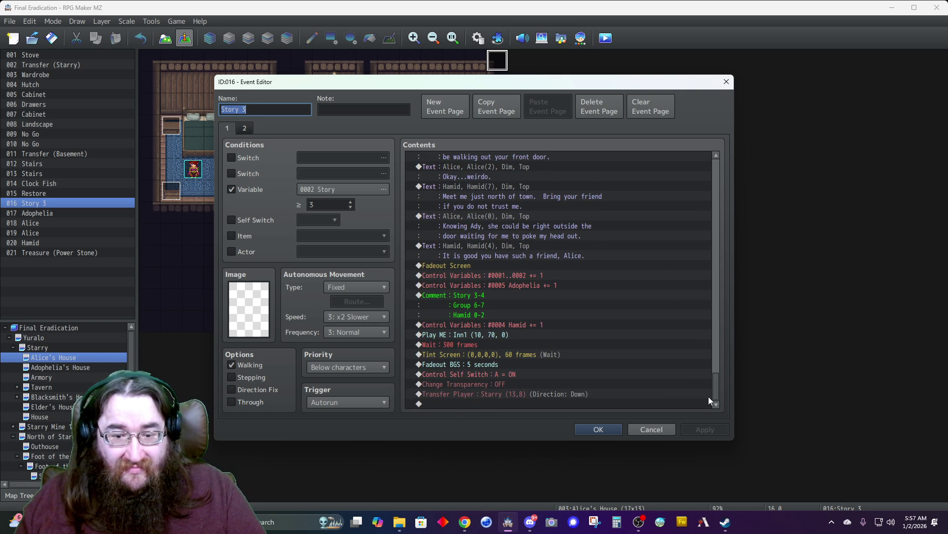
pyautogui.click(643, 429)
# - Inspect page 2 of the Hamid event in Alice's House, then cancel
pyautogui.doubleClick(419, 304)
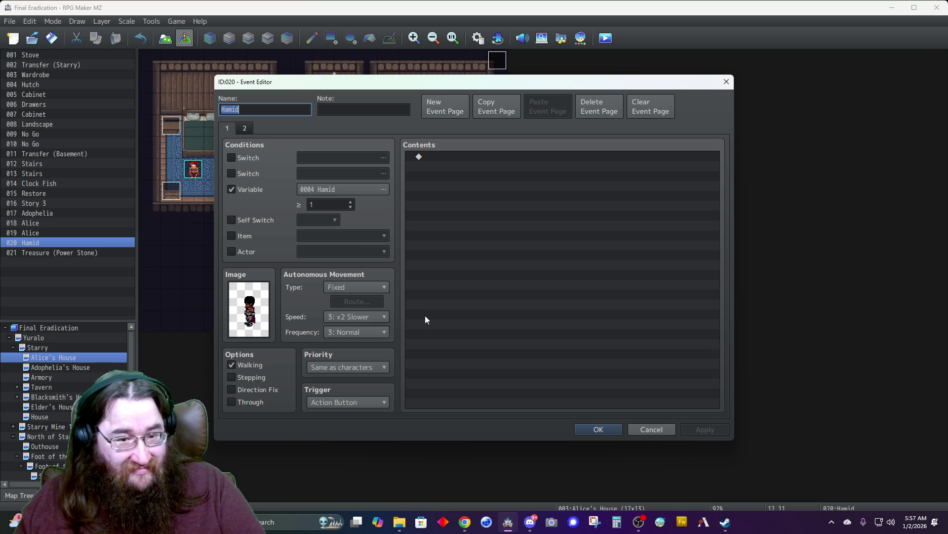
pyautogui.click(246, 129)
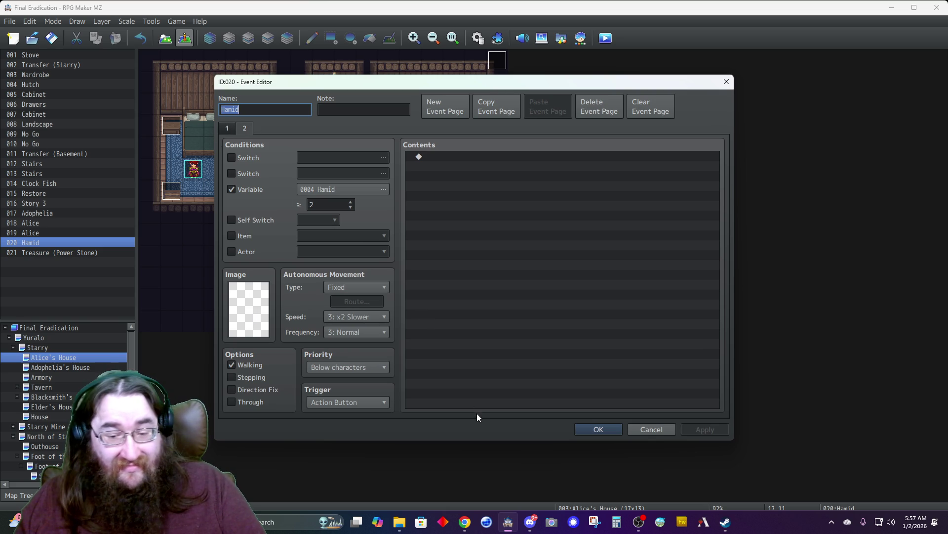
pyautogui.click(642, 429)
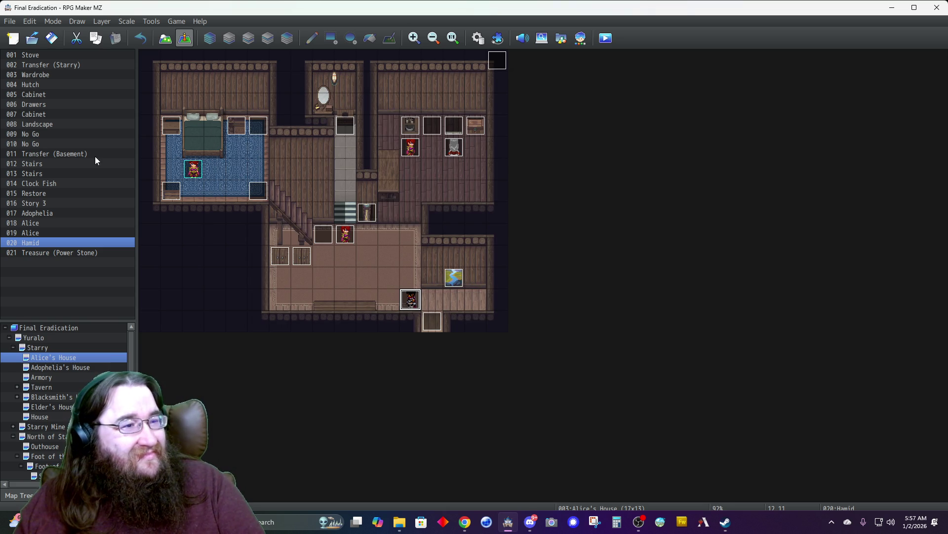
# - Go to the Yuralo Mountains 7 map and glance at the Story 6 event
pyautogui.click(18, 348)
pyautogui.scroll(-4, 39, 362)
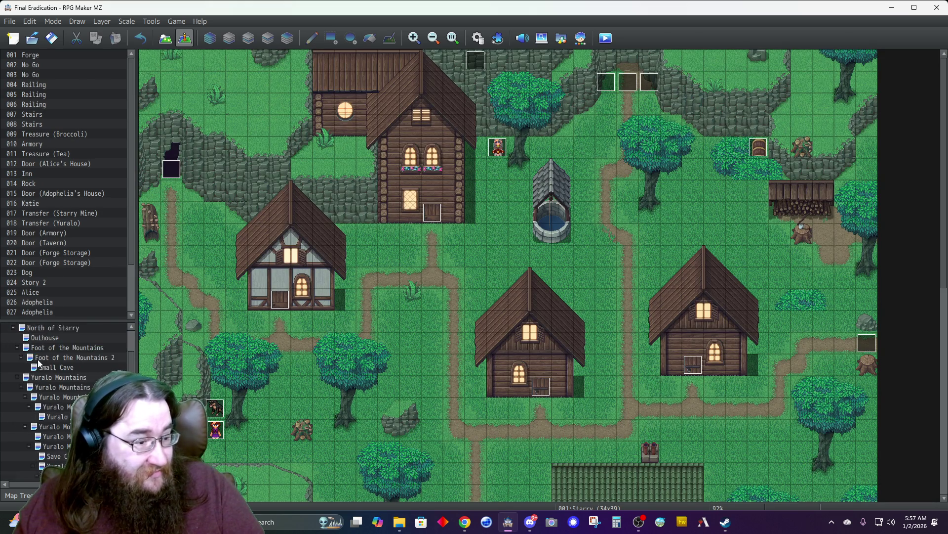
pyautogui.scroll(-3, 39, 362)
pyautogui.click(61, 407)
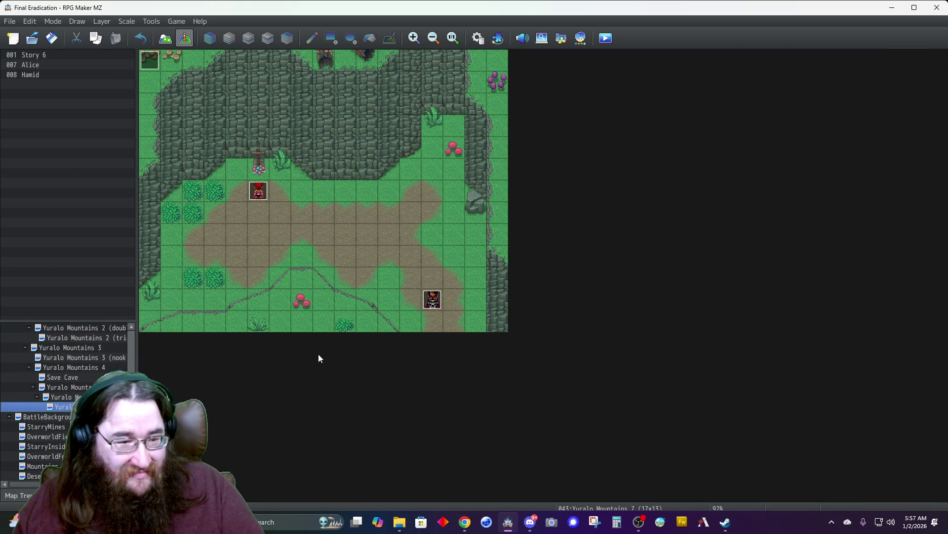
pyautogui.doubleClick(149, 57)
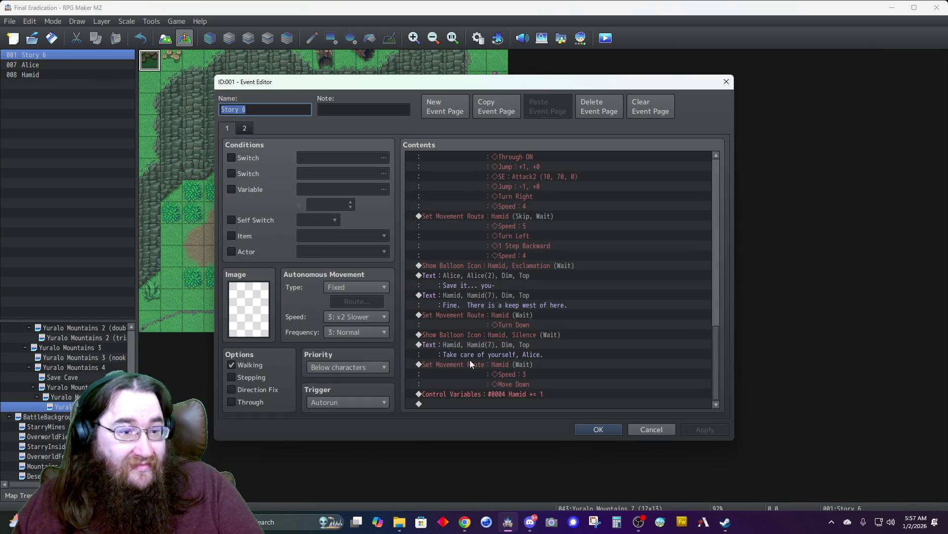
pyautogui.click(649, 430)
# - Set Hamid's page 2 condition to variable 0004 Hamid ≥ 3 and save
pyautogui.doubleClick(433, 299)
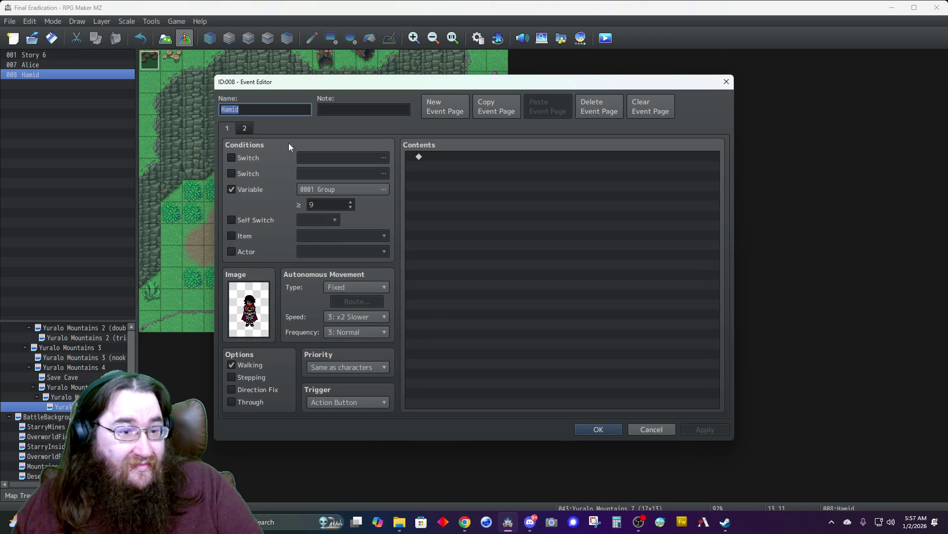
pyautogui.click(245, 129)
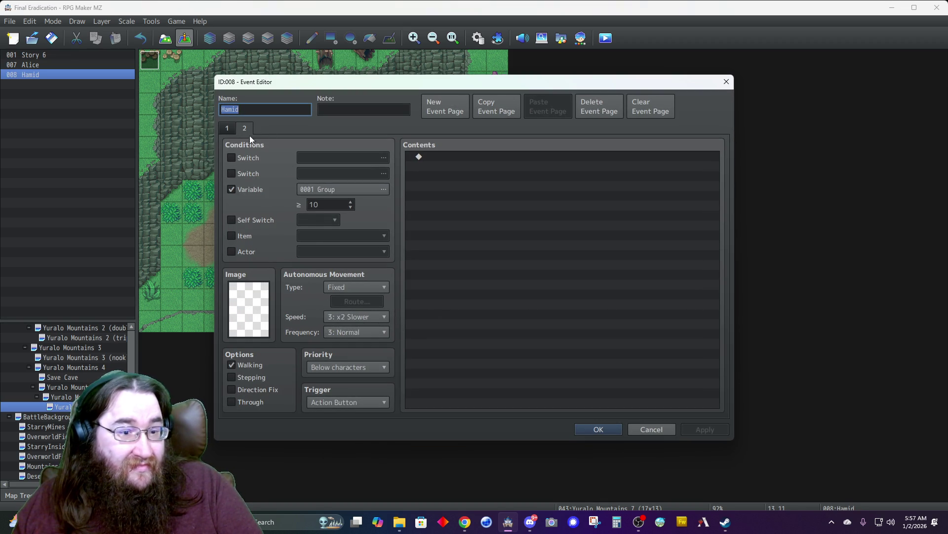
pyautogui.doubleClick(327, 192)
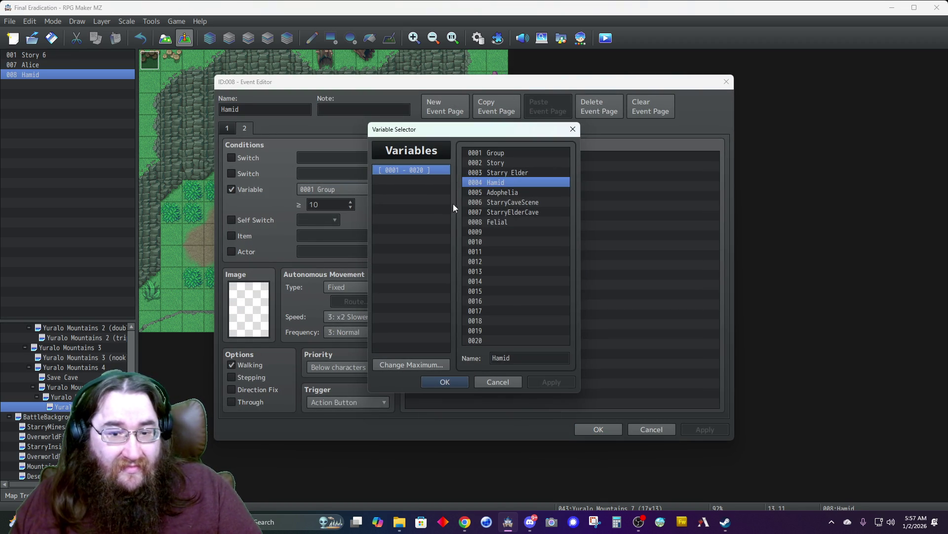
pyautogui.click(441, 382)
pyautogui.click(352, 201)
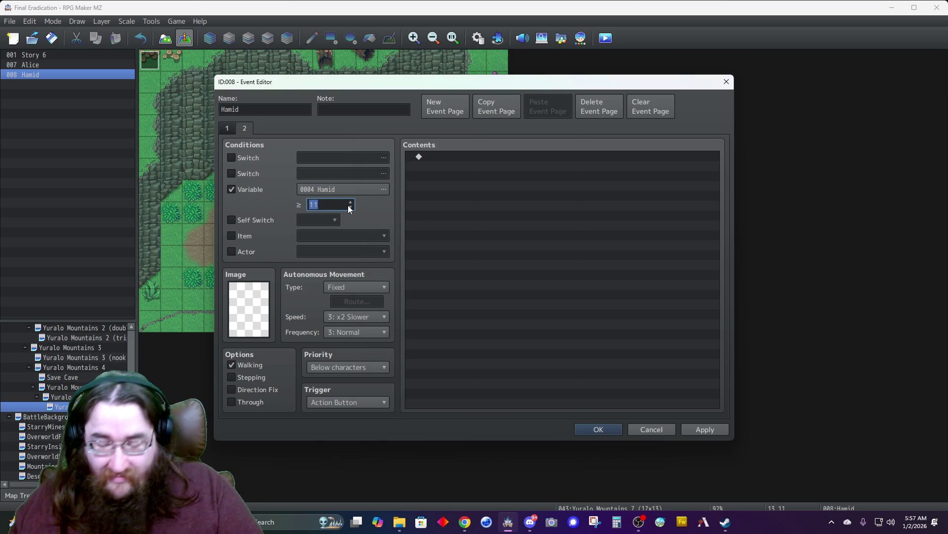
pyautogui.write('3')
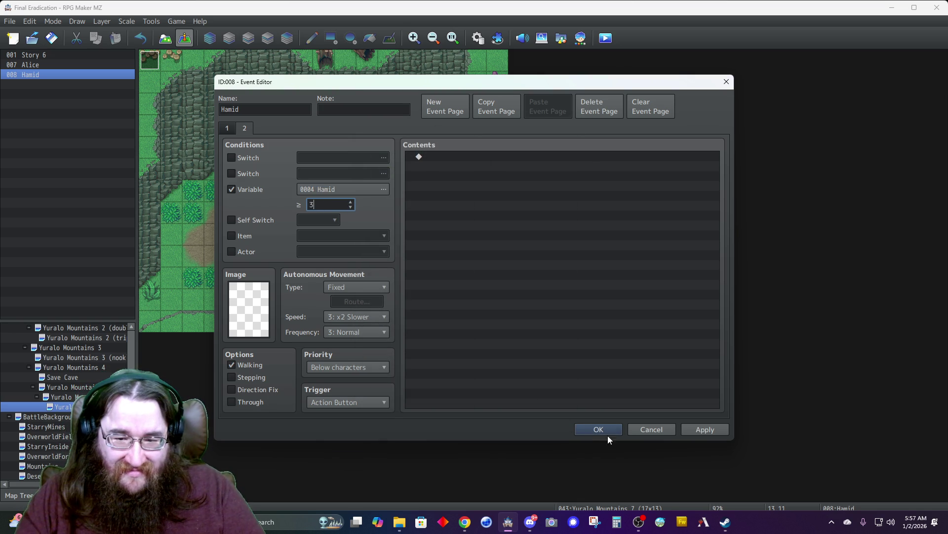
pyautogui.click(598, 430)
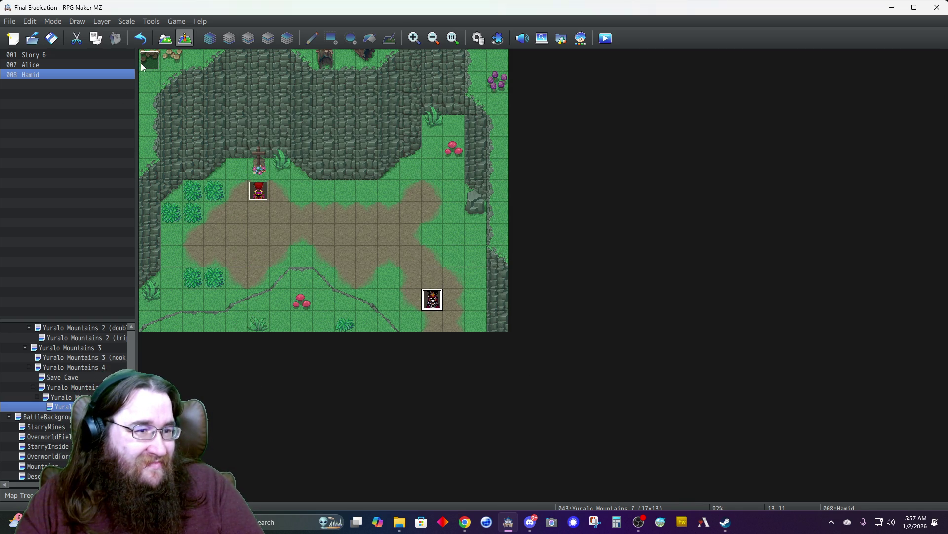
# - Add a Silence balloon icon over Alice to Story 6, waiting for completion
pyautogui.doubleClick(142, 63)
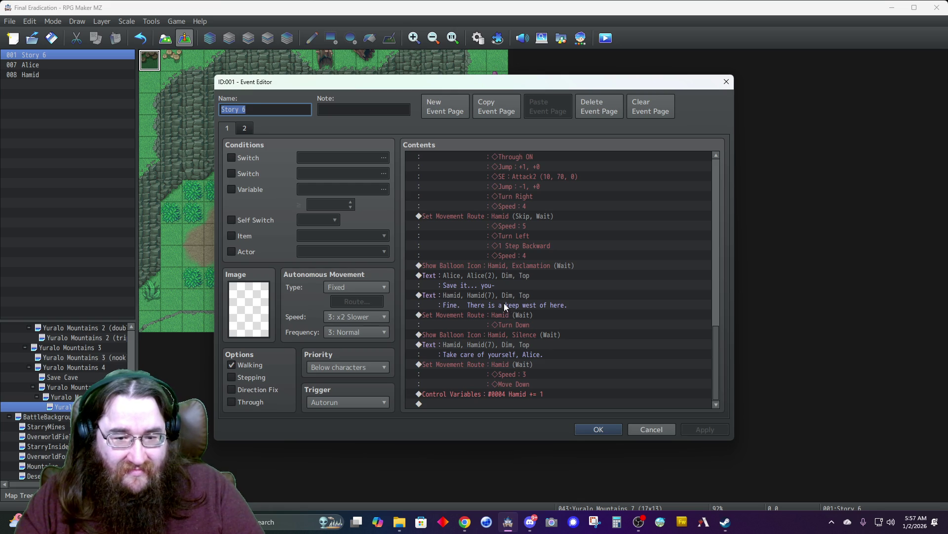
pyautogui.doubleClick(496, 403)
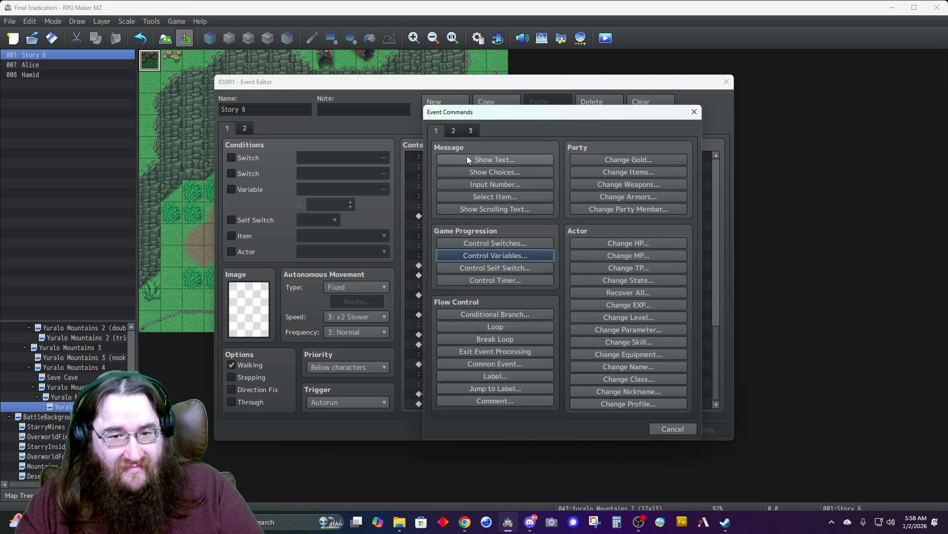
pyautogui.click(455, 131)
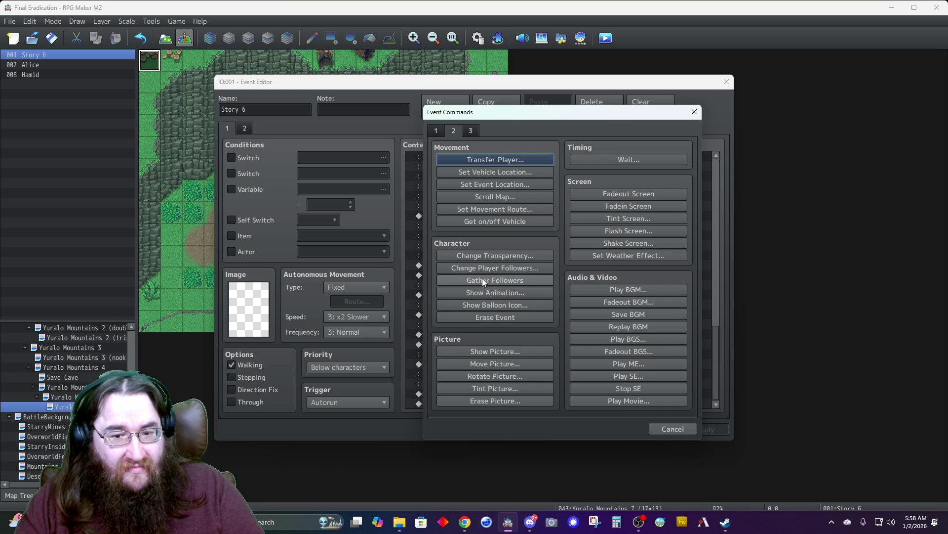
pyautogui.click(488, 304)
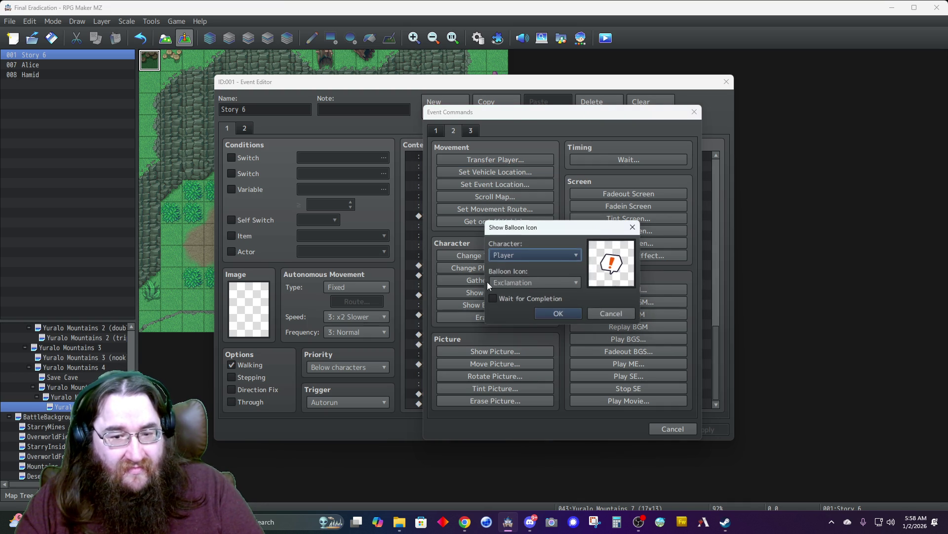
pyautogui.click(506, 254)
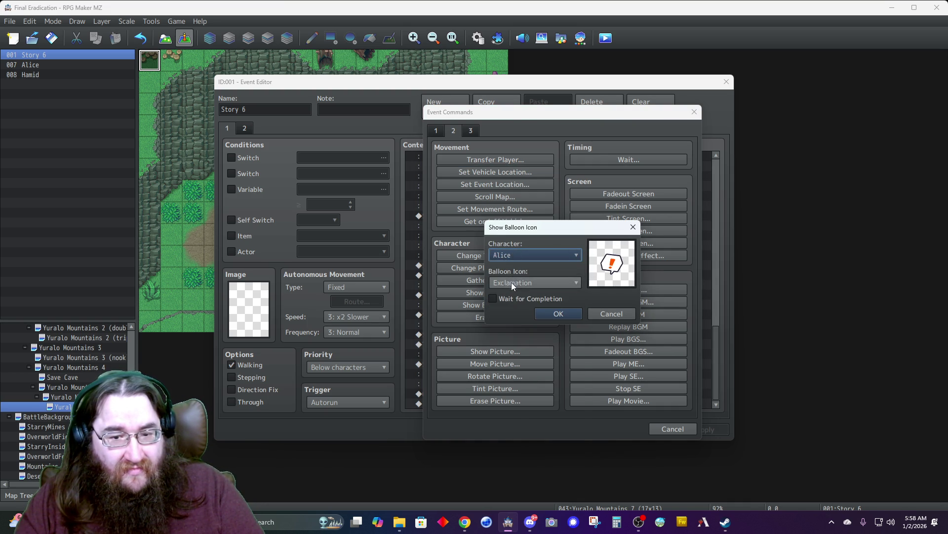
pyautogui.click(534, 282)
pyautogui.click(500, 375)
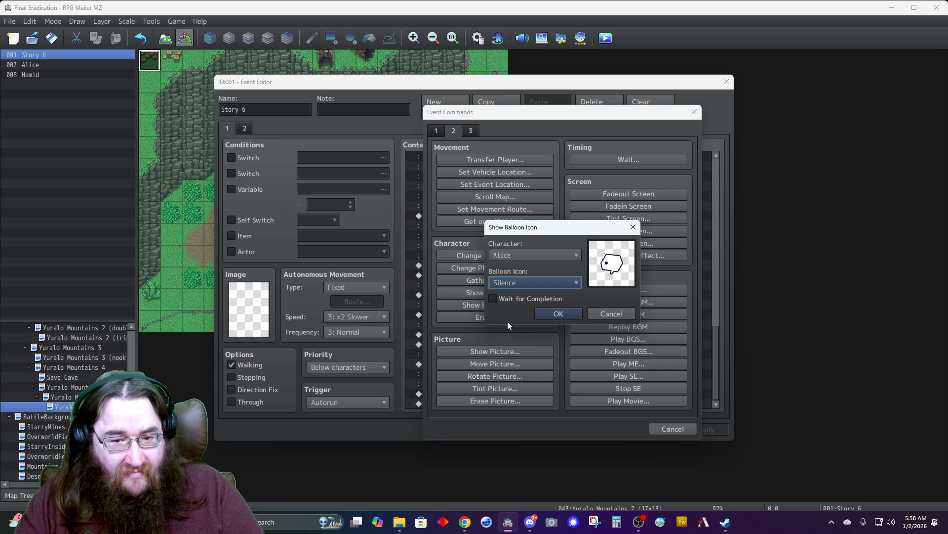
pyautogui.click(494, 299)
pyautogui.click(545, 317)
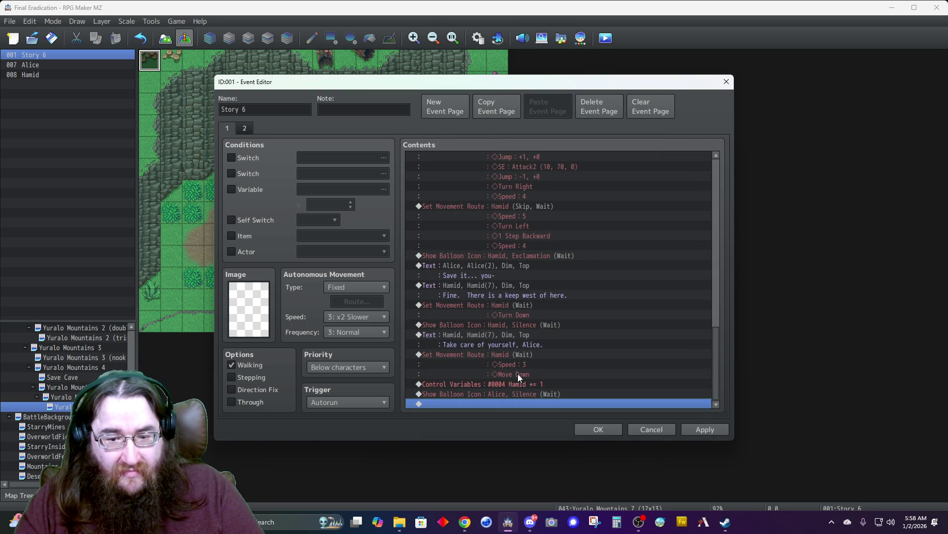
# - Append a Fadeout Screen command to the end of Story 6
pyautogui.doubleClick(511, 402)
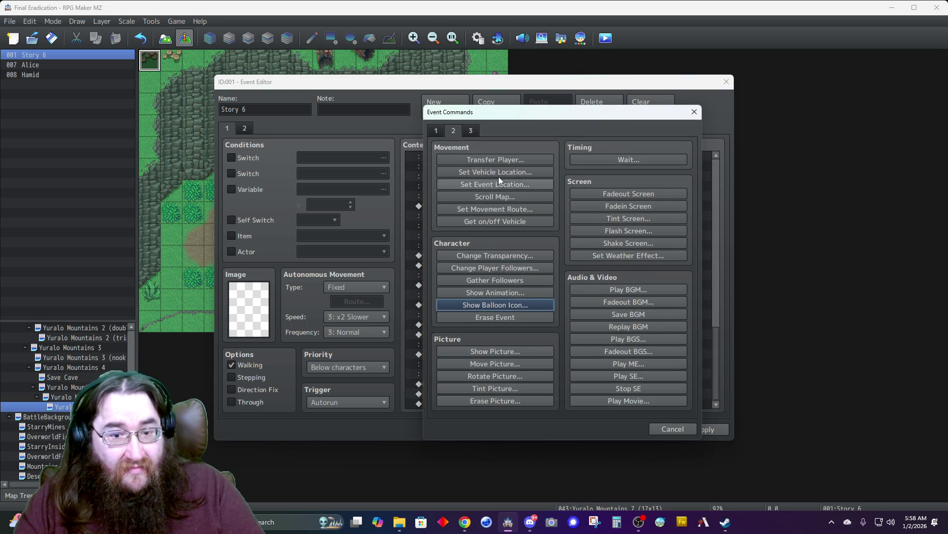
pyautogui.click(624, 197)
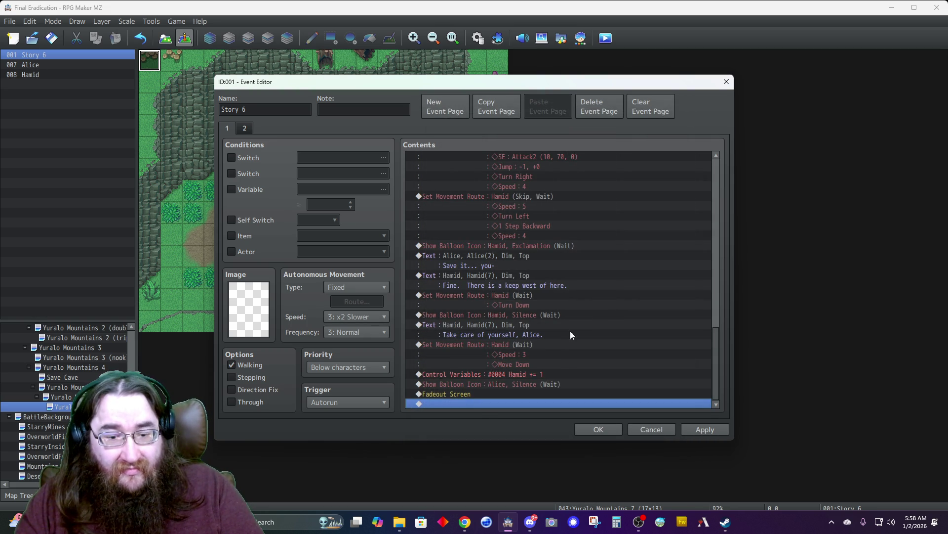
pyautogui.doubleClick(460, 404)
pyautogui.click(433, 131)
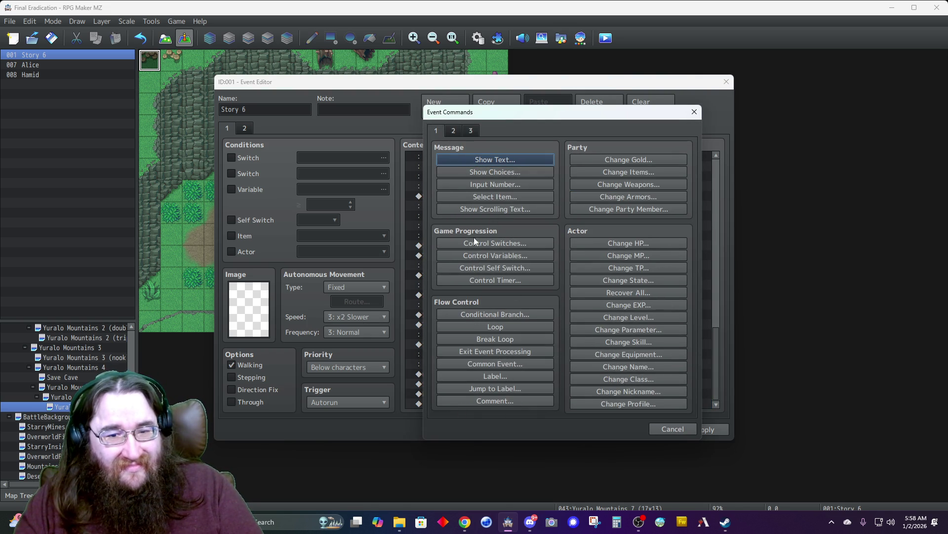
# - Add Control Variables #0001 Group += 1 after the fade-out
pyautogui.click(489, 255)
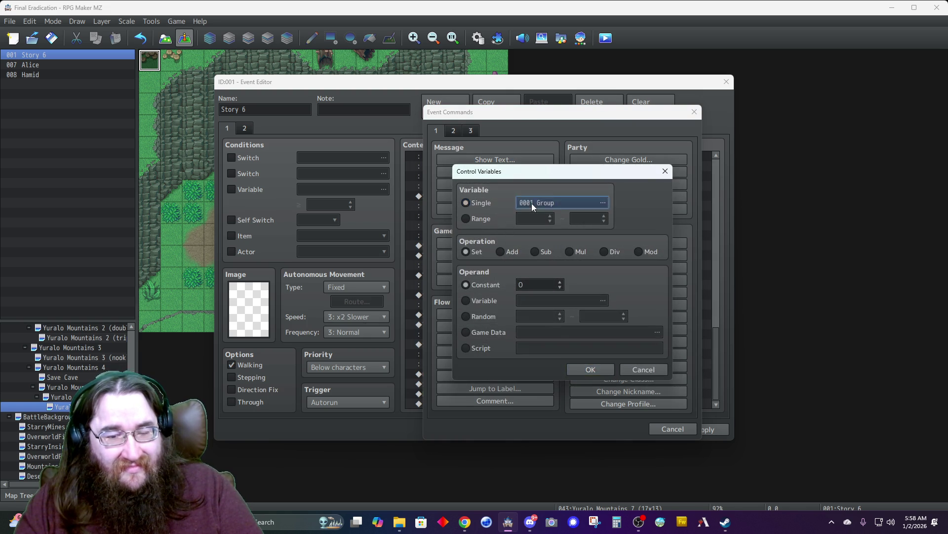
pyautogui.click(532, 203)
pyautogui.click(570, 197)
pyautogui.click(575, 168)
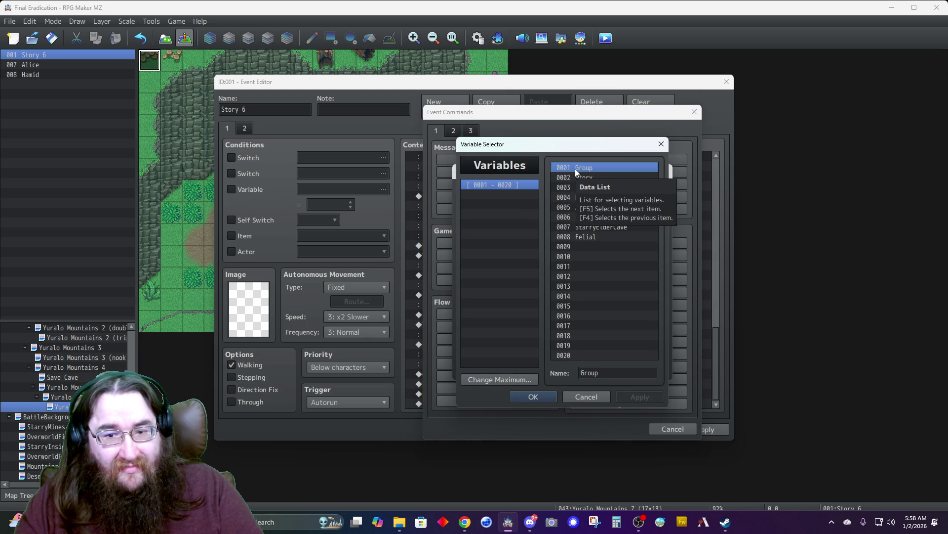
pyautogui.click(521, 397)
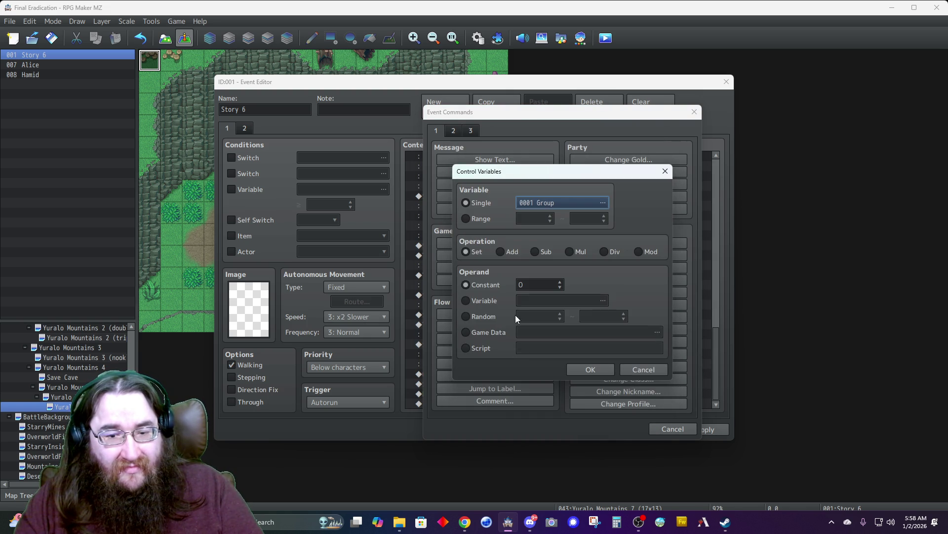
pyautogui.click(500, 251)
pyautogui.click(560, 281)
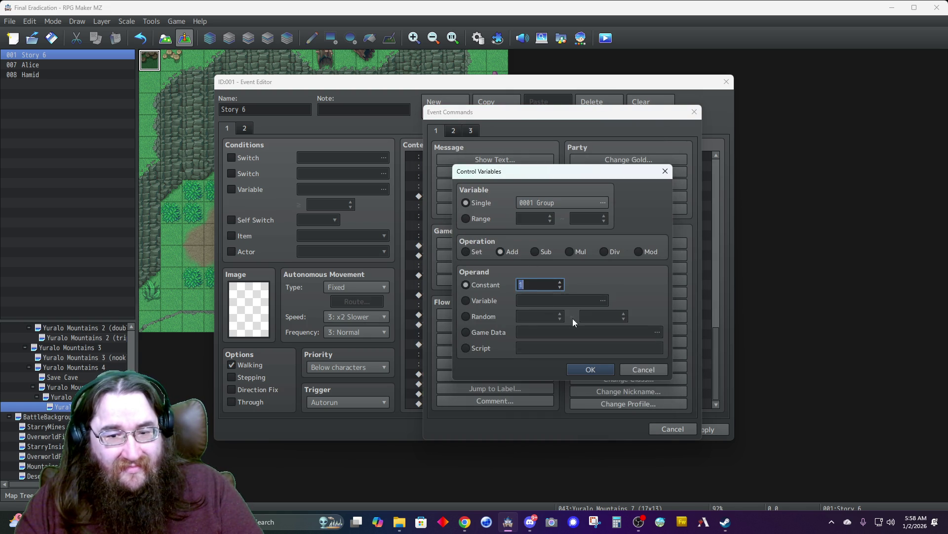
pyautogui.click(591, 370)
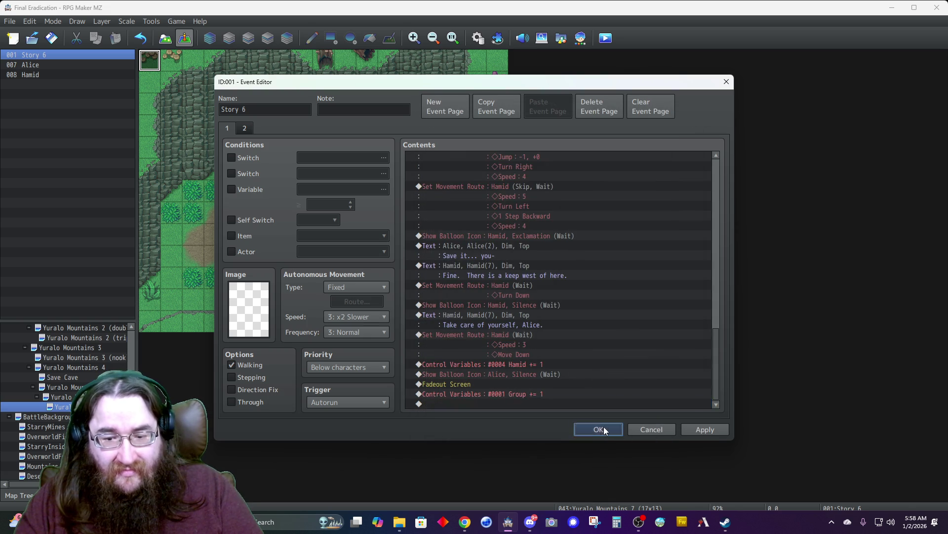
# - Close Story 6, check the Alice event's conditions, and reopen Story 6
pyautogui.click(603, 426)
pyautogui.doubleClick(254, 192)
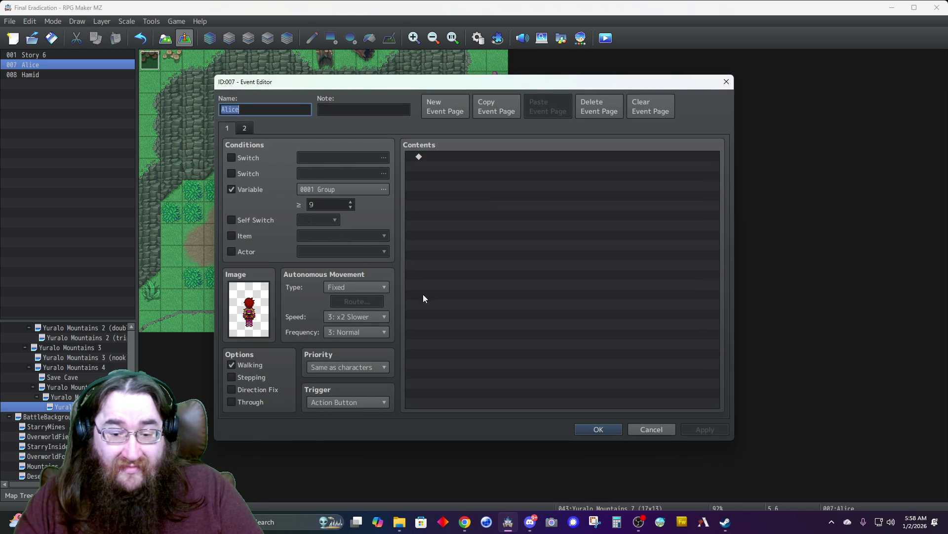
pyautogui.click(643, 430)
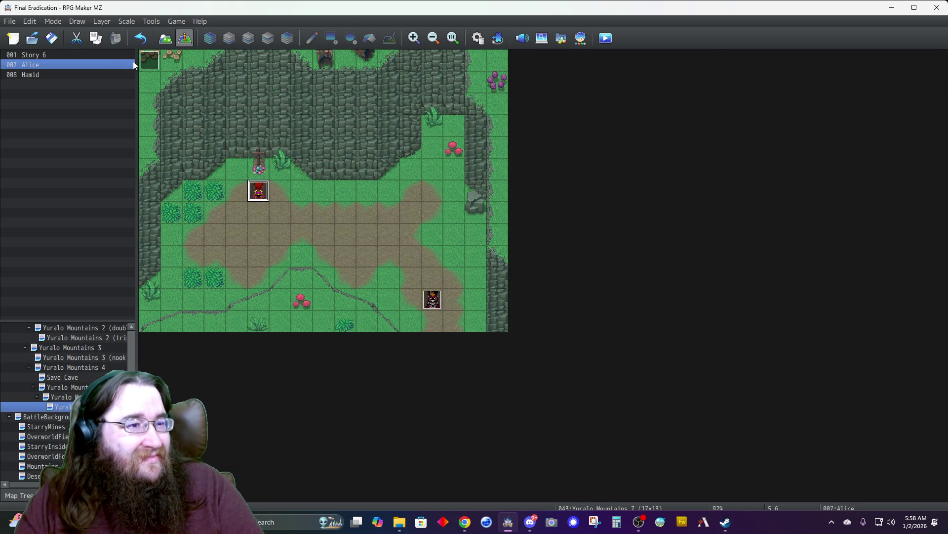
pyautogui.doubleClick(124, 56)
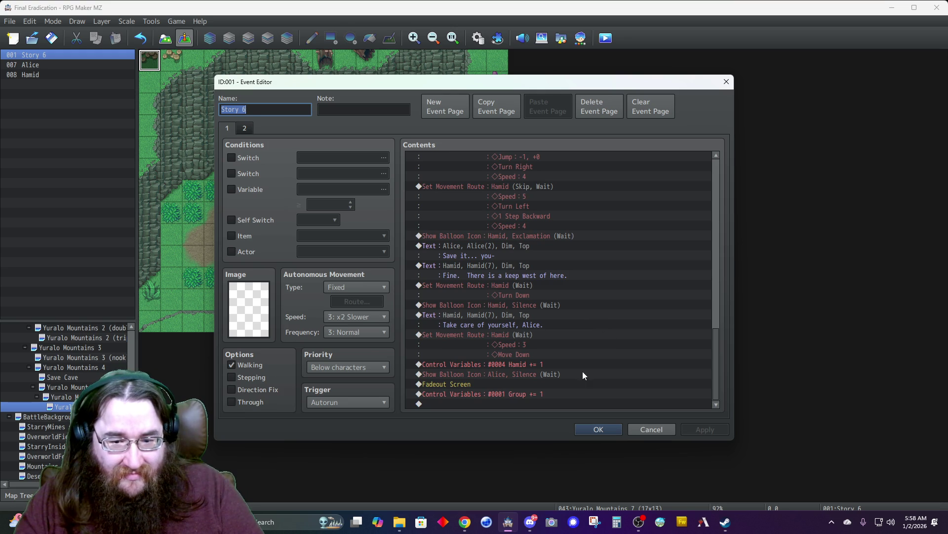
# - Add a comment reading 'Group 9-10' at the end of the cutscene
pyautogui.doubleClick(517, 403)
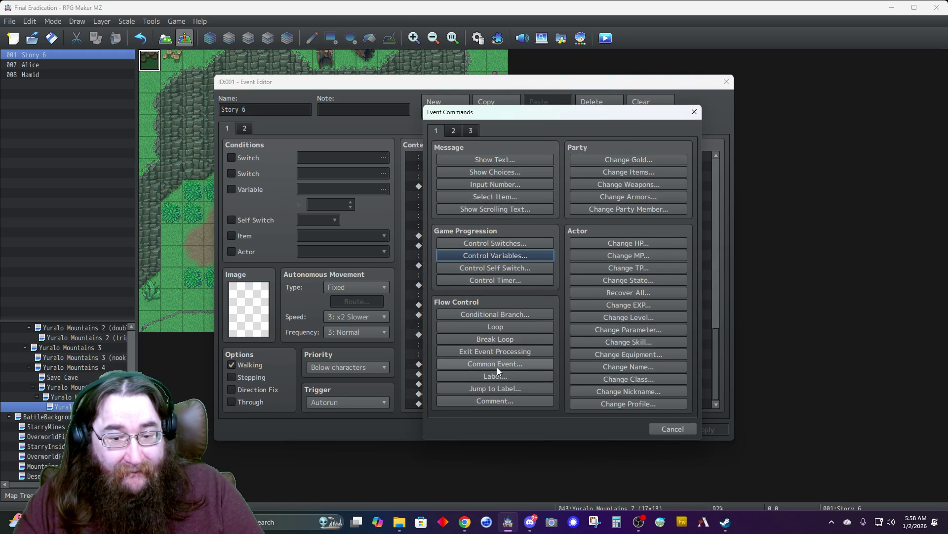
pyautogui.click(494, 400)
pyautogui.write('Group 90')
pyautogui.press('BackSpace')
pyautogui.write('-10')
pyautogui.click(578, 318)
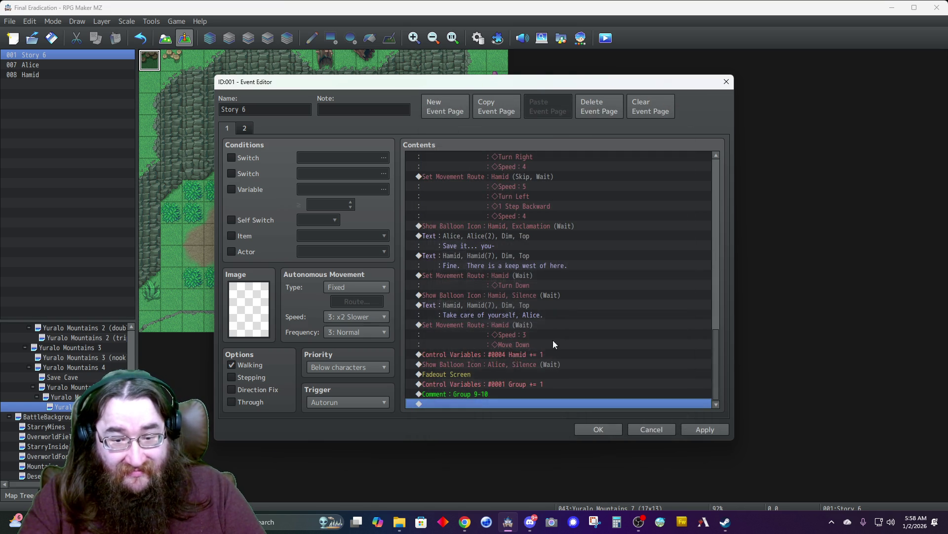
# - Add two Change Party Member commands removing Adophelia and Hamid
pyautogui.doubleClick(477, 401)
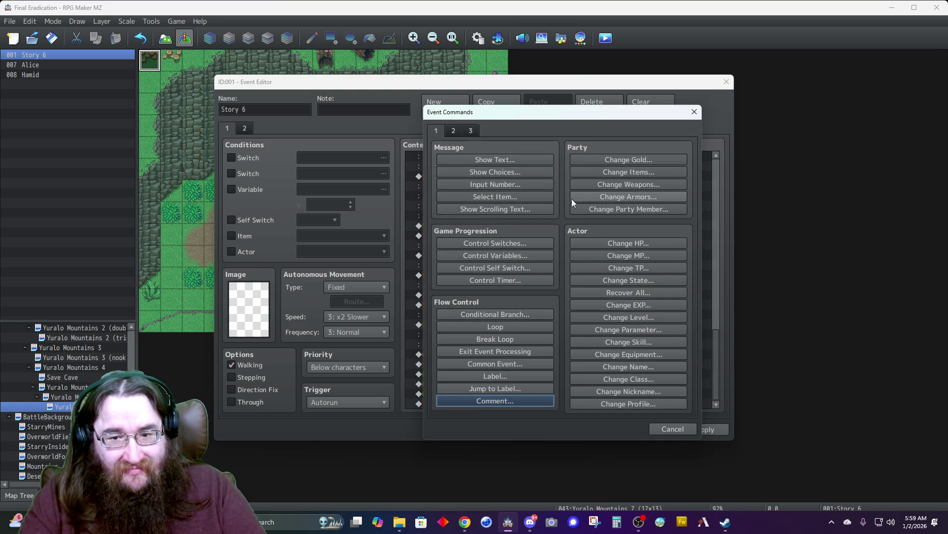
pyautogui.click(607, 210)
pyautogui.click(547, 253)
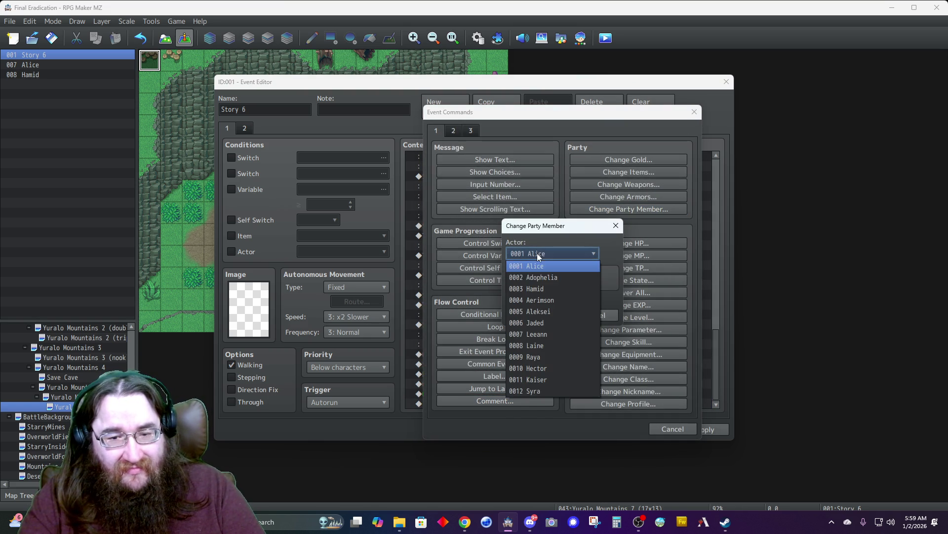
pyautogui.click(531, 277)
pyautogui.click(569, 283)
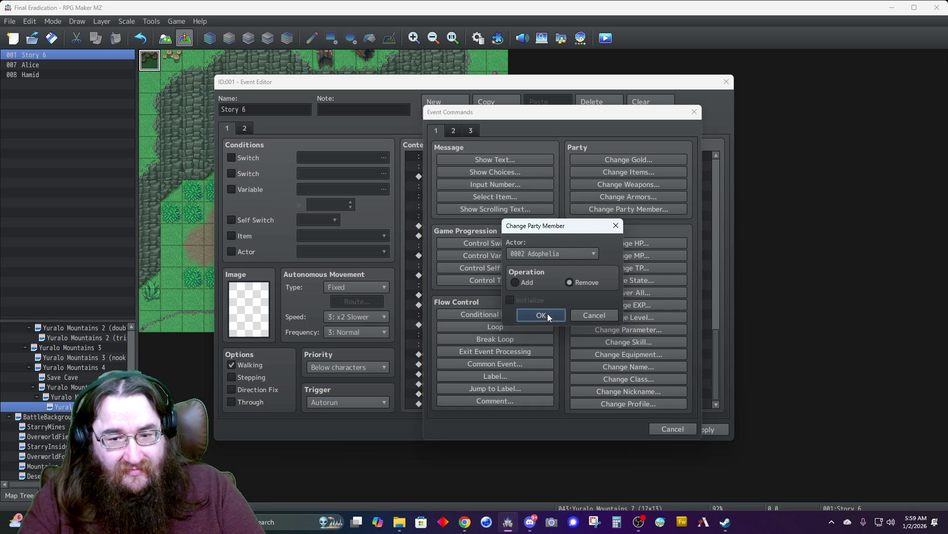
pyautogui.click(547, 316)
pyautogui.doubleClick(503, 405)
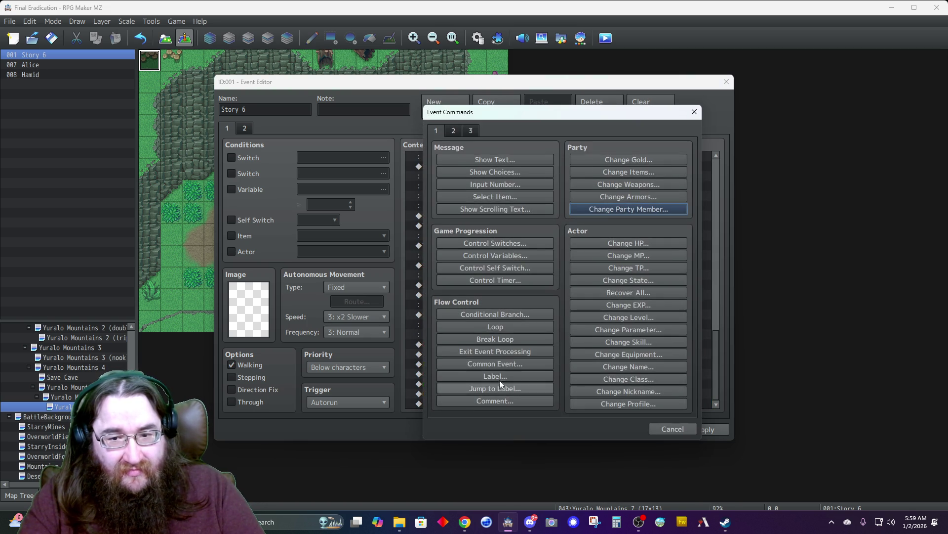
pyautogui.click(607, 209)
pyautogui.click(550, 253)
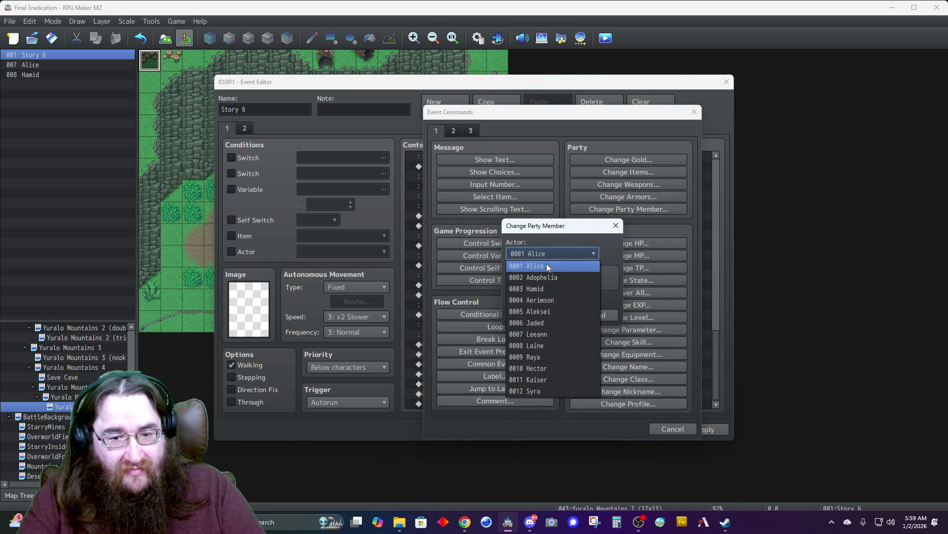
pyautogui.click(535, 288)
pyautogui.click(570, 283)
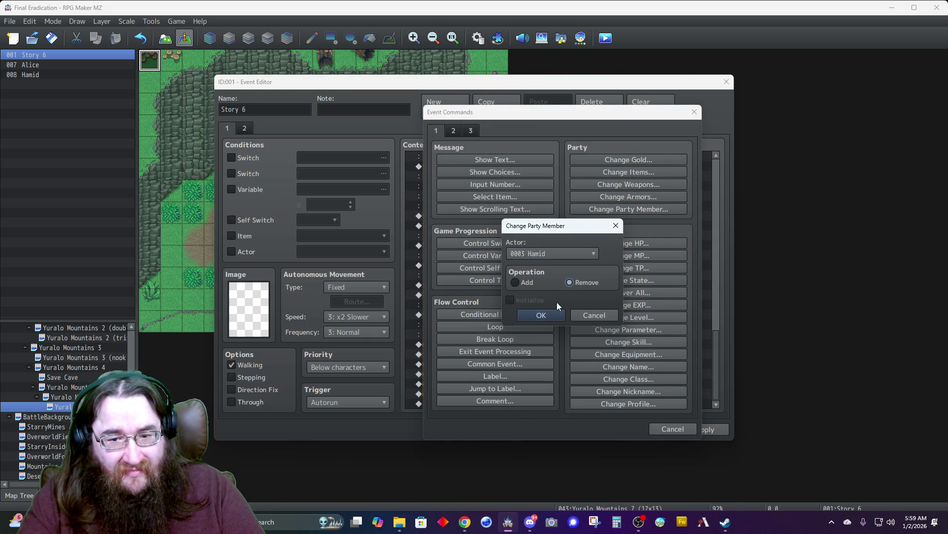
pyautogui.click(541, 316)
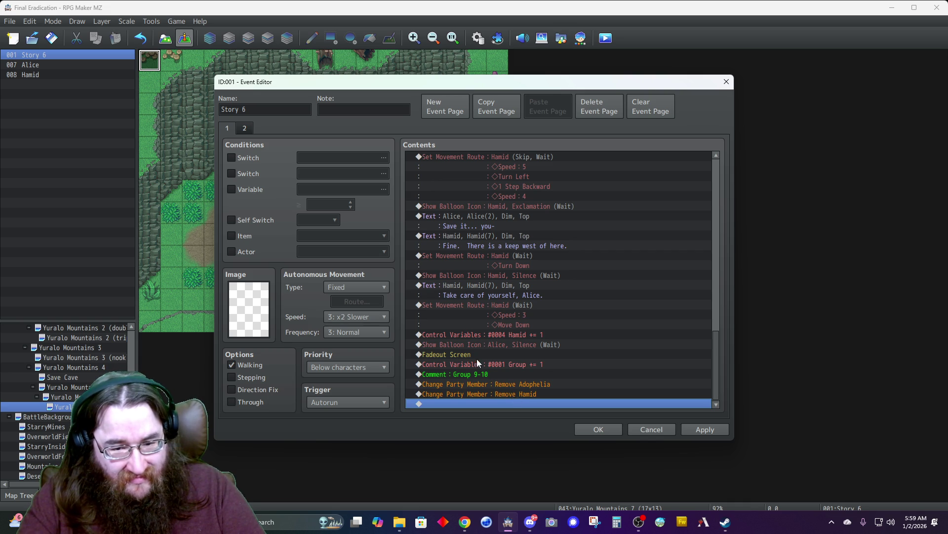
# - Insert a 60-frame Wait above Fadeout Screen, save, and reopen Story 6
pyautogui.doubleClick(464, 353)
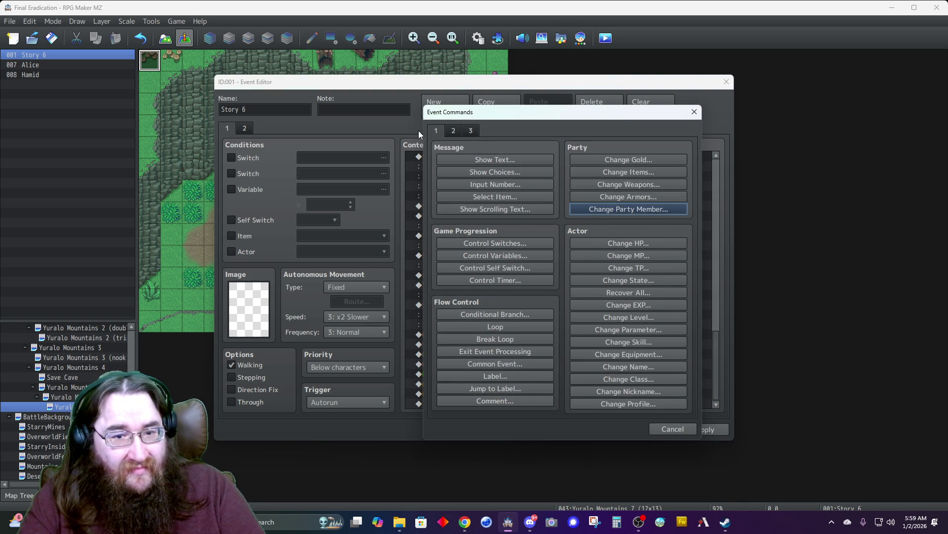
pyautogui.click(453, 131)
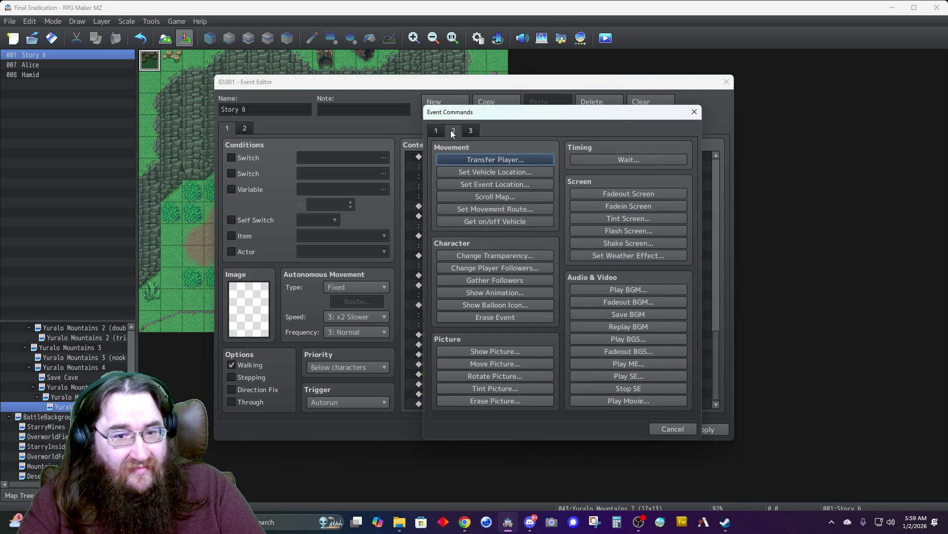
pyautogui.click(619, 160)
pyautogui.click(540, 296)
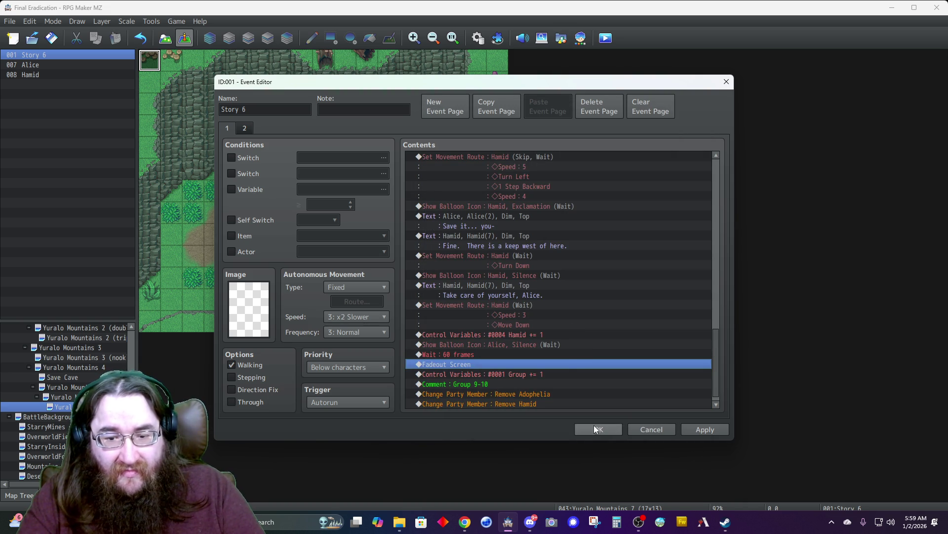
pyautogui.scroll(-1, 567, 362)
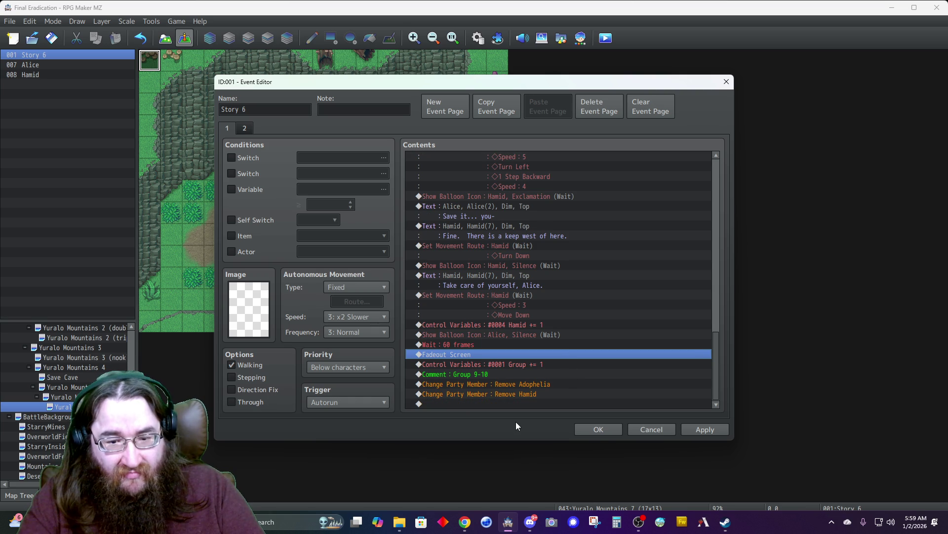
pyautogui.click(595, 428)
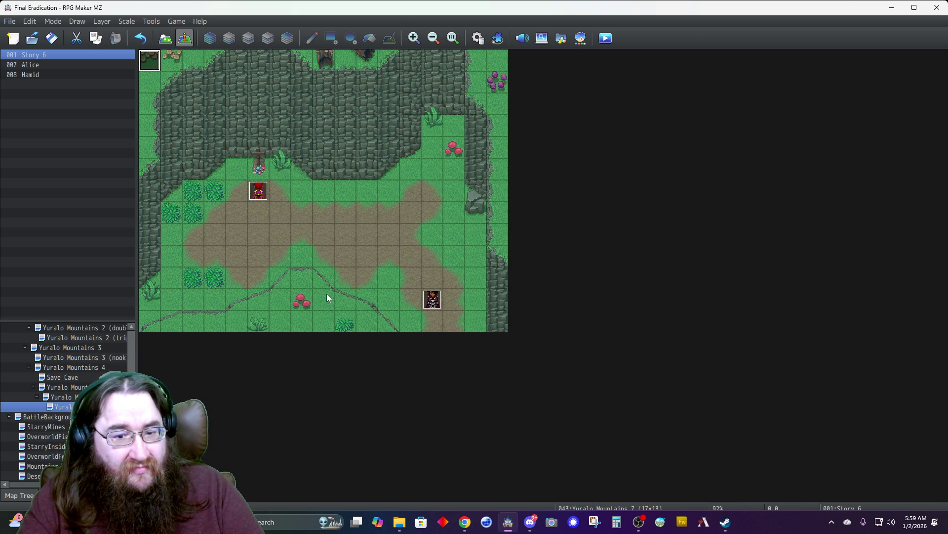
pyautogui.doubleClick(151, 62)
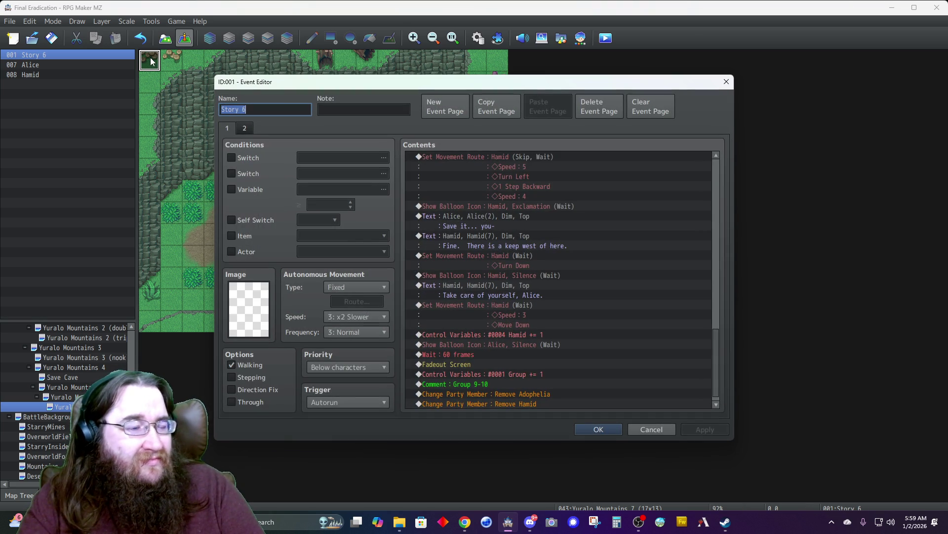
pyautogui.scroll(-1, 497, 316)
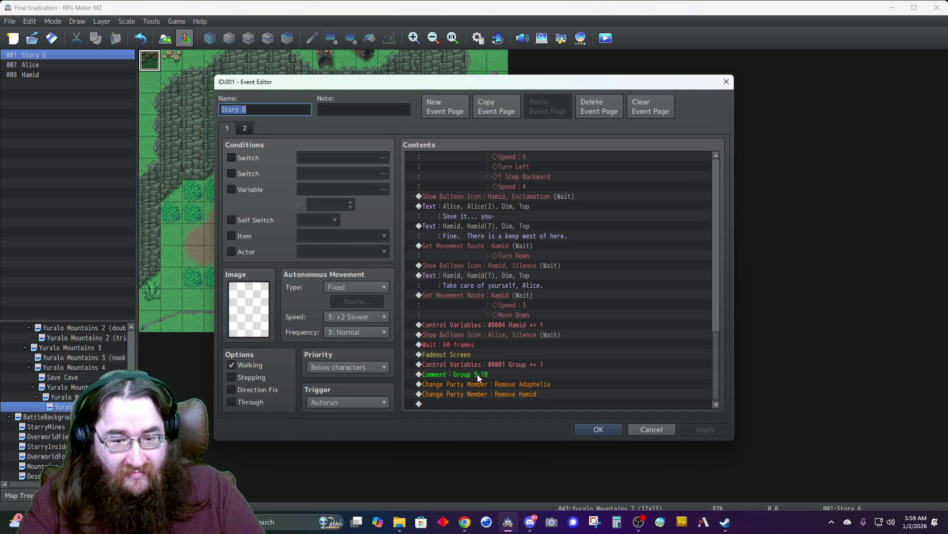
pyautogui.click(469, 402)
# - Add Transfer Player to Yuralo (34,6) with direction Left
pyautogui.rightClick(467, 402)
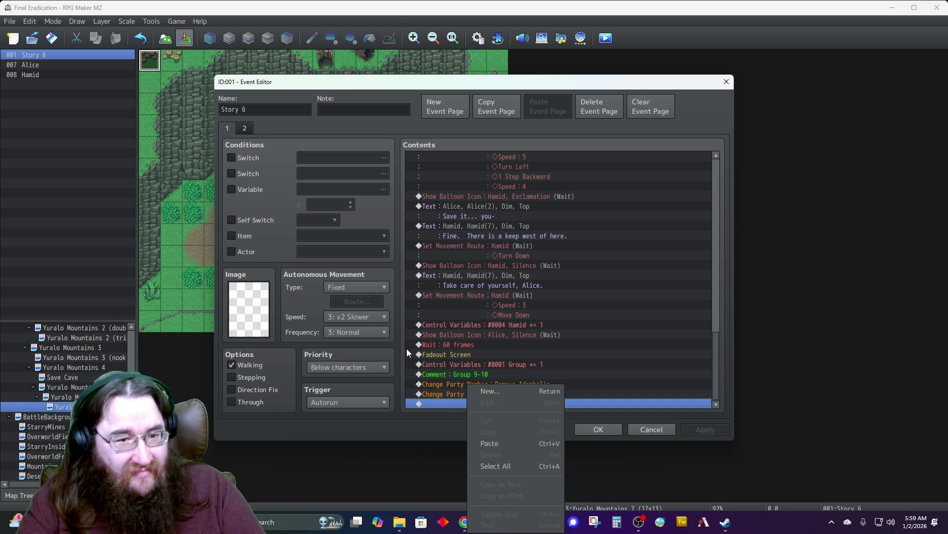
pyautogui.doubleClick(441, 403)
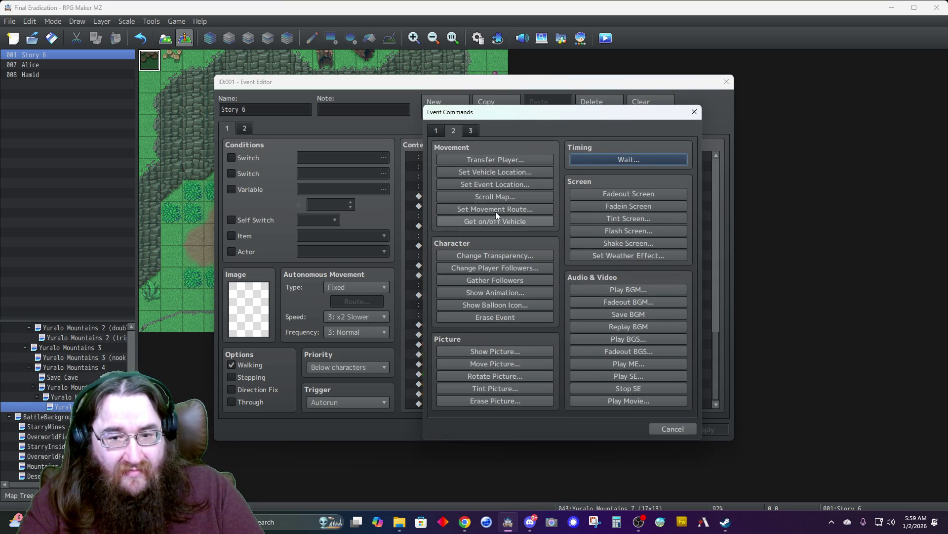
pyautogui.click(467, 156)
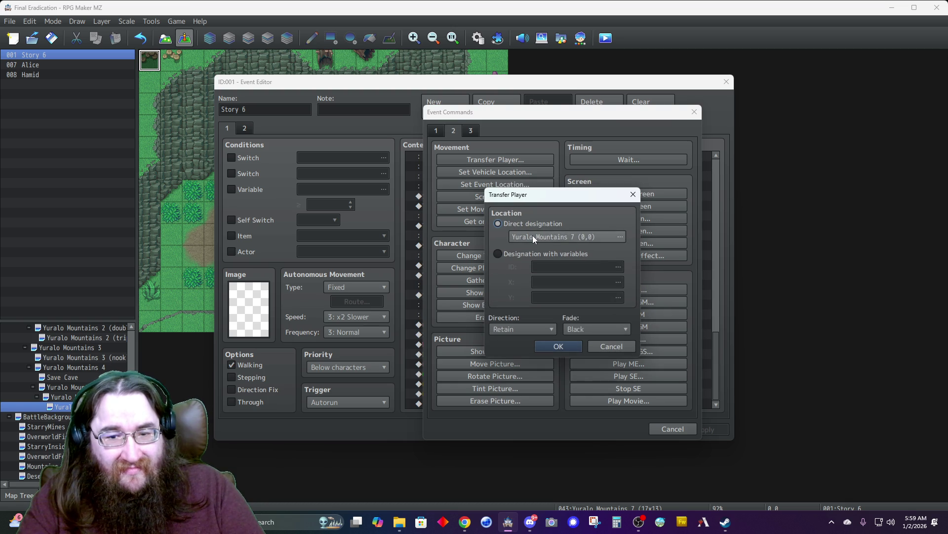
pyautogui.click(533, 235)
pyautogui.click(333, 118)
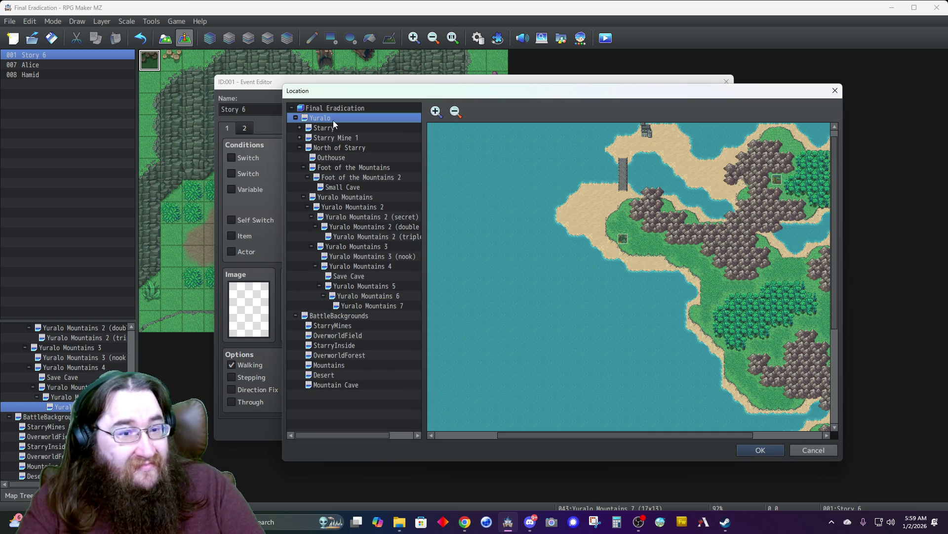
pyautogui.click(741, 190)
pyautogui.click(764, 449)
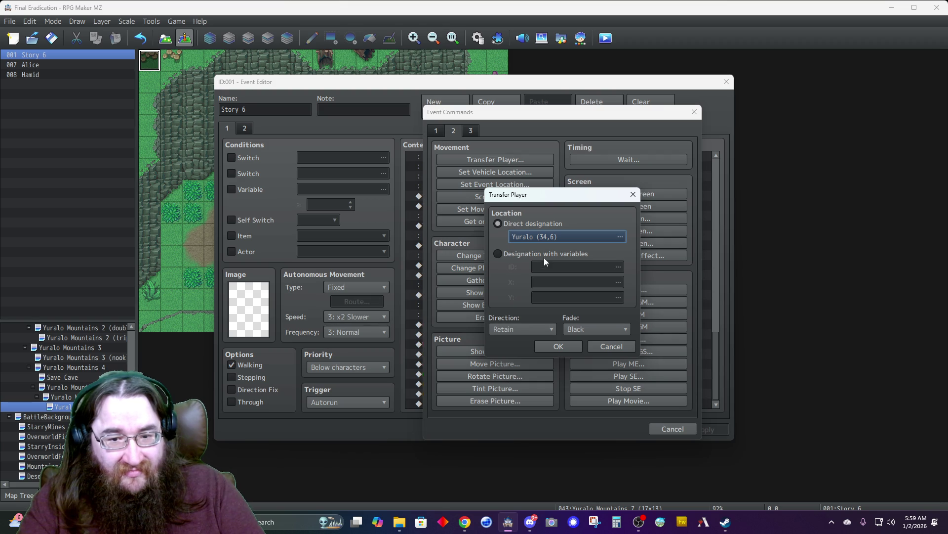
pyautogui.click(520, 328)
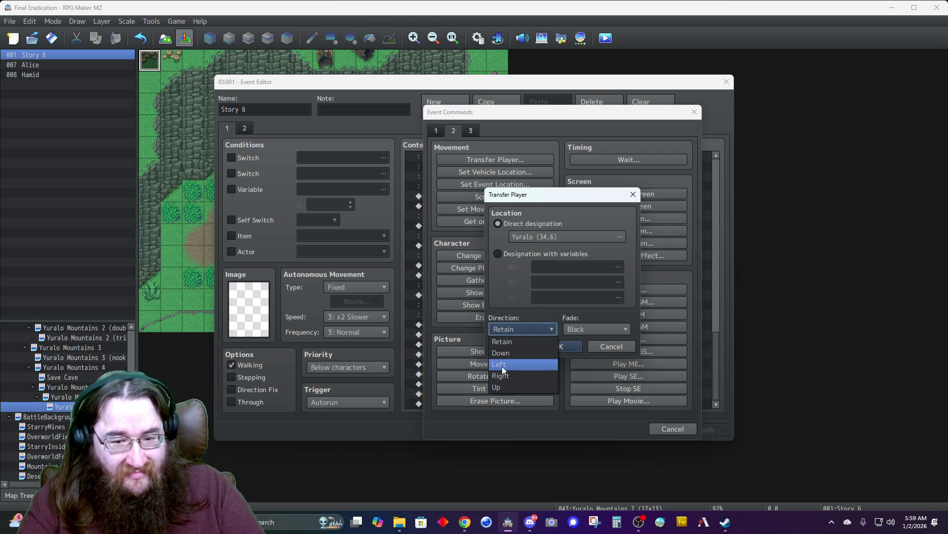
pyautogui.click(503, 364)
pyautogui.click(570, 345)
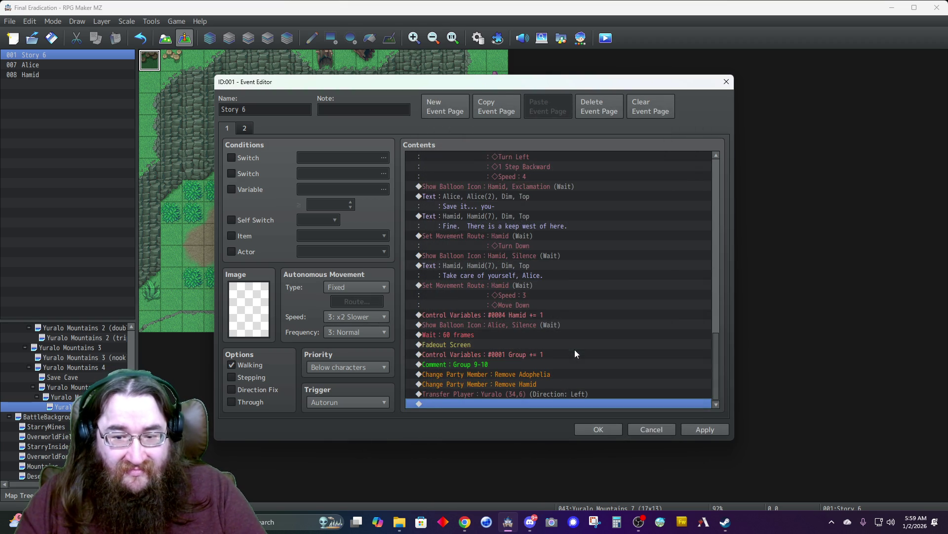
# - Add Control Self Switch A = ON after the transfer
pyautogui.doubleClick(515, 405)
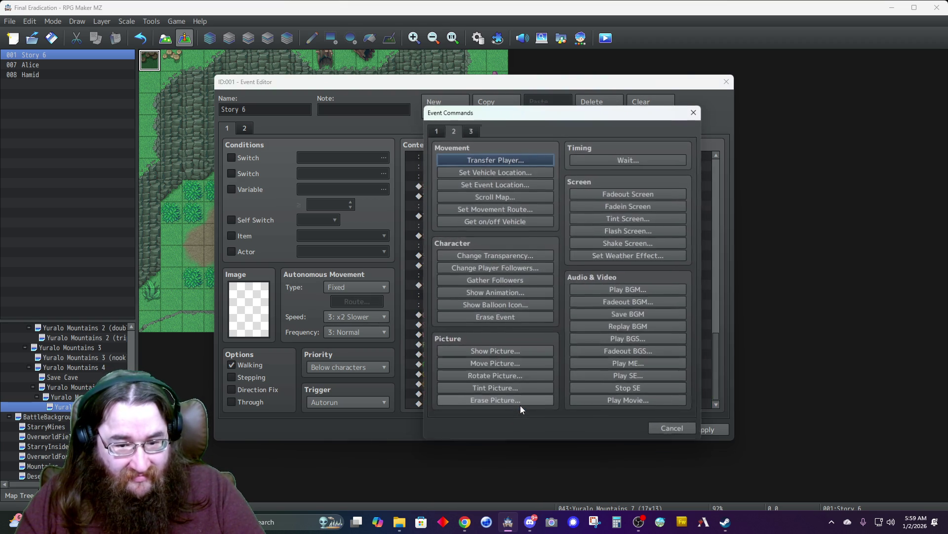
pyautogui.click(436, 132)
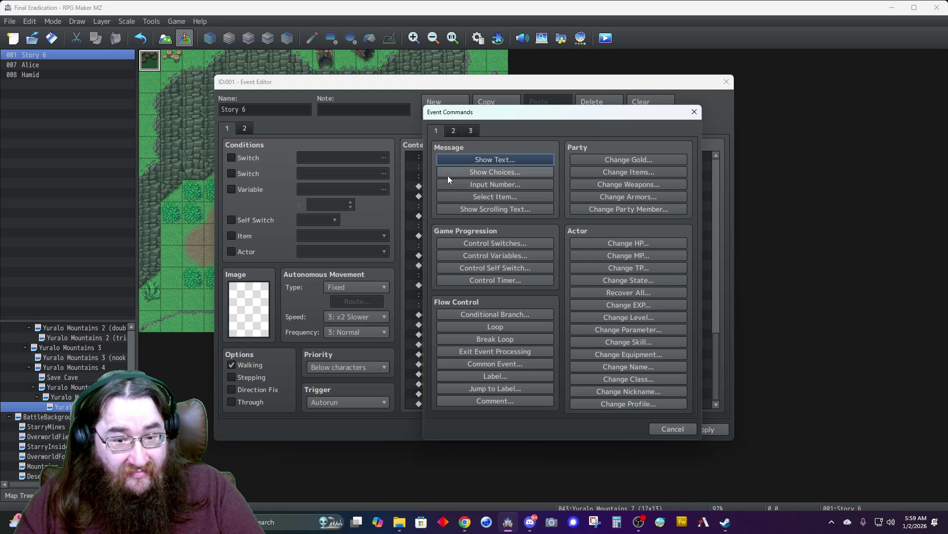
pyautogui.click(487, 269)
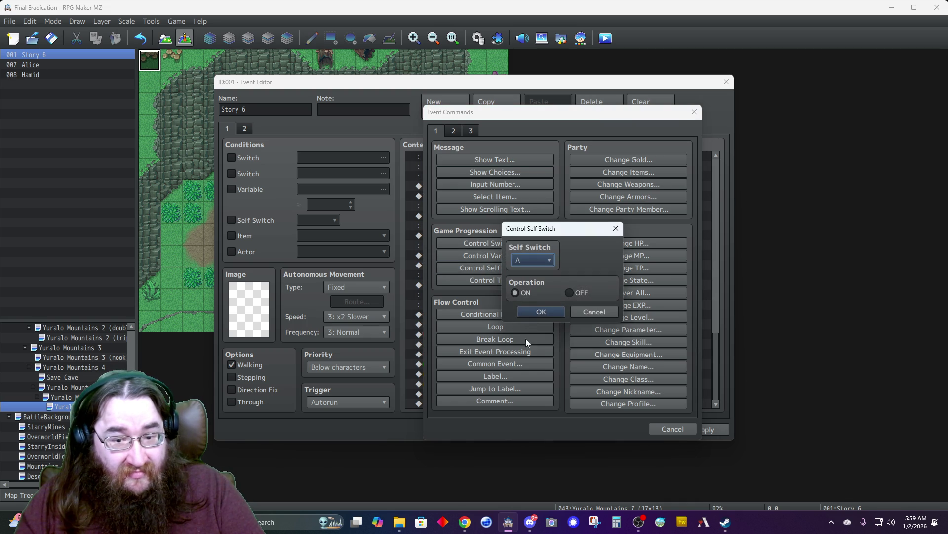
pyautogui.click(531, 309)
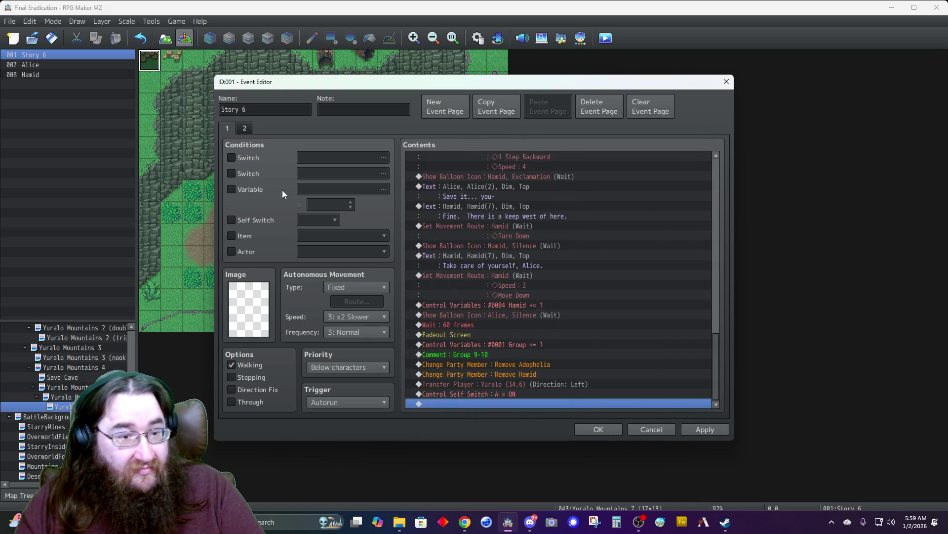
pyautogui.click(244, 129)
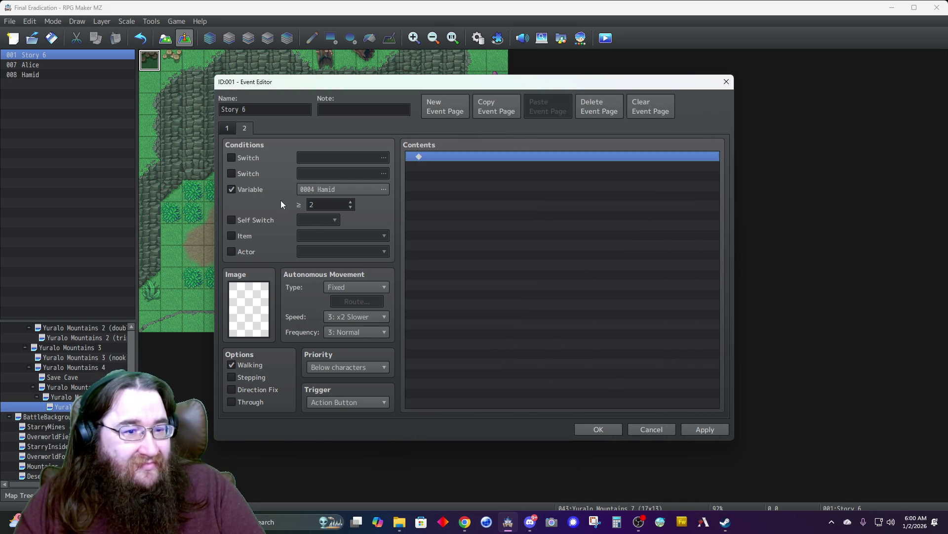
# - Replace page 2's Hamid variable condition with Self Switch A and save Story 6
pyautogui.click(246, 189)
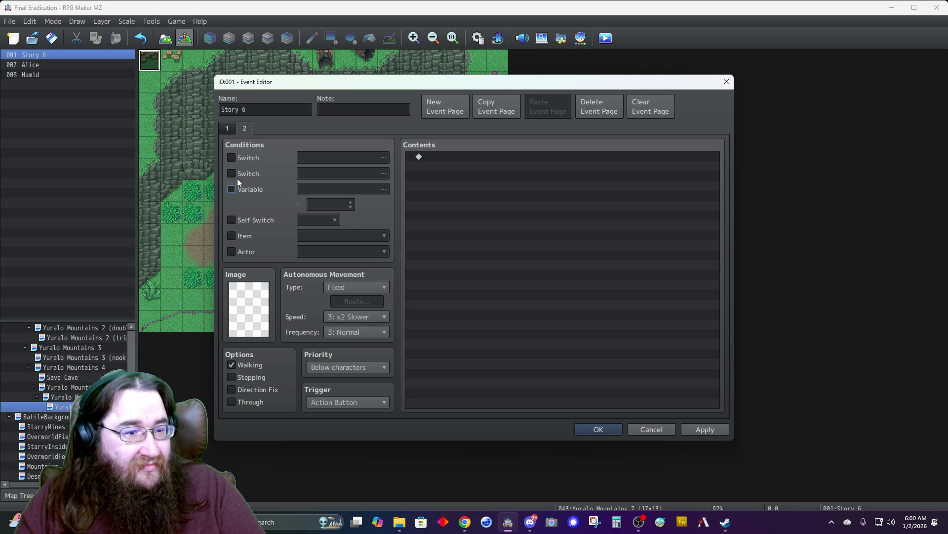
pyautogui.click(252, 220)
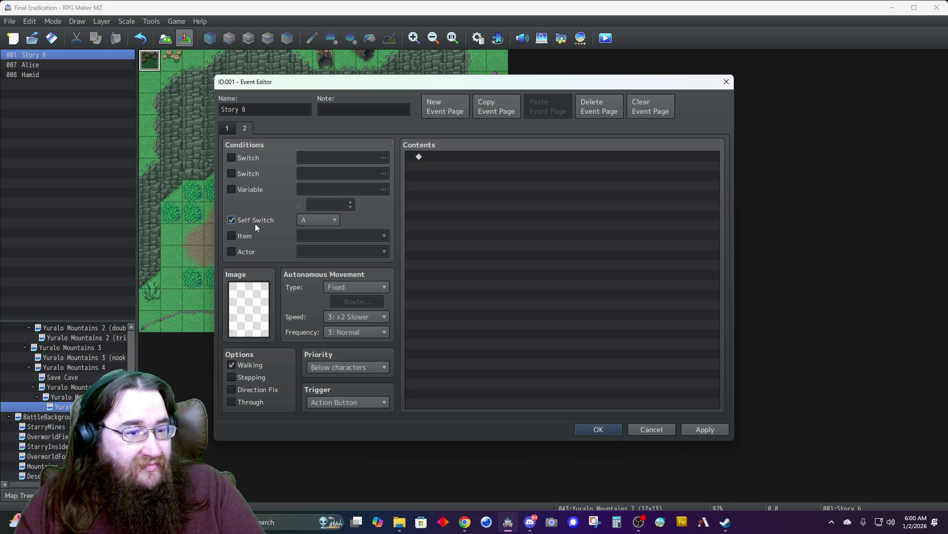
pyautogui.click(227, 131)
pyautogui.click(598, 429)
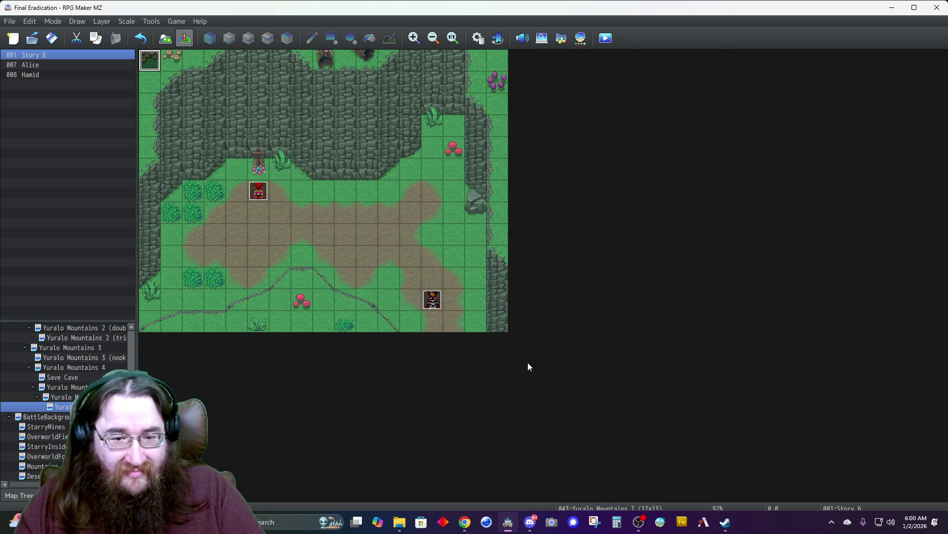
# - Review the Hamid and Story 6 event pages, then open the Yuralo Mountains 6 map
pyautogui.doubleClick(435, 302)
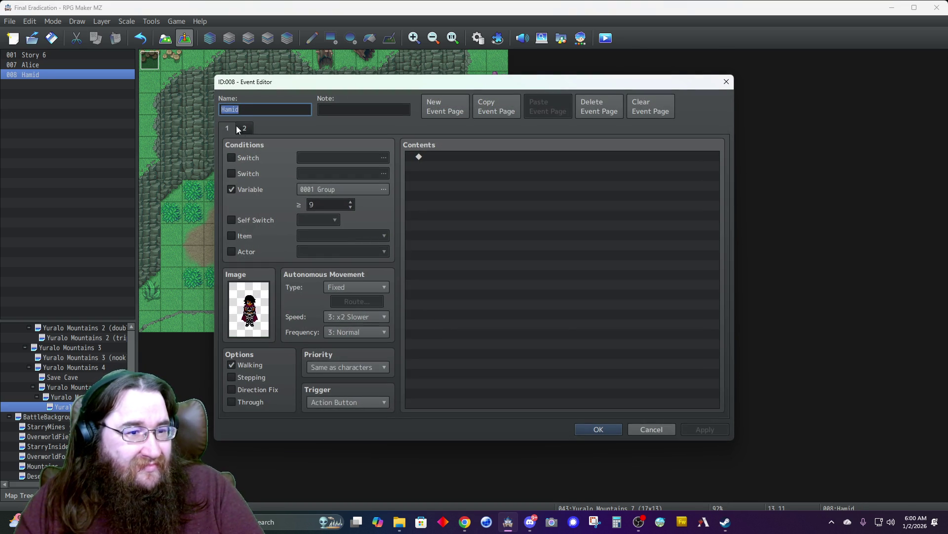
pyautogui.click(245, 128)
pyautogui.click(227, 127)
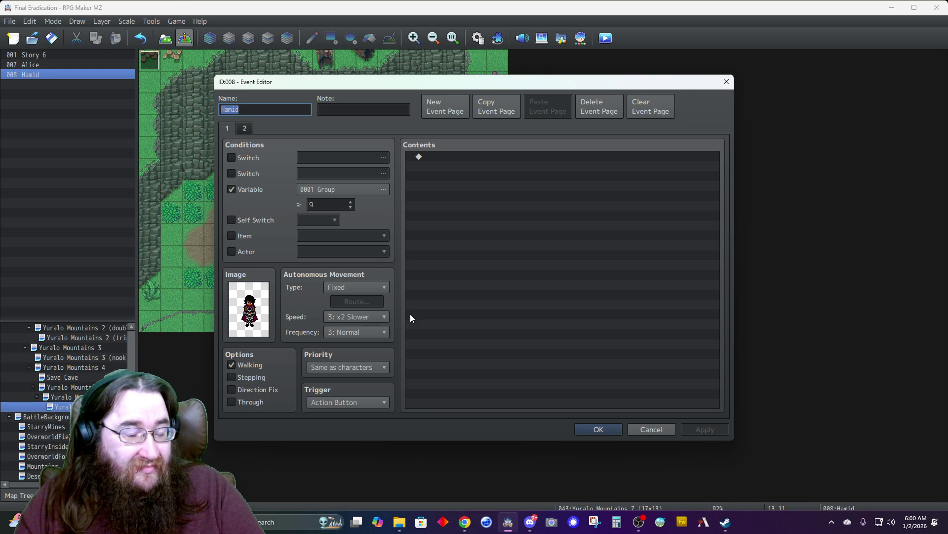
pyautogui.click(599, 429)
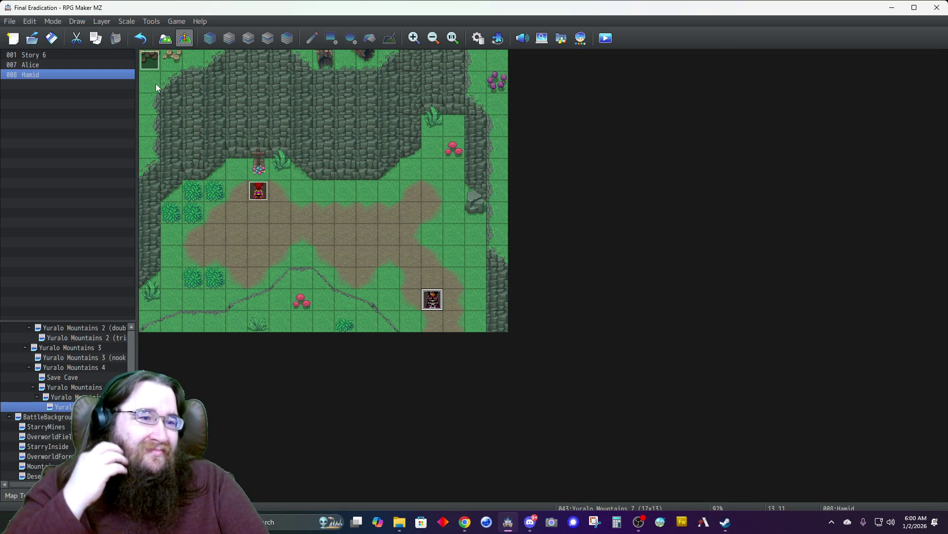
pyautogui.doubleClick(149, 60)
pyautogui.click(244, 129)
pyautogui.click(228, 128)
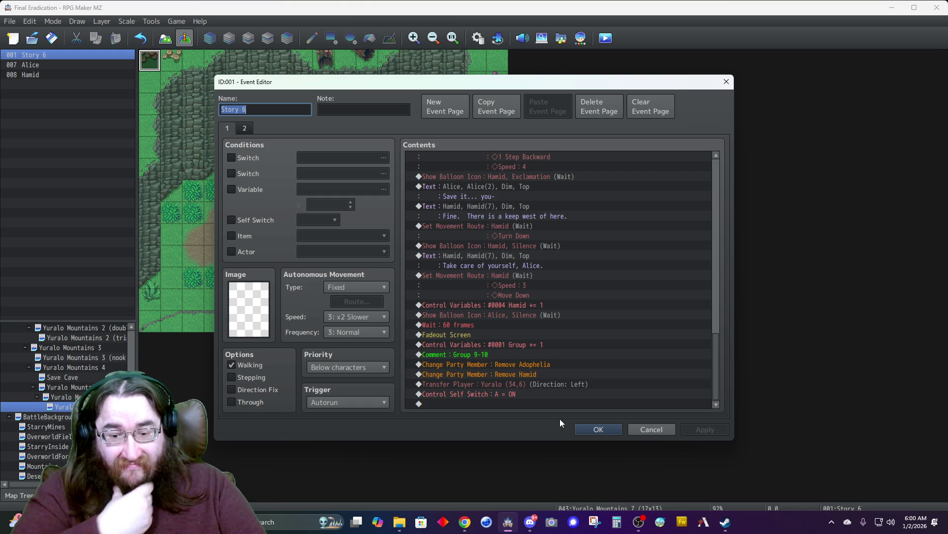
pyautogui.click(598, 429)
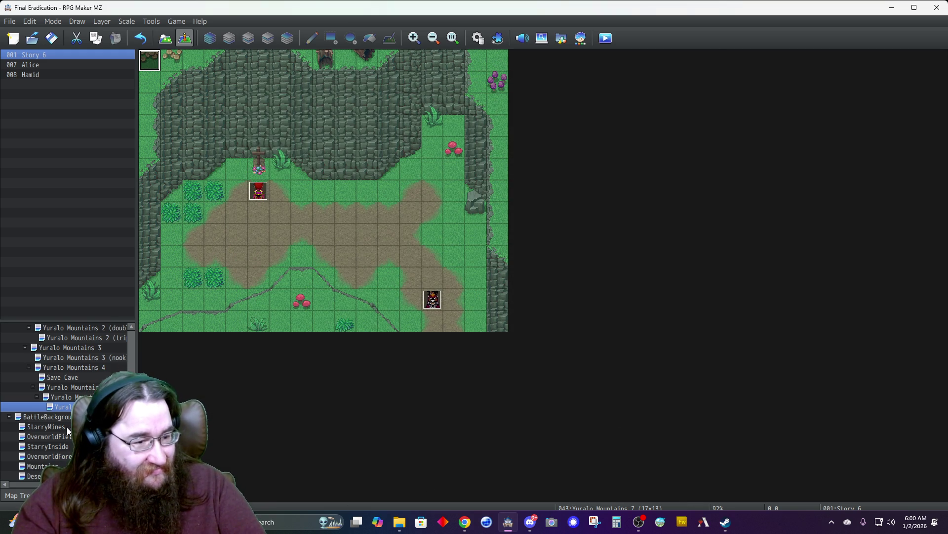
pyautogui.click(61, 397)
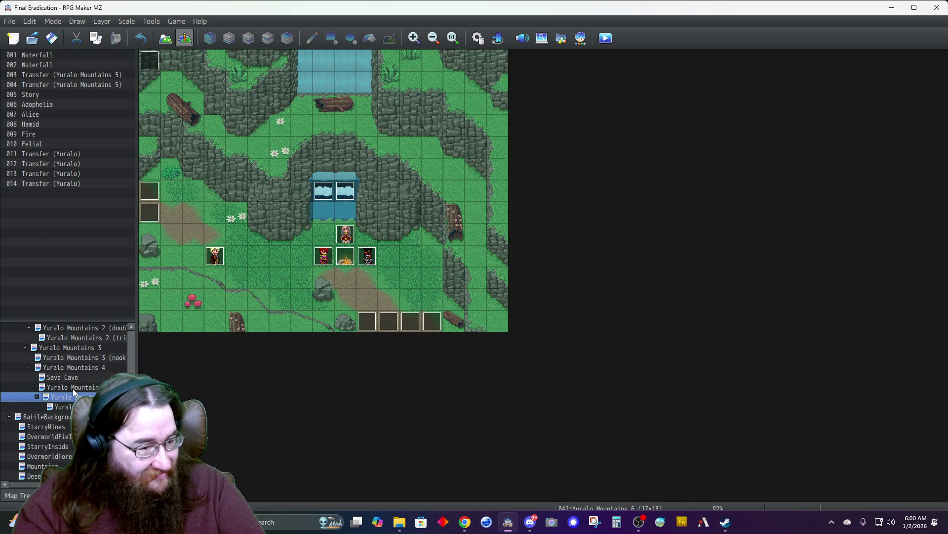
# - Switch from Yuralo Mountains 5 to the Yuralo overworld map
pyautogui.click(72, 388)
pyautogui.scroll(10, 67, 378)
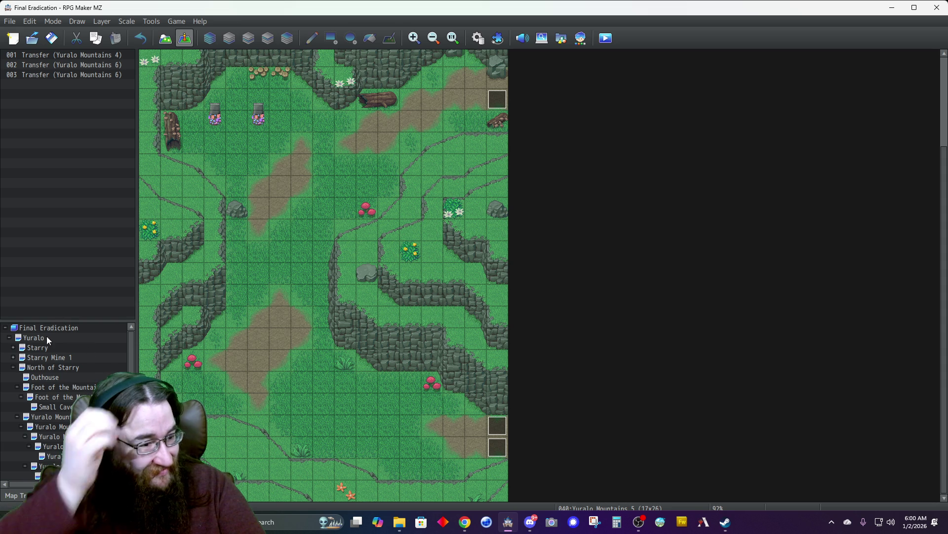
pyautogui.click(44, 337)
pyautogui.scroll(-3, 65, 437)
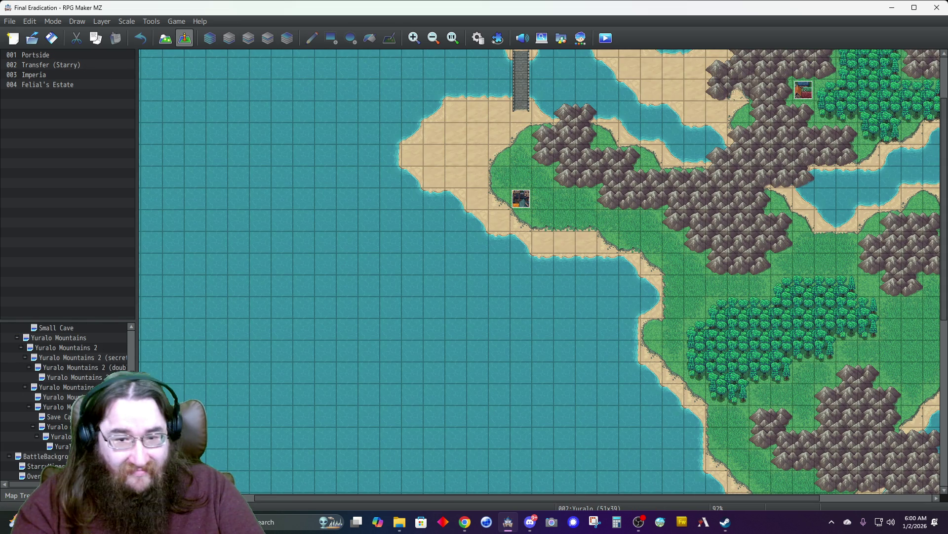
pyautogui.scroll(3, 681, 182)
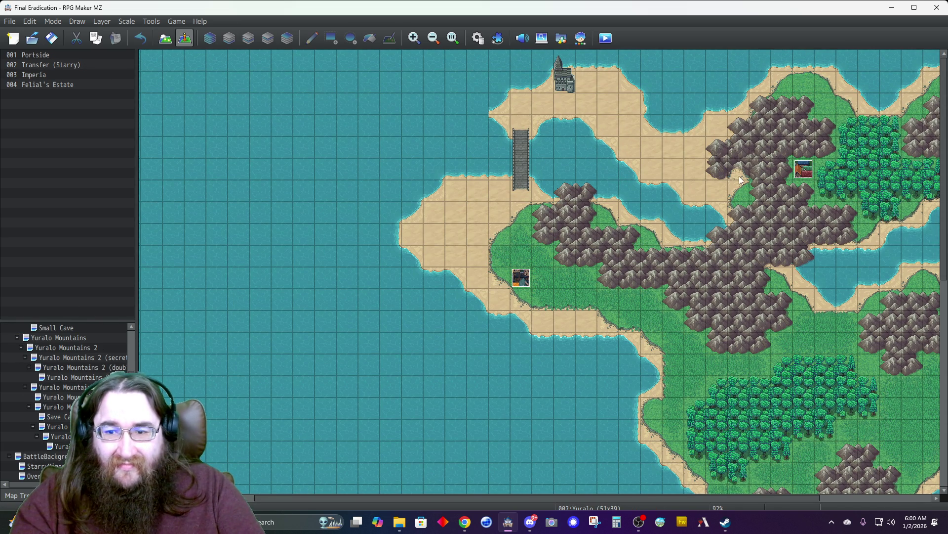
# - Start a quick Transfer event on the mountain tile targeting Yuralo Mountains 6 at (11,11)
pyautogui.rightClick(739, 175)
pyautogui.moveTo(797, 308)
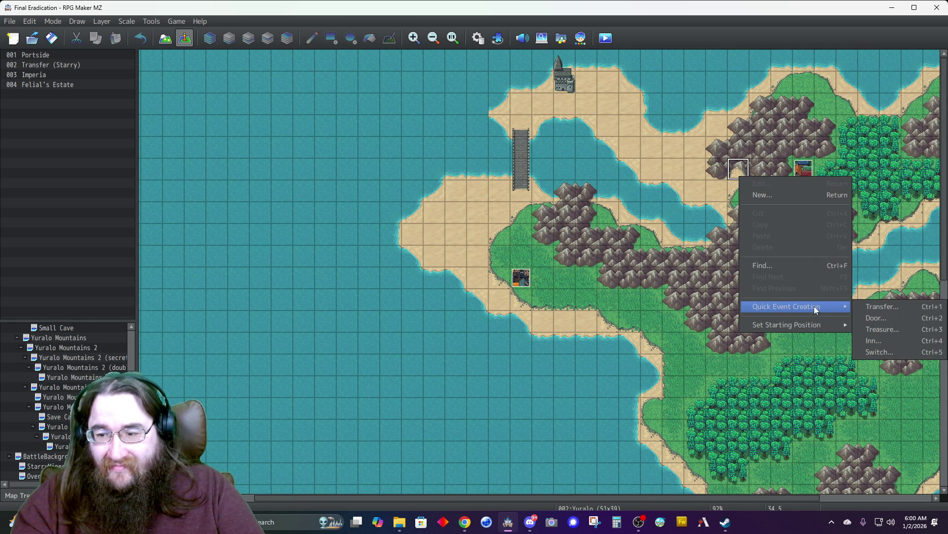
pyautogui.click(873, 307)
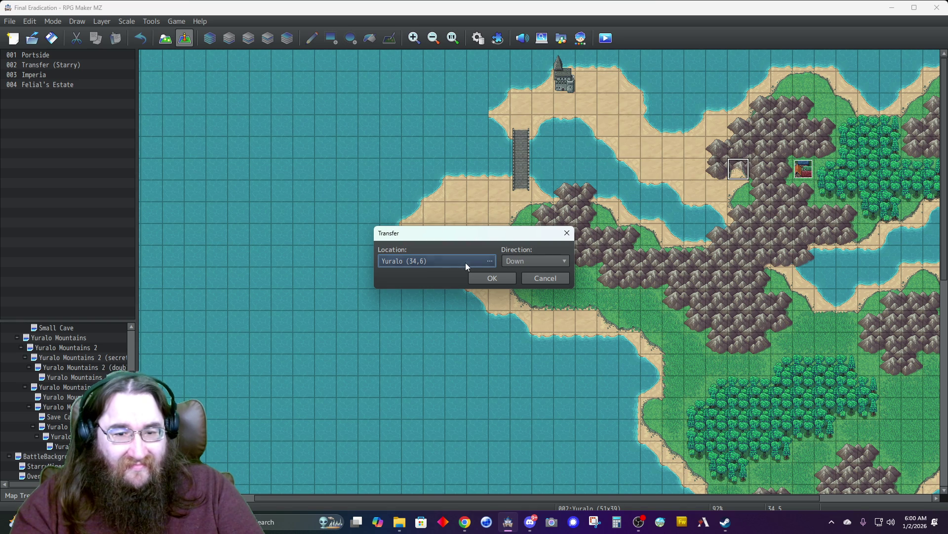
pyautogui.click(461, 260)
pyautogui.click(276, 291)
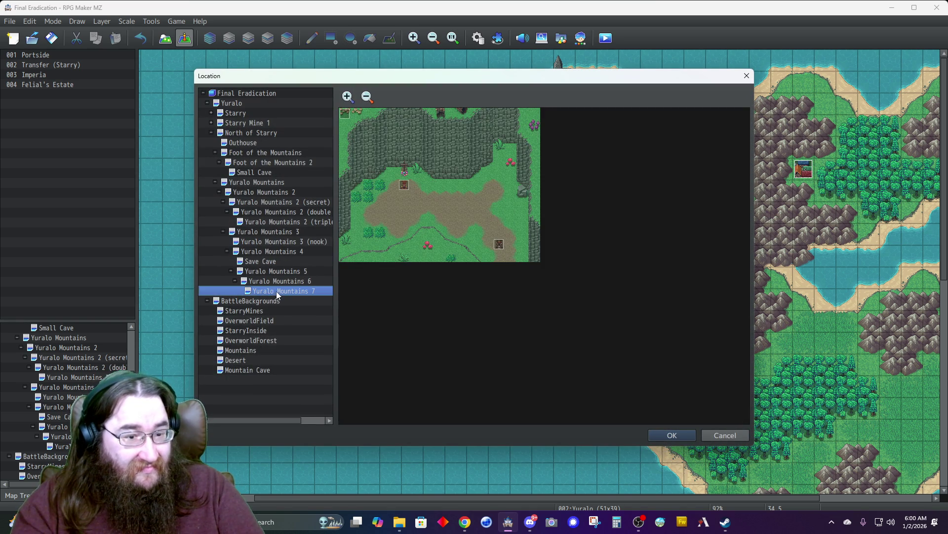
pyautogui.click(273, 283)
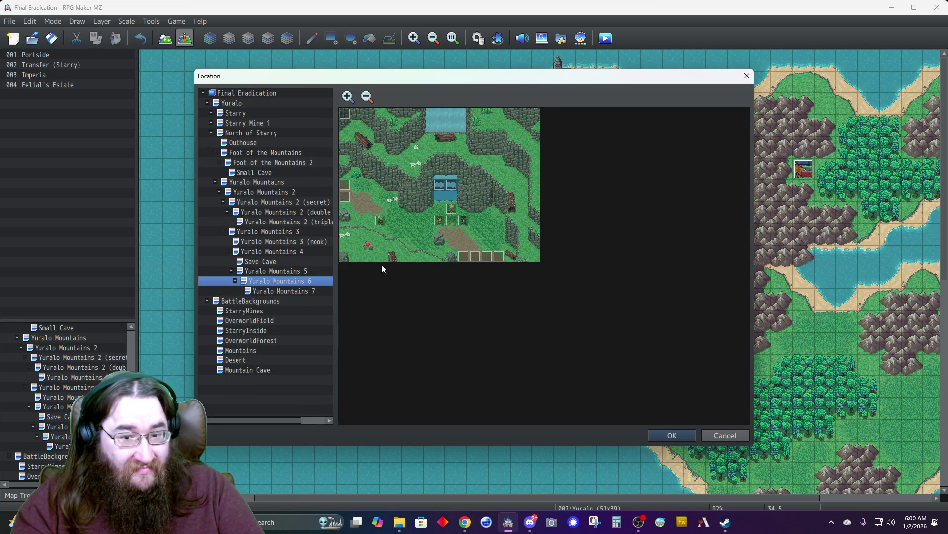
pyautogui.click(473, 244)
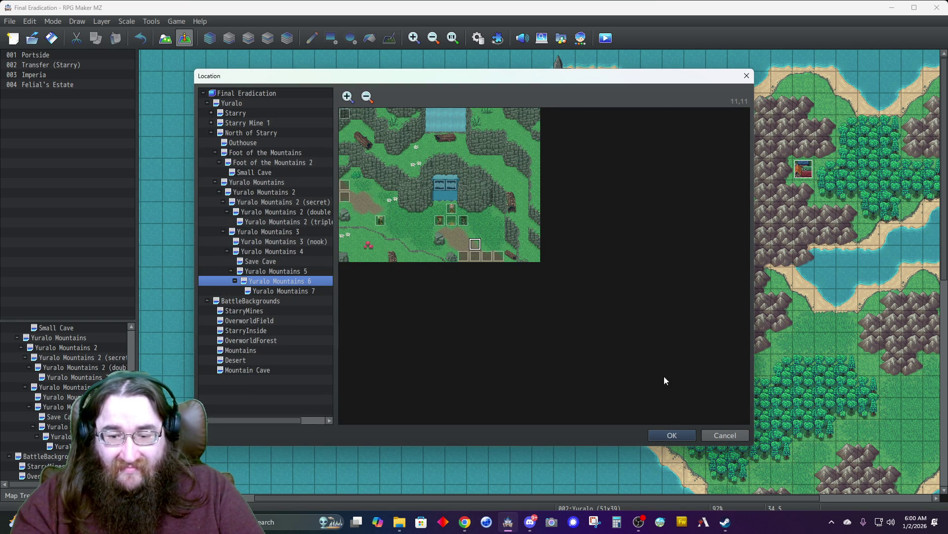
pyautogui.click(672, 436)
# - Set the arrival direction to Up, create the event, and reopen it to verify
pyautogui.click(530, 264)
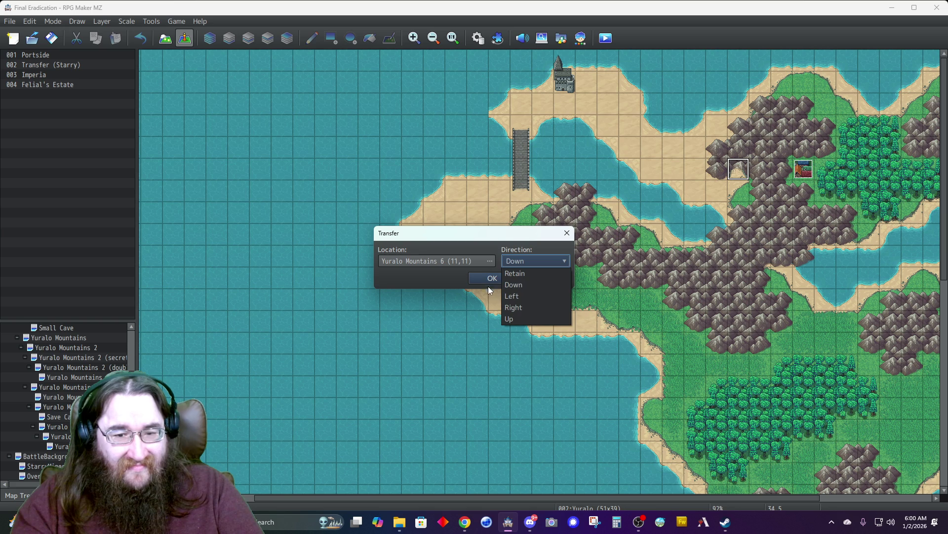
pyautogui.click(517, 309)
pyautogui.click(493, 278)
pyautogui.doubleClick(733, 173)
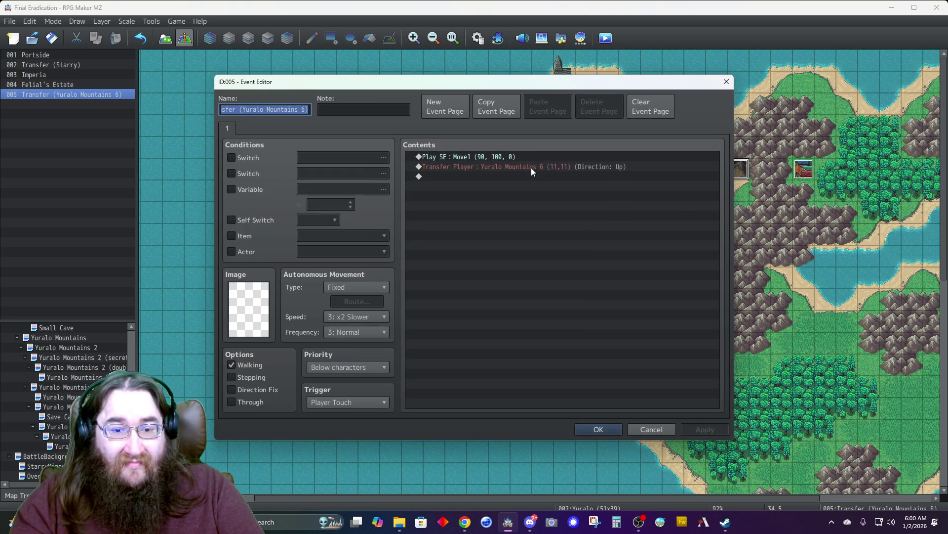